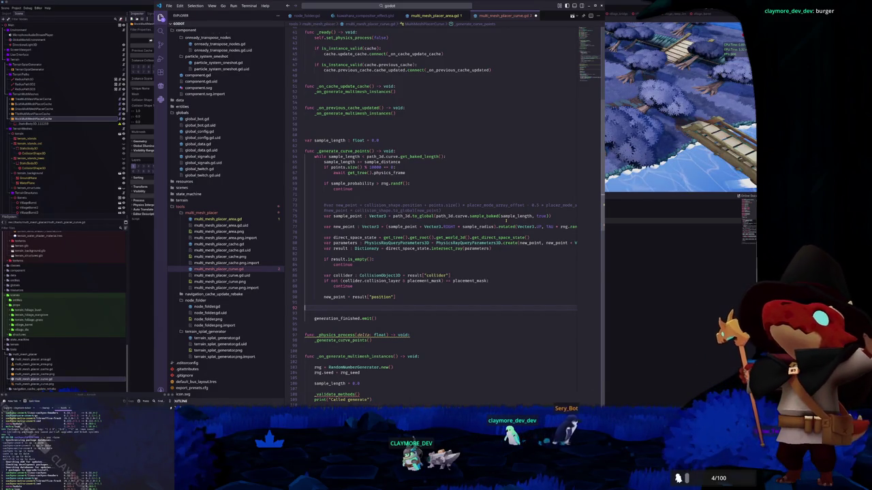
- Delete the blank line above generation_finished.emit() and the two commented-out new_point lines above var sample_point
key("BackSpace")
key("Up")
key("Up")
key("Up")
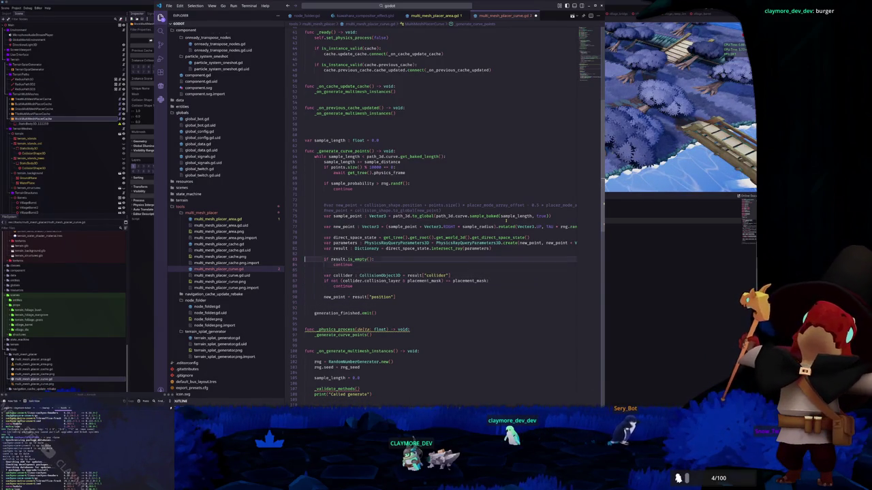
key("Up")
key("Up")
key("Up")
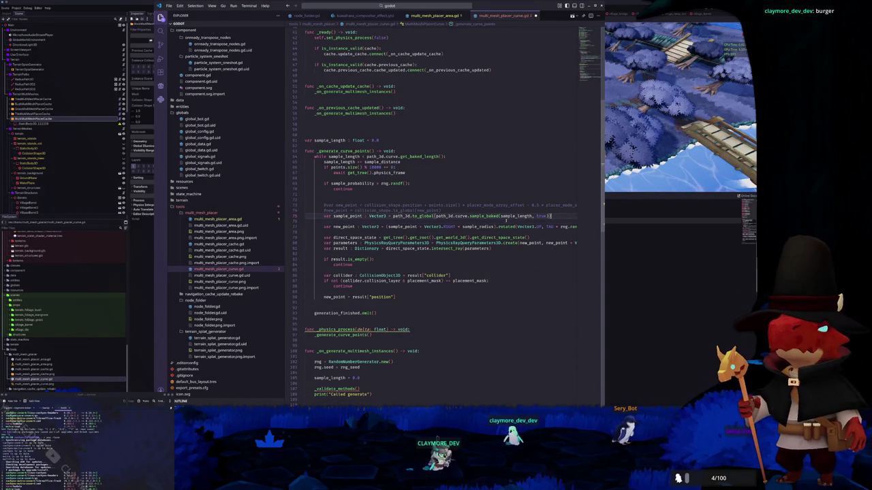
key("shift+Up")
key("shift+Up")
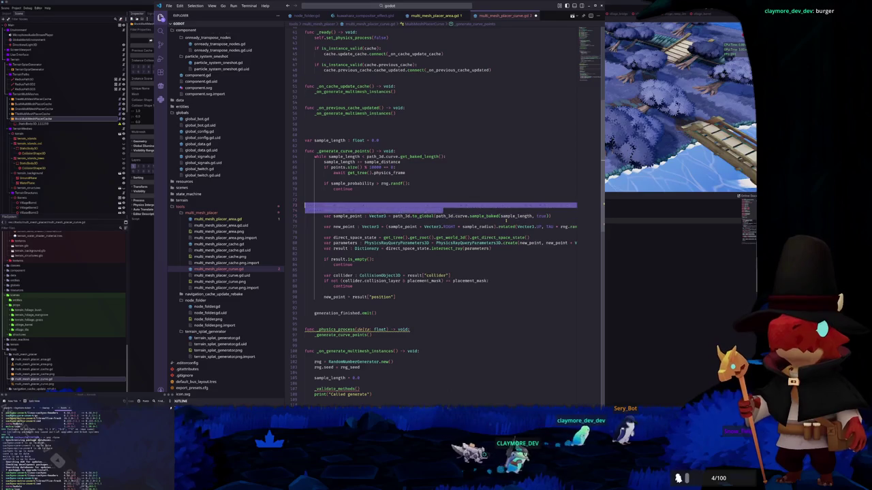
key("BackSpace")
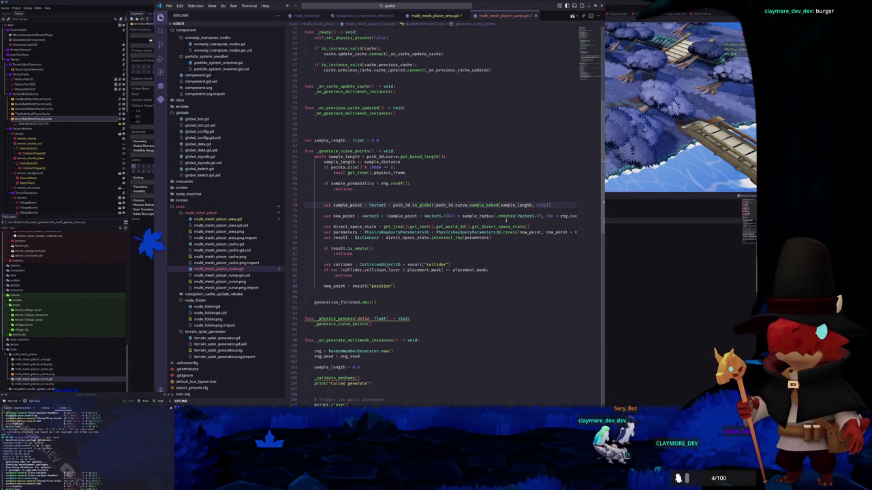
scroll(442, 259, "down", 10)
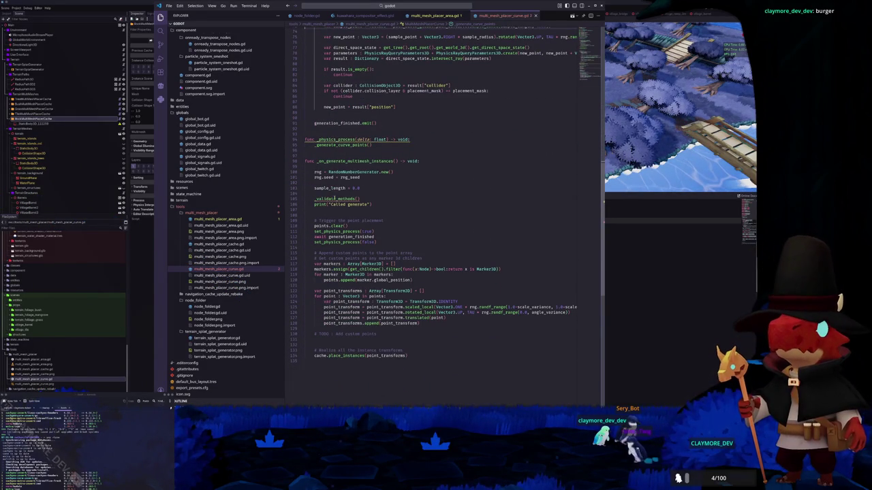
- Remove the _validate_methods() call, leaving a blank line before print("Called generate")
mouse_move(335, 198)
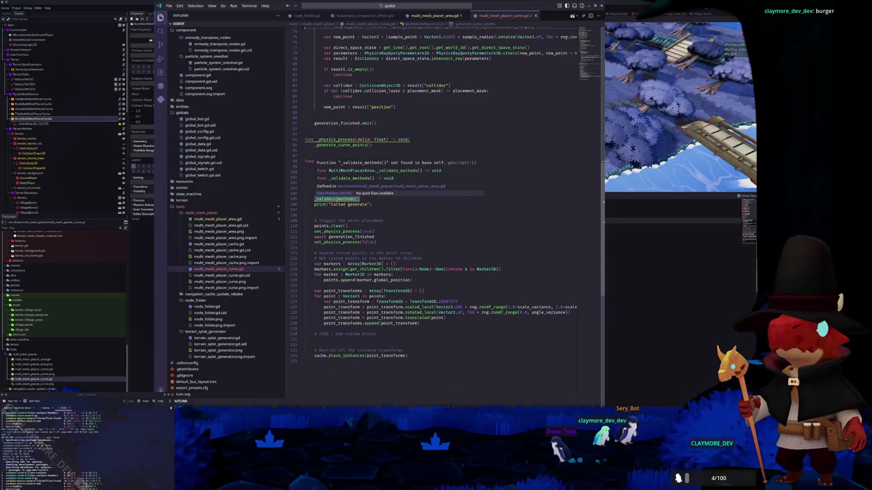
left_click(379, 198)
key("ctrl+BackSpace")
key("BackSpace")
key("BackSpace")
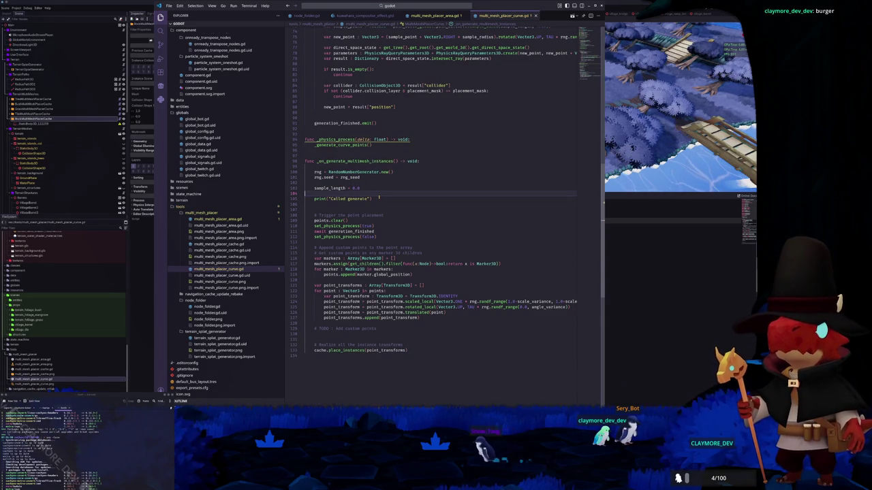
key("Return")
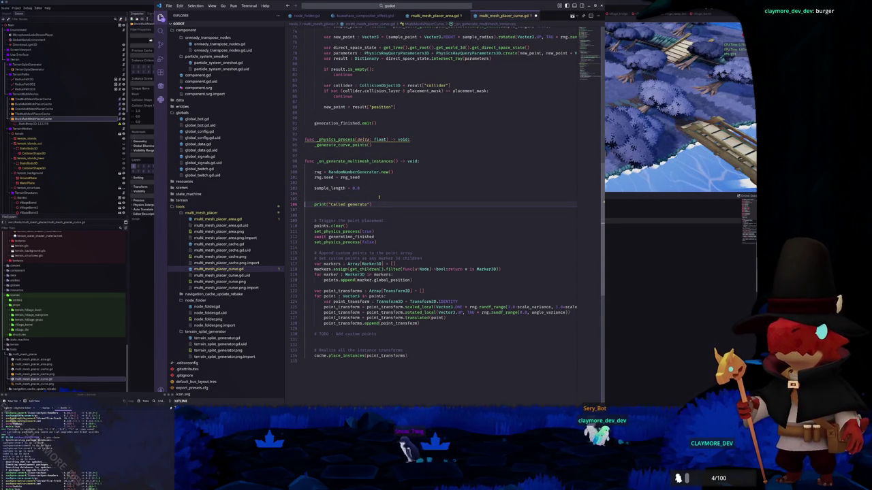
scroll(379, 197, "down", 4)
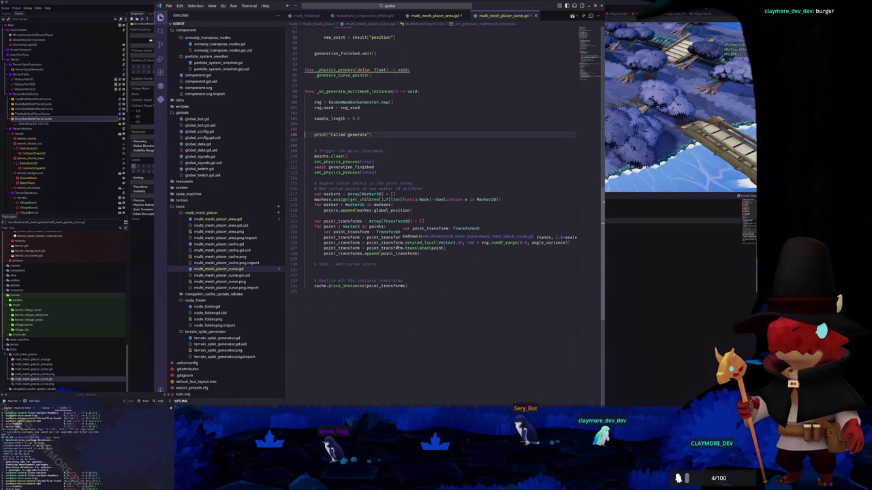
- Review the point_transform, result.is_empty() and ray parameters lines, then undo the last change
left_click(389, 232)
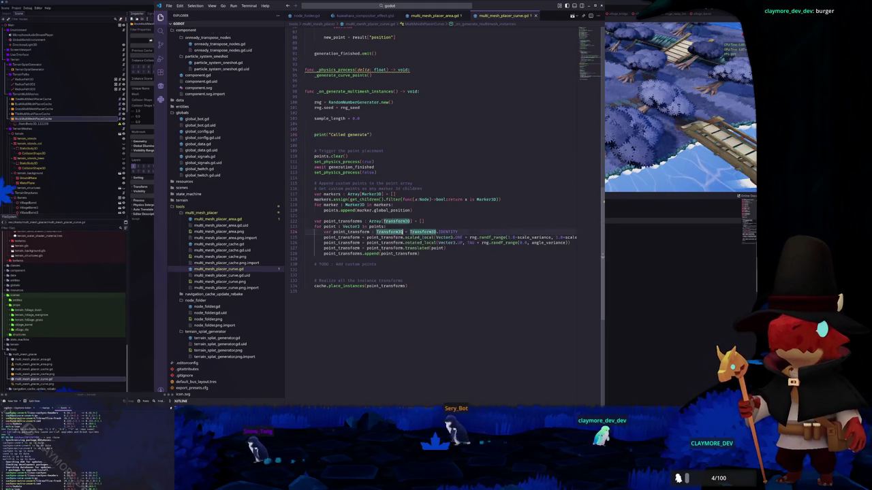
double_click(448, 231)
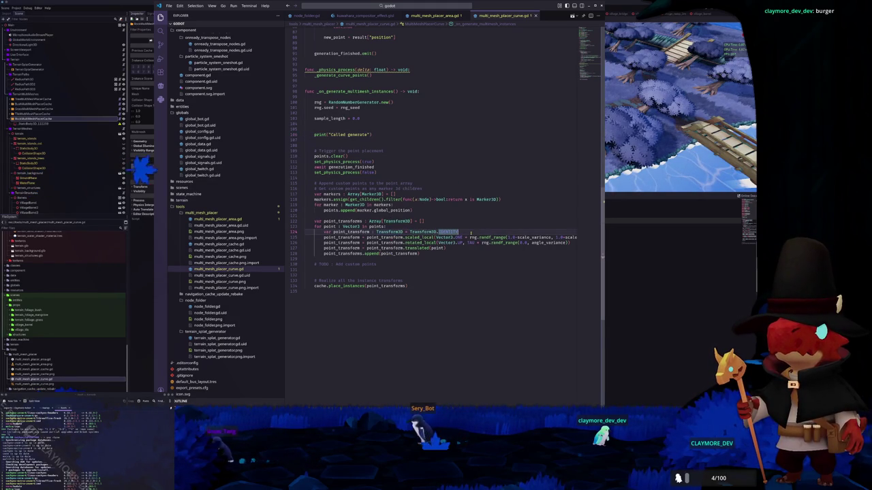
left_click(508, 259)
scroll(481, 244, "up", 4)
scroll(477, 240, "up", 4)
left_click(355, 257)
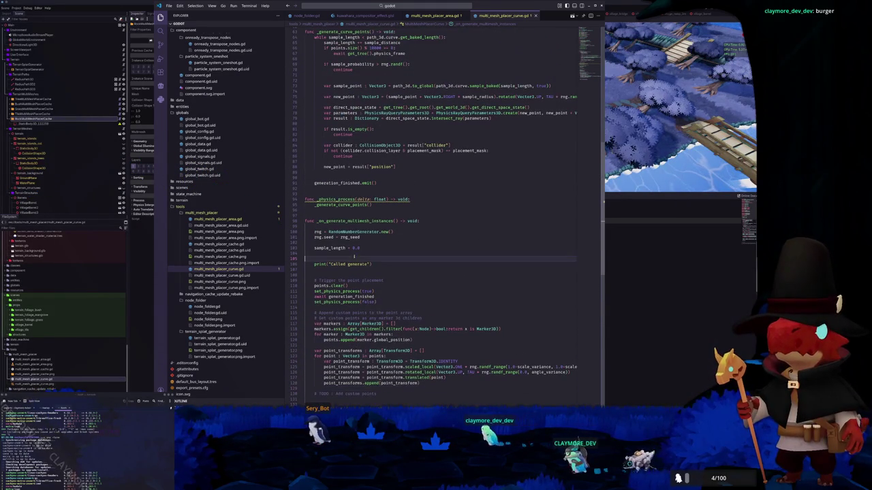
scroll(429, 240, "up", 6)
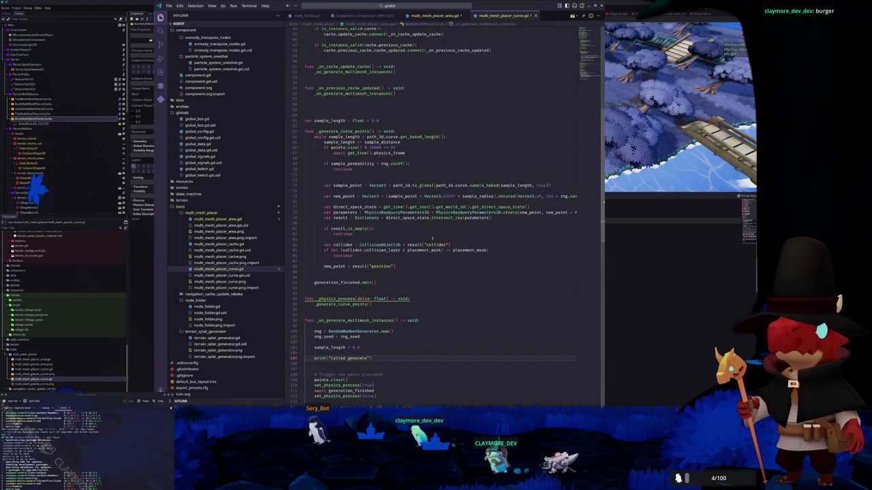
left_click(407, 190)
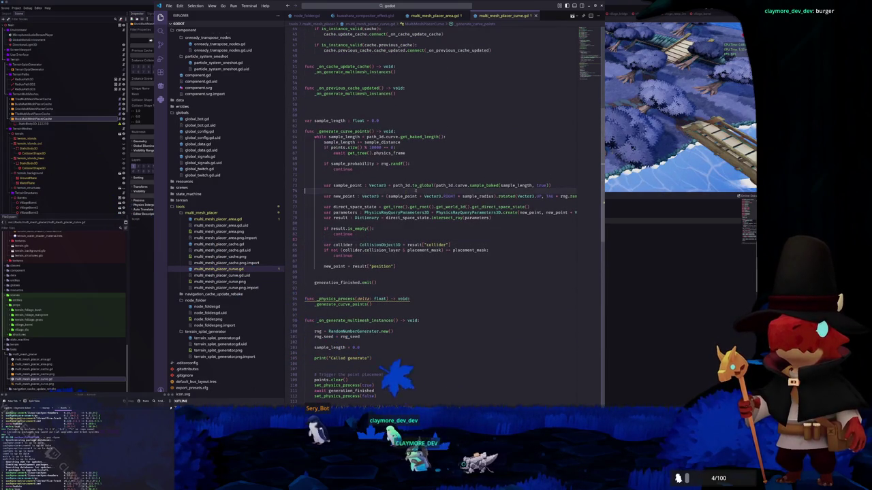
left_click(395, 229)
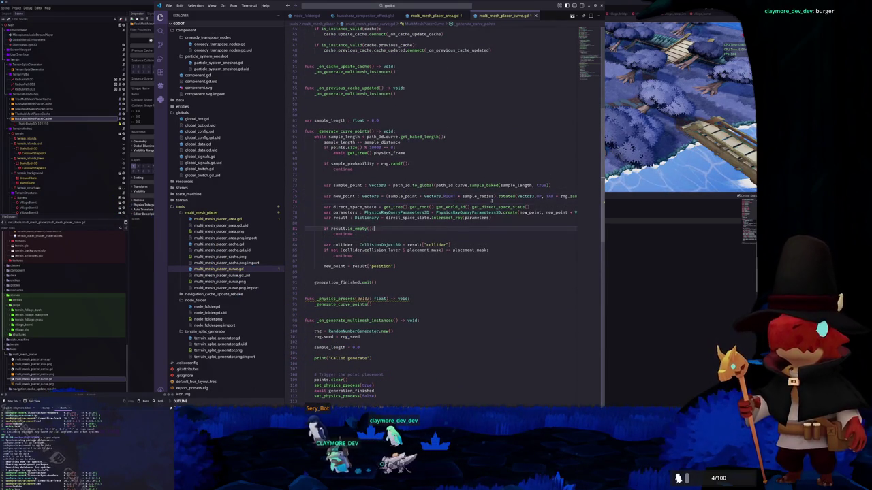
left_click(507, 211)
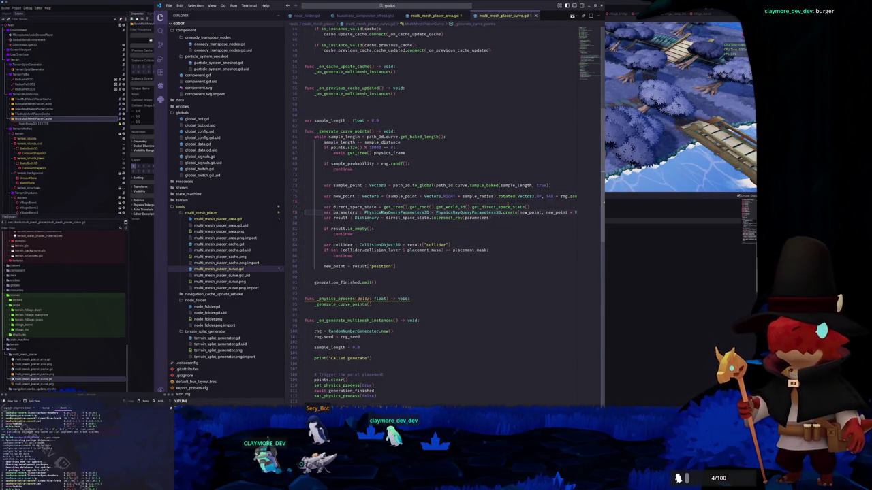
key("ctrl+z")
key("ctrl+z")
key("ctrl+z")
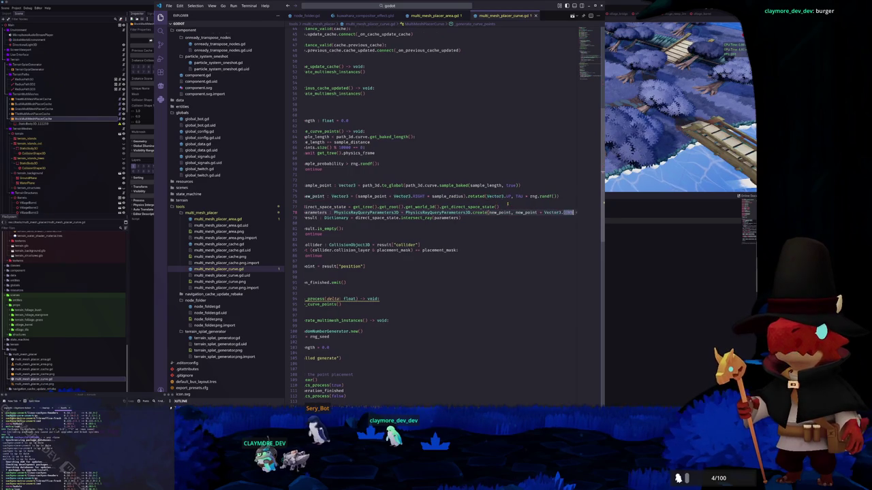
- Add the line sample_point += Vector3.UP * 10.0 below var sample_point
key("ctrl+shift+z")
key("ctrl+shift+z")
key("ctrl+shift+z")
key("ctrl+z")
key("ctrl+shift+z")
key("Return")
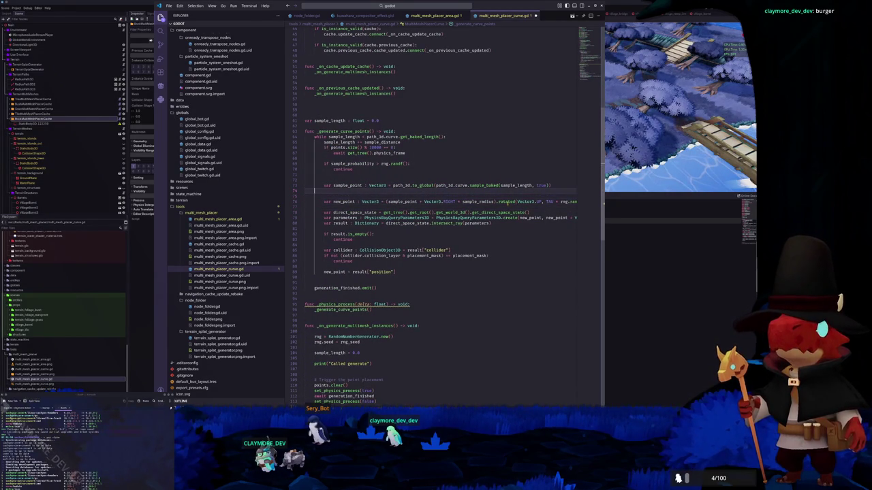
type("sample_p")
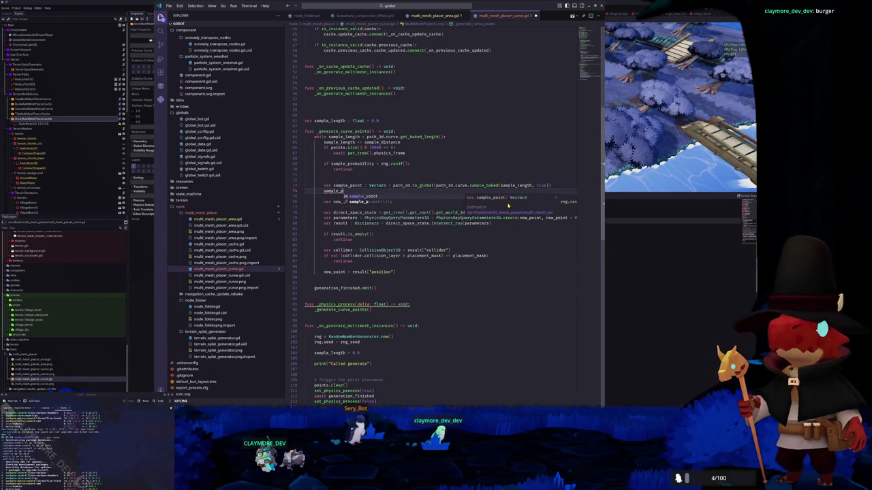
type("oint = Vec")
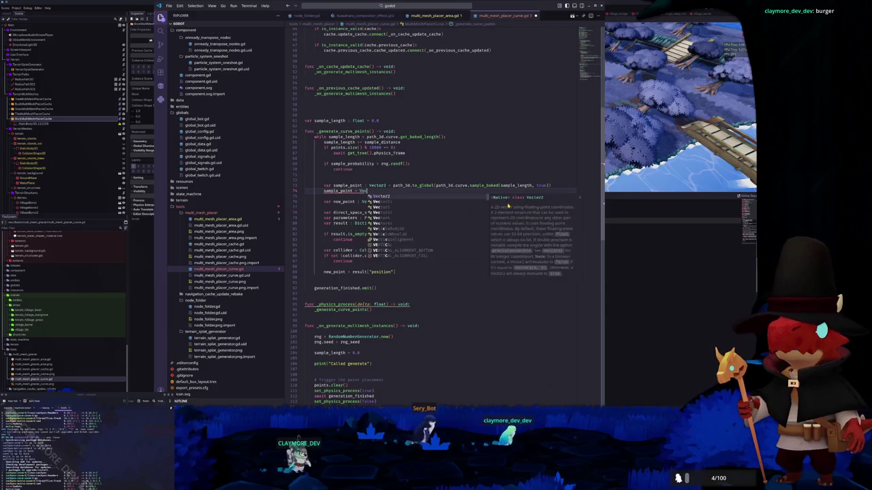
type("tor3")
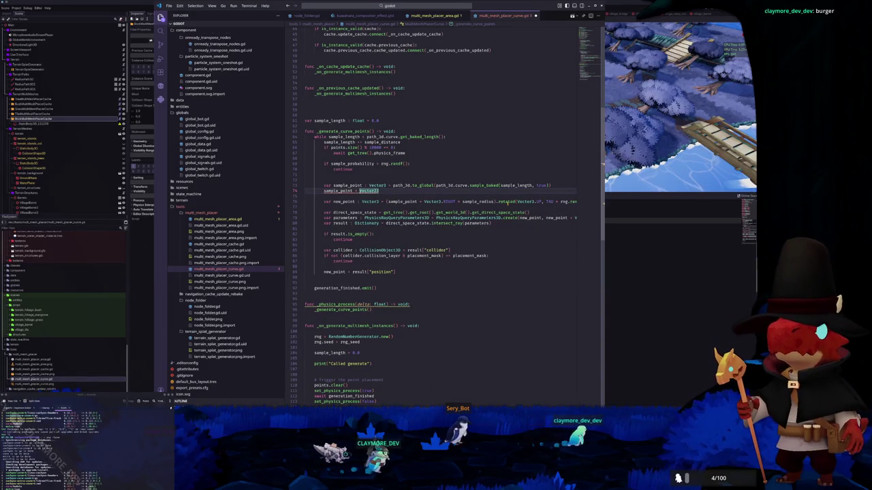
type("+= Vector3")
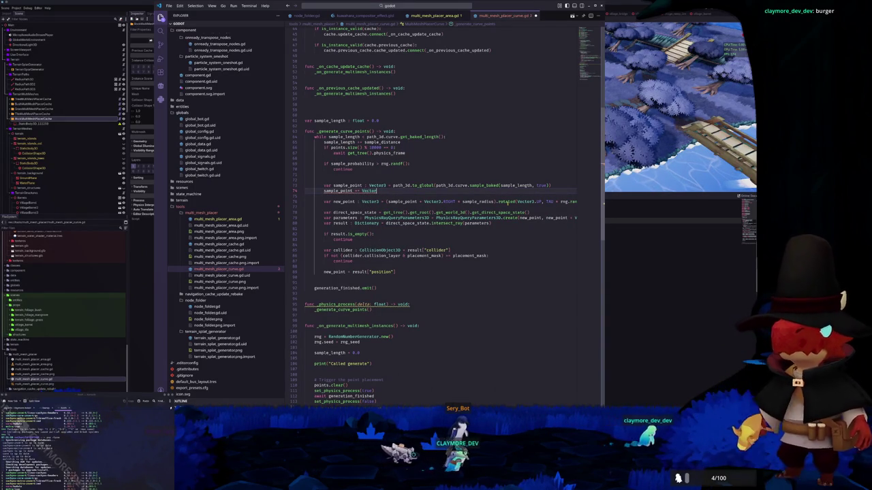
type(".UP * 10.0")
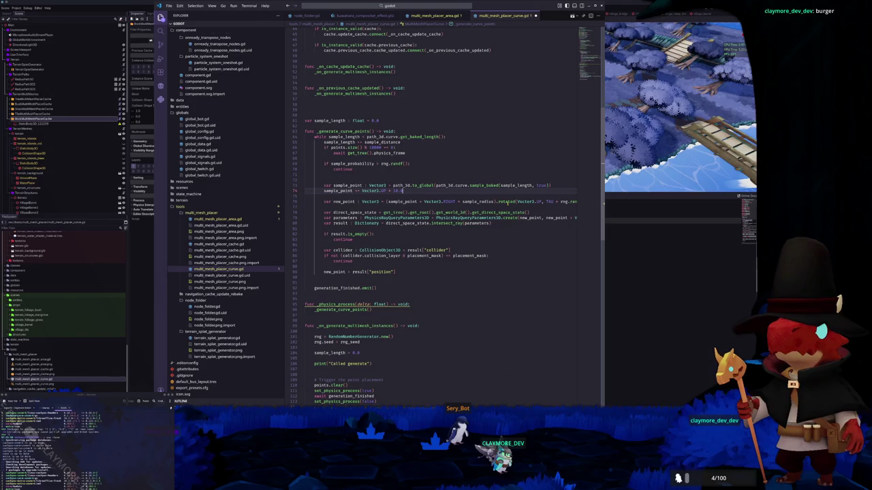
- Raise the upward offset from 10.0 to 100.0 and return to Godot
key("Down")
key("Down")
key("Down")
key("Down")
key("ctrl+Right")
key("ctrl+Right")
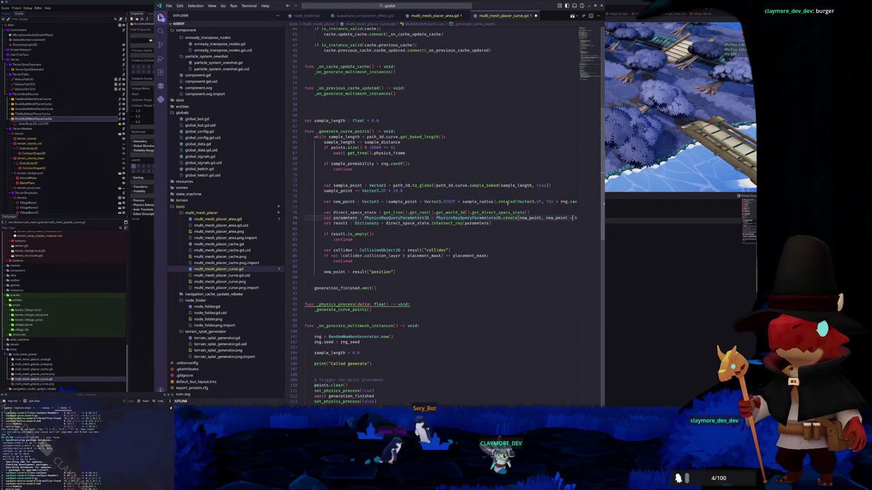
key("ctrl+Right")
key("ctrl+Right")
key("Up")
key("Up")
key("Up")
key("Up")
key("Up")
key("ctrl+shift+Left")
key("ctrl+shift+Left")
type("100.0")
key("Down")
key("Down")
key("Down")
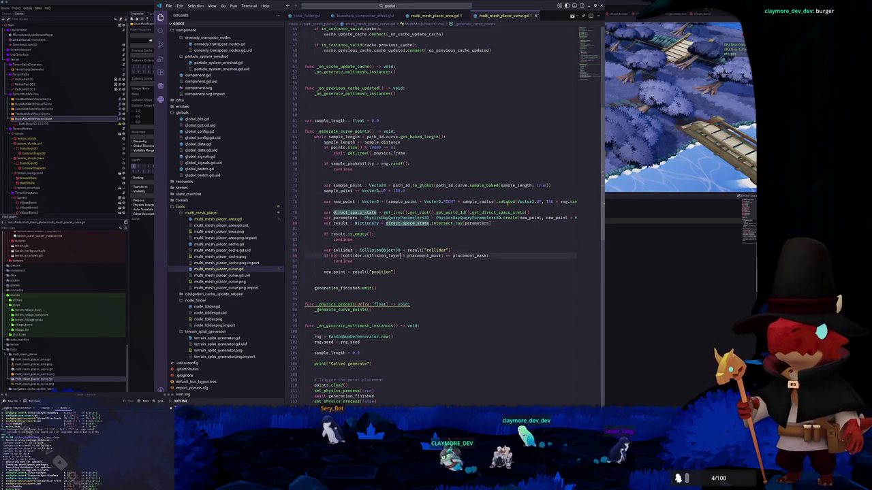
key("Down")
key("Down")
key("Down")
key("alt+Tab")
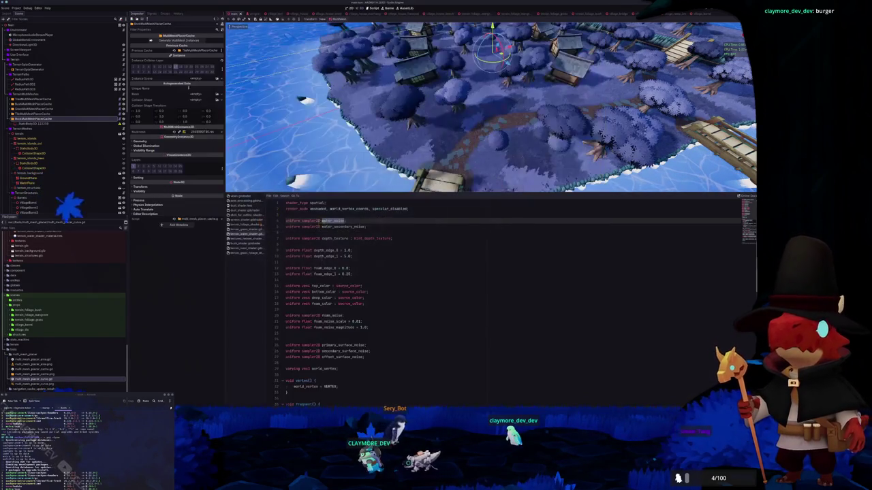
- Add a MultiMeshPlacerCurve node to the scene and move it above Path3D
right_click(38, 123)
left_click(51, 123)
type("curve")
key("Return")
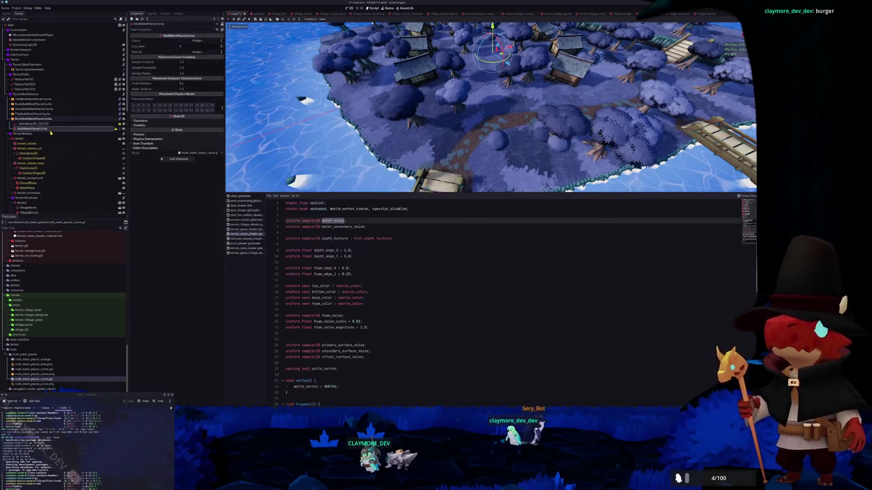
left_click_drag(42, 123, 41, 121)
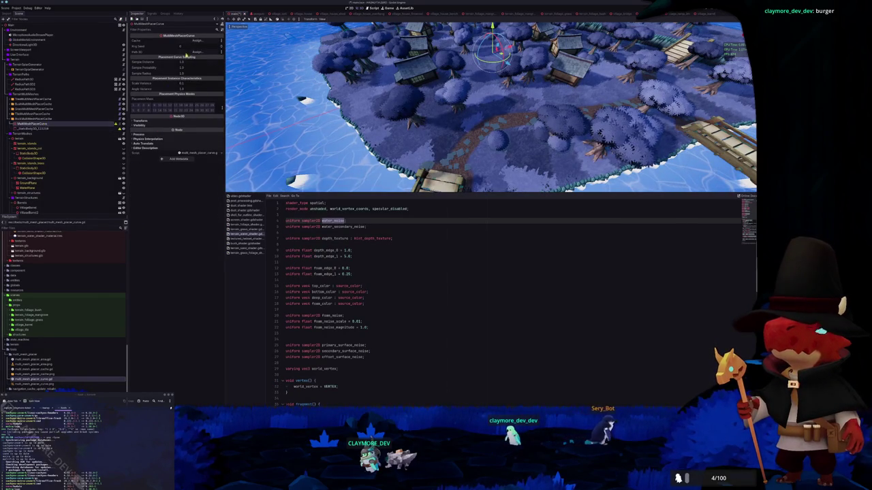
- Set its cache to TallMultiMeshPlacerCache and its path to RadiusPath3D, then select RockMultiMeshPlacerCache
left_click(202, 42)
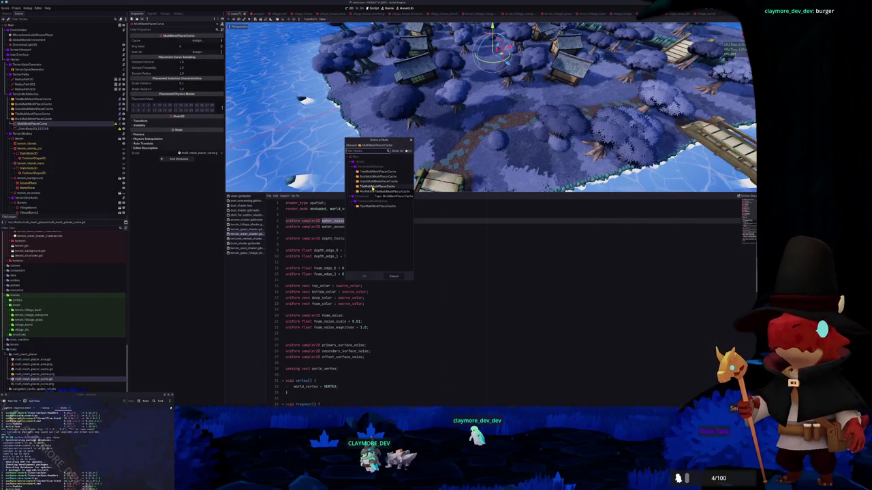
double_click(371, 185)
left_click(198, 51)
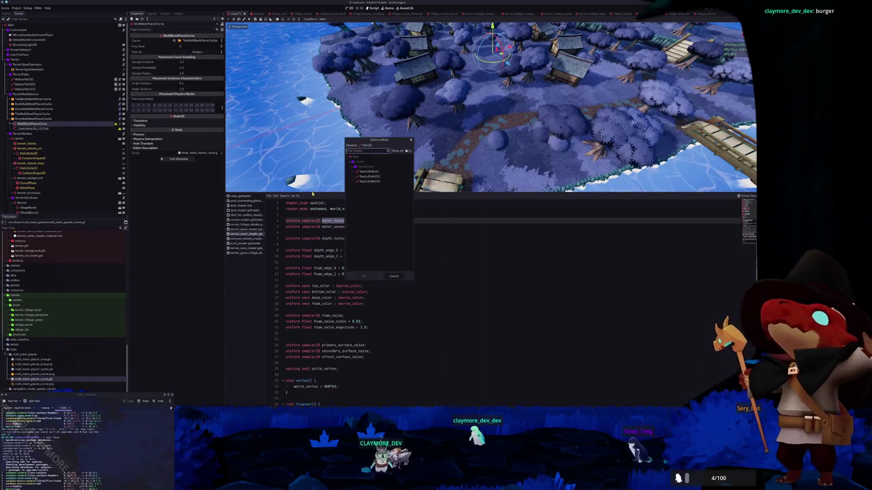
double_click(370, 177)
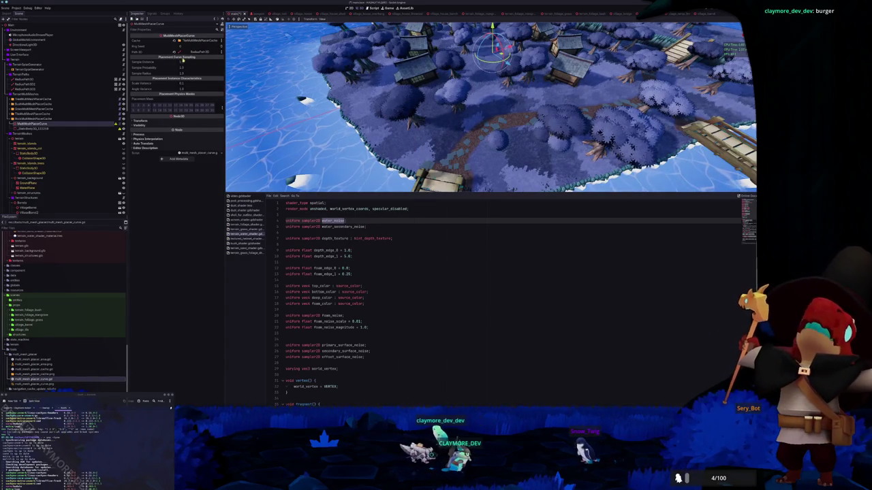
key("Up")
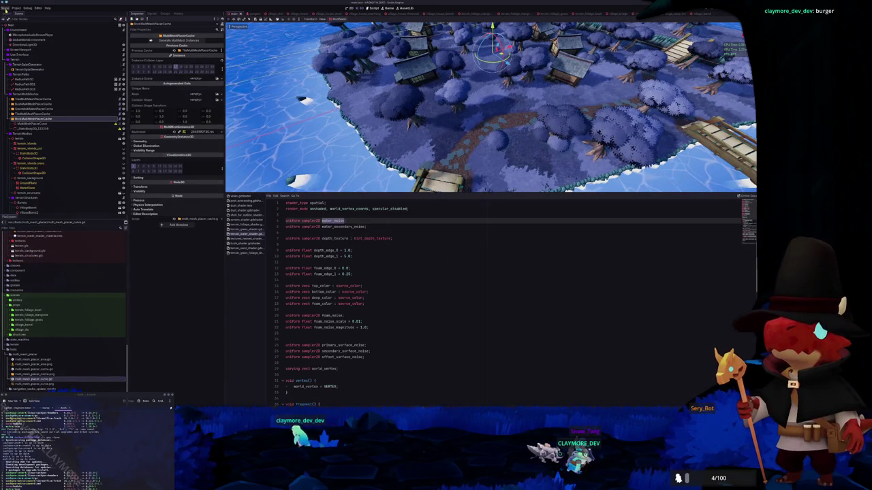
- Choose an instance scene for the rock cache from the Select Scene list and show the Output log
left_click(5, 7)
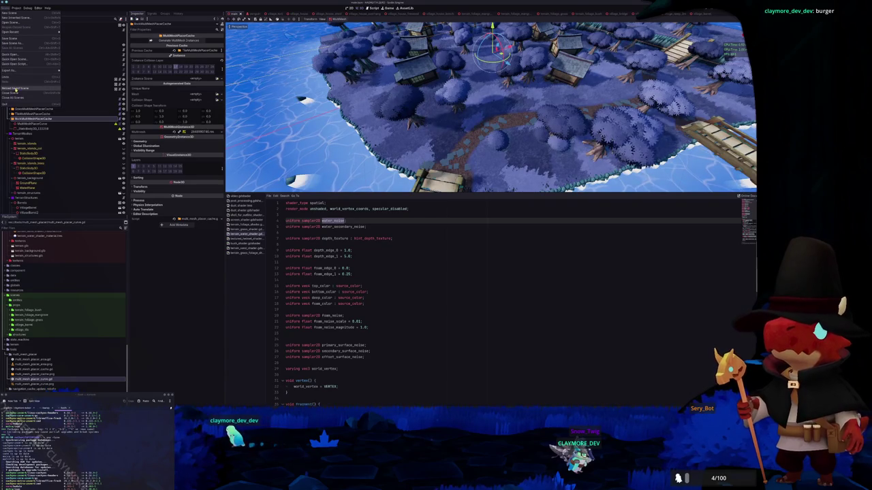
left_click(82, 121)
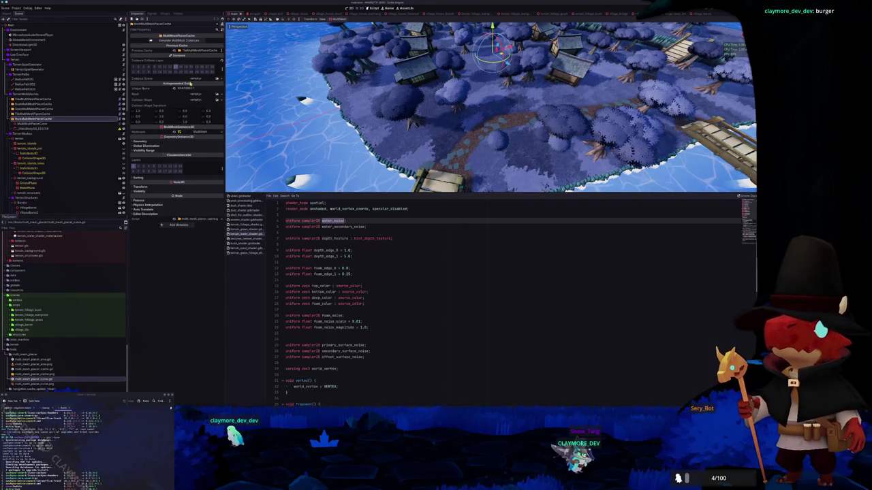
key("ctrl+shift+o")
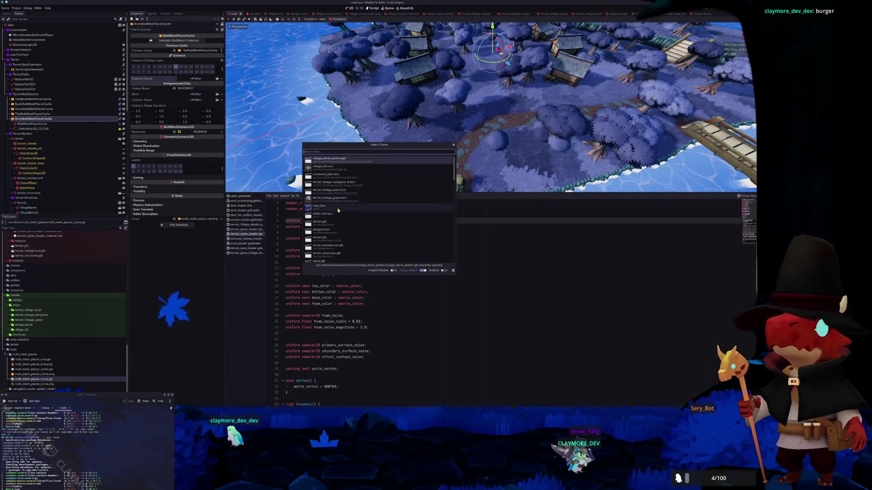
scroll(334, 212, "down", 4)
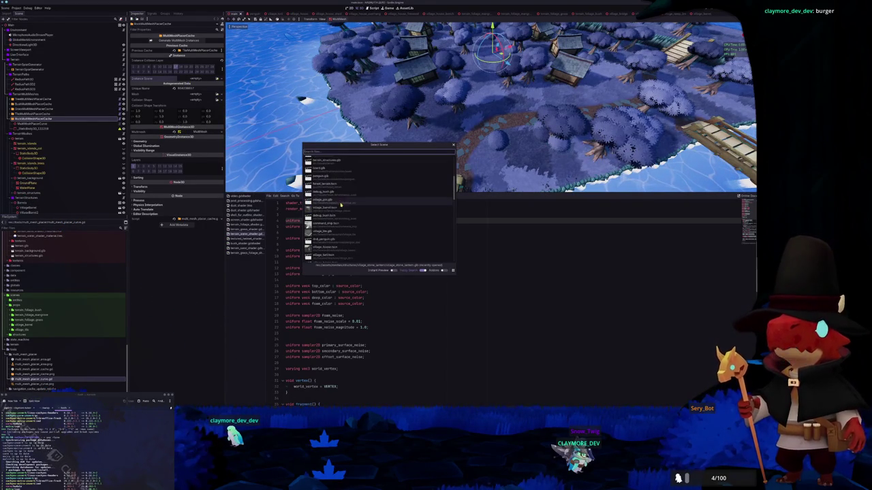
double_click(329, 210)
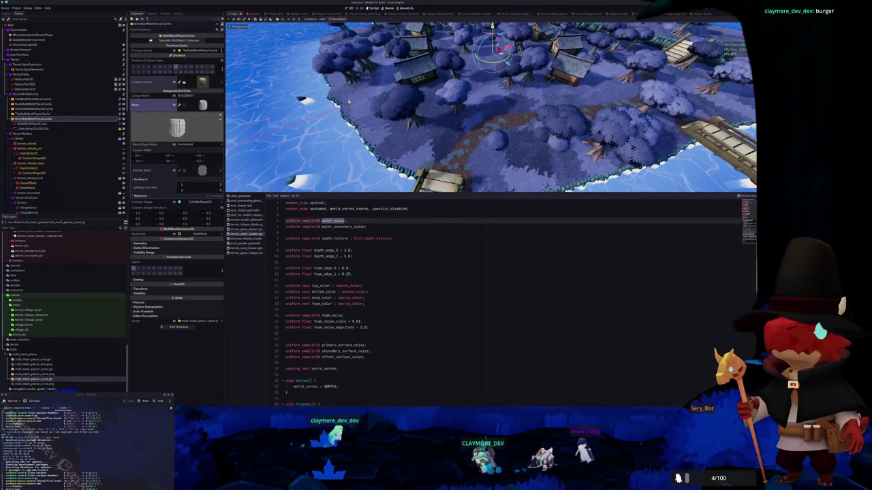
scroll(491, 107, "down", 5)
key("F5")
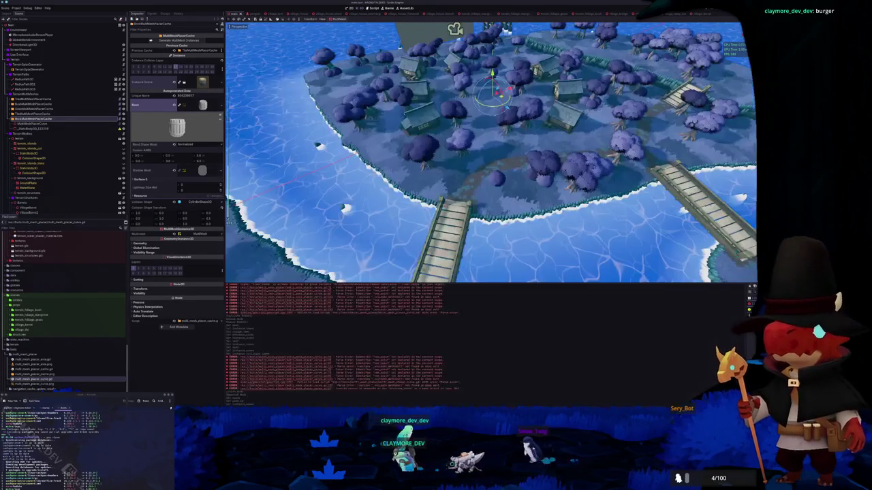
- Orbit over the island, check MultiMeshPlacerCurve and BrickMultiMeshPlacerCache settings, then return to VS Code
left_click_drag(361, 235, 375, 241)
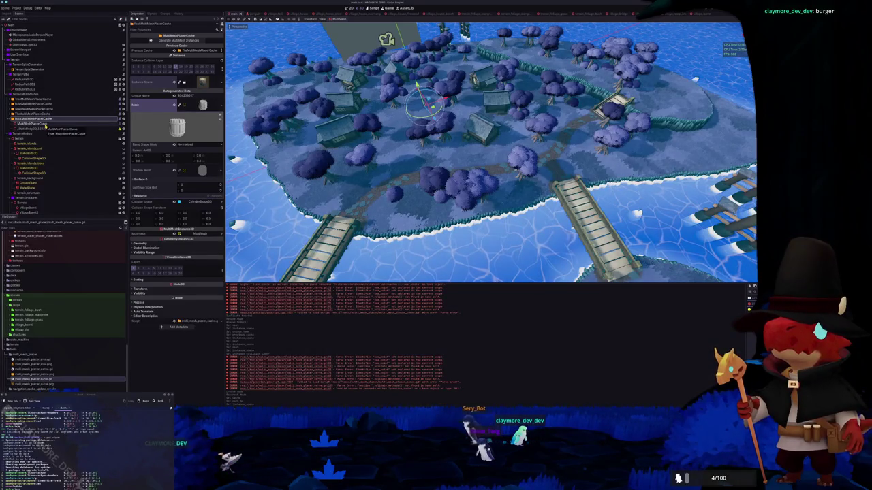
left_click(79, 125)
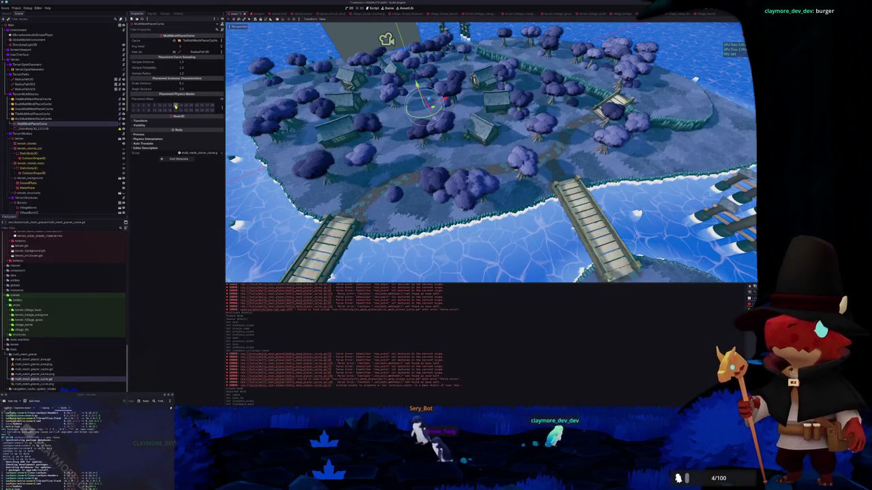
key("Up")
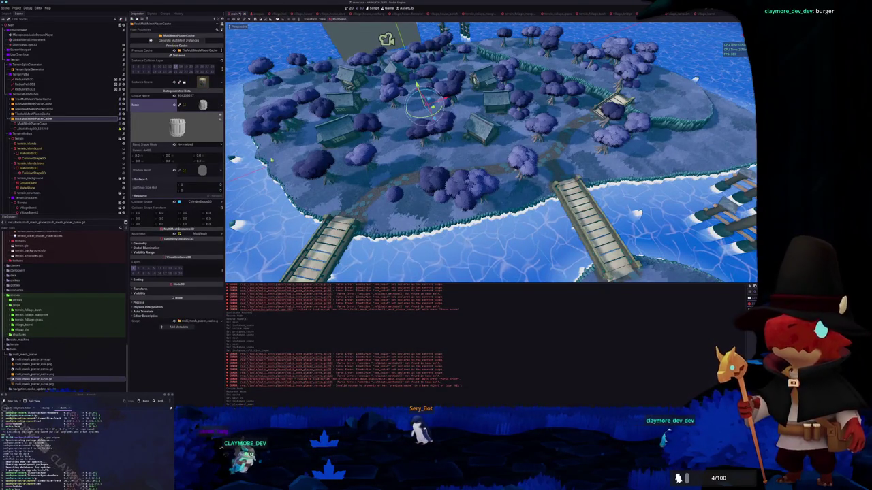
scroll(322, 196, "up", 4)
scroll(324, 195, "down", 10)
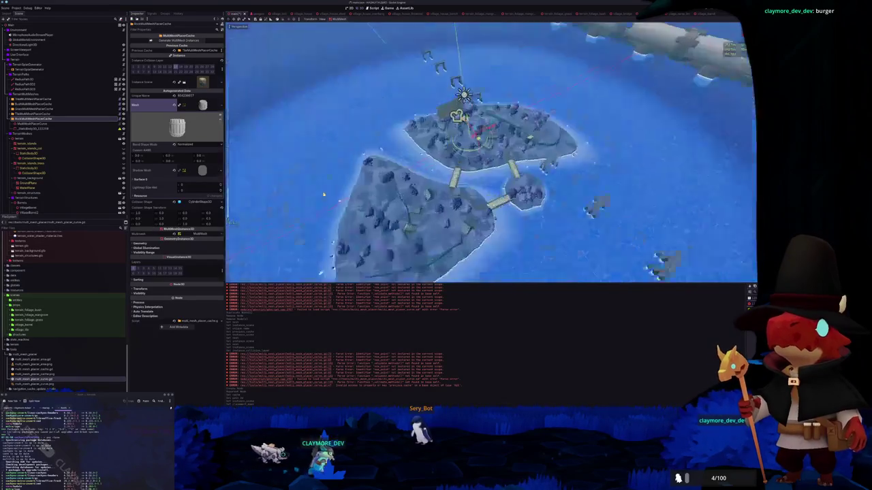
scroll(323, 194, "up", 5)
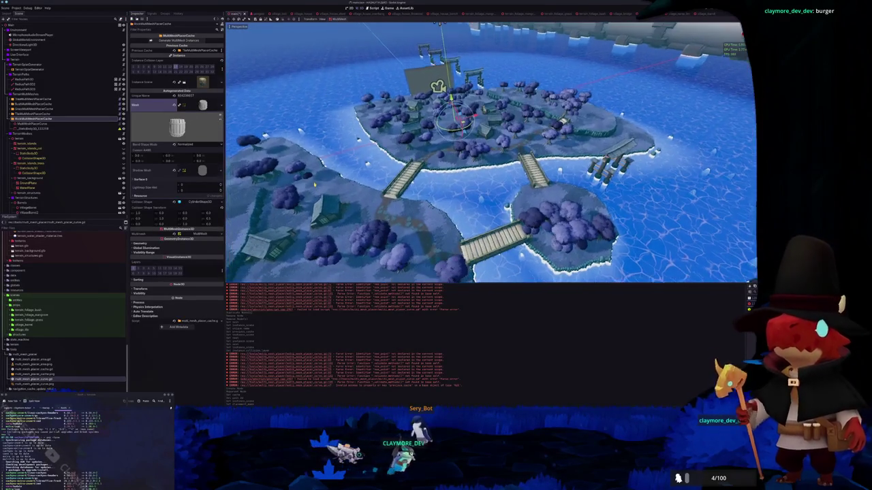
scroll(314, 184, "up", 5)
scroll(315, 184, "up", 2)
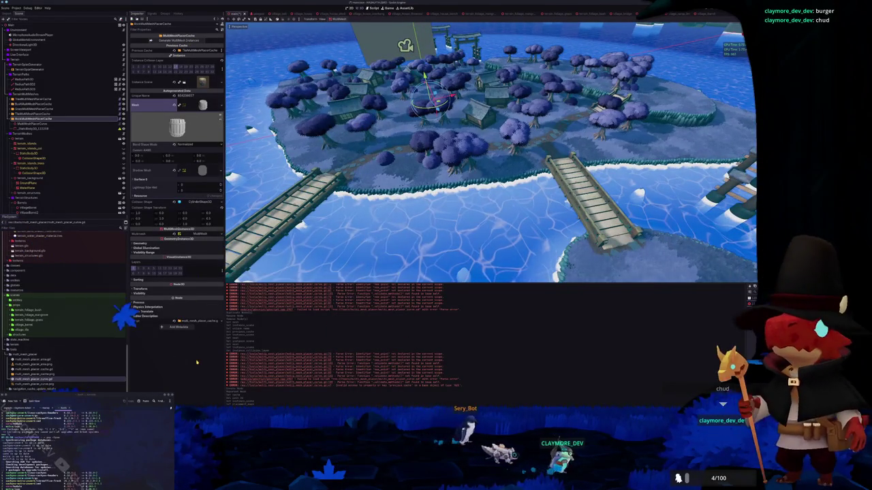
key("alt+Tab")
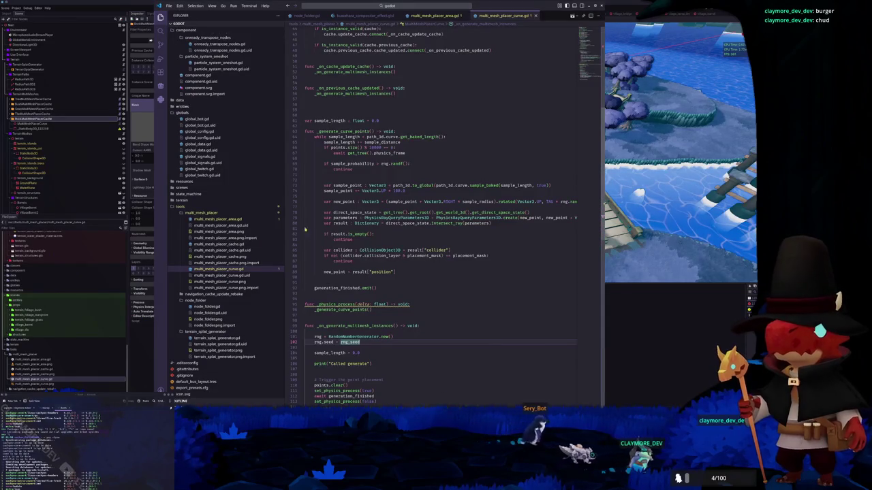
- Highlight the uses of _physics_process and scroll through the script, briefly checking Godot
double_click(334, 304)
scroll(347, 257, "down", 3)
scroll(347, 256, "down", 1)
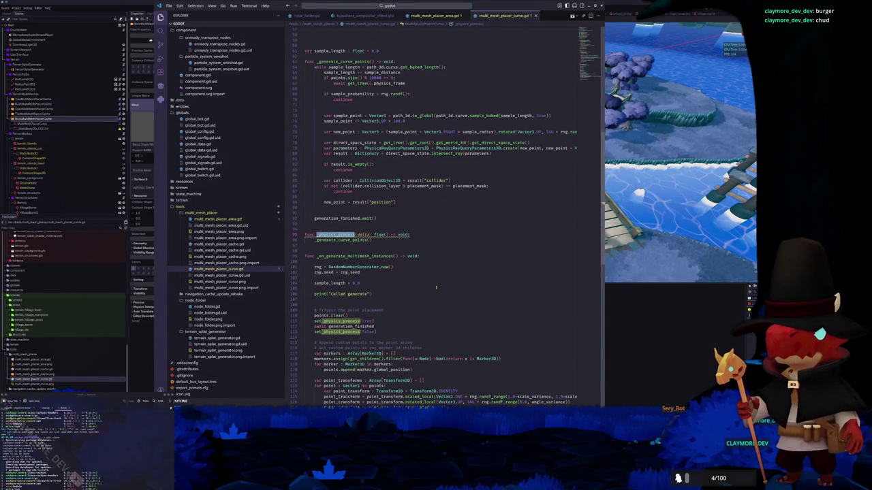
scroll(436, 286, "up", 1)
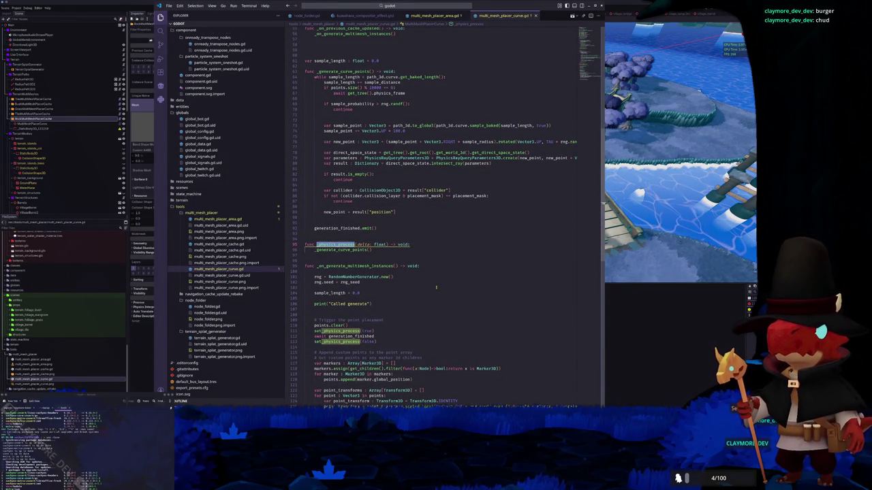
scroll(435, 287, "up", 2)
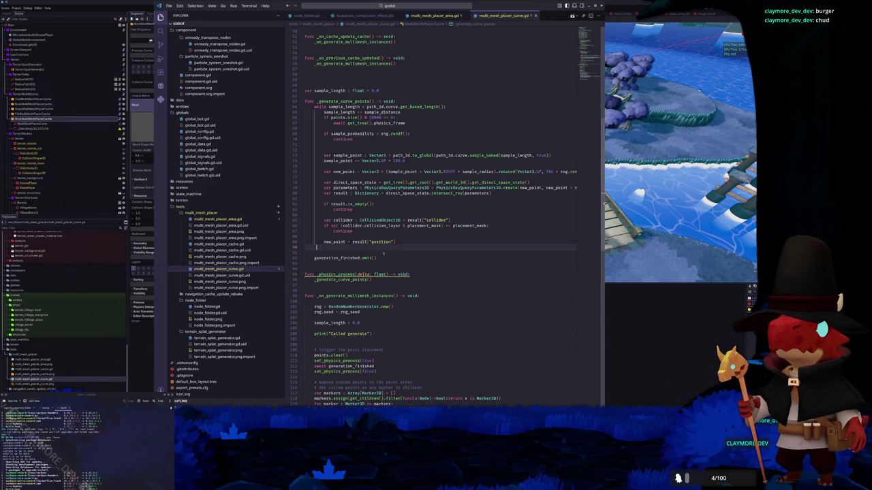
scroll(347, 195, "up", 3)
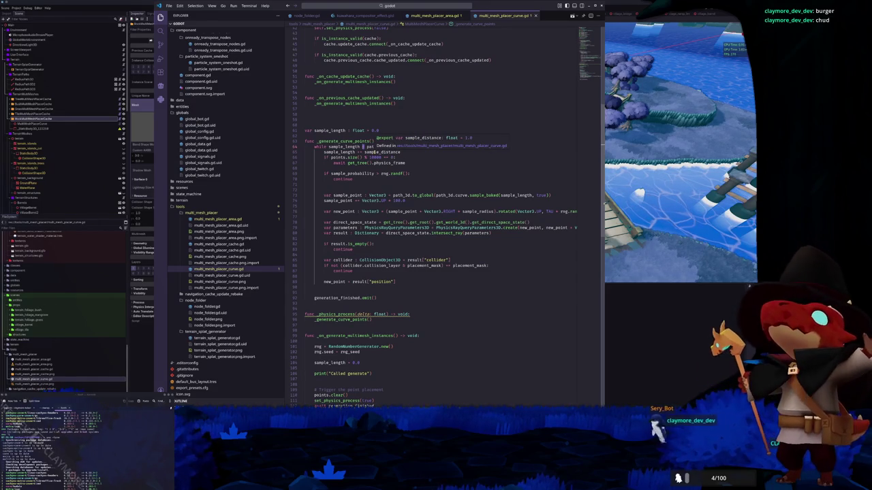
left_click(34, 123)
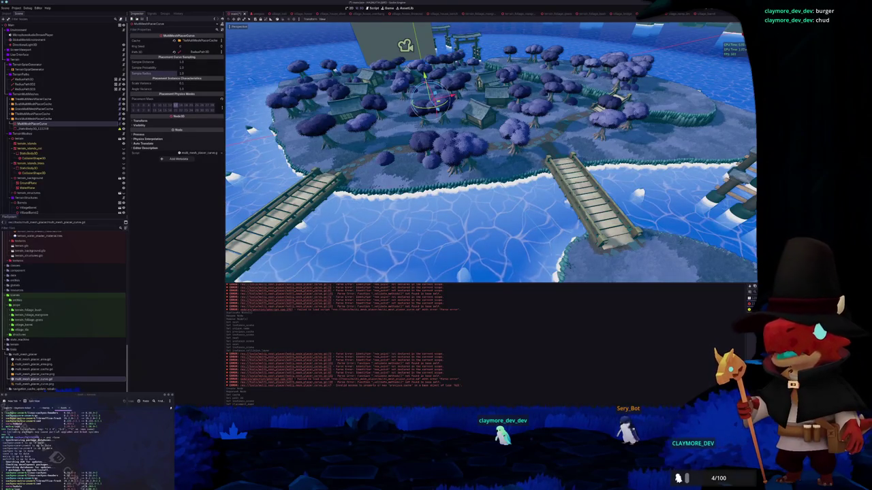
key("alt+Tab")
- Make the check read if sample_probability <= rng.randf(), save the script, and return to Godot
left_click(350, 167)
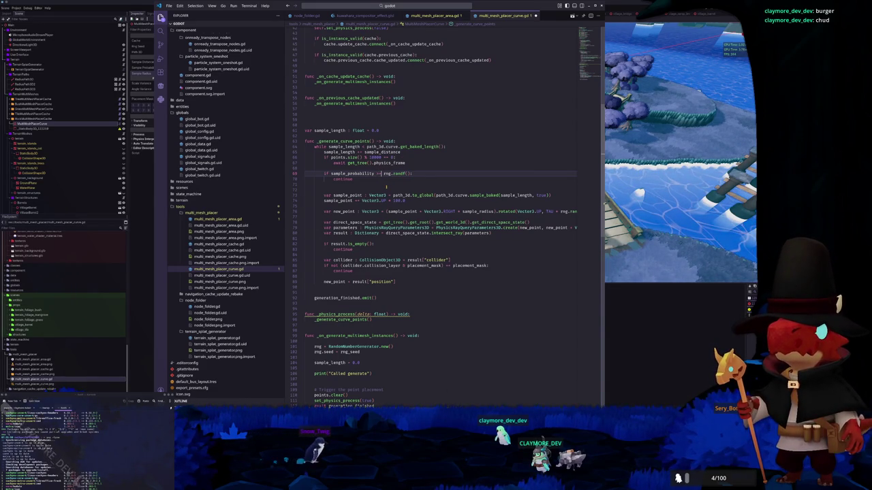
key("ctrl+s")
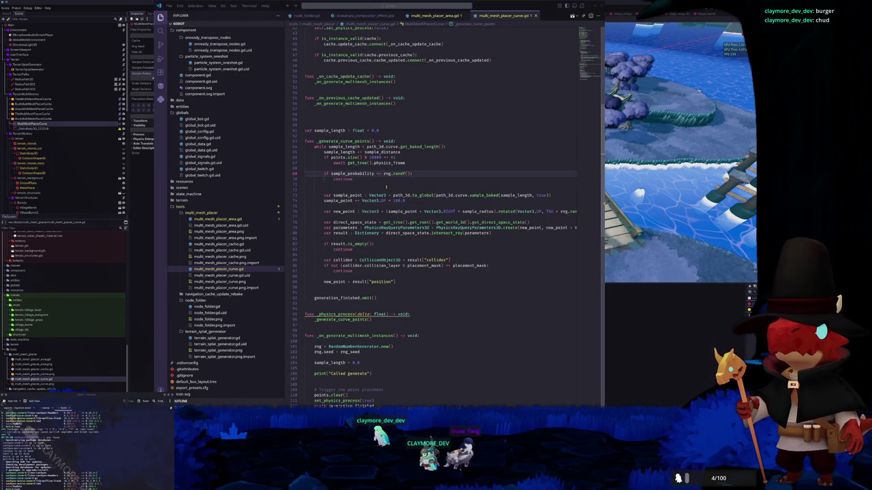
key("alt+Tab")
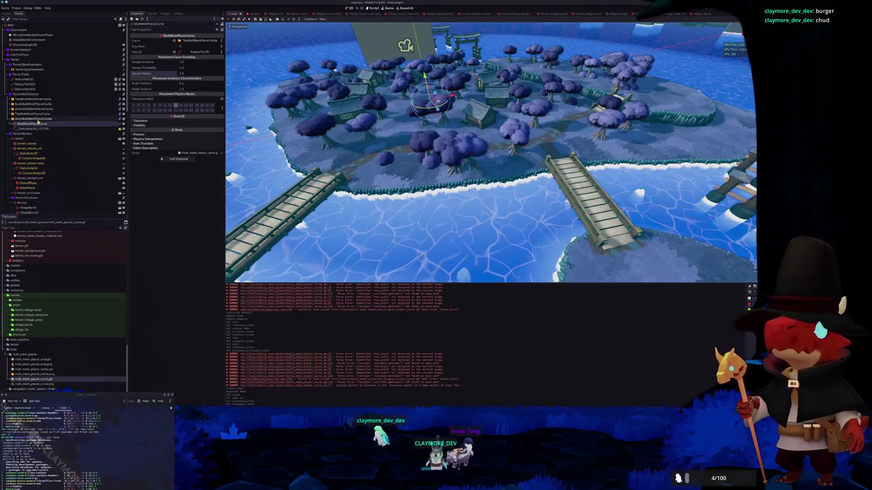
- Inspect the RadiusPath3D curve and expand the RockMultiMeshPlacerCache's MultiMesh resource
key("Up")
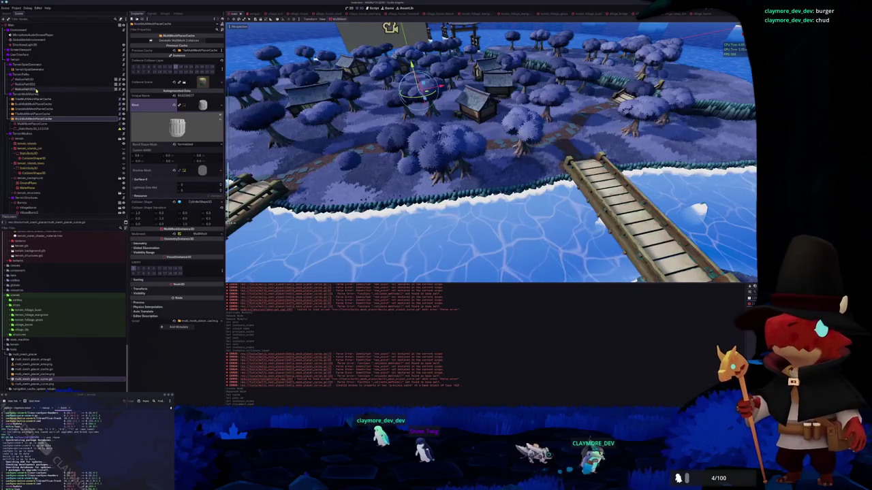
left_click(31, 124)
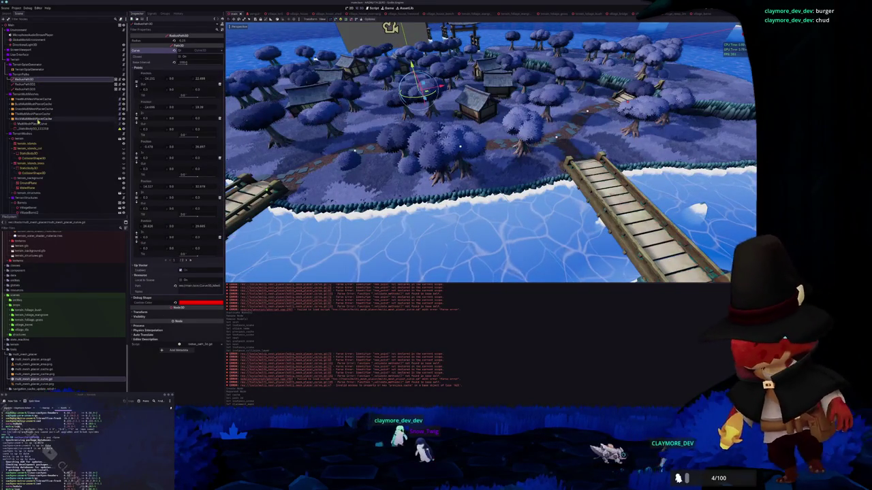
left_click(32, 119)
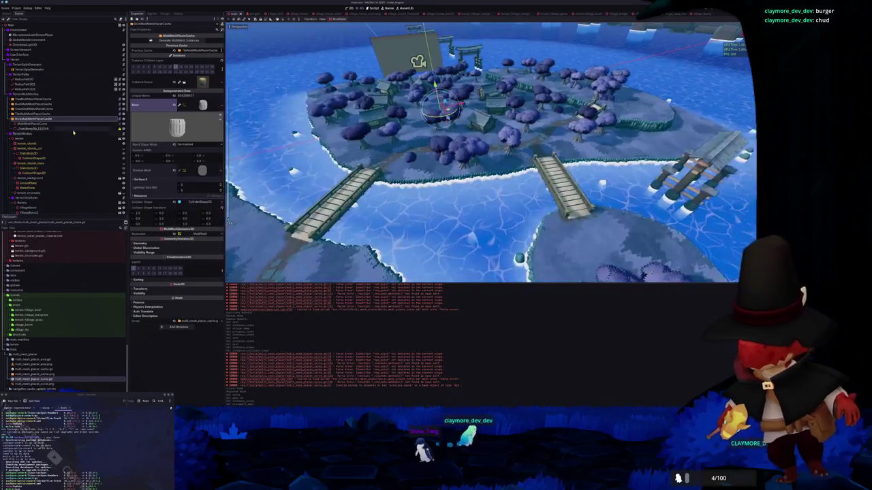
left_click(191, 231)
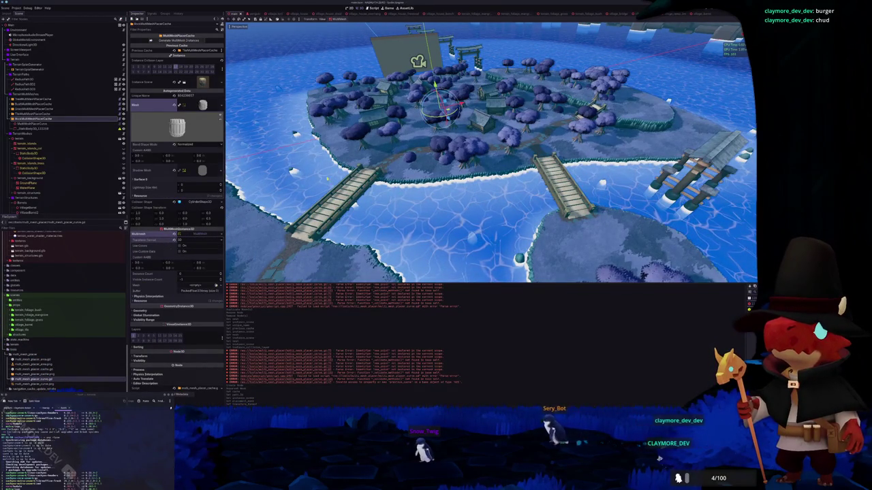
- Fly the camera down to the water by the bridge and save the island scene
key("w")
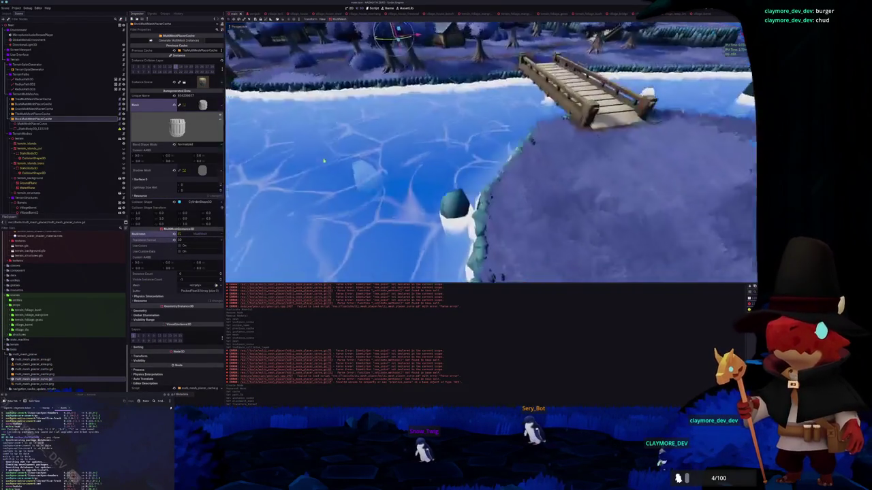
scroll(324, 162, "down", 5)
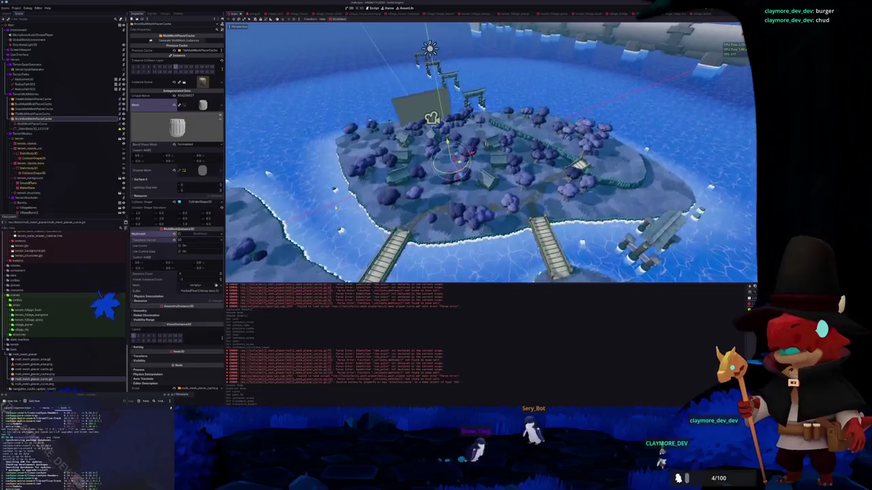
key("ctrl+s")
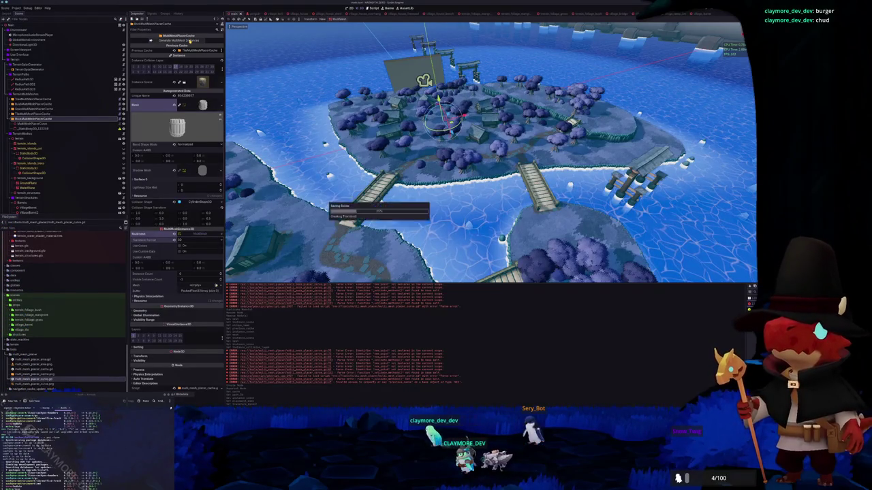
left_click(49, 124)
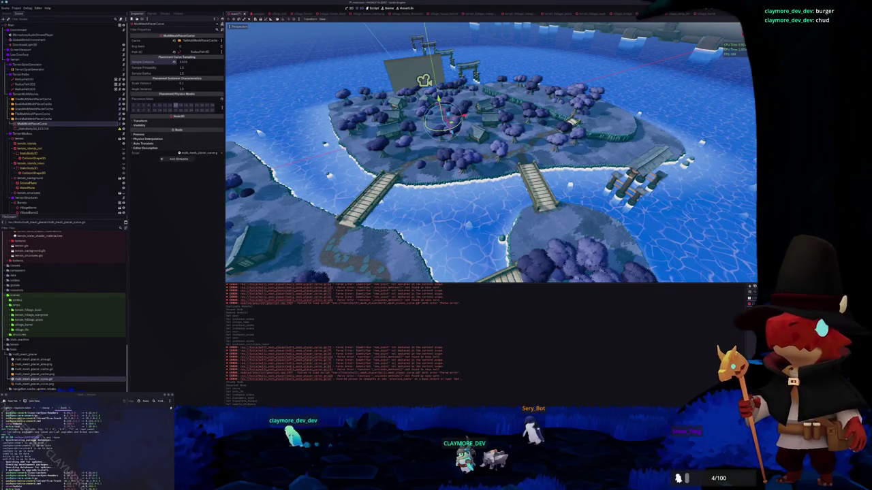
- Set the MultiMeshPlacerCurve's Cache to RockMultiMeshPlacerCache
left_click_drag(191, 63, 192, 64)
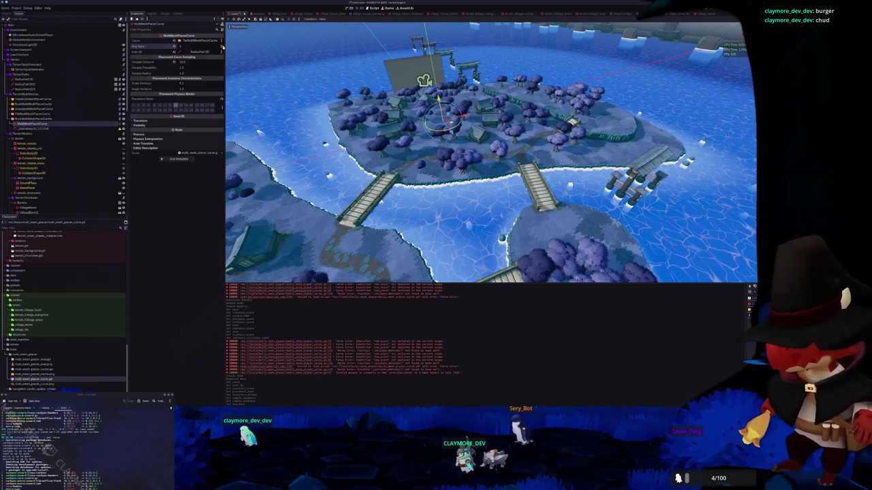
left_click(48, 119)
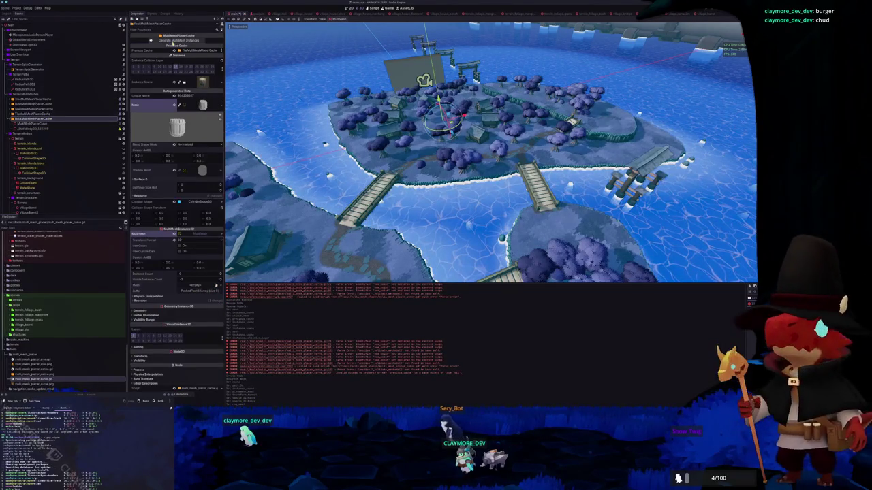
key("Down")
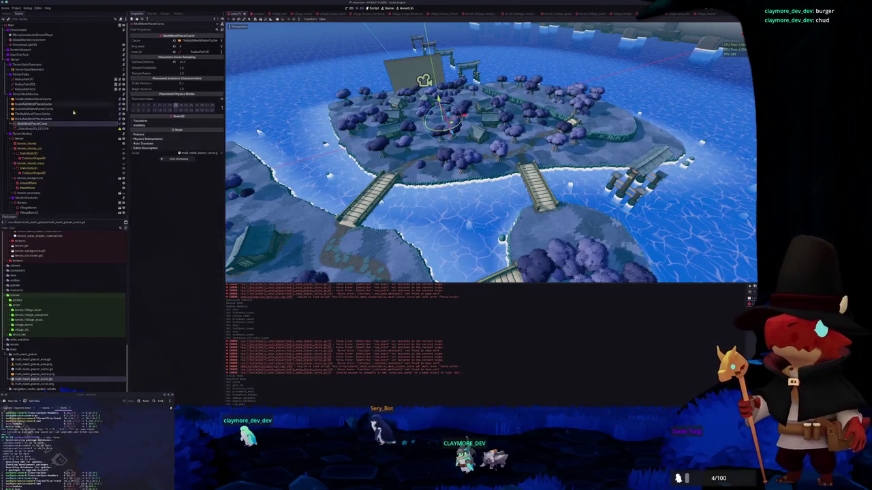
left_click(194, 40)
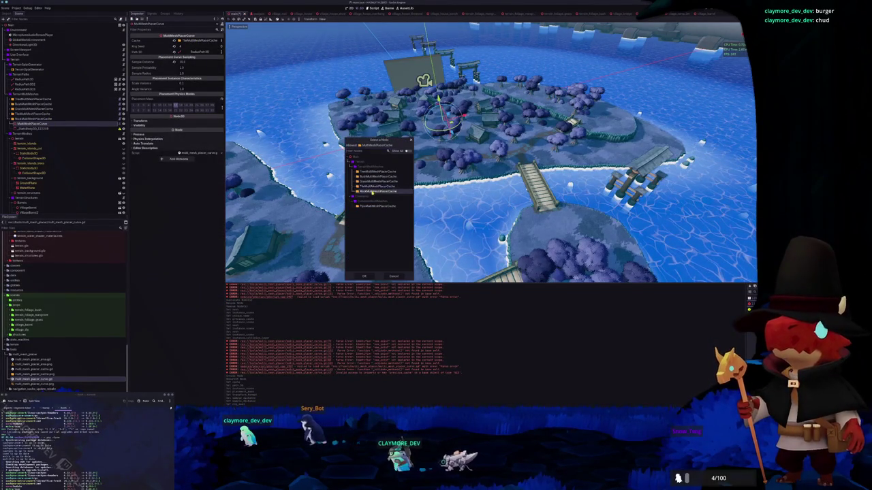
double_click(378, 191)
- Regenerate the rock cache's multimesh instances, then switch to VS Code
left_click(30, 119)
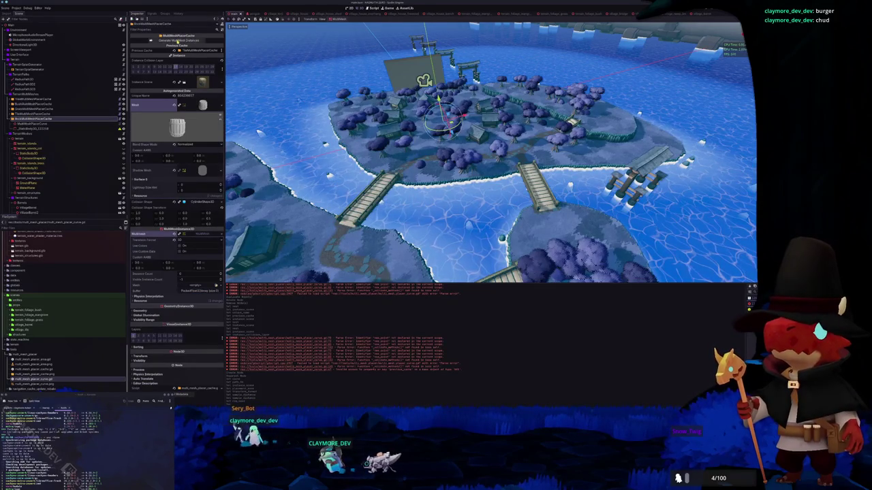
scroll(323, 171, "up", 5)
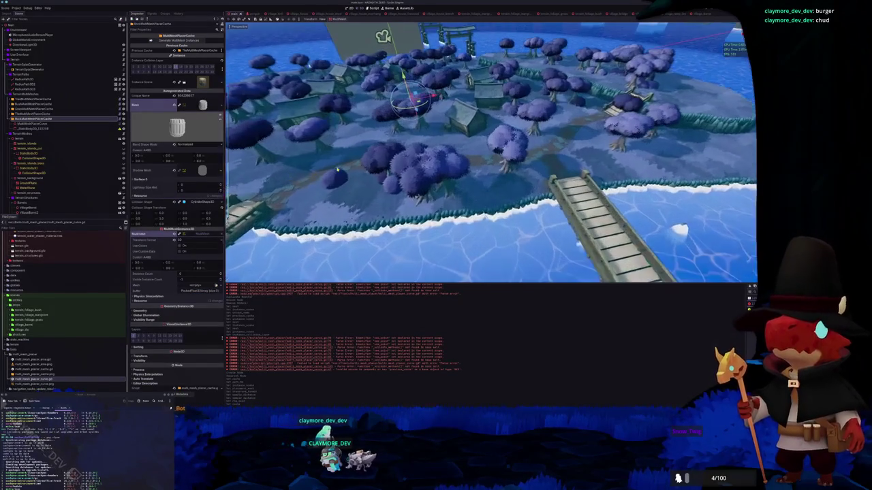
scroll(323, 171, "up", 2)
scroll(323, 171, "down", 3)
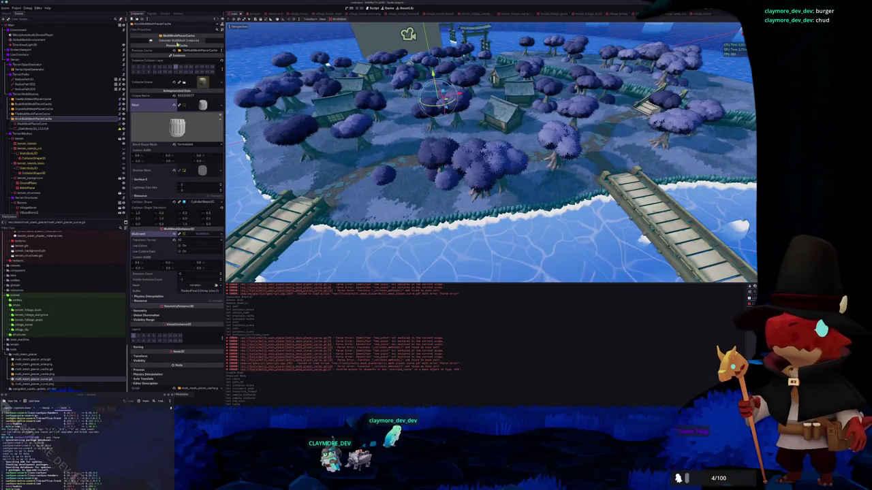
left_click(177, 40)
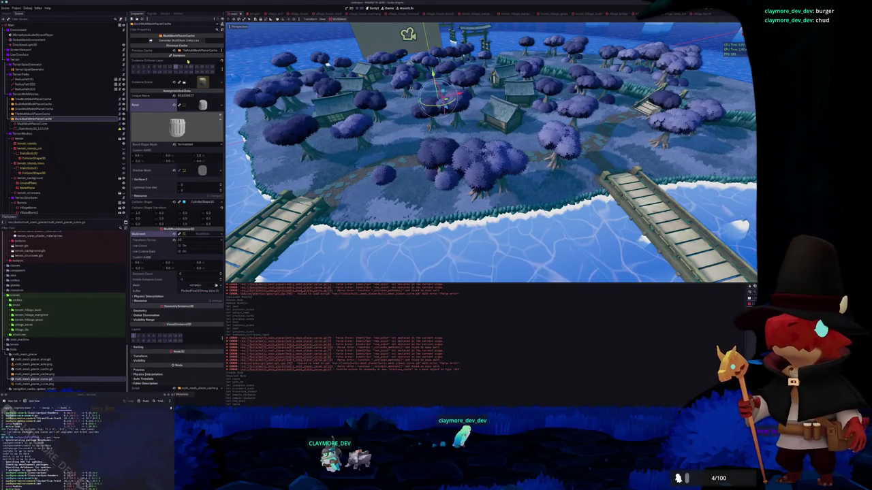
key("alt+Tab")
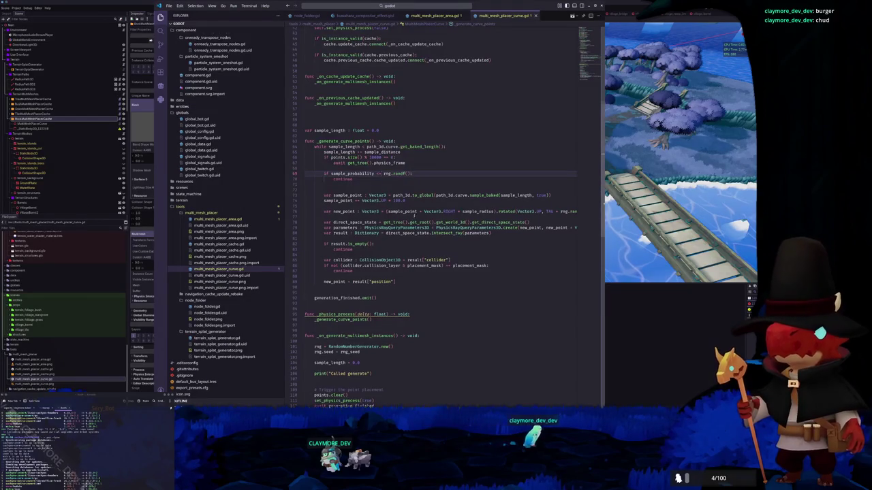
- Trace the cache variable, the _on_cache_update_cache handler and the _generate_multimesh_instances call
scroll(407, 174, "up", 5)
scroll(406, 174, "up", 5)
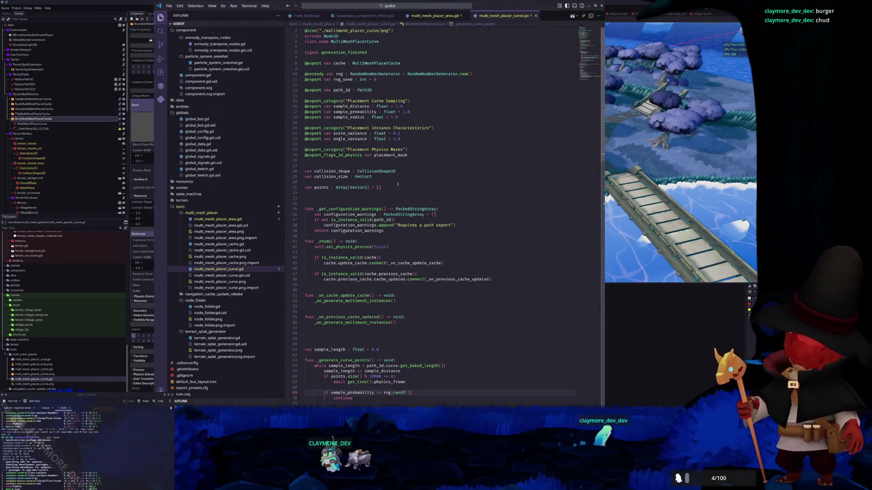
scroll(368, 187, "up", 1)
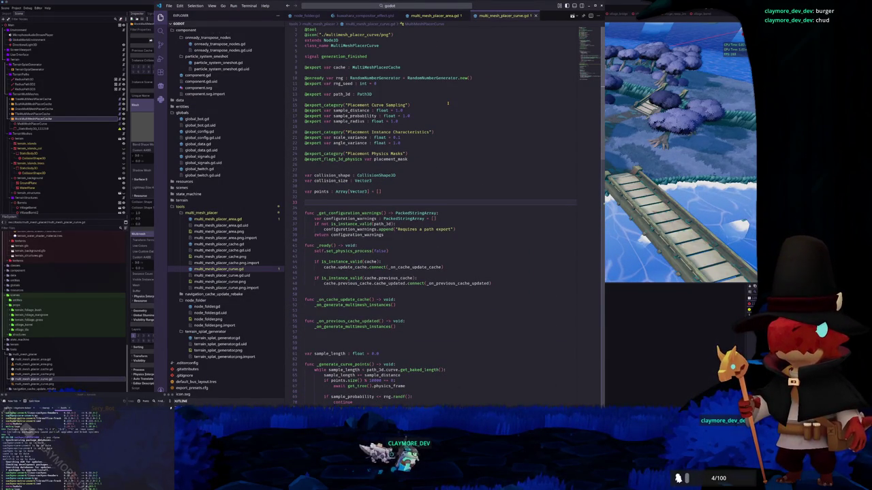
scroll(426, 112, "down", 2)
scroll(421, 119, "up", 2)
double_click(339, 67)
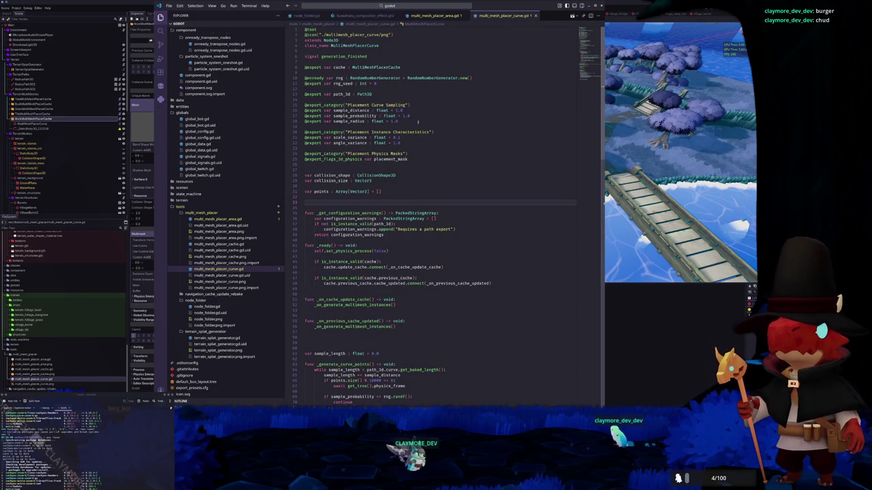
scroll(426, 204, "down", 6)
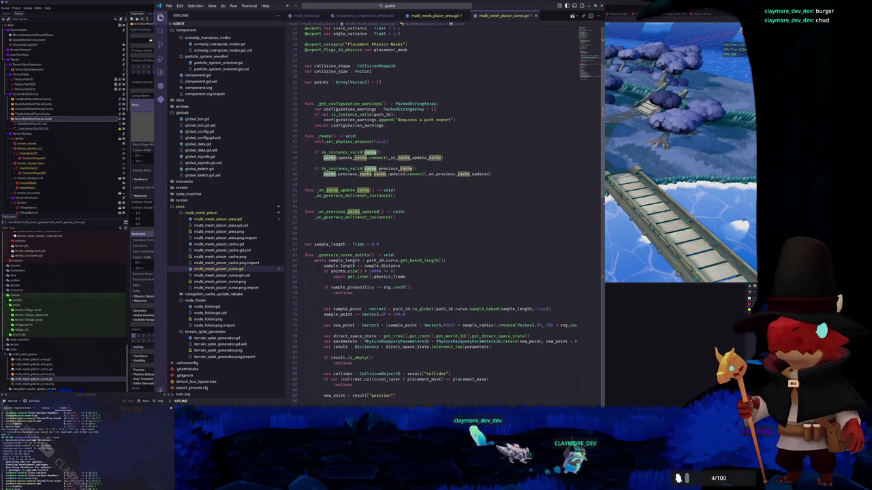
left_click(411, 157)
double_click(411, 157)
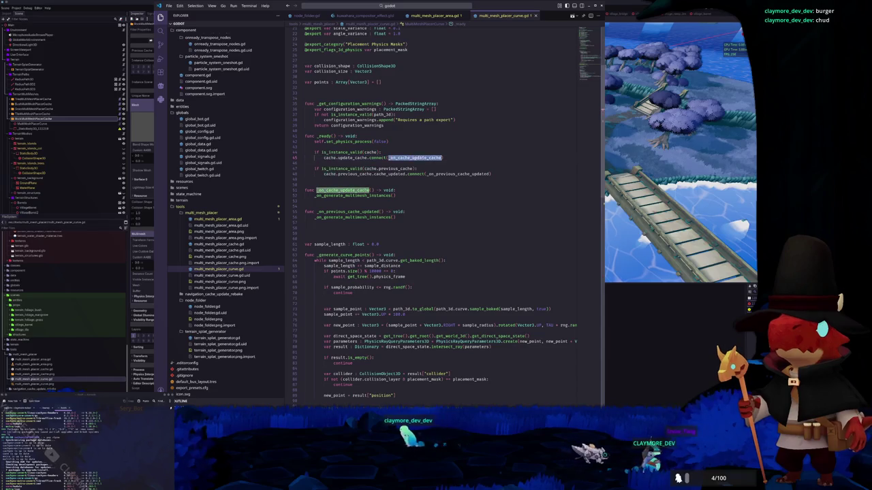
double_click(368, 195)
scroll(412, 191, "down", 4)
scroll(412, 190, "down", 10)
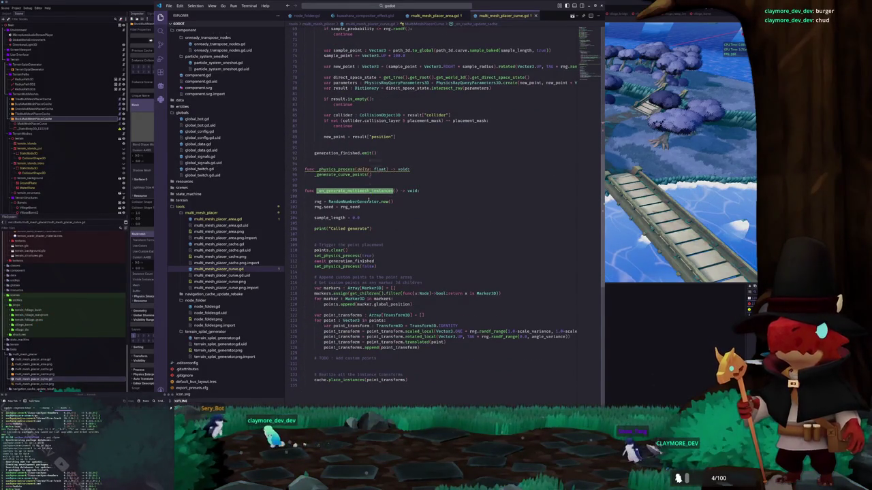
scroll(371, 197, "up", 5)
scroll(373, 195, "down", 6)
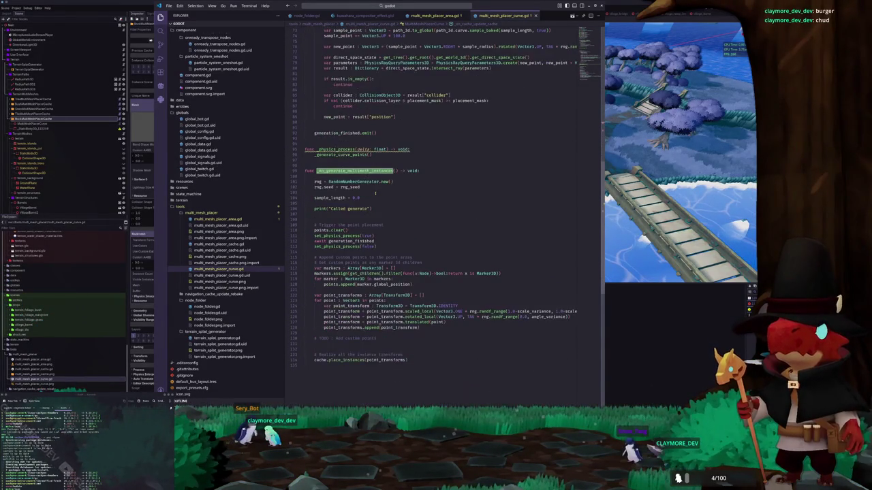
scroll(379, 198, "down", 1)
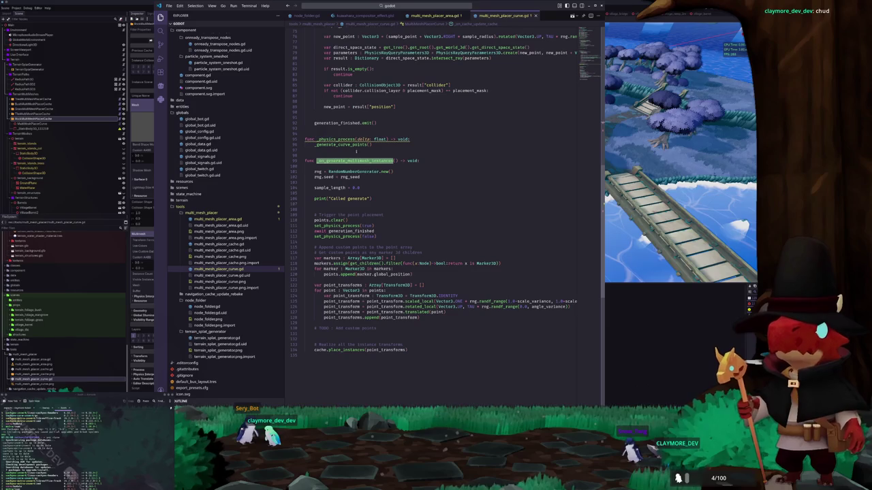
scroll(367, 171, "down", 3)
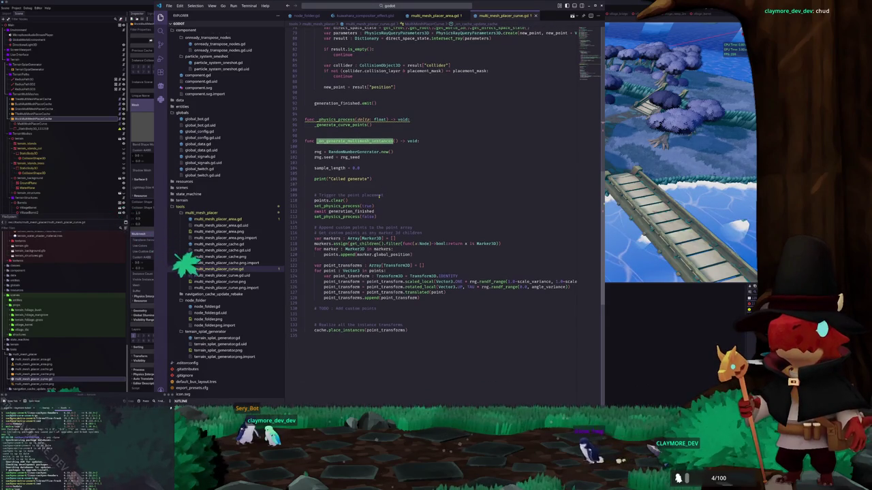
scroll(381, 204, "down", 1)
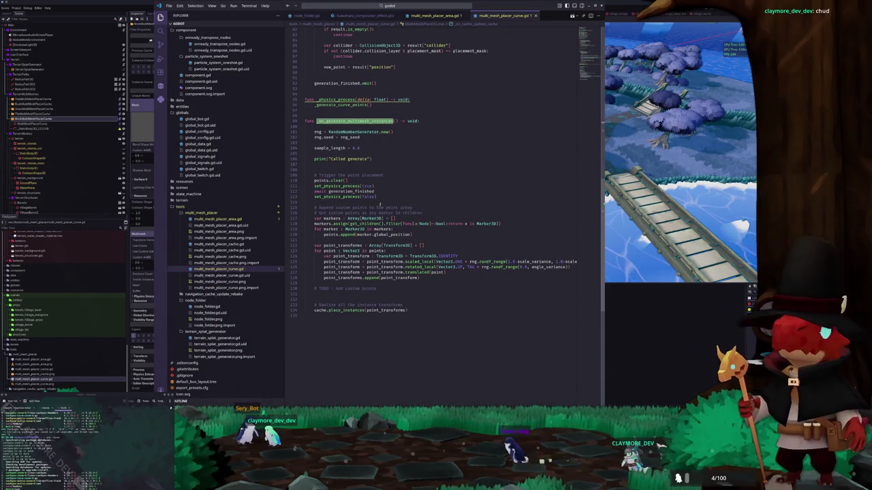
left_click(380, 200)
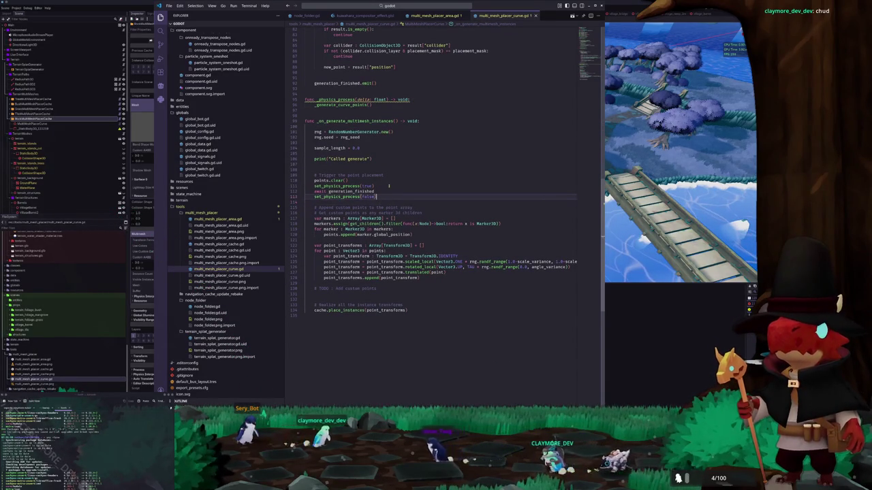
scroll(383, 199, "down", 2)
scroll(383, 203, "down", 2)
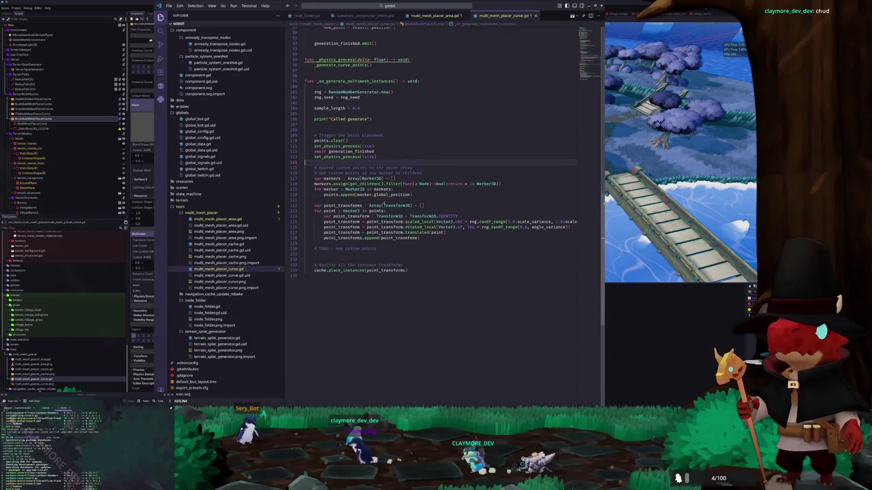
scroll(385, 199, "down", 4)
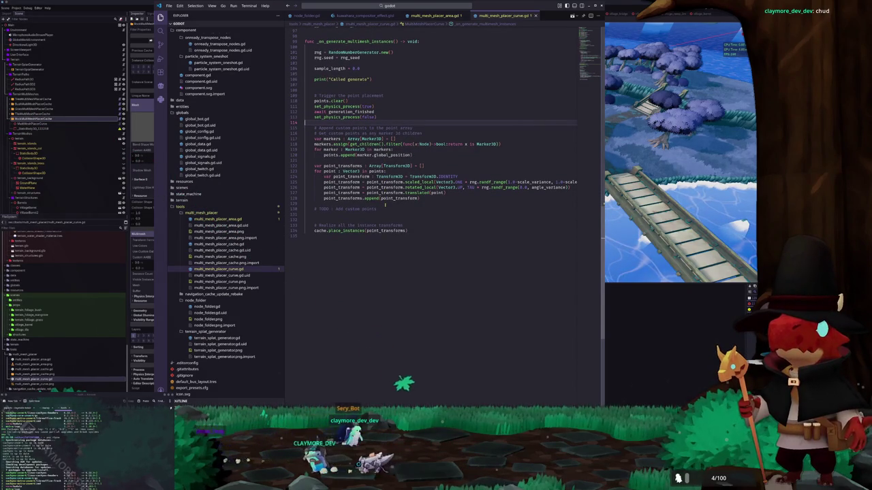
left_click(343, 230)
double_click(347, 231)
double_click(386, 230)
scroll(387, 209, "up", 2)
left_click(376, 200)
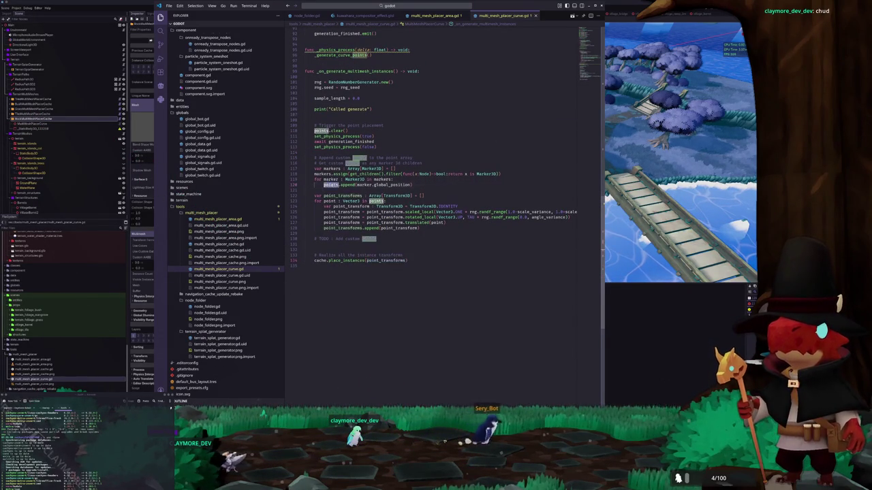
scroll(374, 200, "up", 6)
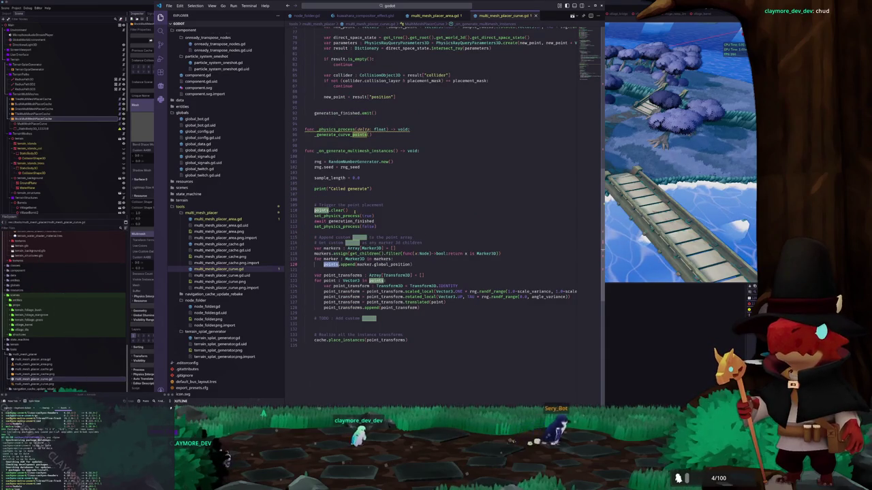
double_click(337, 215)
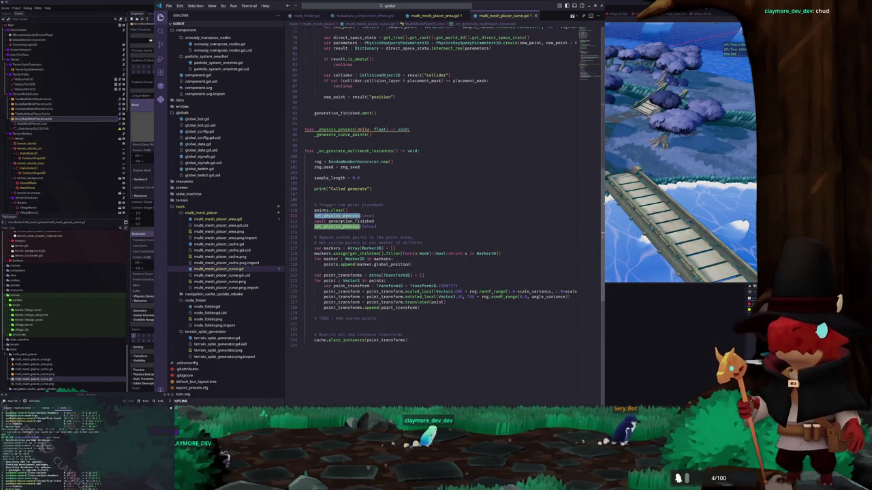
double_click(350, 221)
double_click(320, 210)
scroll(326, 206, "up", 4)
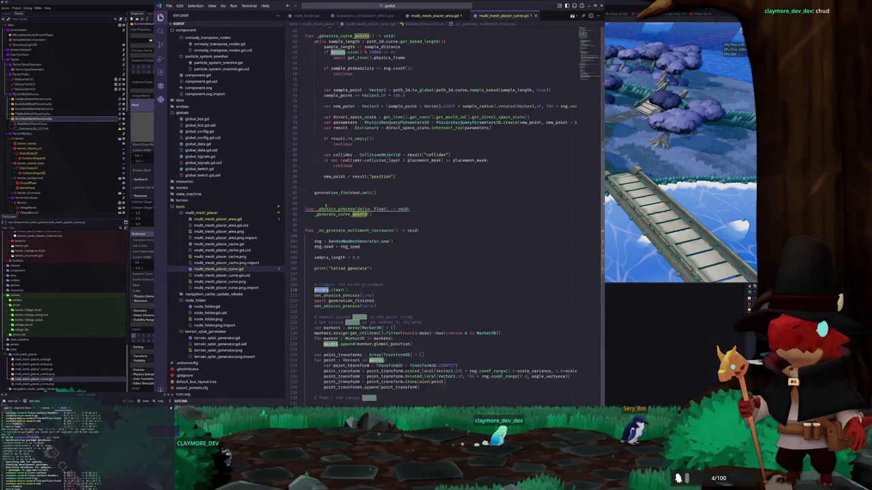
double_click(337, 193)
scroll(337, 197, "up", 1)
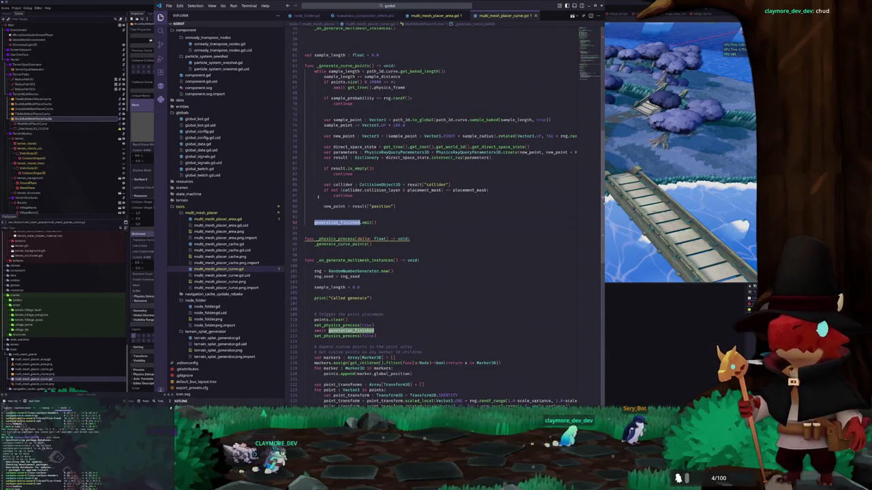
double_click(392, 71)
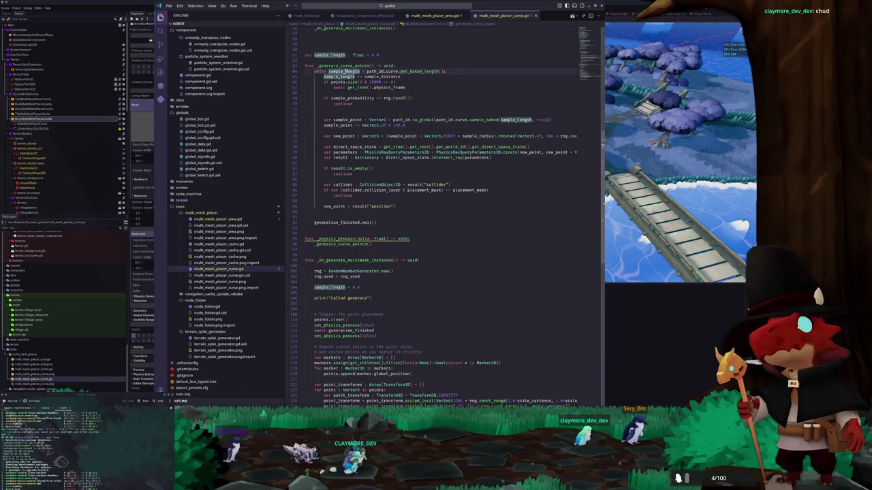
left_click(413, 78)
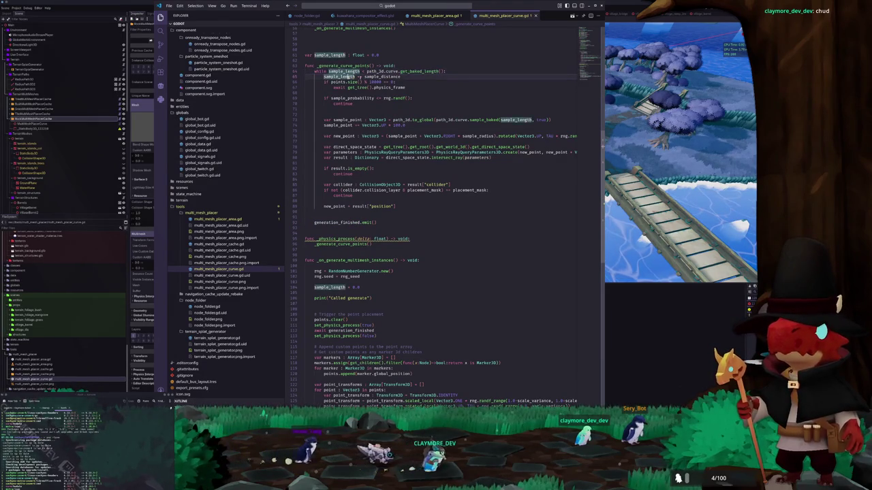
left_click(416, 93)
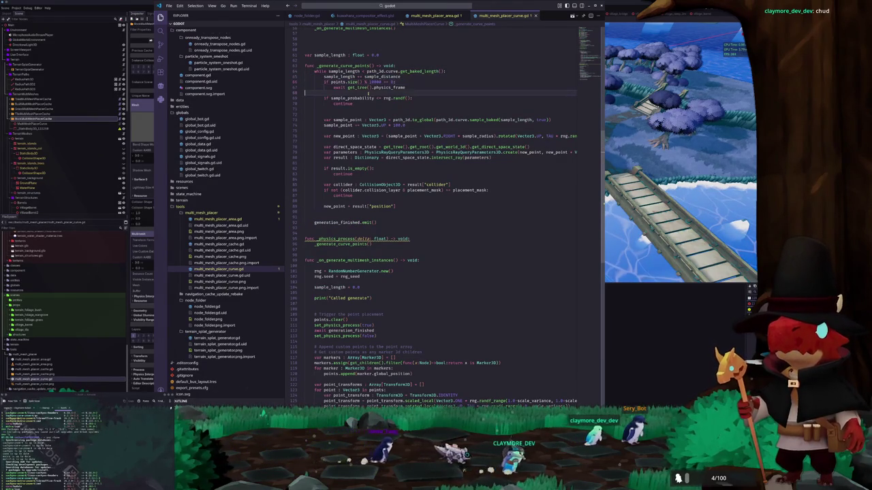
triple_click(542, 120)
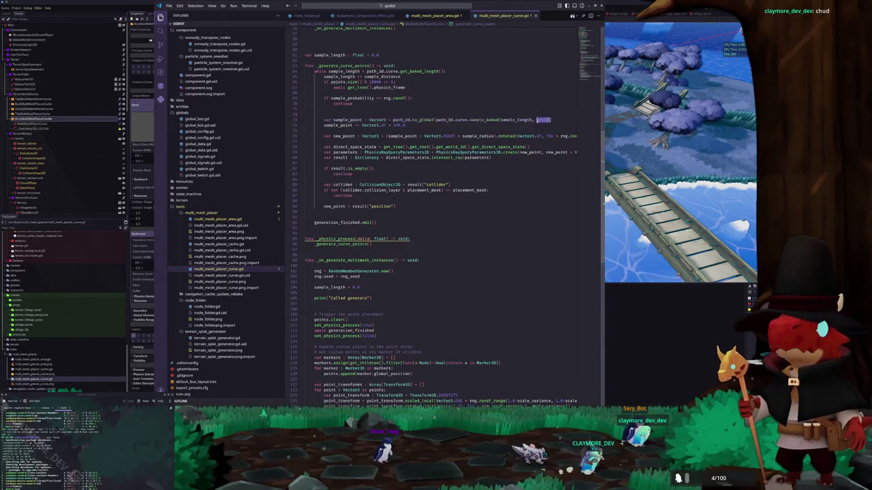
left_click_drag(412, 125, 317, 118)
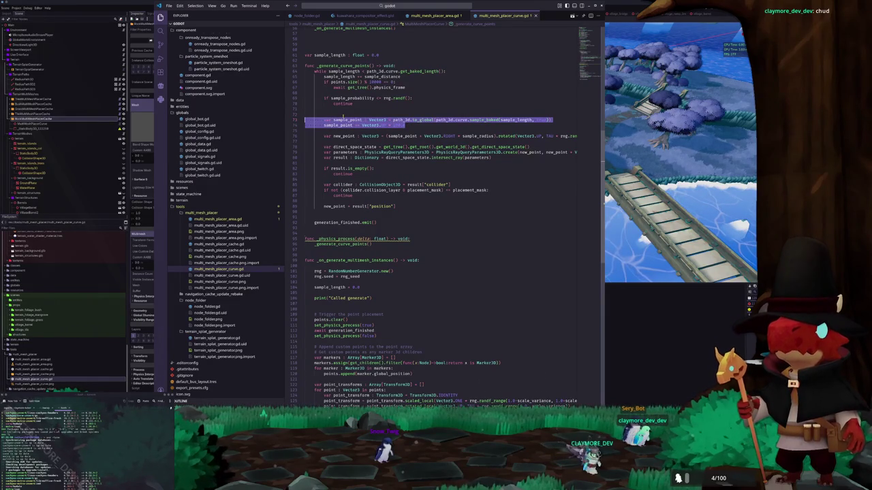
- Move the sample_point lines up to line 64, above sample_length, with a blank line after
key("ctrl+x")
key("Up")
key("Up")
key("Up")
key("End")
key("Return")
key("ctrl+v")
key("Down")
key("End")
key("Return")
key("Down")
key("Down")
- Insert blank lines after the while line and above the distance increment
key("Up")
key("Up")
key("Up")
key("Home")
key("Return")
key("Down")
key("Down")
key("Up")
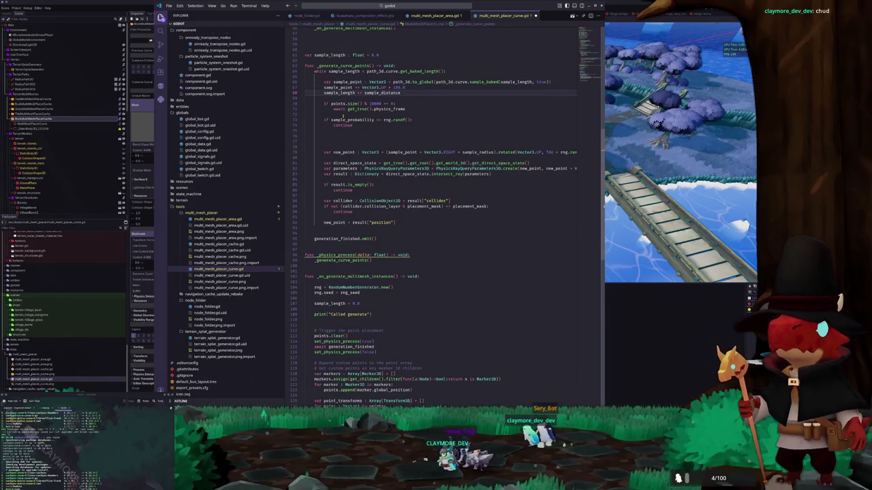
key("Return")
key("Down")
key("Down")
key("Down")
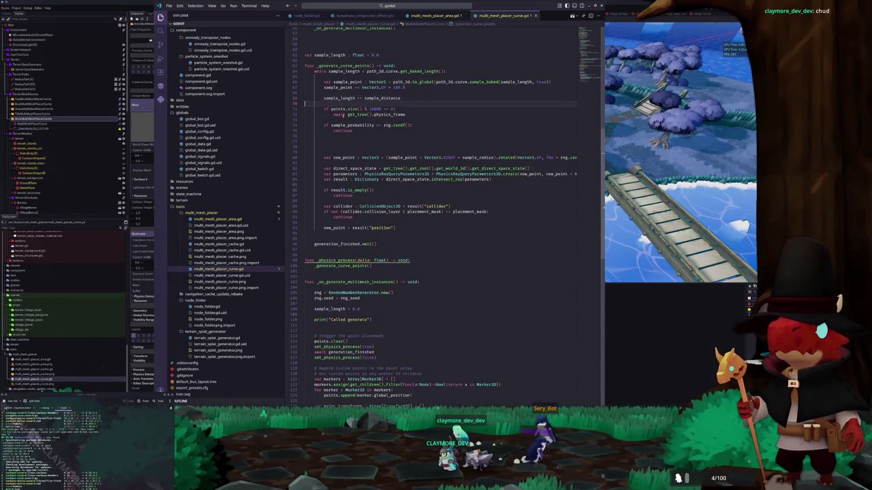
- Comment out the sample_probability if/continue check with Ctrl+/ and tidy the following line
key("Home")
key("Home")
key("shift+Down")
key("shift+Down")
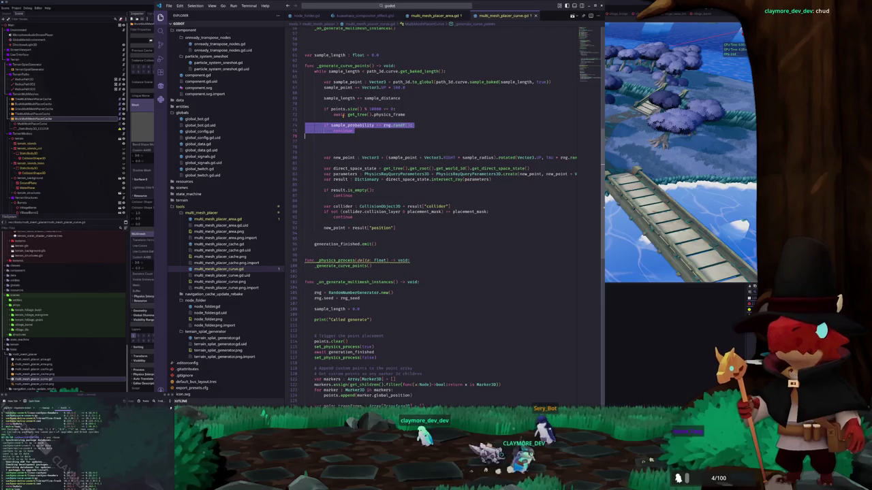
key("ctrl+slash")
key("Down")
key("Down")
key("Down")
key("BackSpace")
key("BackSpace")
key("BackSpace")
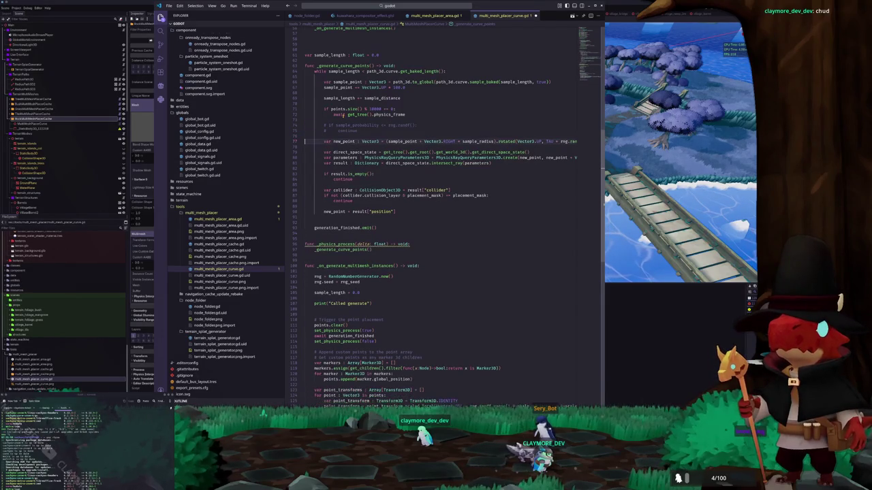
key("Down")
key("Down")
key("Down")
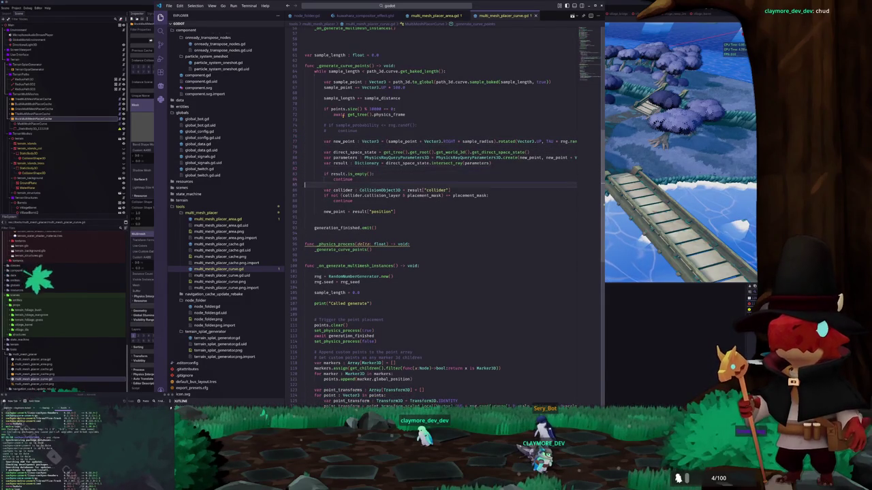
key("Down")
key("Down")
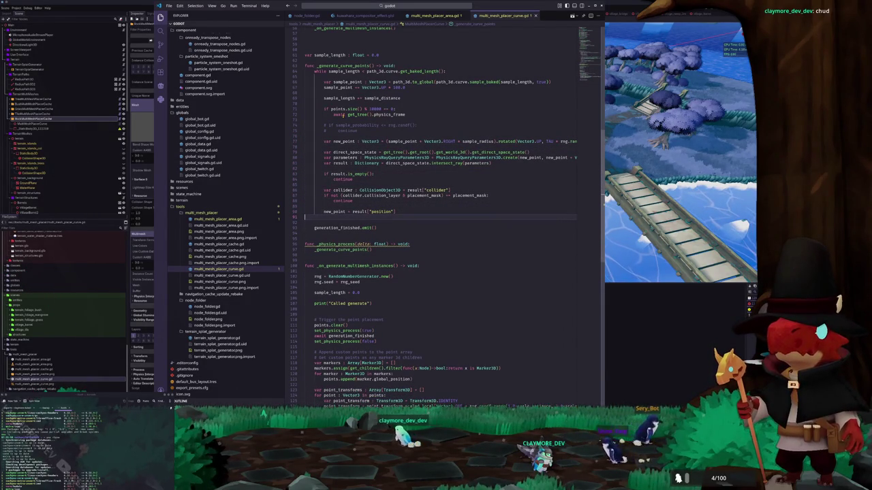
key("alt+Tab")
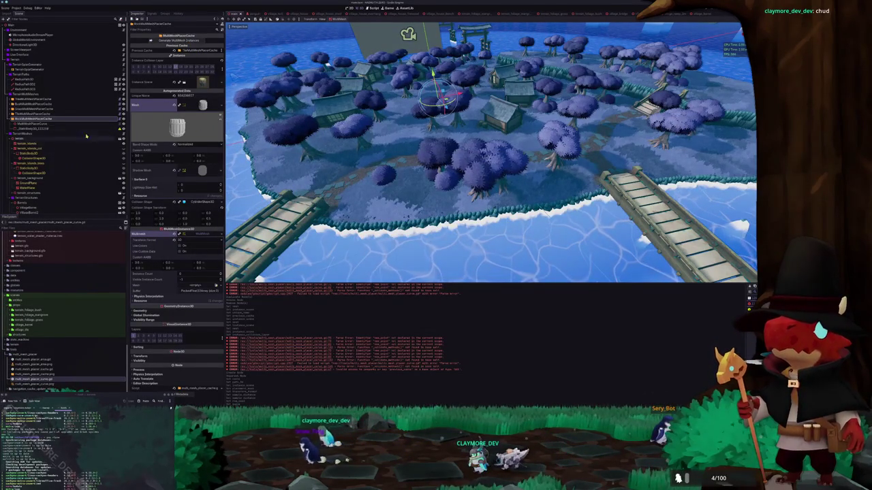
- Add a print("Placing") call on a new line at the top of the while loop
scroll(203, 154, "down", 5)
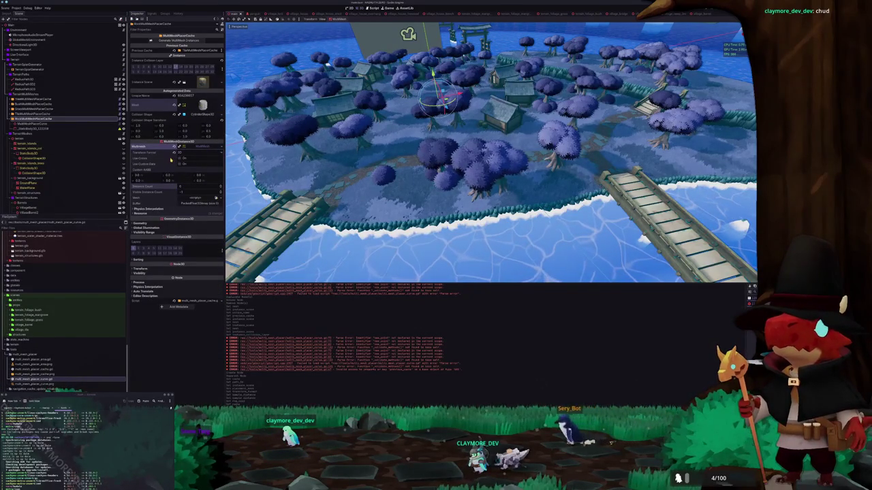
key("alt+Tab")
left_click(341, 222)
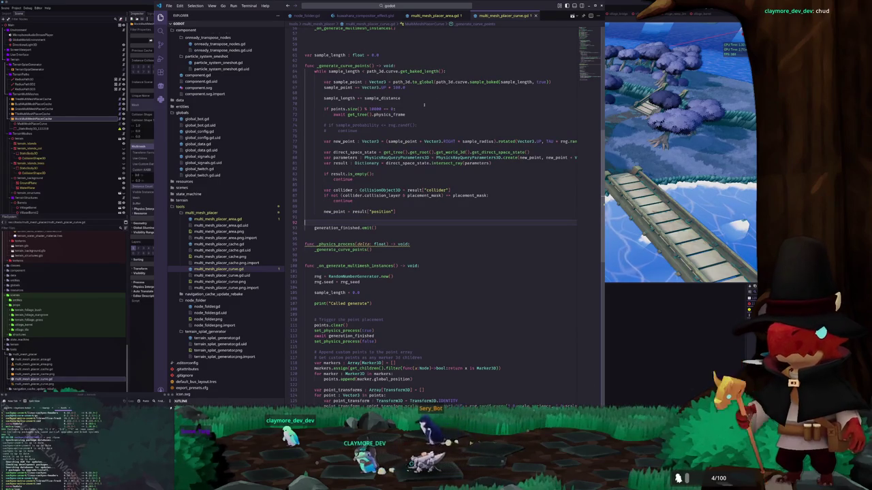
left_click(393, 104)
left_click(382, 76)
key("Return")
type("int(\"Placing")
- Select MultiMeshPlacerCurve, reload the saved scene, and look over the island
key("alt+Tab")
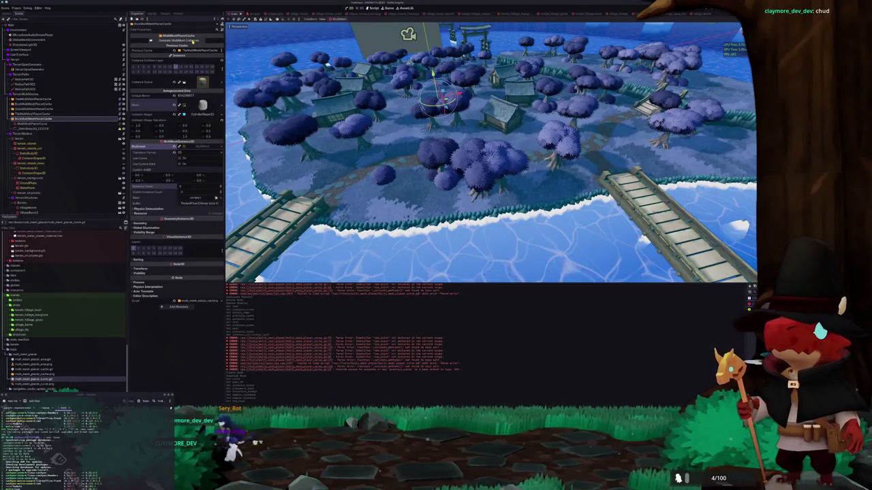
left_click(57, 124)
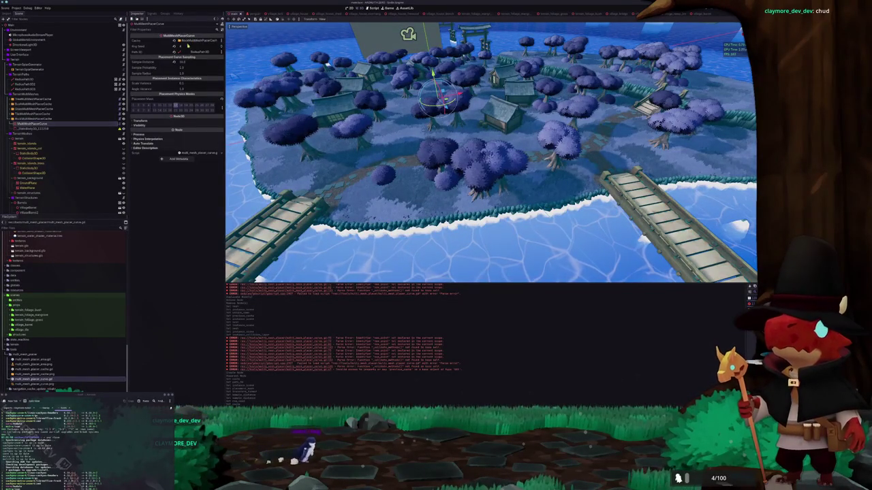
left_click(6, 7)
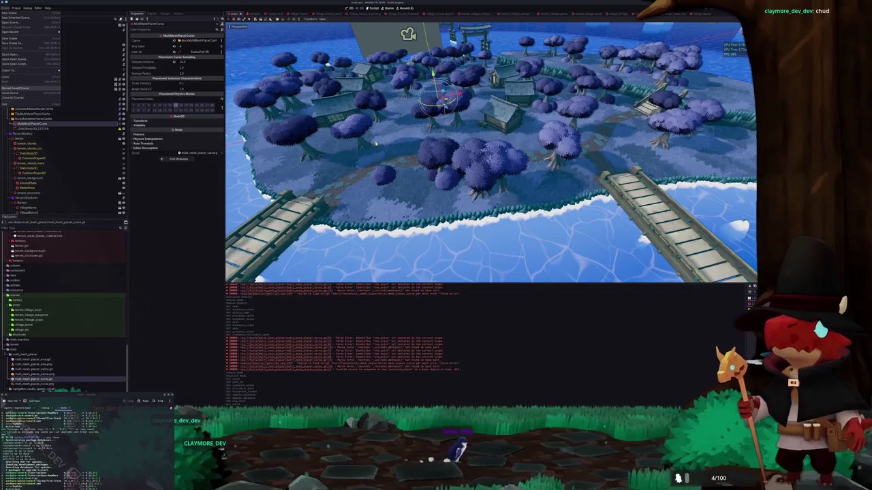
left_click(21, 87)
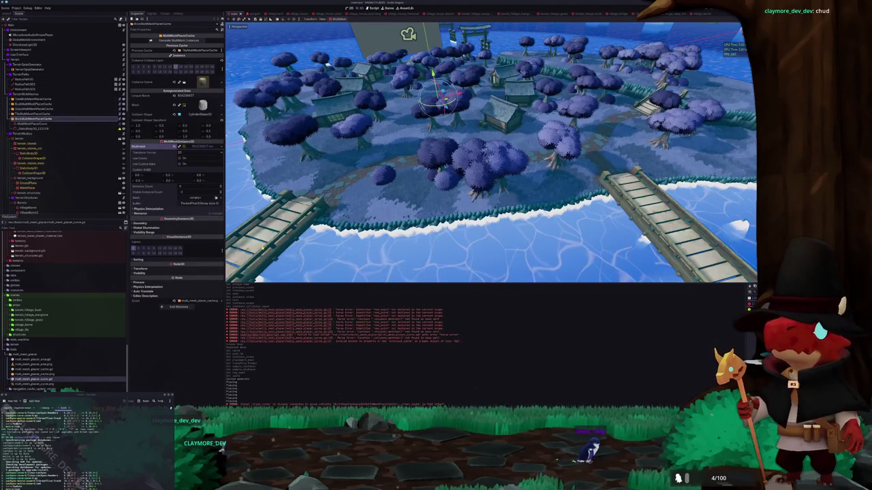
left_click_drag(387, 238, 387, 237)
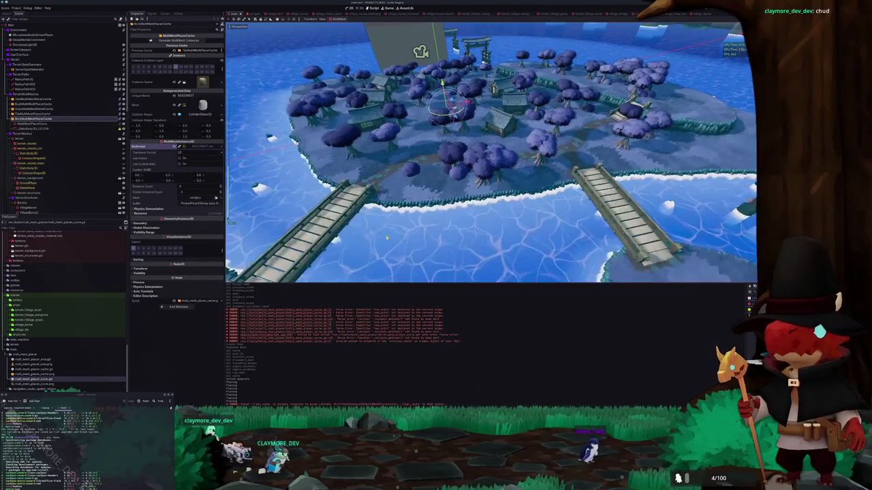
scroll(386, 237, "up", 10)
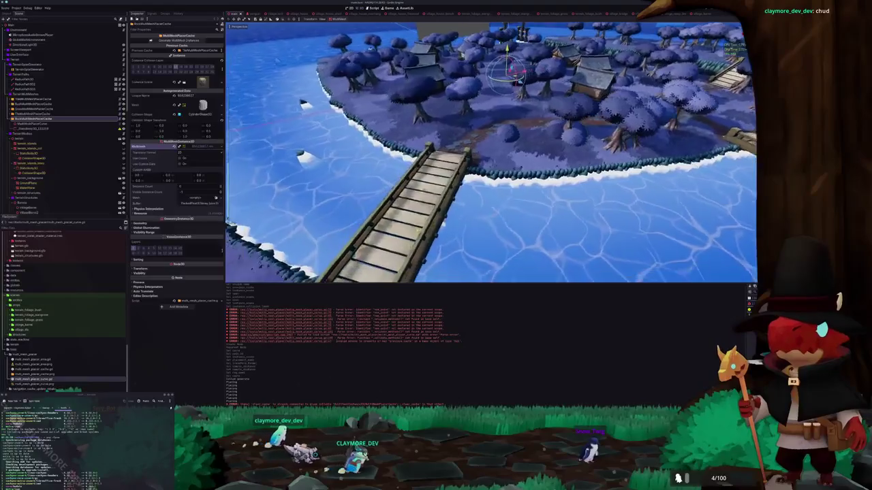
left_click_drag(425, 201, 365, 243)
key("alt+Tab")
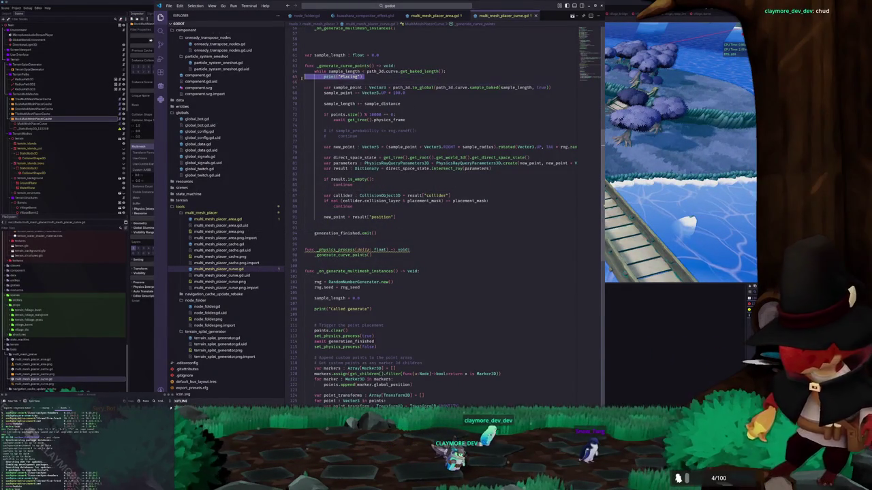
- Delete the print("Placing") debug line and briefly check the Godot editor
key("ctrl+shift+k")
scroll(332, 107, "down", 5)
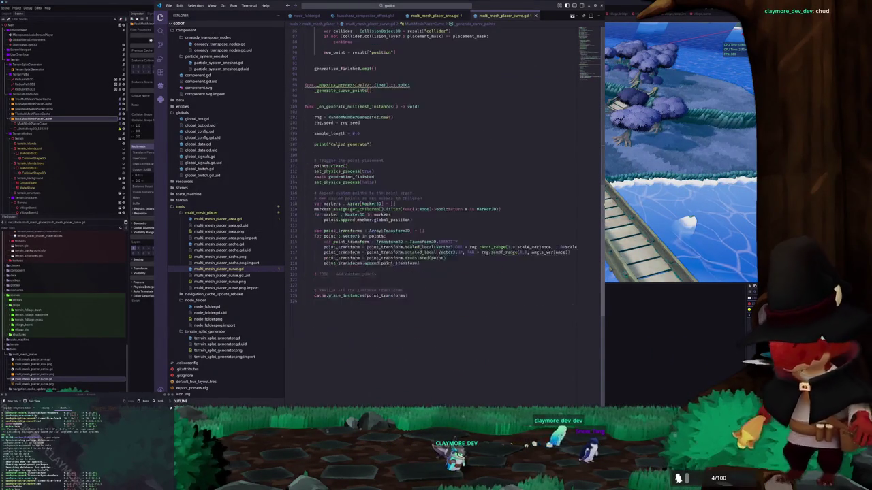
key("alt+Tab")
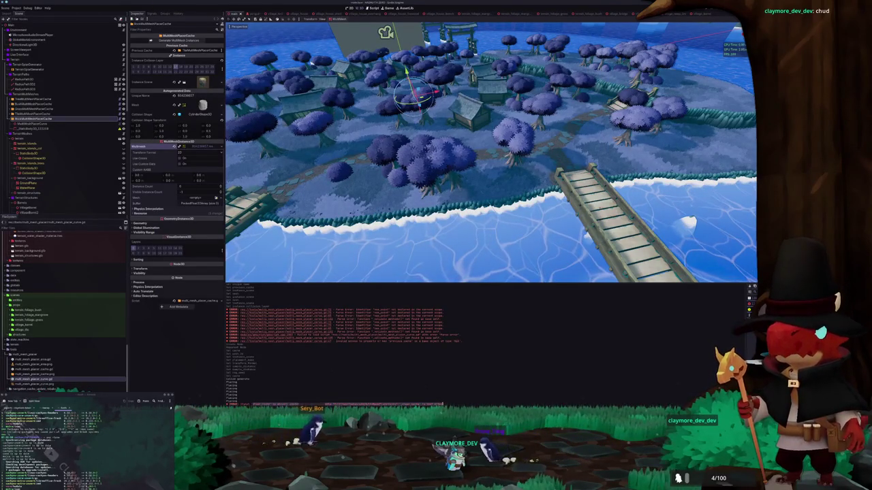
key("alt+Tab")
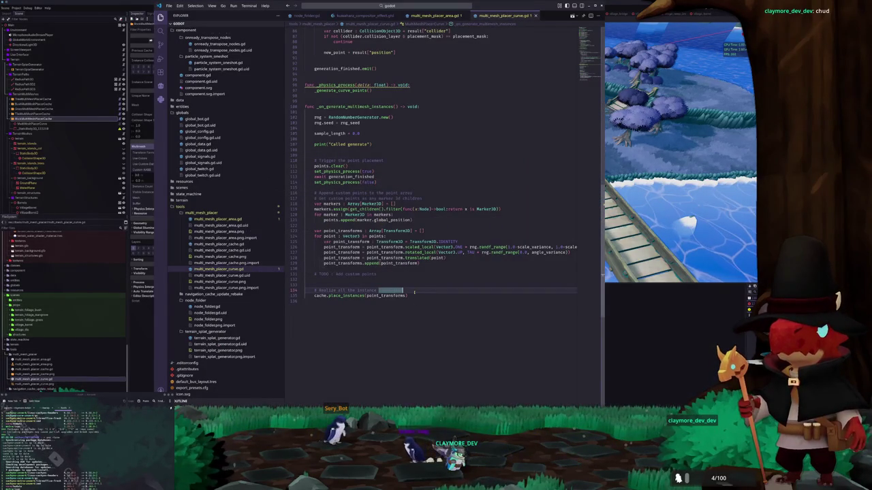
- Search the script for 'clear', then place the caret in _ready below the previous_cache connection
key("ctrl+shift+o")
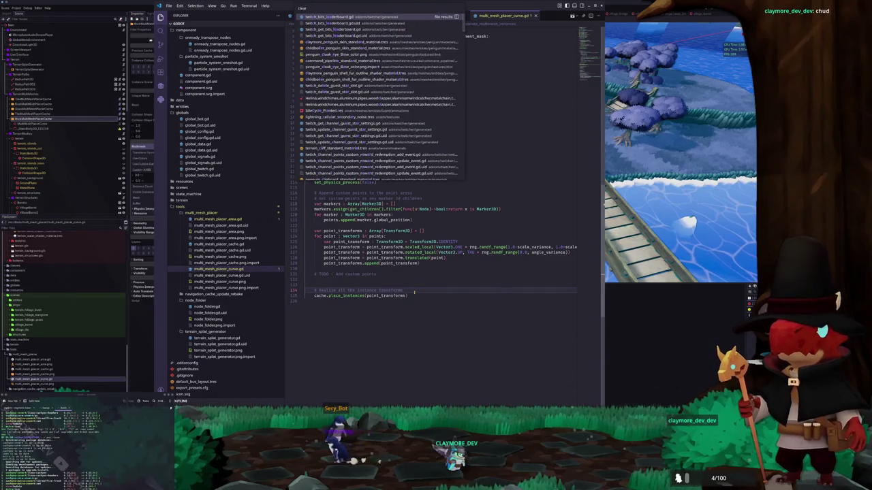
key("Escape")
key("ctrl+f")
type("clear_cach")
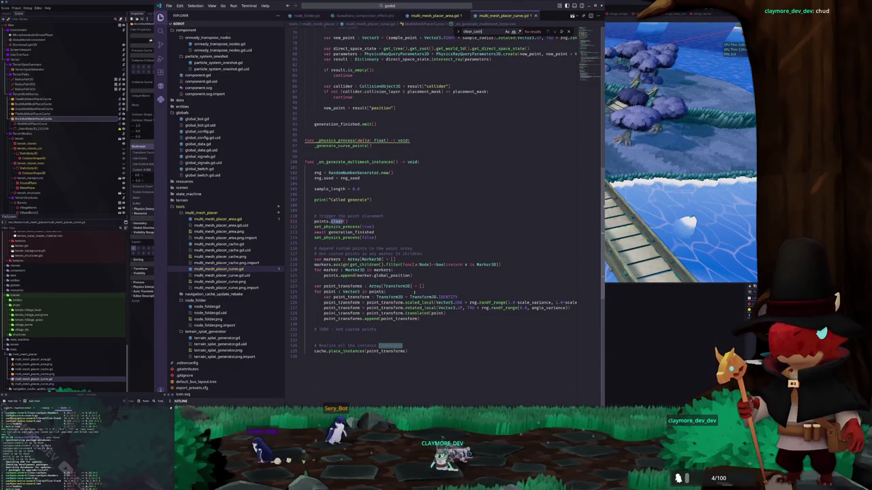
key("Escape")
scroll(486, 160, "up", 2)
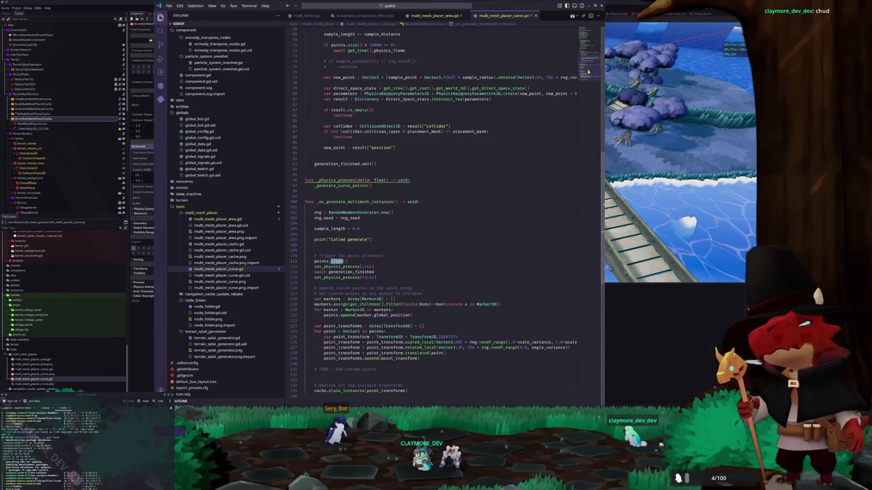
scroll(411, 185, "up", 15)
left_click(357, 240)
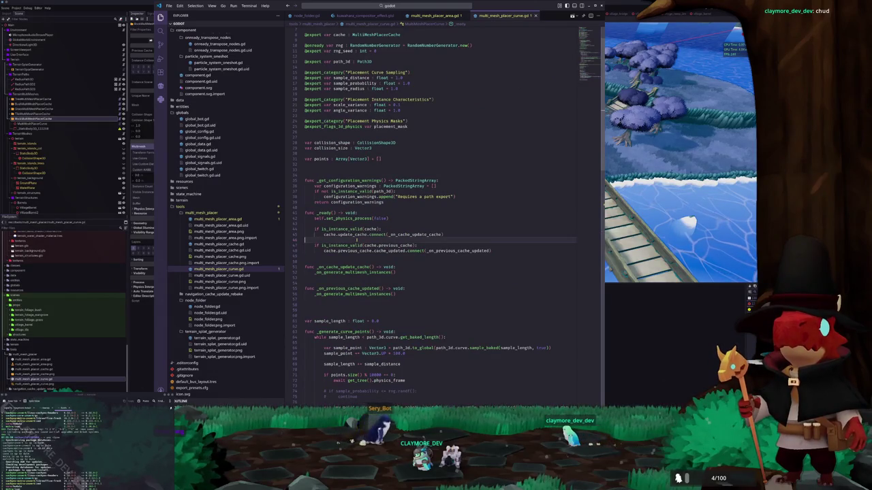
left_click(350, 254)
scroll(361, 250, "down", 1)
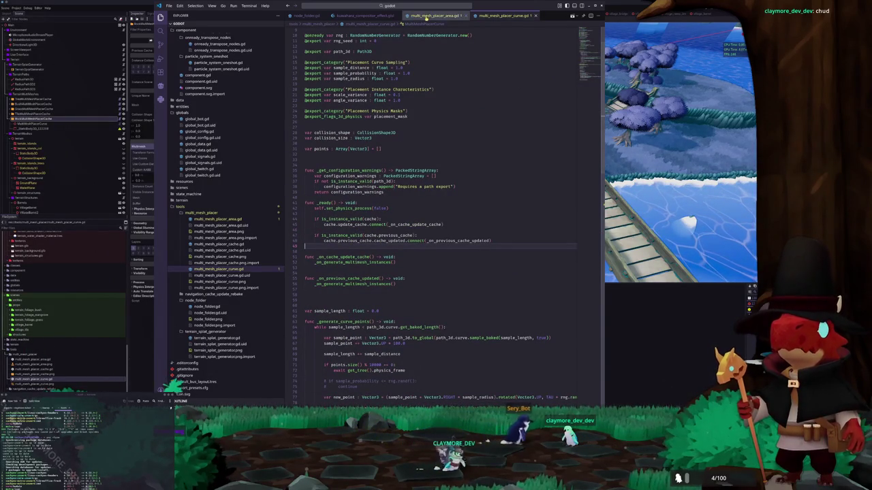
scroll(400, 240, "down", 1)
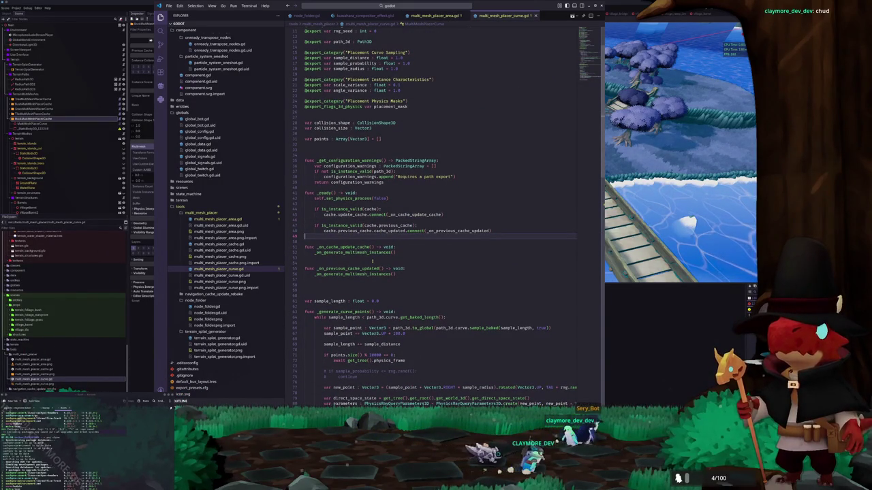
key("alt+Tab")
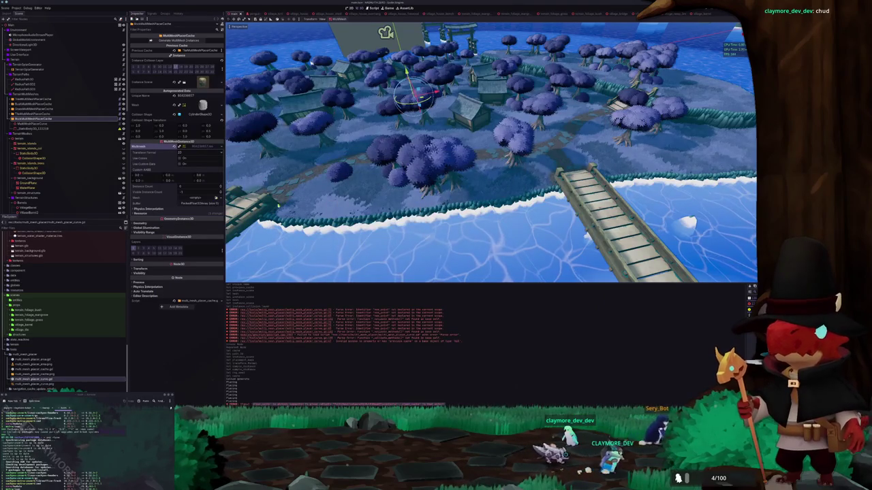
- Run Generate MultiMesh Instances twice, then bring up multi_mesh_placer_cache.gd in VS Code
left_click(178, 41)
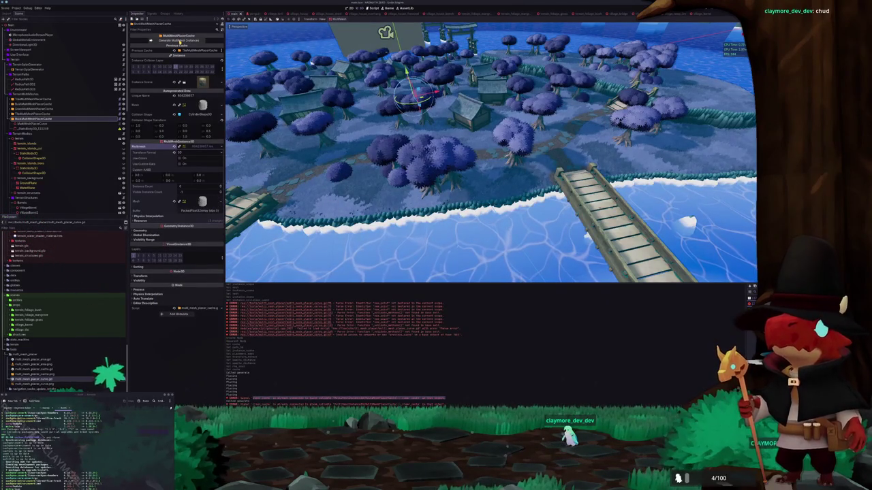
left_click(179, 41)
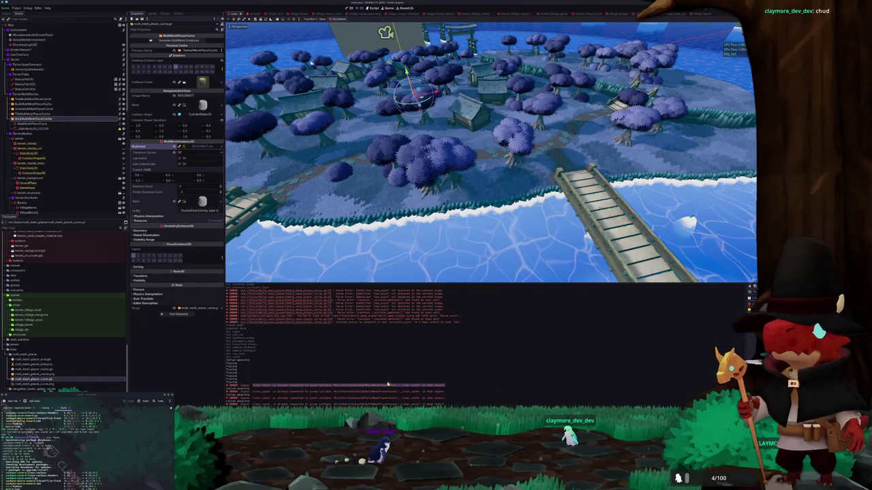
left_click(465, 303)
left_click(348, 137)
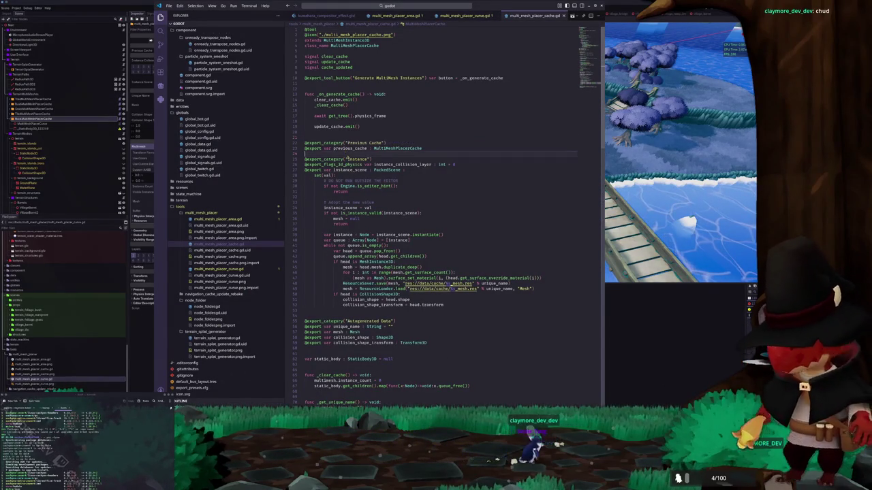
- Highlight clear_cache uses and inspect the instance count reset and static body freeing lines
scroll(348, 147, "down", 2)
scroll(449, 198, "down", 10)
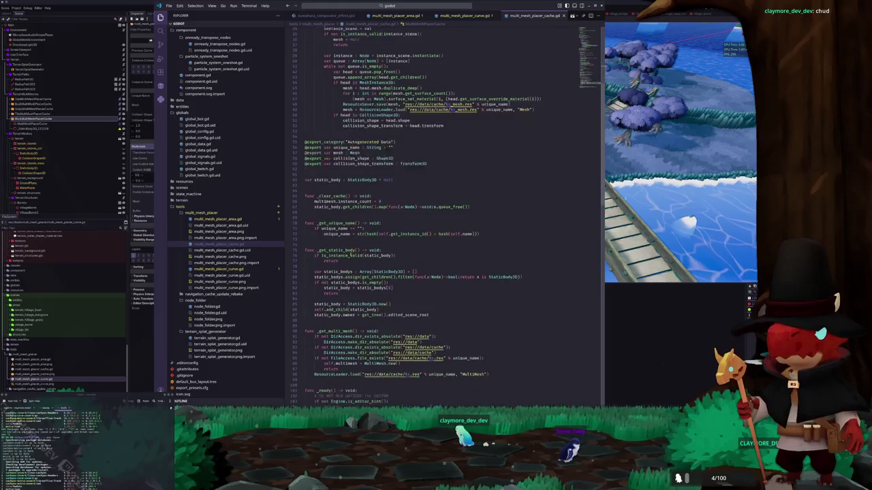
scroll(450, 199, "down", 5)
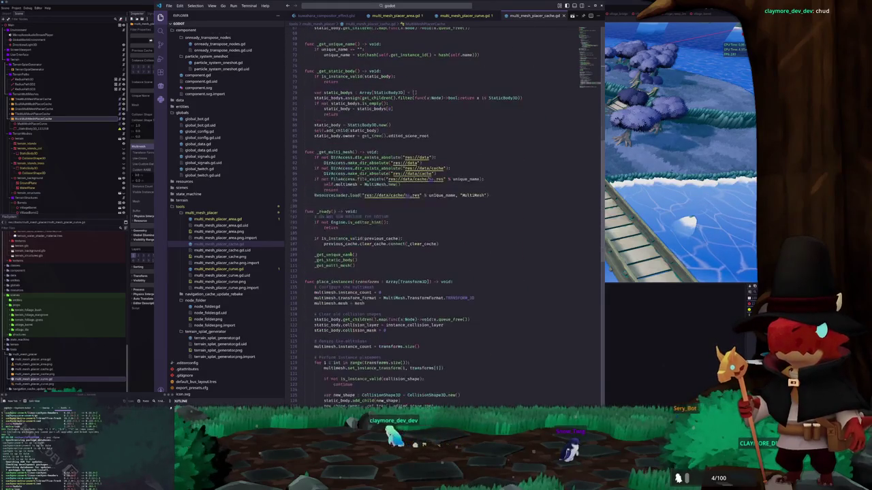
scroll(336, 79, "up", 15)
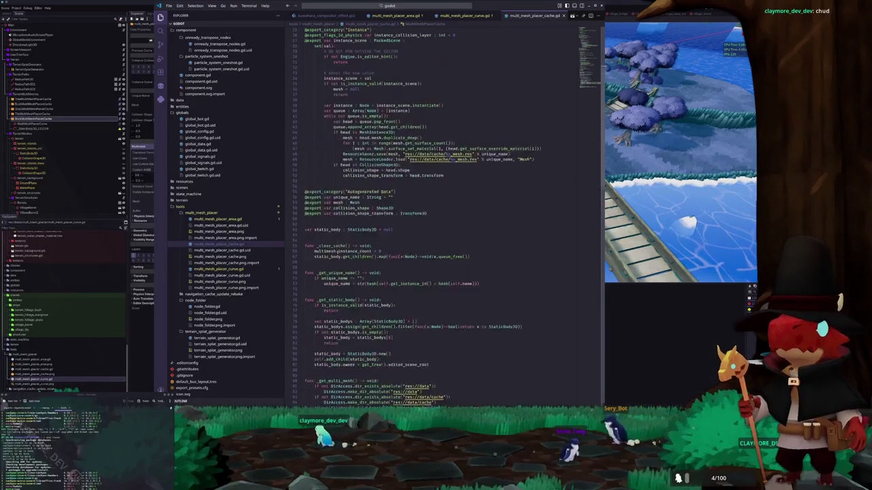
double_click(327, 56)
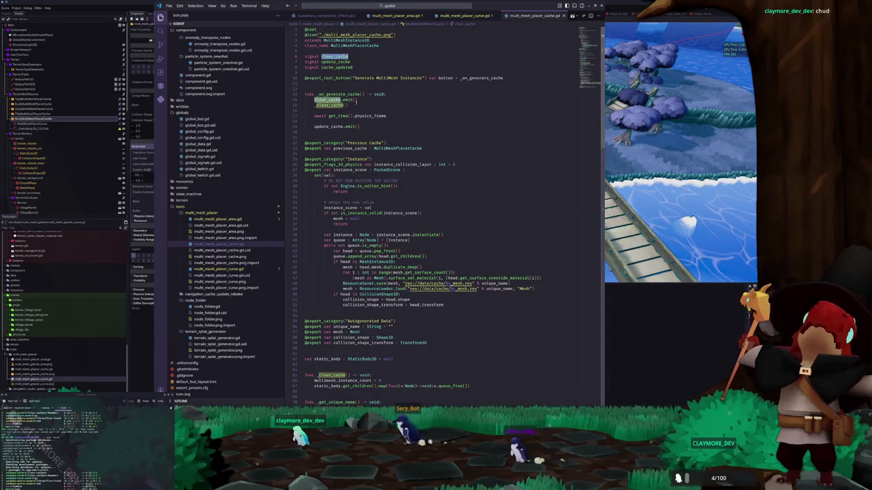
mouse_move(327, 100)
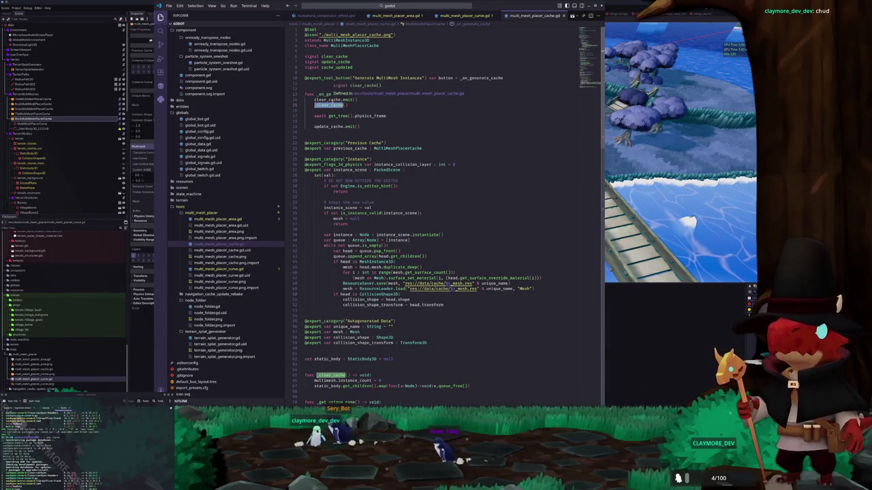
scroll(370, 131, "down", 3)
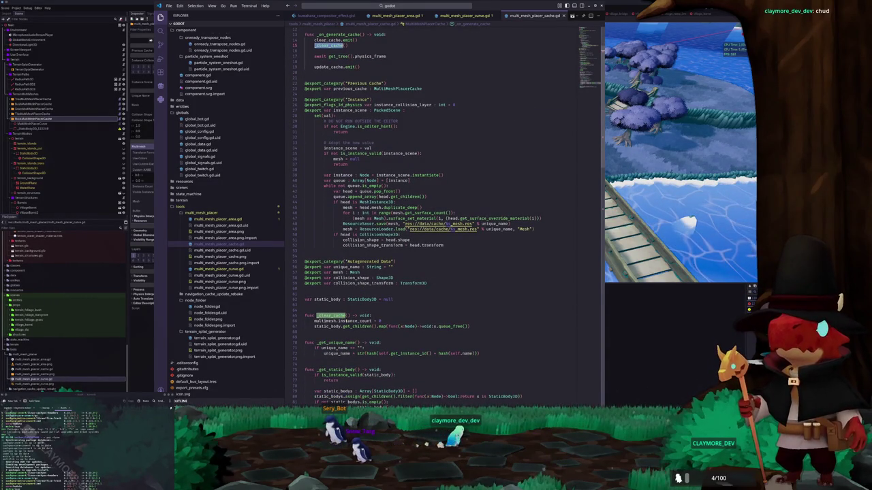
left_click(387, 320)
left_click(475, 326)
- Highlight where update_cache is declared and emitted, then open multi_mesh_placer_curve.gd
scroll(482, 323, "down", 3)
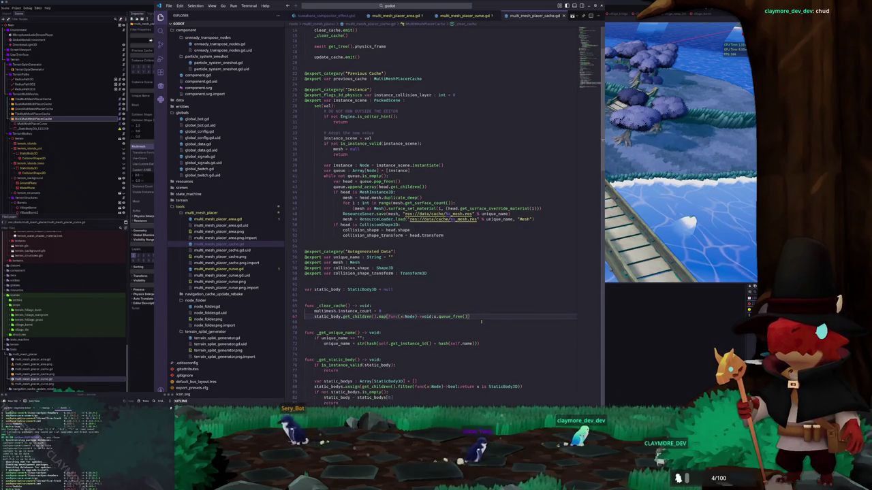
scroll(479, 320, "down", 6)
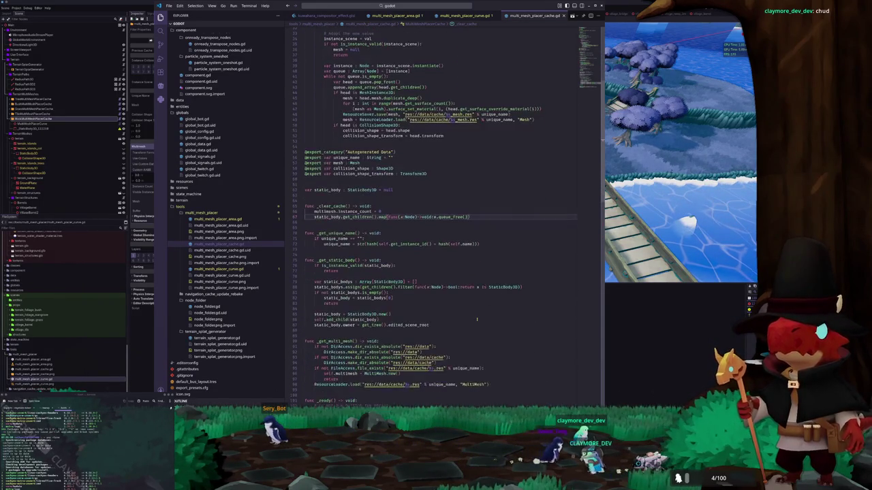
scroll(466, 320, "up", 8)
scroll(466, 320, "up", 8)
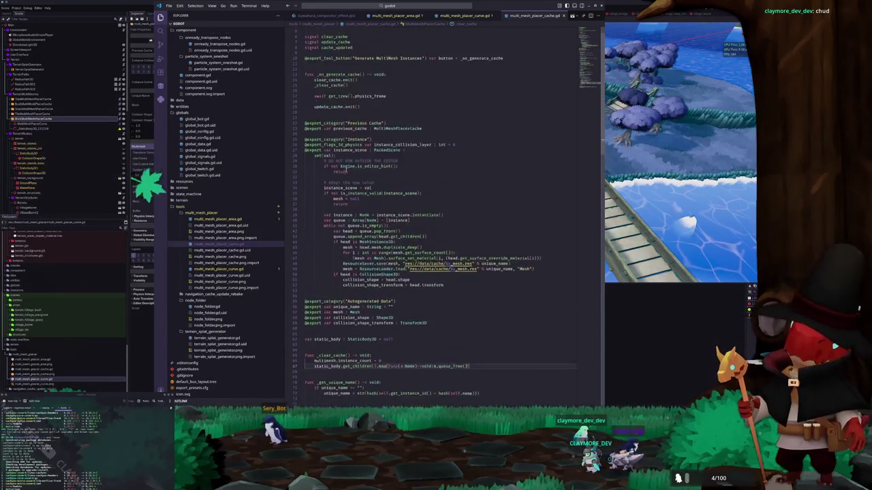
double_click(330, 126)
scroll(411, 151, "down", 3)
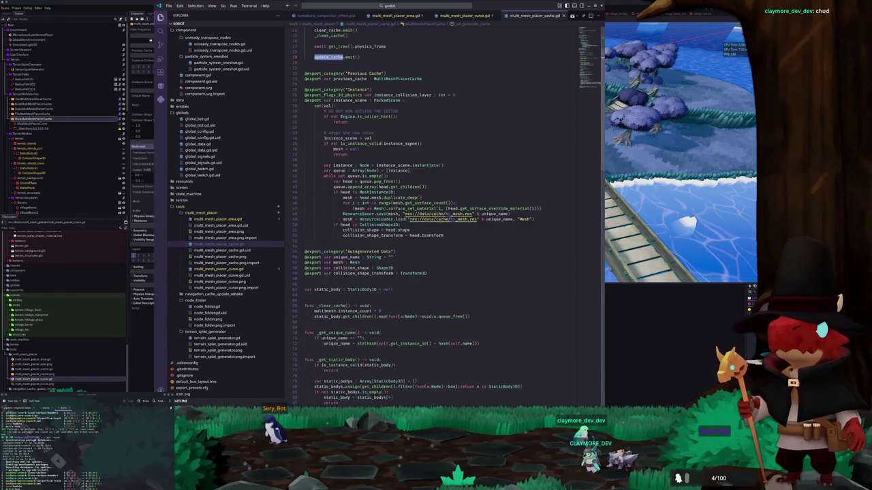
scroll(411, 151, "down", 4)
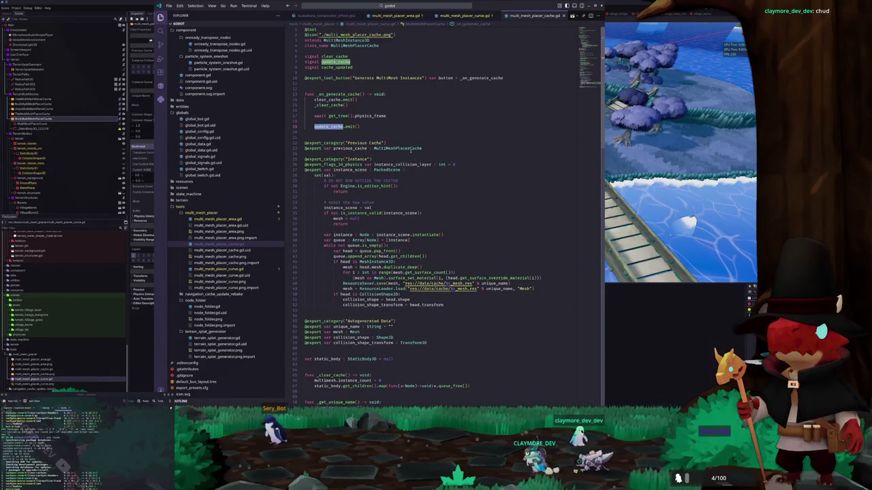
left_click(466, 15)
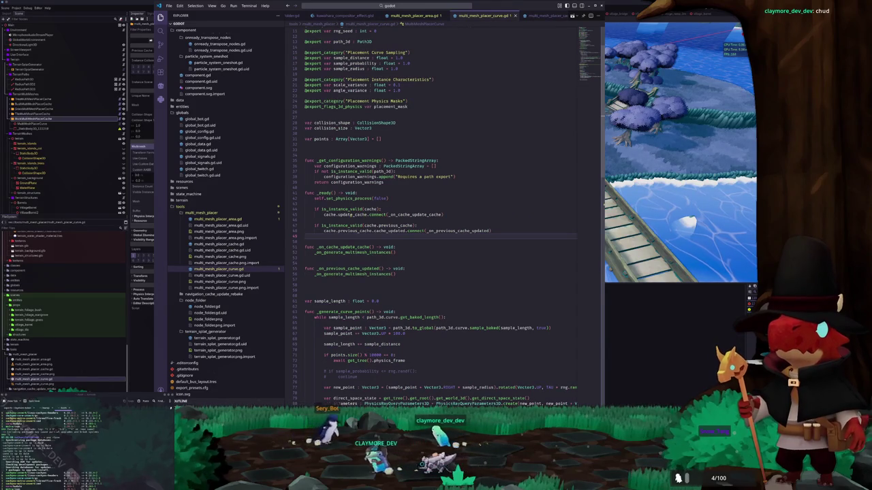
- Highlight update_cache, _on_cache_update_cache and _on_generate_multimesh_instances uses, scrolling through the curve script
double_click(349, 215)
double_click(409, 215)
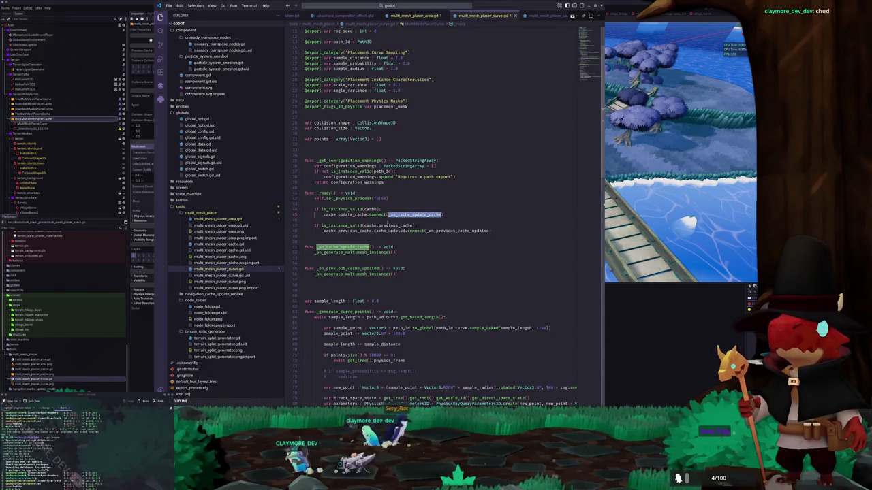
double_click(347, 253)
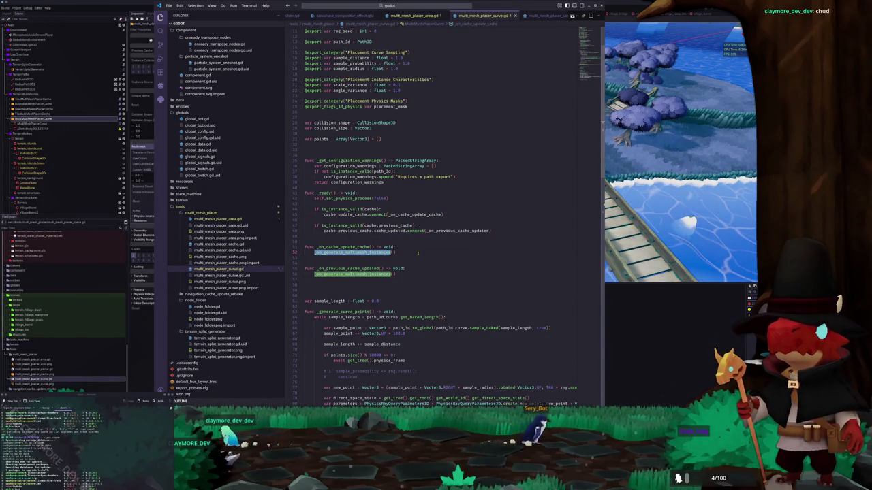
scroll(418, 253, "down", 1)
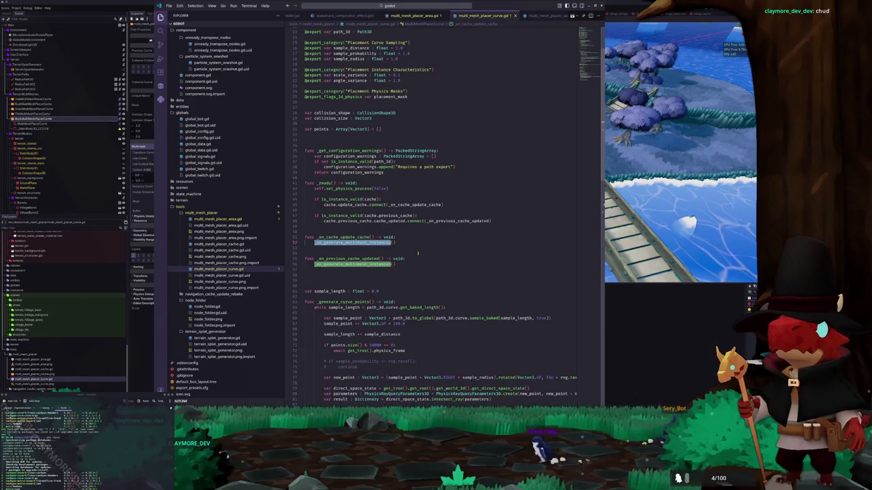
scroll(418, 254, "down", 4)
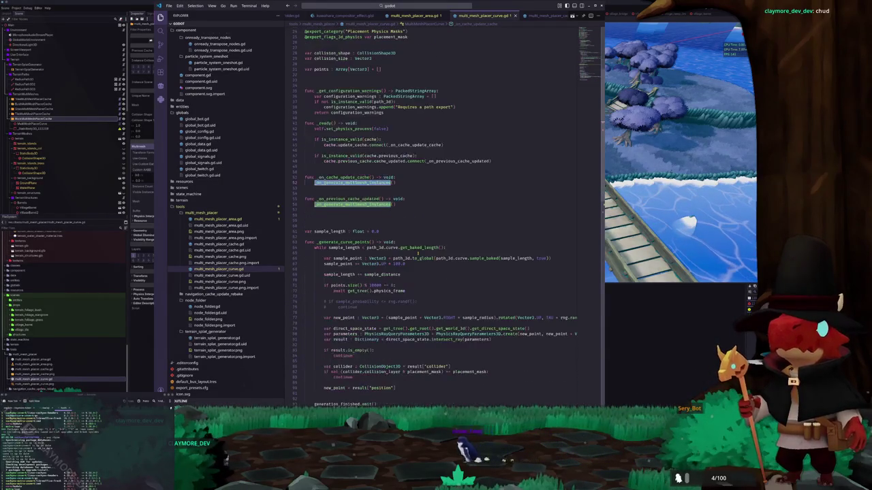
scroll(417, 253, "down", 8)
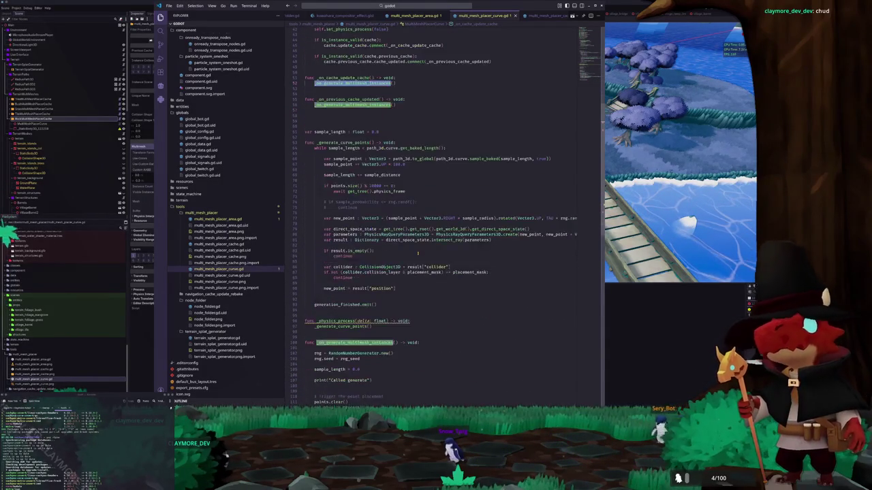
scroll(418, 254, "down", 7)
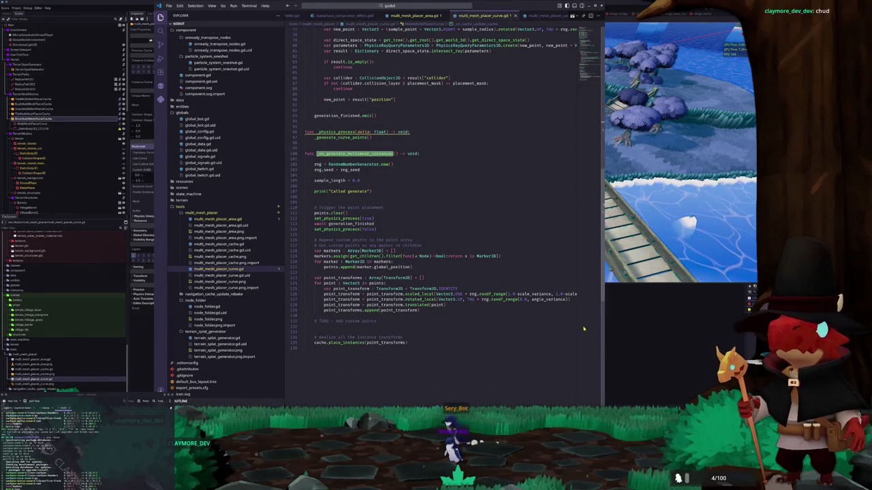
key("alt+Tab")
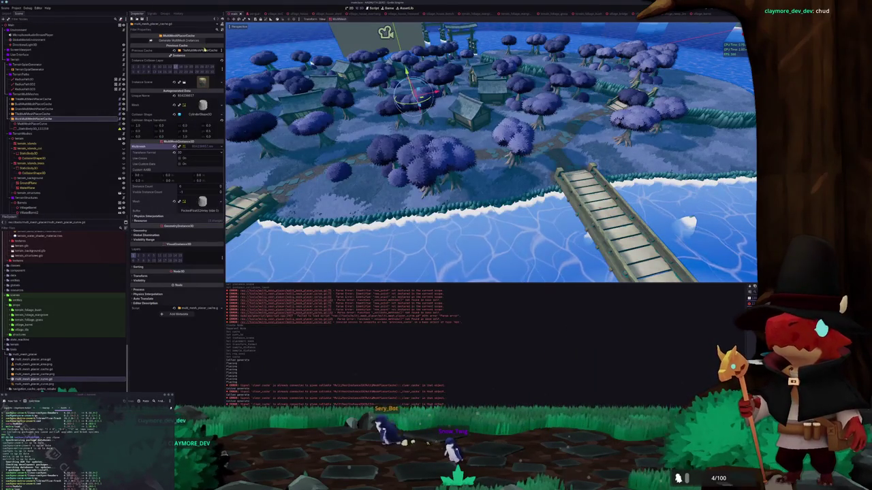
- Assign RockMultiMeshPlacerCache to the MultiMeshPlacerCurve's Cache property
key("Down")
left_click(206, 41)
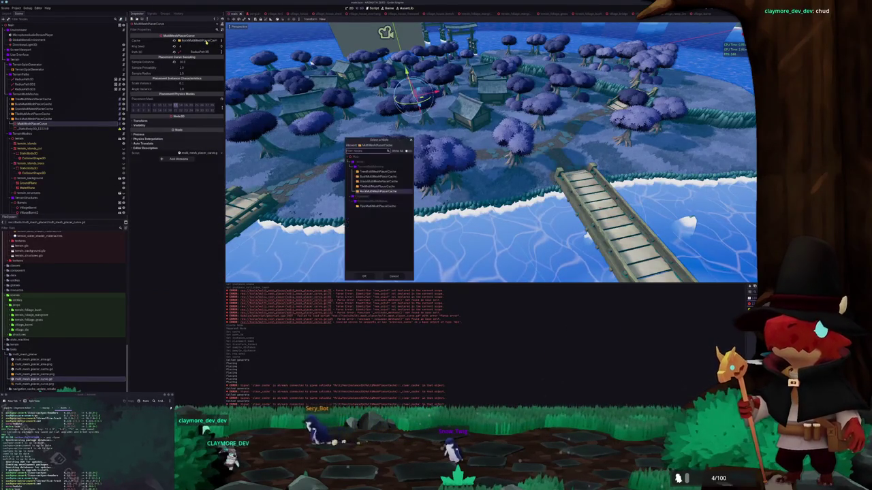
double_click(378, 192)
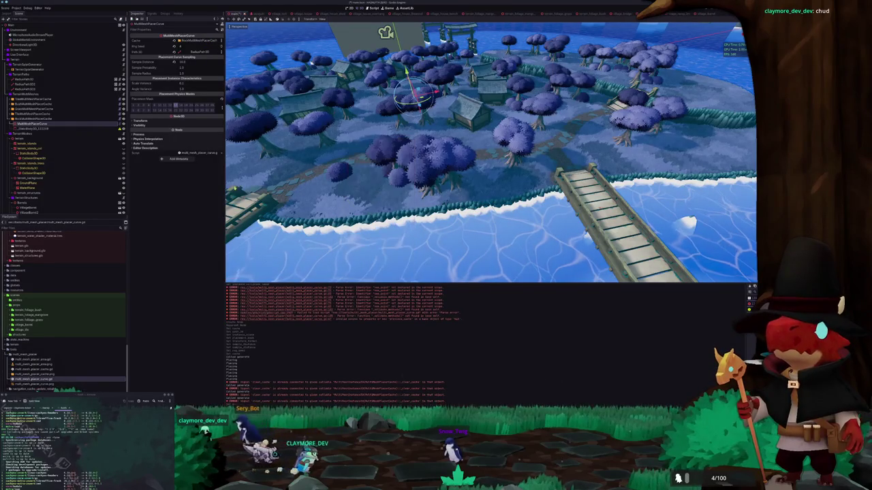
- Reload the saved scene via the Scene menu, choosing Save & Reload
left_click(51, 120)
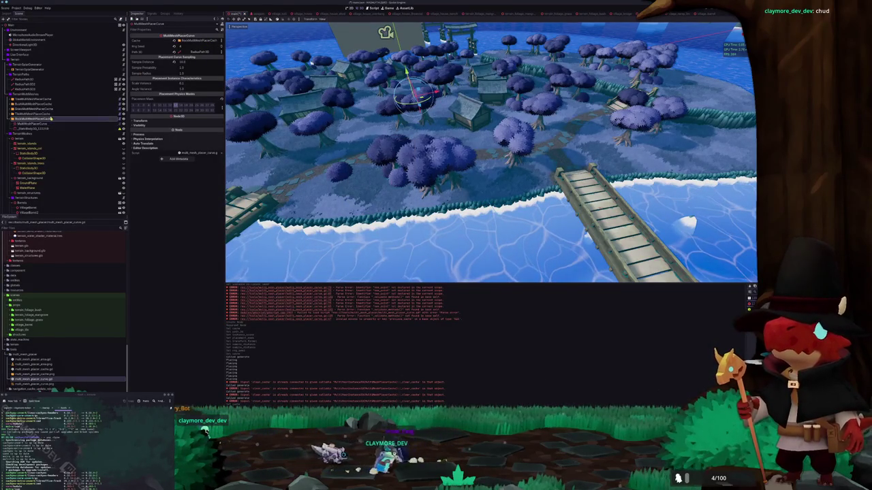
left_click(7, 9)
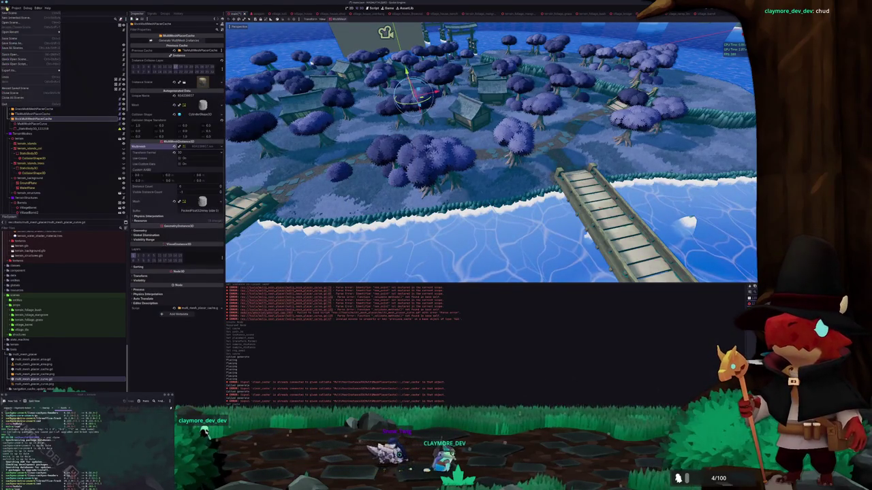
left_click(31, 87)
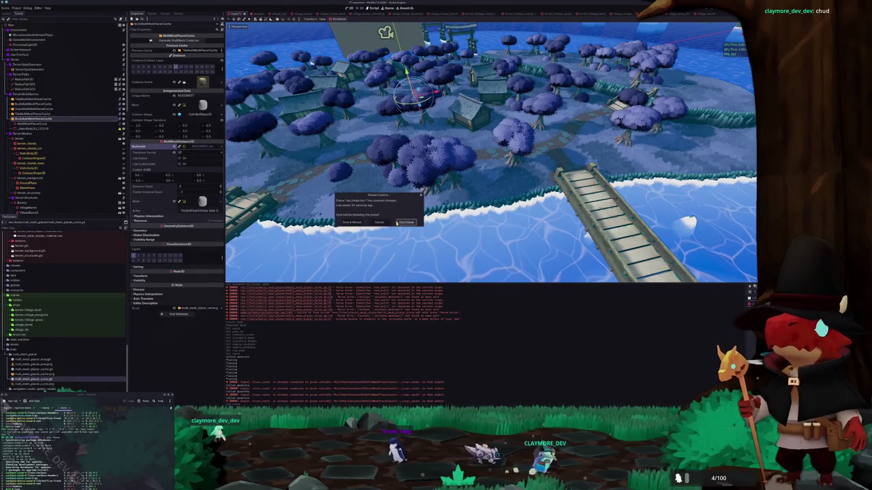
left_click(352, 224)
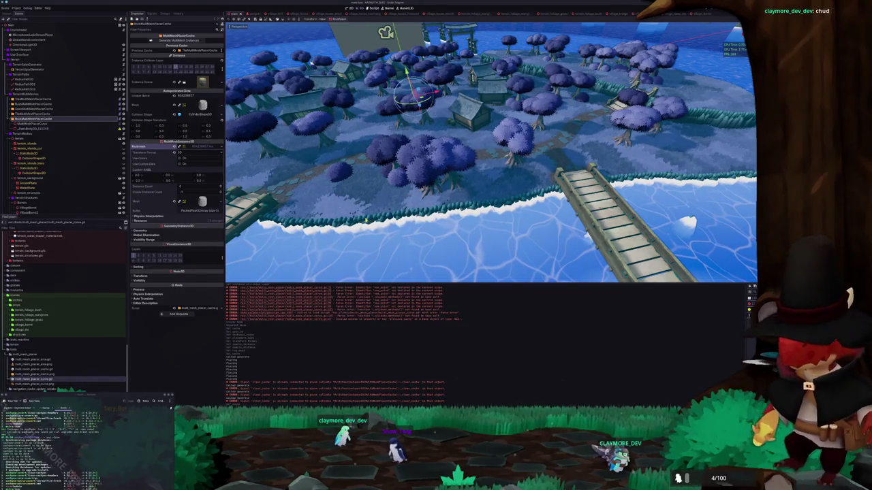
- Reload the current project, select BrushMultiMeshPlacerCache, and open multi_mesh_placer_area.gd in VS Code
left_click(16, 7)
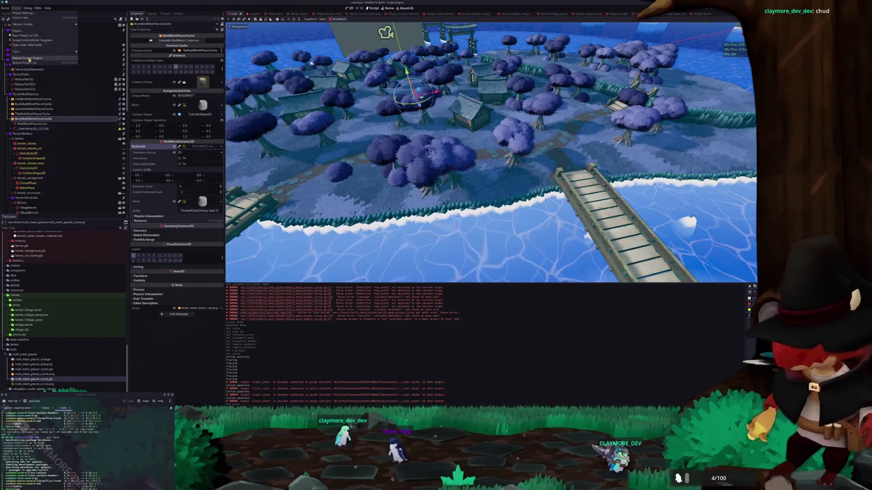
left_click(34, 59)
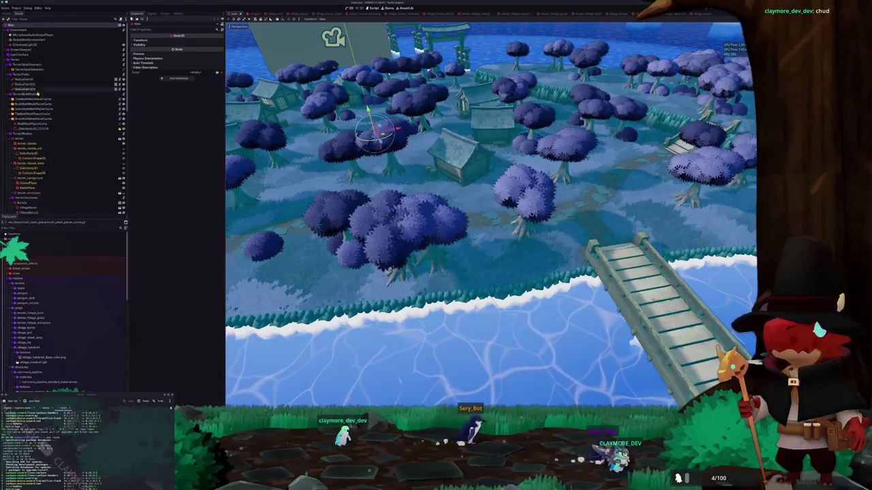
left_click(39, 119)
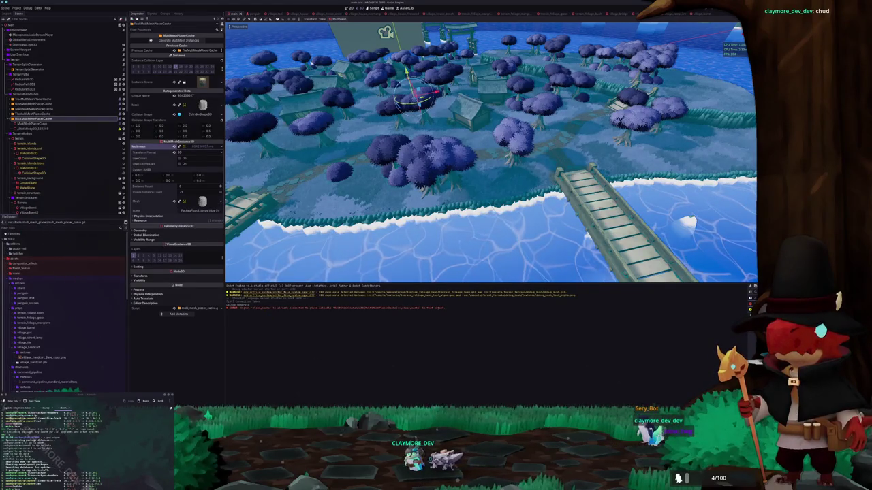
key("alt+Tab")
left_click(424, 16)
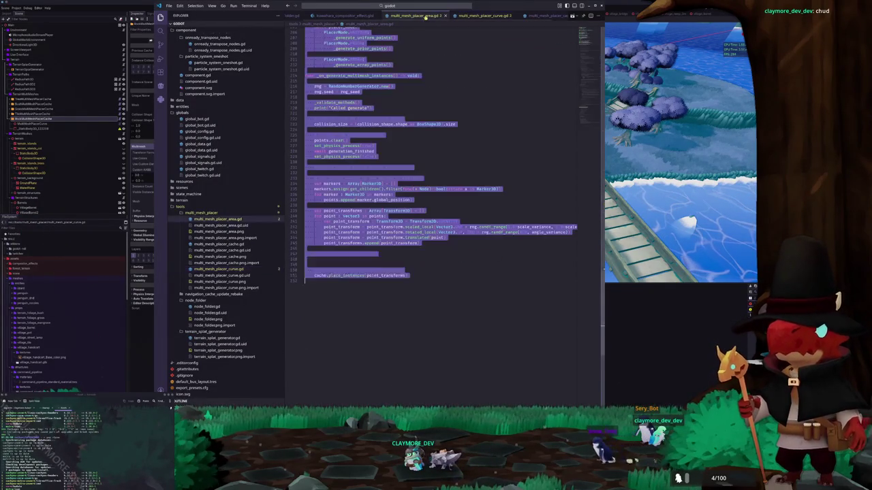
- Scroll up through multi_mesh_placer_area.gd, then switch to the multi_mesh_placer_cache.gd tab
scroll(543, 137, "up", 15)
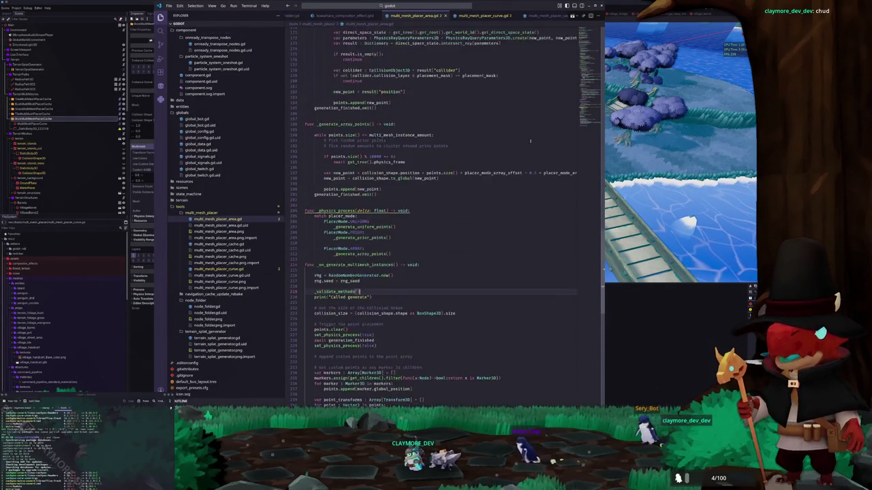
scroll(413, 154, "up", 13)
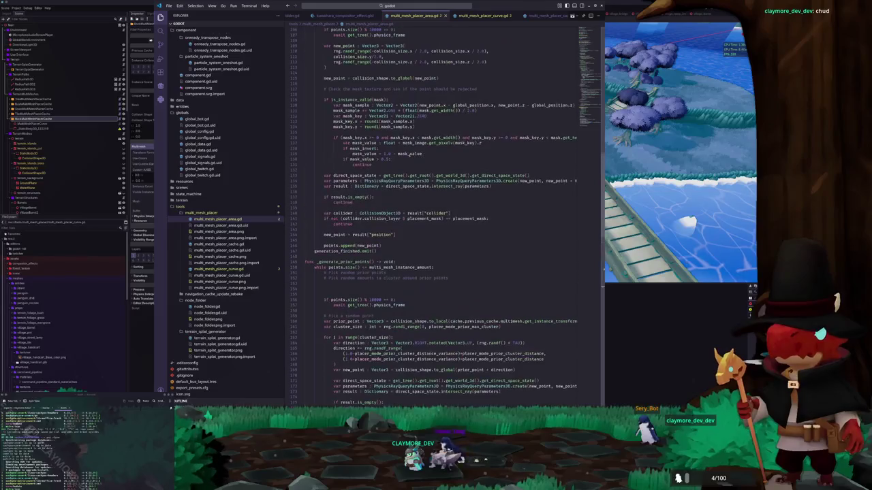
scroll(398, 191, "up", 3)
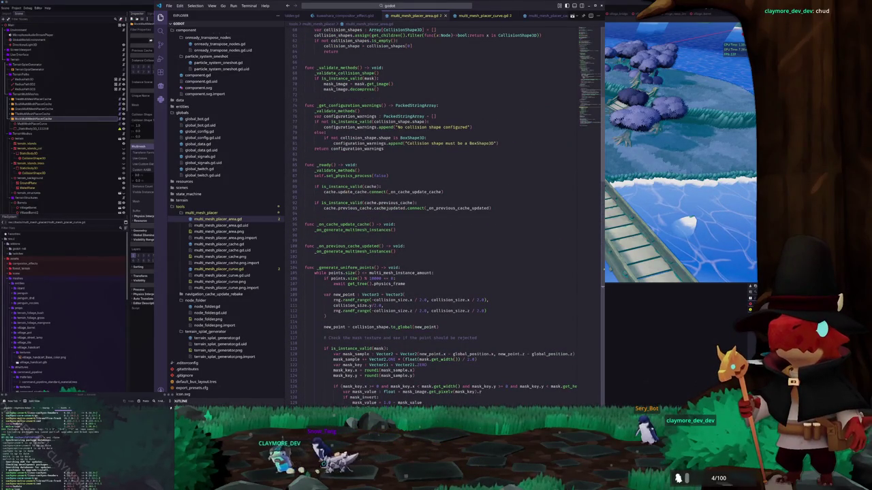
scroll(346, 187, "up", 15)
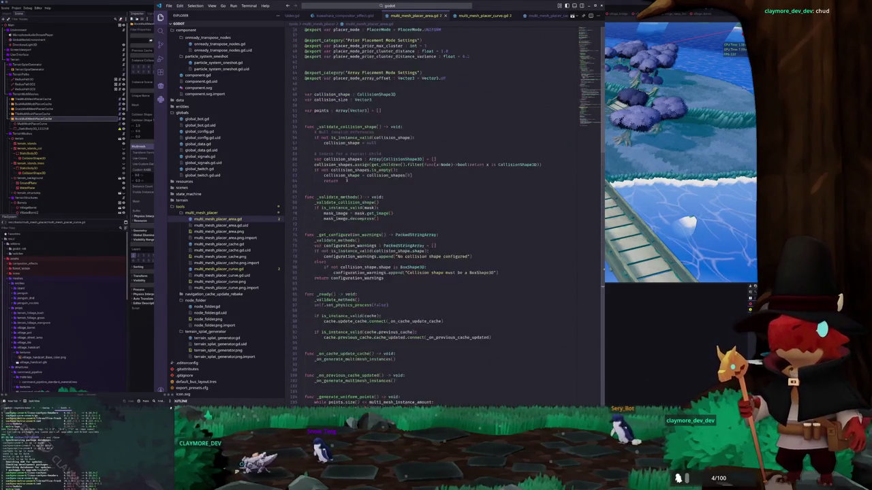
scroll(348, 182, "up", 5)
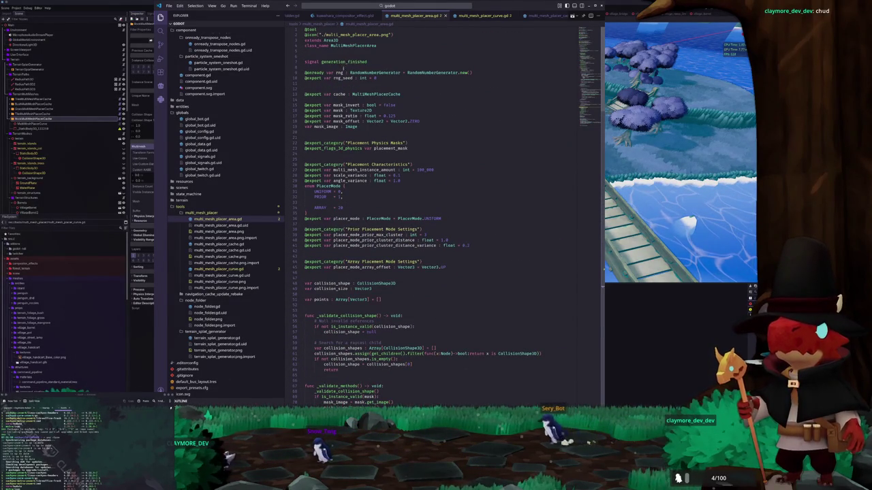
left_click(479, 15)
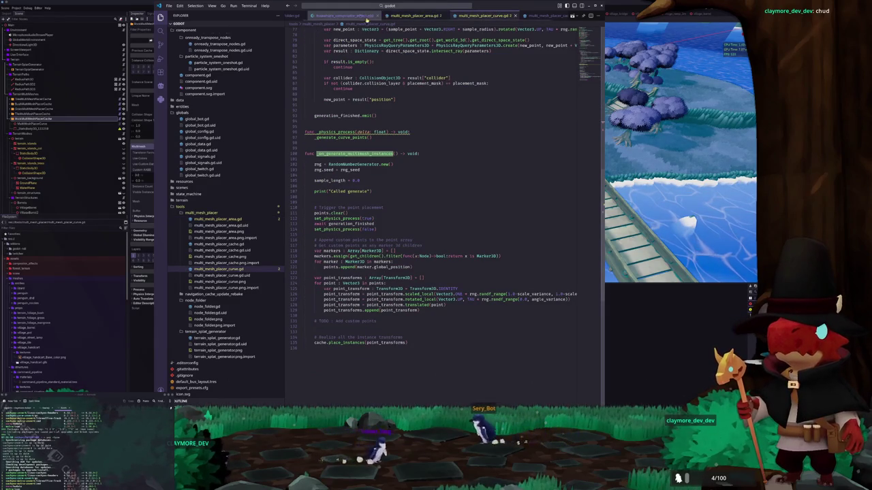
left_click(507, 16)
- Highlight every use of clear_cache and scroll through the cache script
scroll(346, 87, "up", 3)
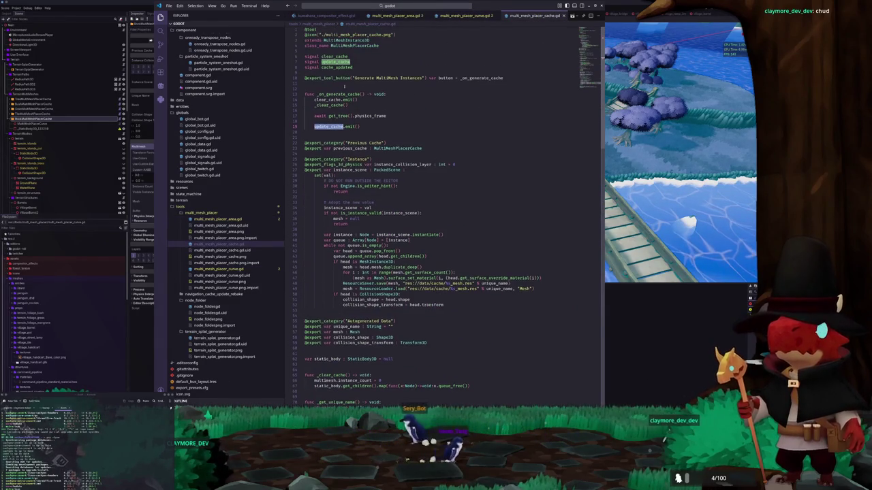
double_click(337, 56)
scroll(447, 96, "down", 12)
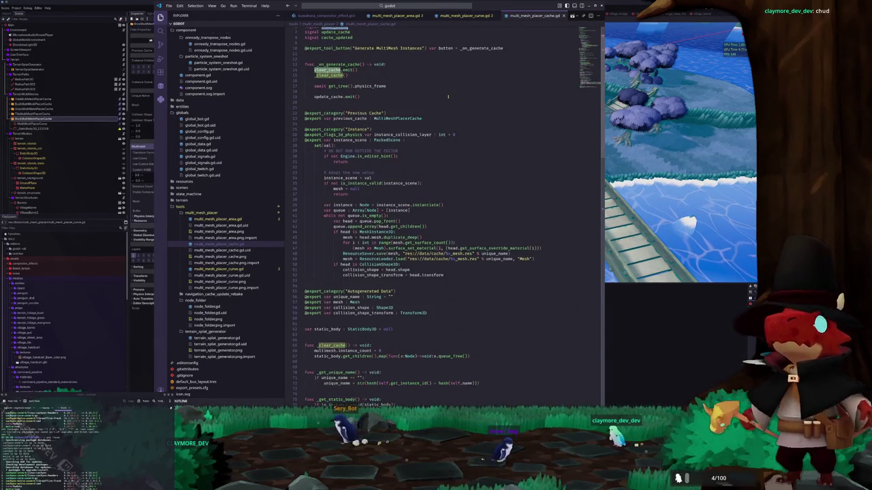
scroll(447, 96, "down", 5)
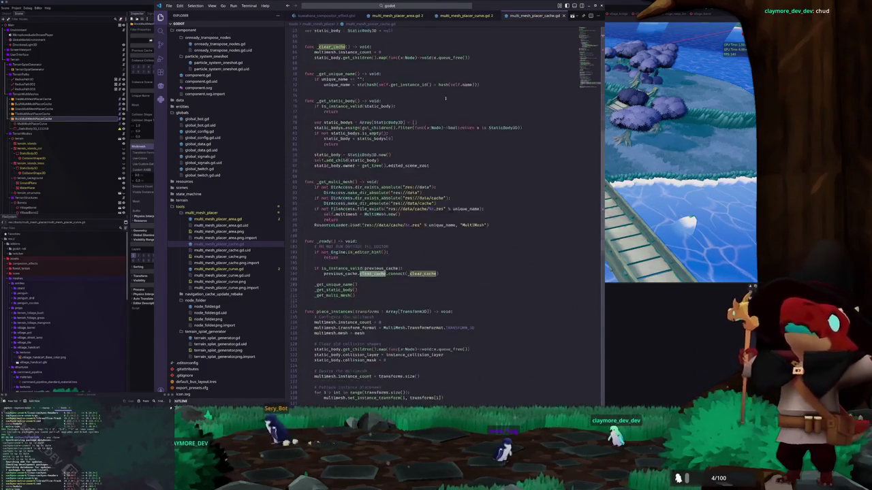
scroll(439, 105, "down", 5)
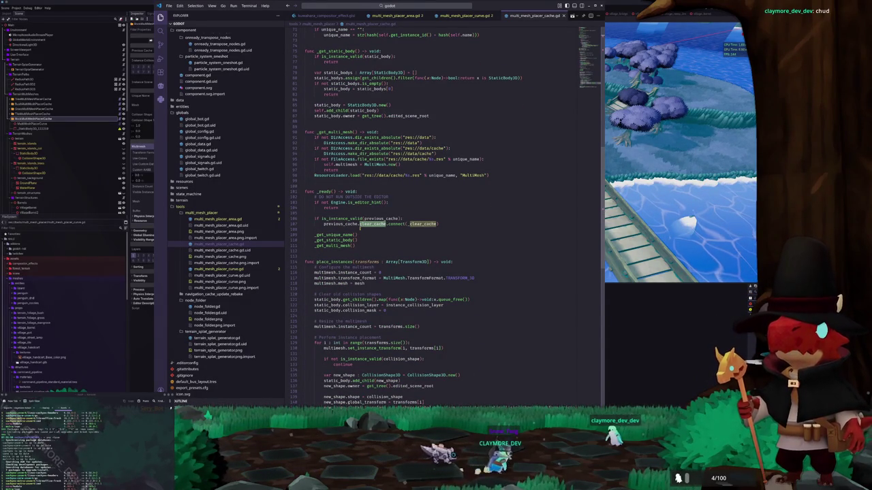
key("alt+Tab")
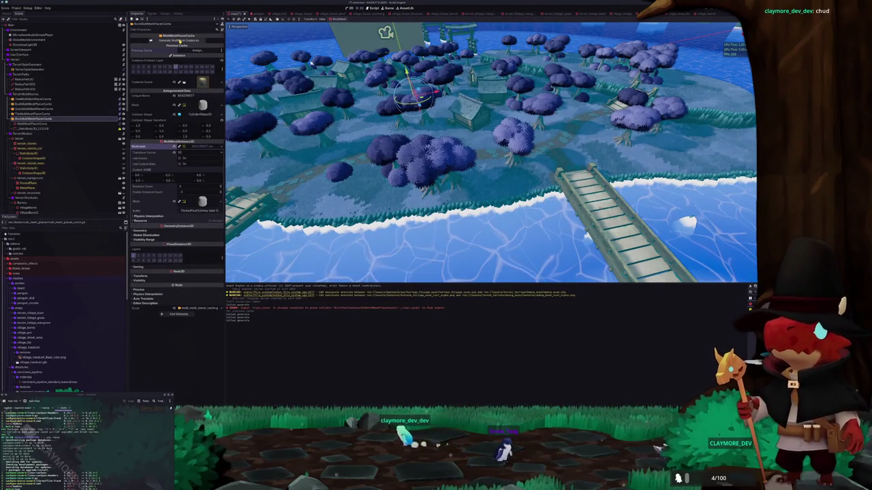
- Regenerate the multimesh instances and assign TallMultiMeshPlacerCache as the Previous Cache
left_click(179, 40)
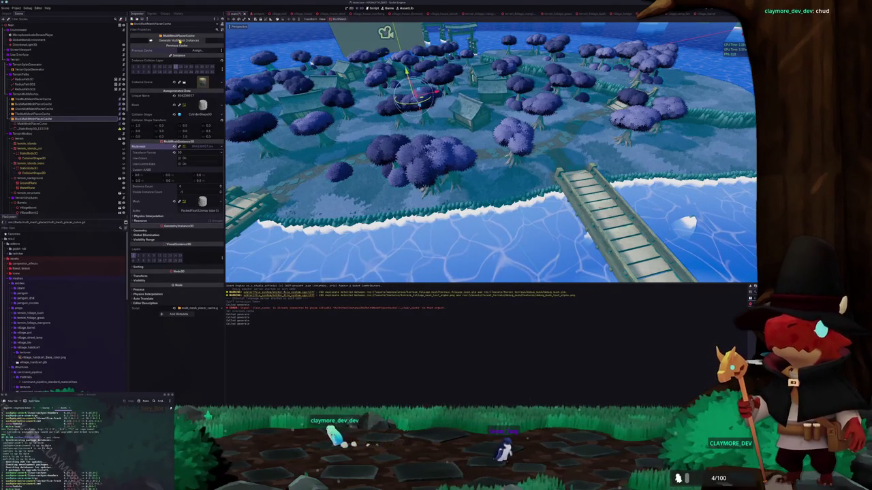
left_click(197, 50)
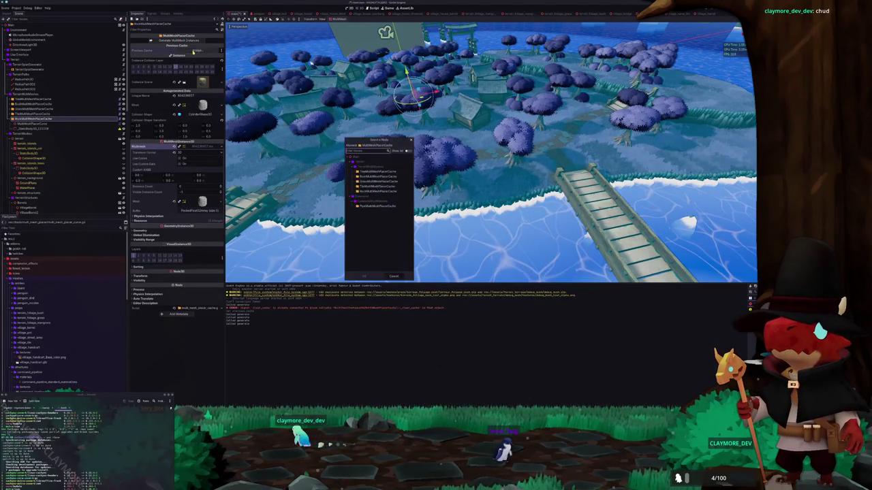
double_click(365, 187)
left_click(186, 41)
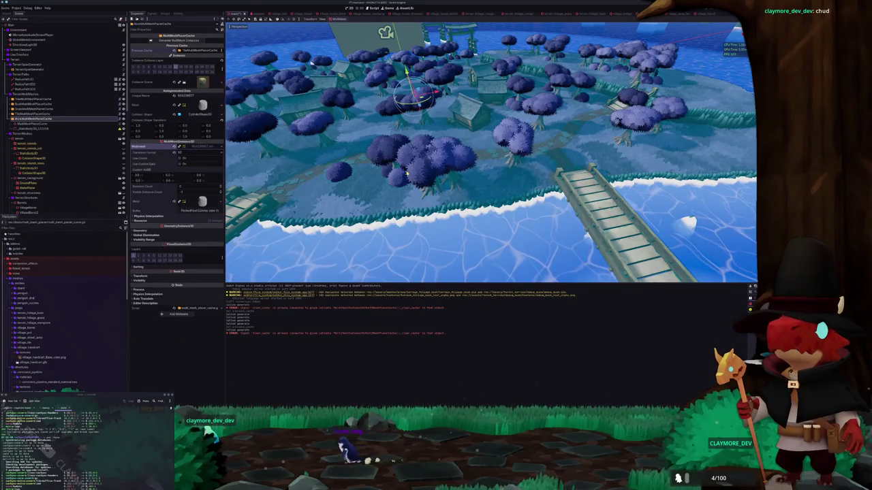
key("alt+Tab")
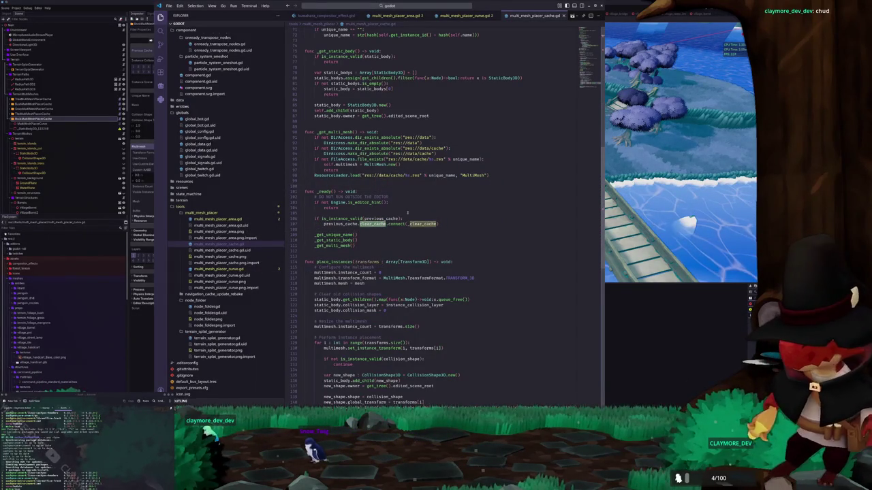
- Find where _clear_cache is defined in the cache script
left_click(405, 230)
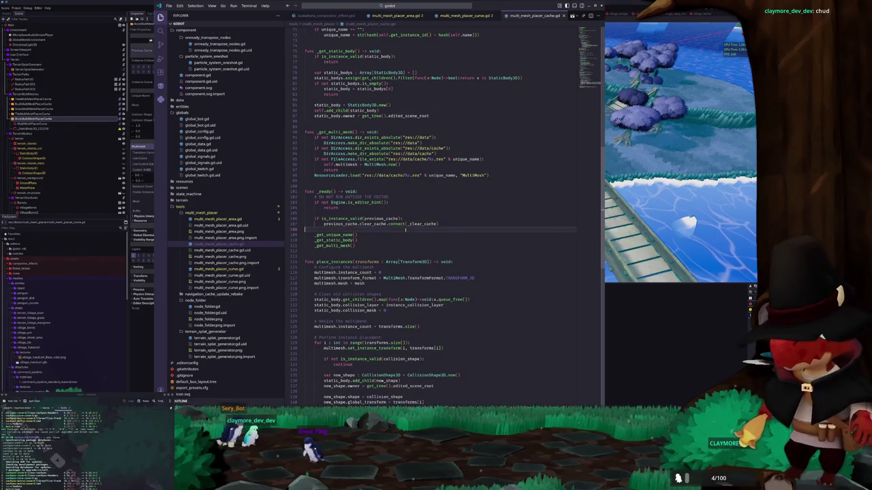
double_click(423, 223)
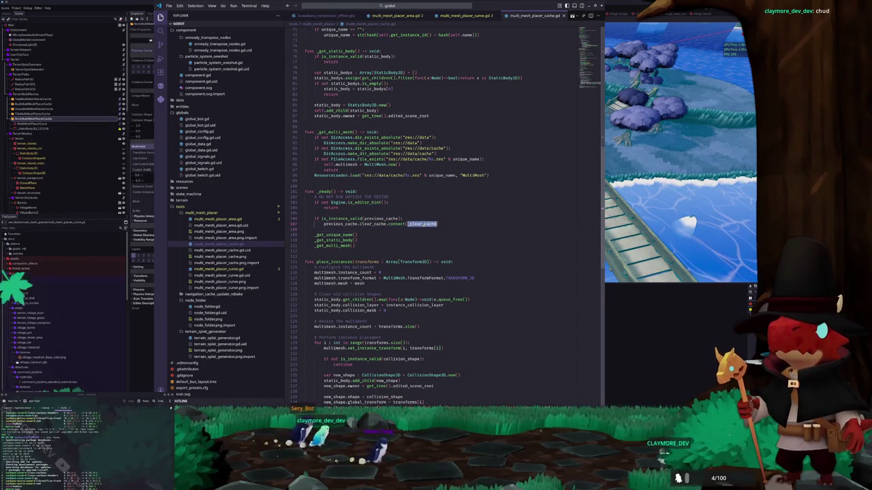
scroll(423, 224, "up", 4)
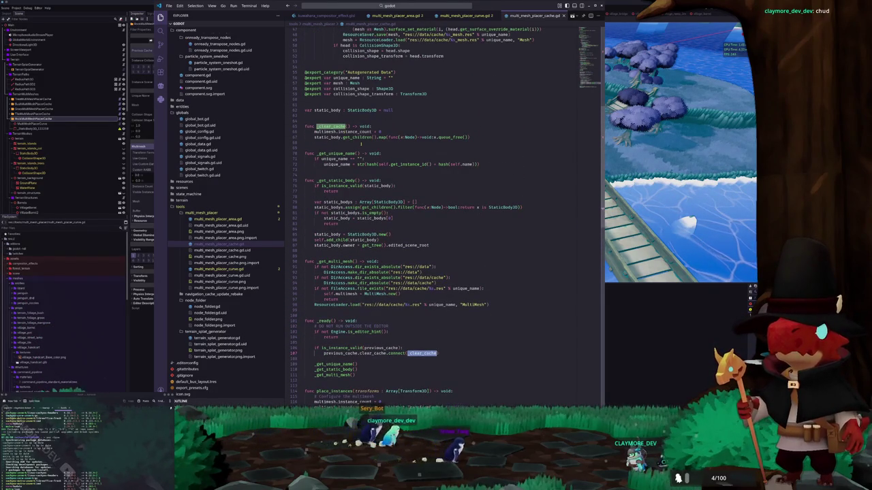
scroll(412, 220, "down", 8)
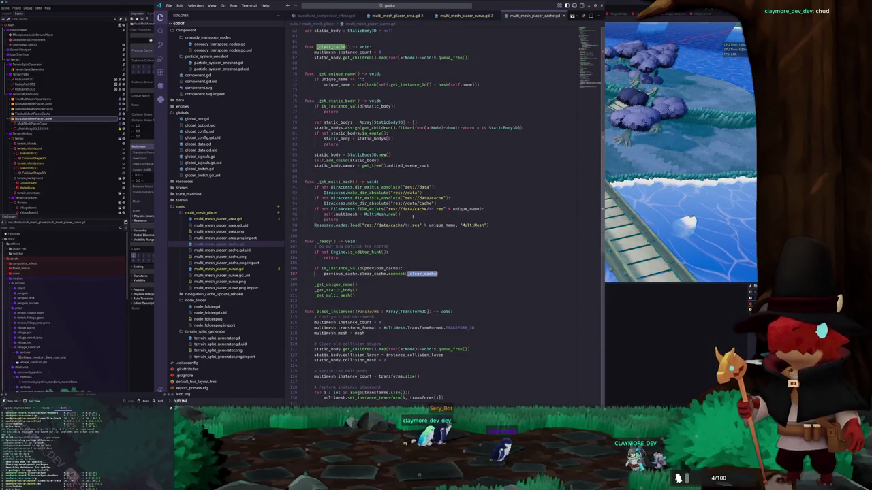
scroll(411, 220, "down", 4)
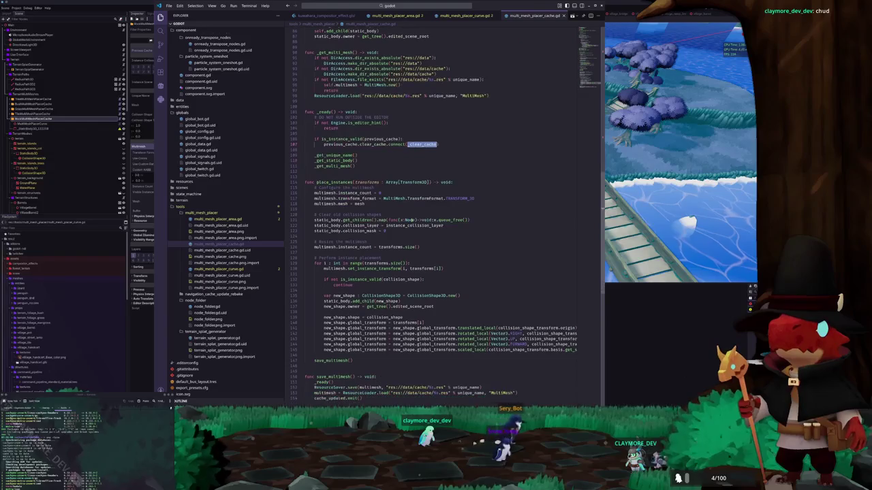
scroll(411, 221, "down", 3)
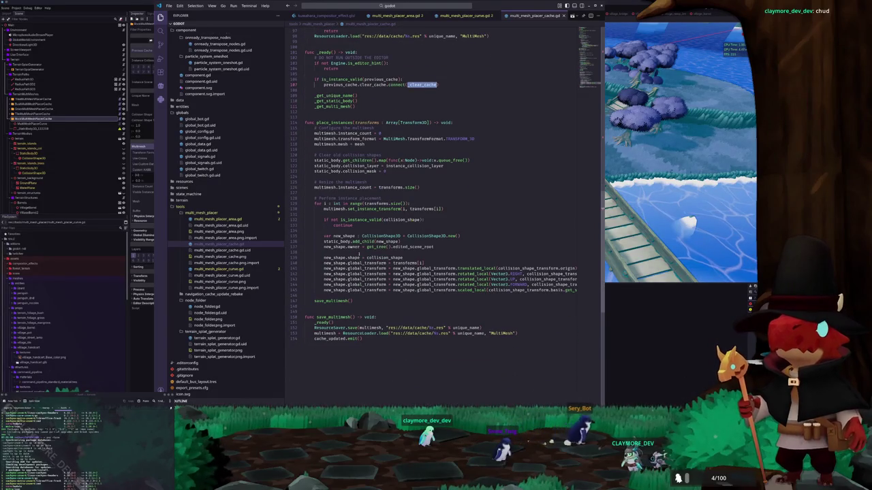
- Switch to multi_mesh_placer_curve.gd with the caret on an empty line in its generate function
left_click(360, 252)
key("ctrl+Tab")
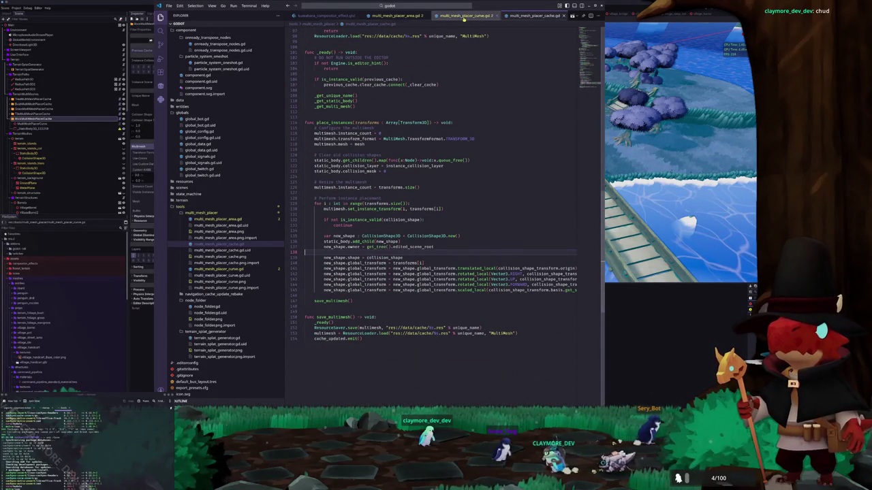
left_click(371, 176)
left_click(382, 197)
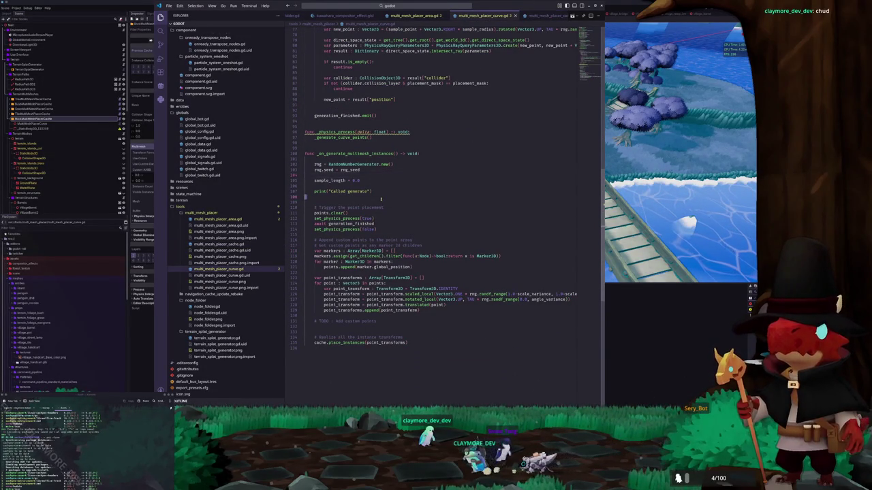
- Add points.append(new_point) inside the curve sampling loop, then return to Godot
key("alt+Tab")
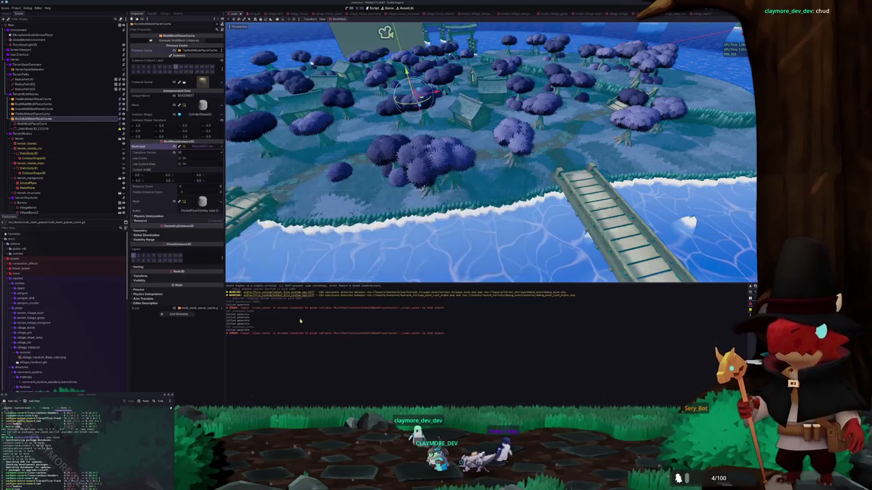
key("alt+Tab")
key("Return")
key("Return")
type("print(")
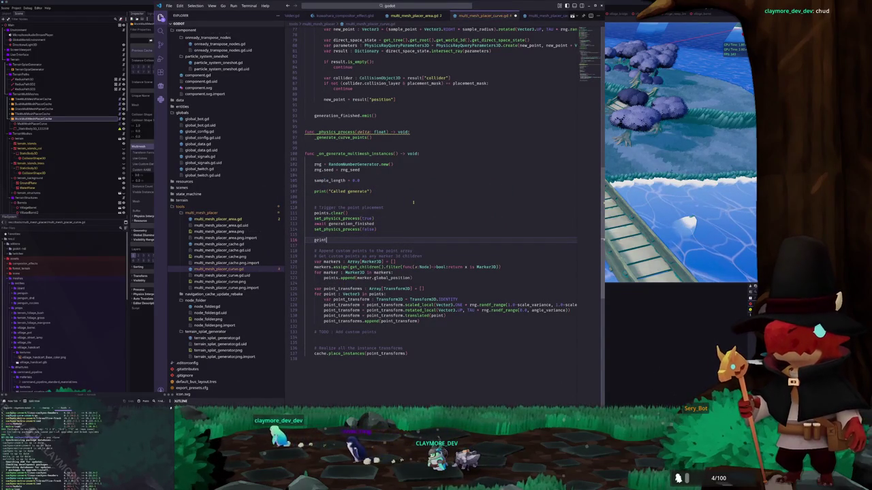
key("alt+Up")
key("alt+Up")
key("alt+Up")
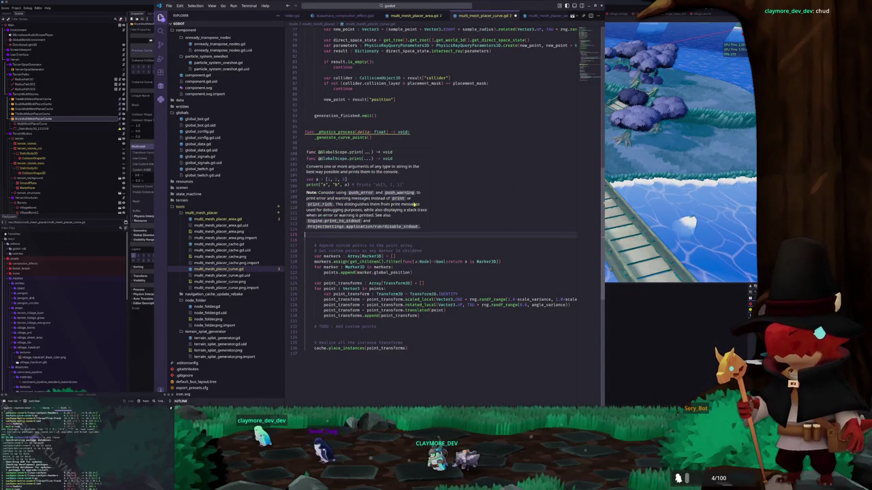
key("alt+Up")
key("alt+Up")
key("alt+Up")
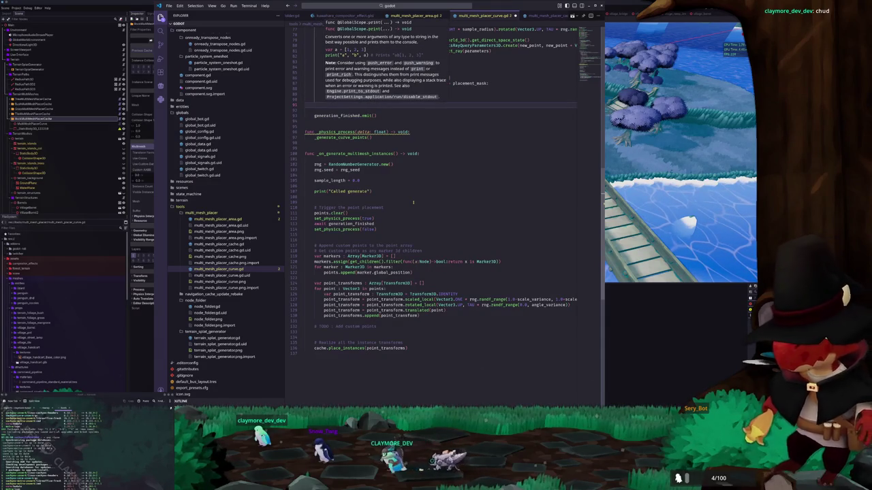
key("alt+Up")
key("alt+Up")
key("alt+Up")
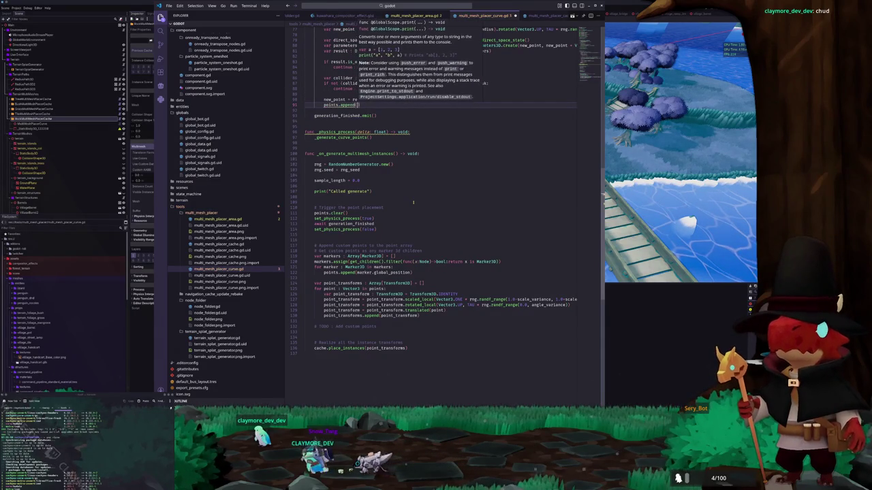
type("new_point")
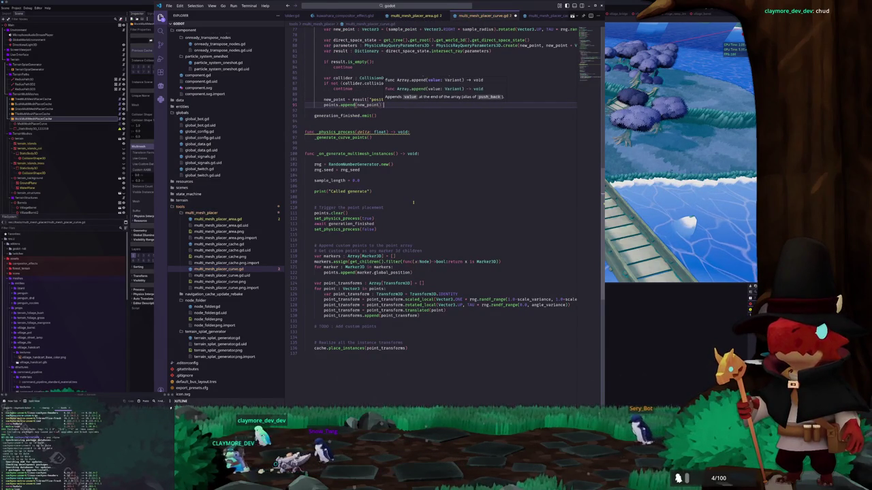
key("alt+Tab")
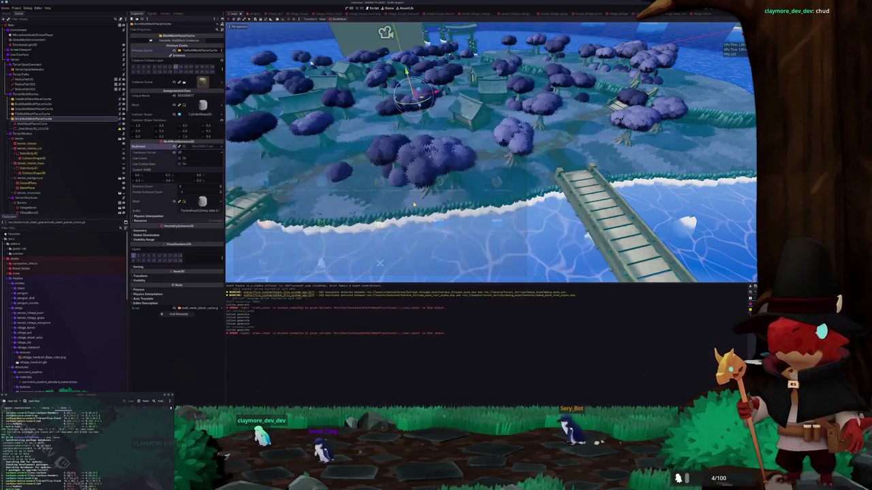
- Regenerate the multimesh instances and view the island from a higher angle
left_click(188, 41)
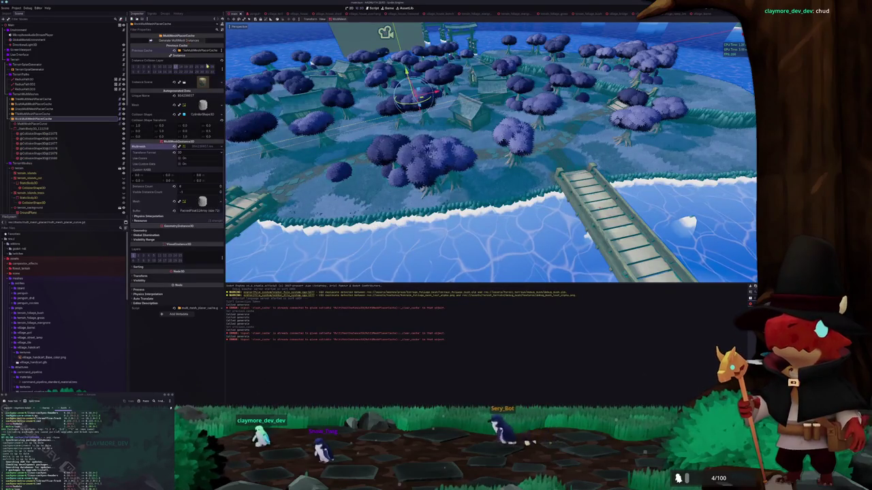
scroll(364, 134, "down", 5)
scroll(363, 134, "up", 5)
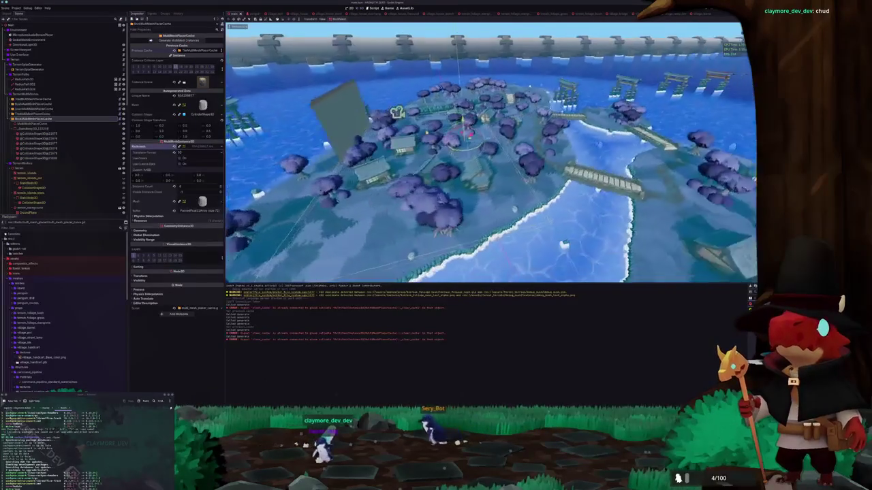
mouse_move(490, 157)
left_mouse_down()
mouse_move(480, 198)
mouse_move(463, 207)
mouse_move(453, 197)
left_mouse_up()
scroll(490, 150, "down", 5)
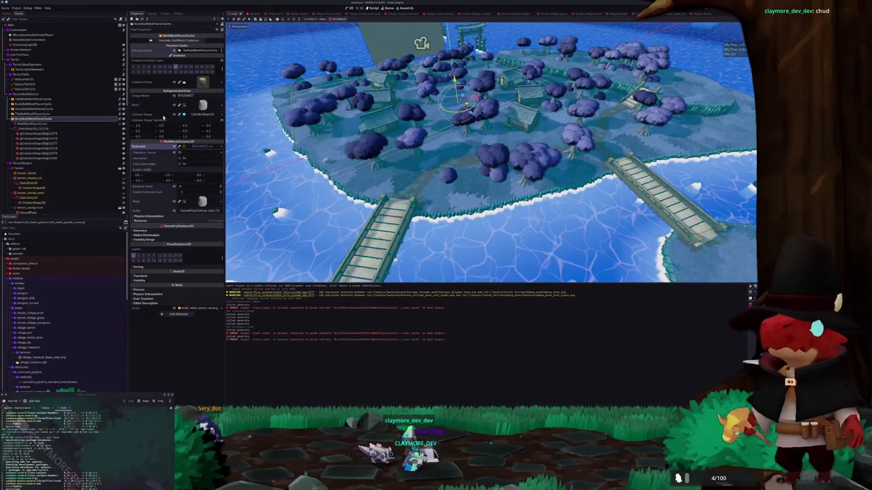
- Regenerate from RockMultiMeshPlacerCache and show MultiMeshPlacerCurve's properties in the Inspector
left_click(41, 124)
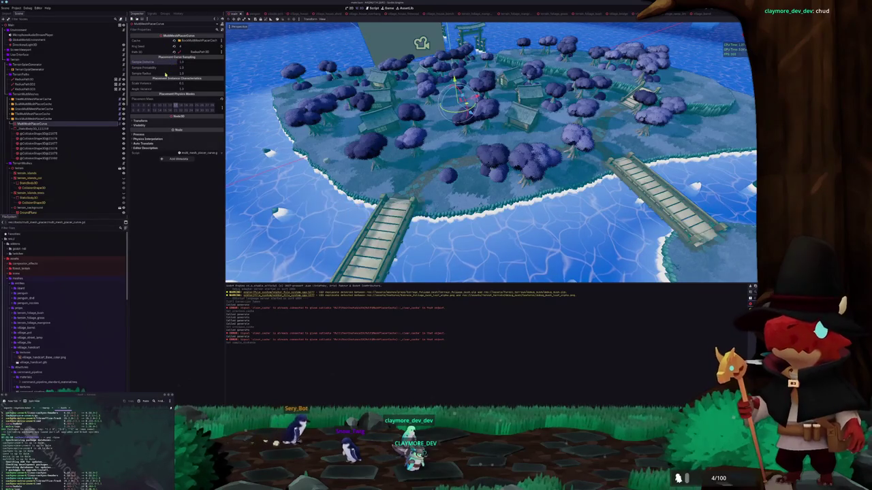
left_click(34, 118)
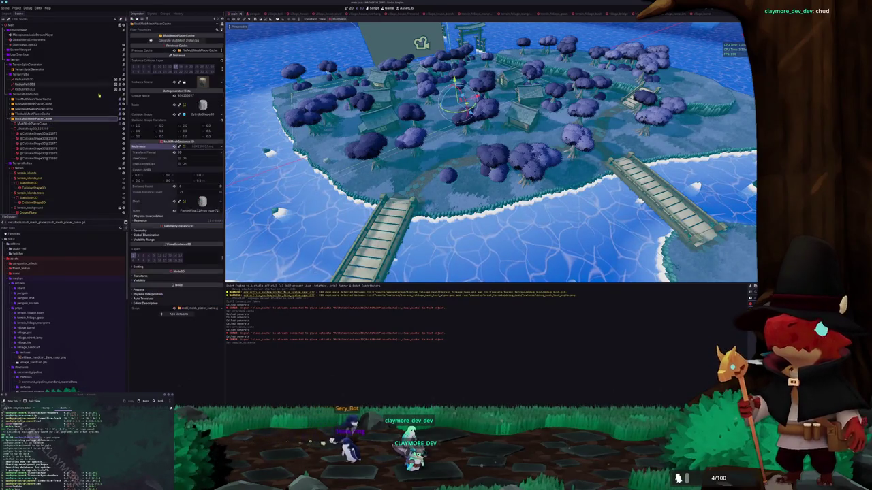
left_click(179, 41)
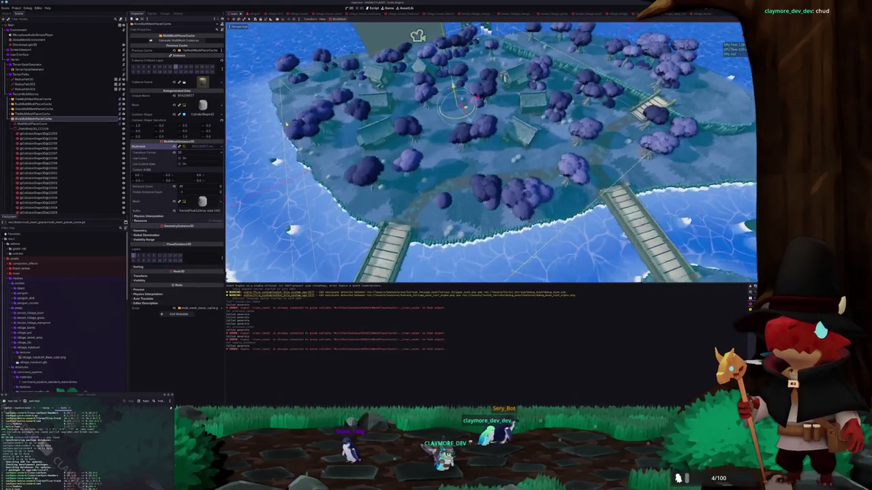
left_click(30, 123)
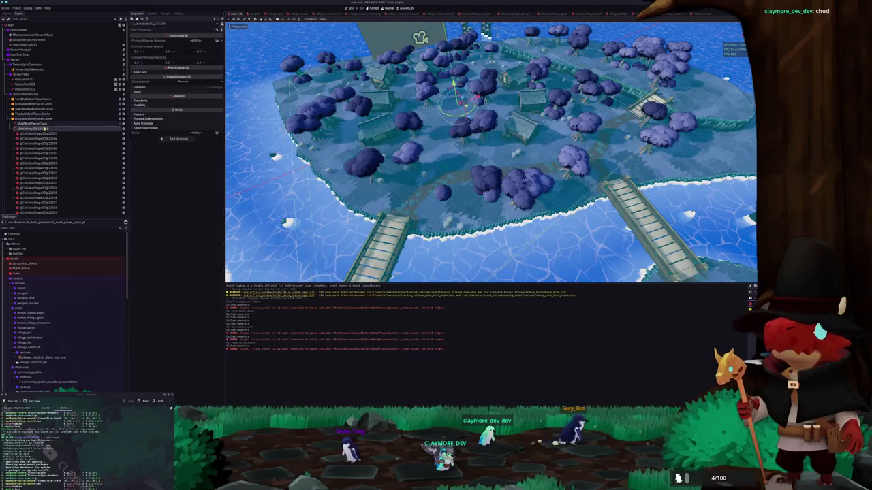
key("alt+Tab")
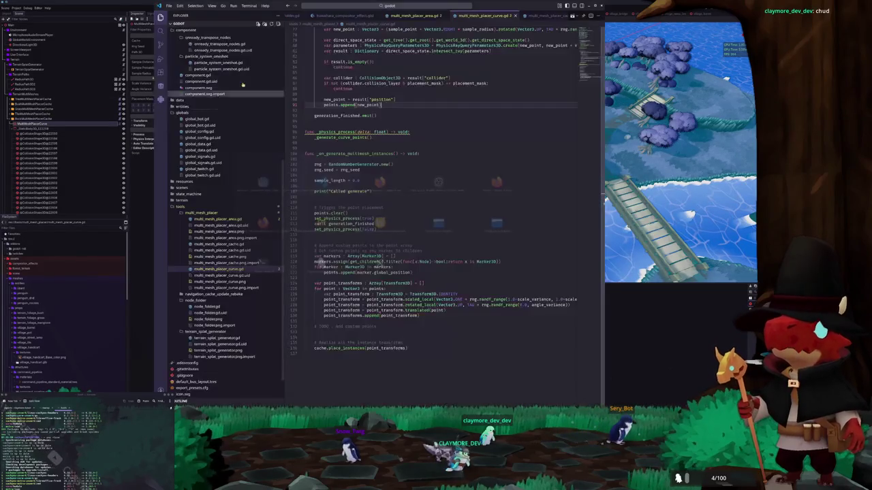
- Uncomment the two sample_probability check lines and save the script
scroll(348, 121, "down", 2)
scroll(349, 121, "up", 3)
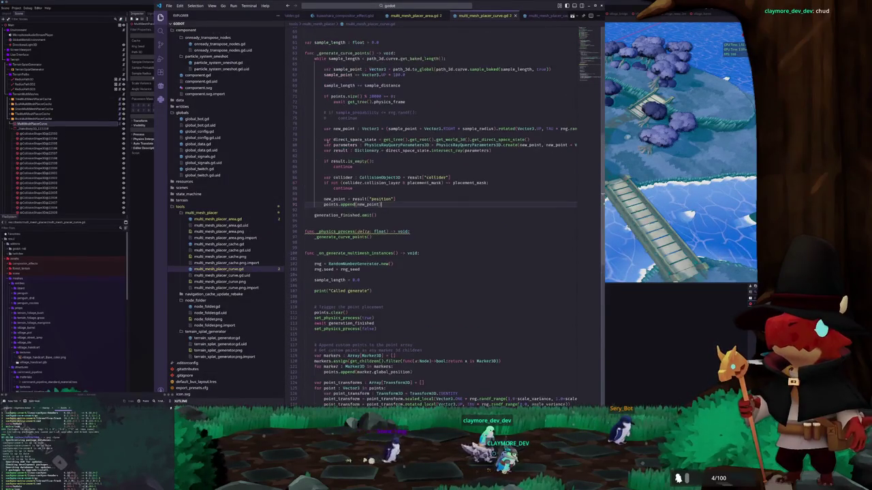
left_click(327, 138)
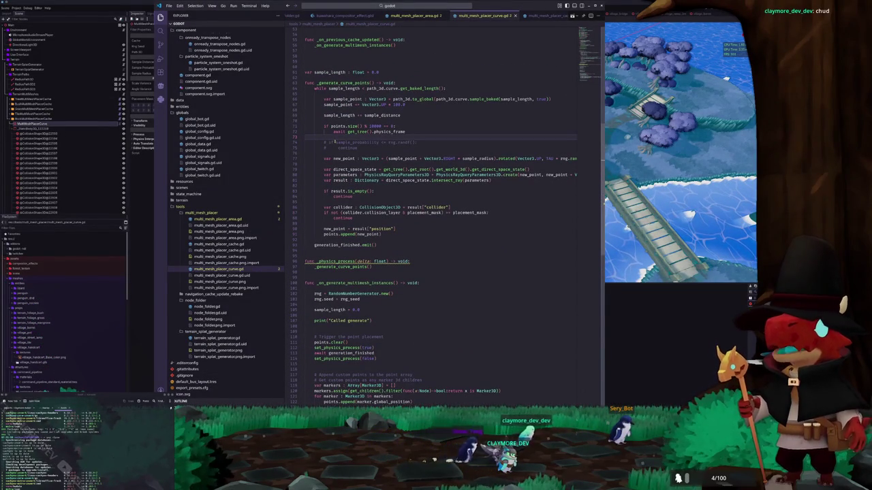
triple_click(336, 142)
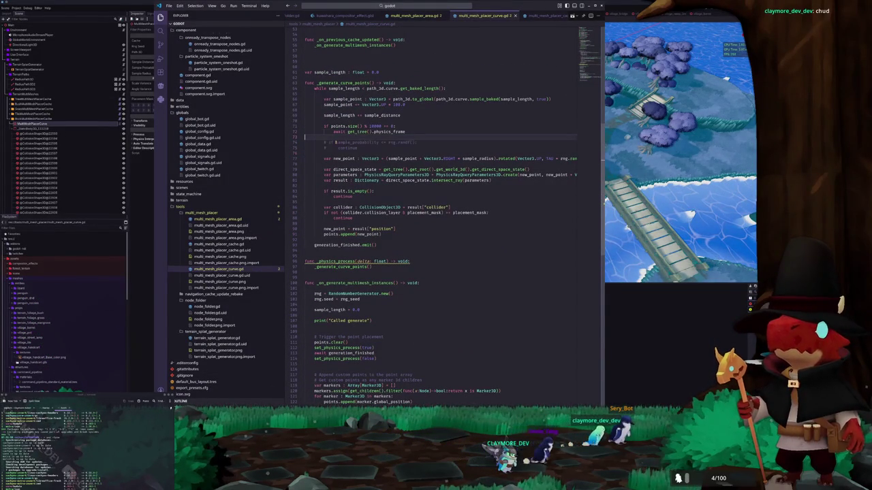
triple_click(335, 142)
key("shift+Down")
key("ctrl+slash")
key("ctrl+s")
key("Up")
key("Up")
key("Up")
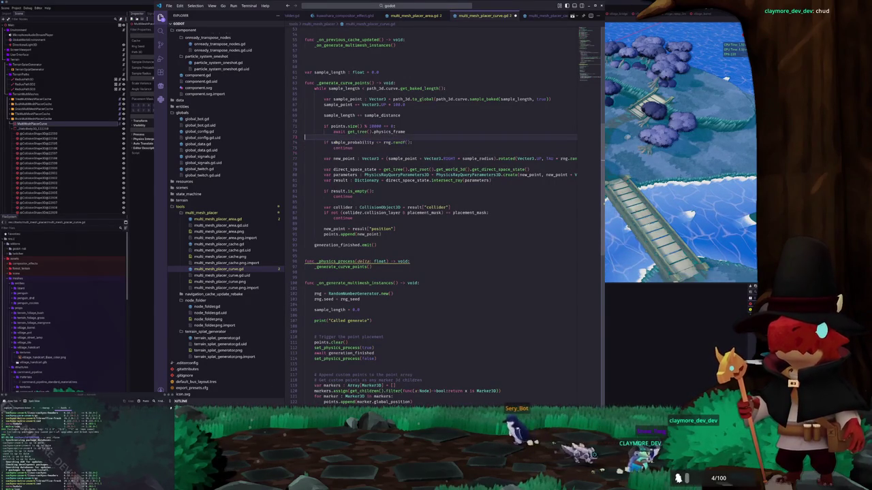
- Inspect path_3d in the curve sampling call on line 66
key("Up")
double_click(483, 99)
double_click(445, 98)
mouse_move(455, 98)
left_mouse_down()
mouse_move(535, 98)
mouse_move(455, 99)
left_mouse_up()
double_click(444, 98)
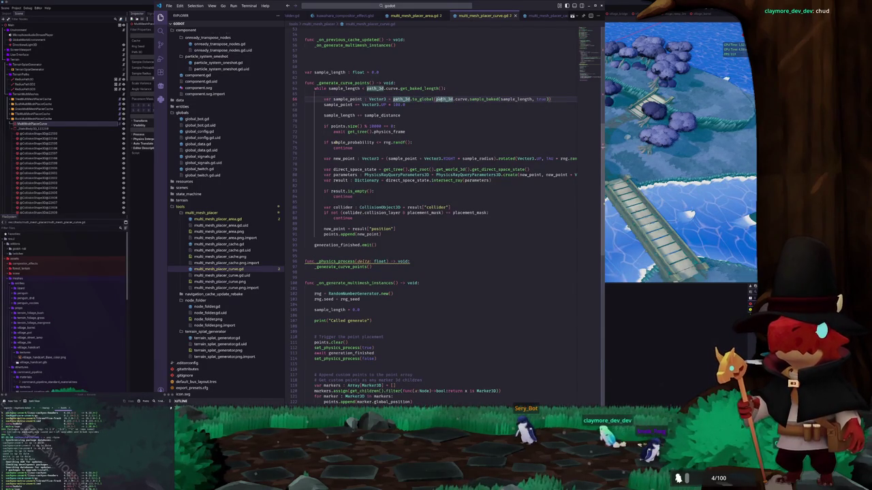
left_click(436, 99)
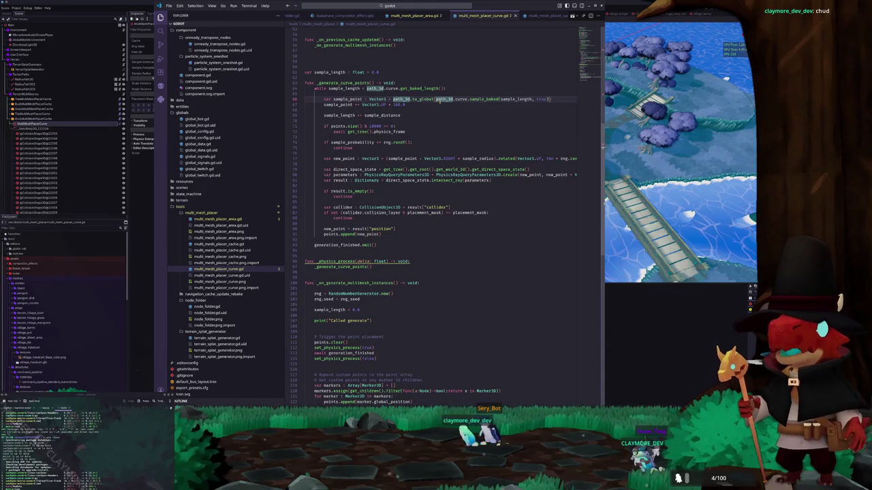
mouse_move(439, 99)
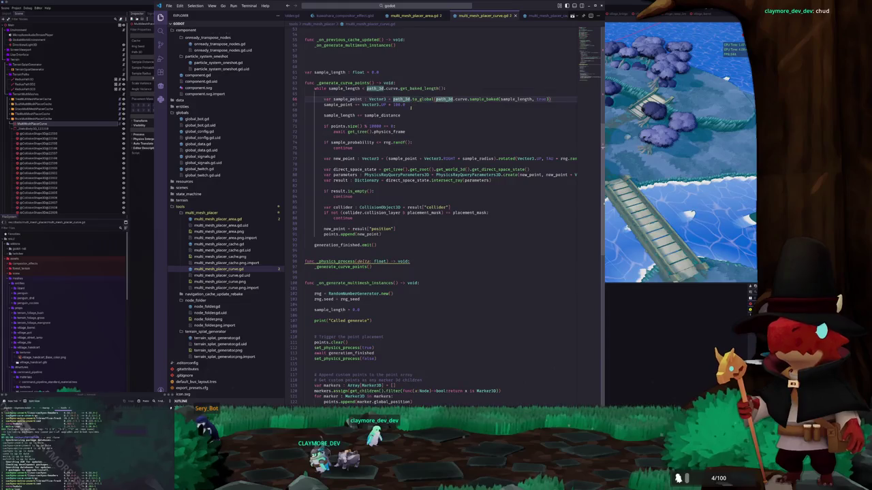
- Read through the sampling loop from sample_distance to the probability check and new_point line
left_click(408, 116)
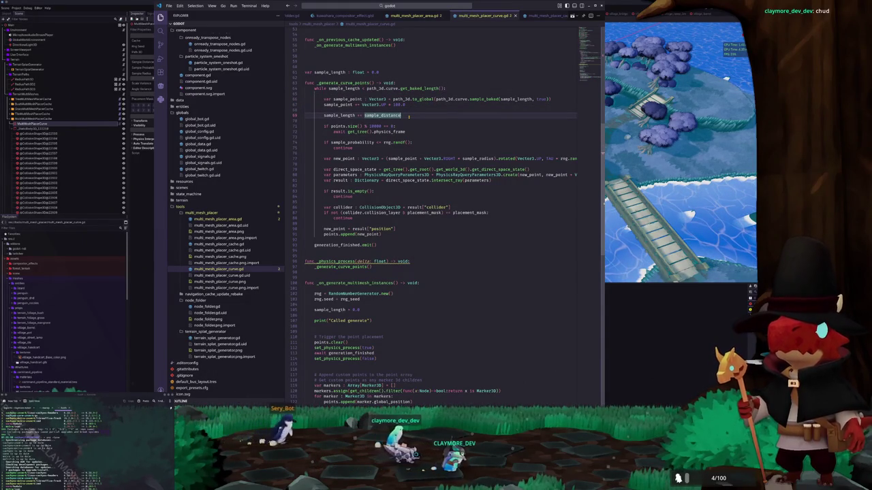
key("Down")
key("Down")
key("Down")
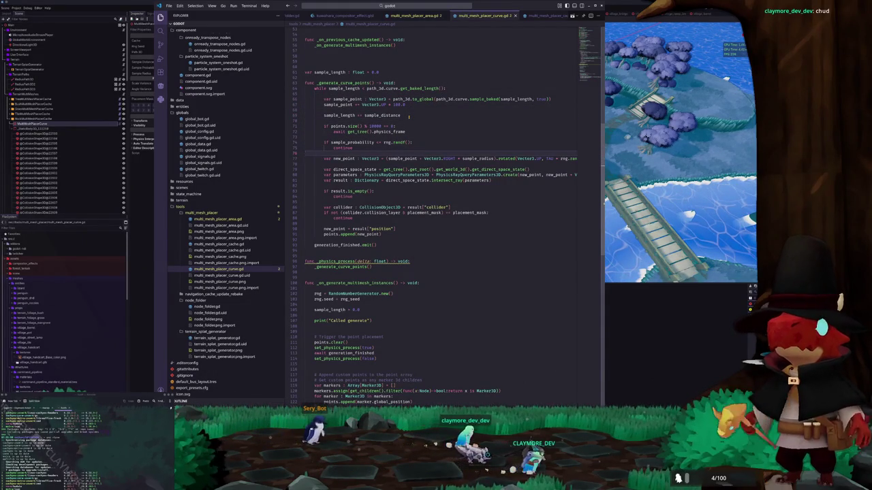
key("Down")
key("Down")
key("Down")
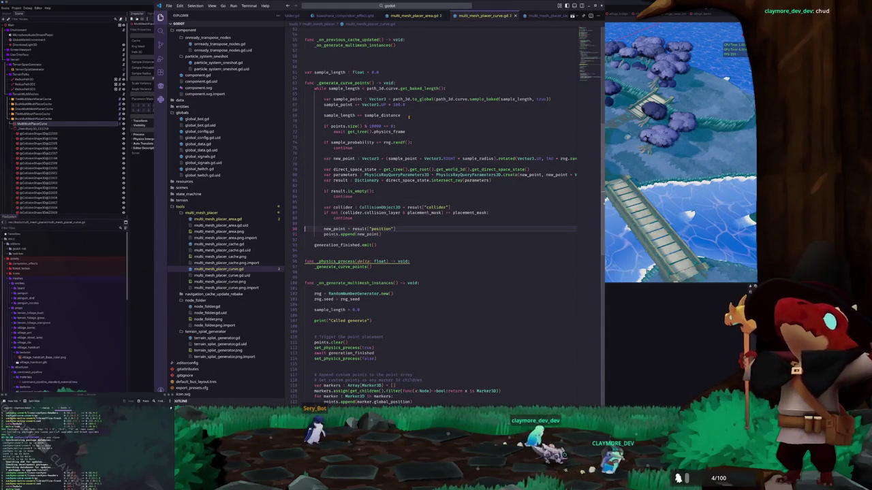
key("Up")
key("Up")
key("Up")
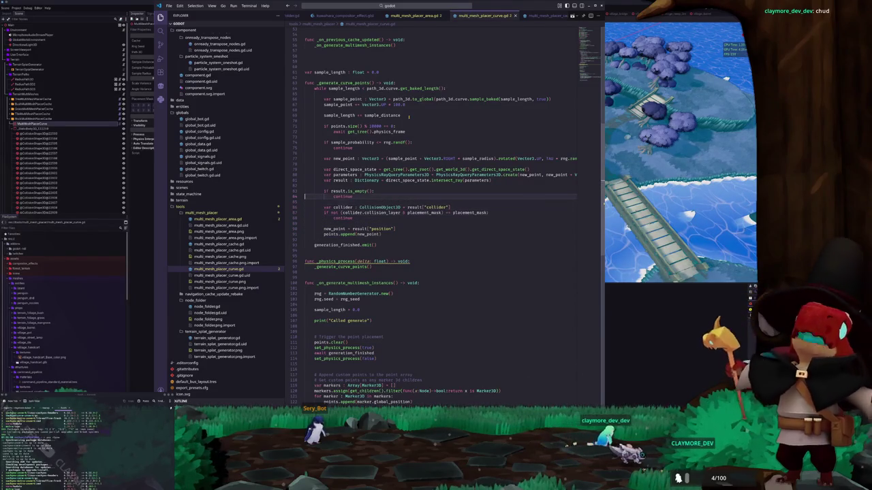
key("Up")
key("Up")
key("Down")
key("Down")
key("Down")
key("Down")
key("Down")
key("Up")
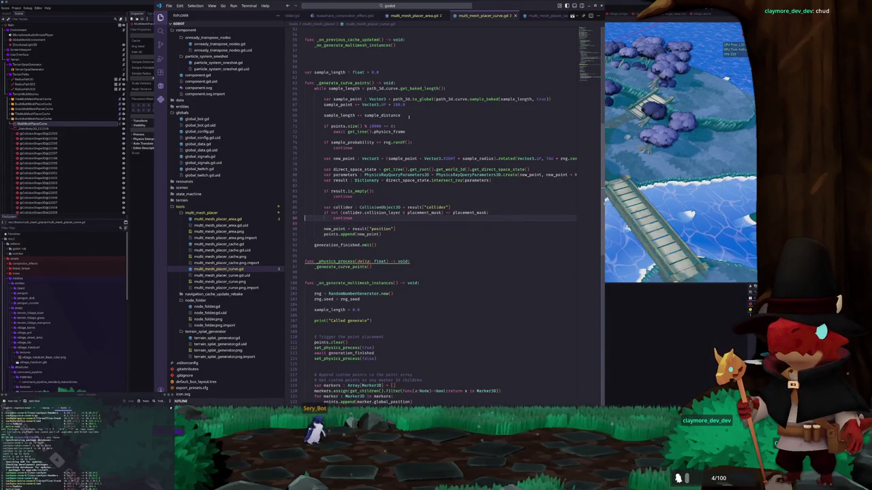
key("Up")
key("Up")
key("Up")
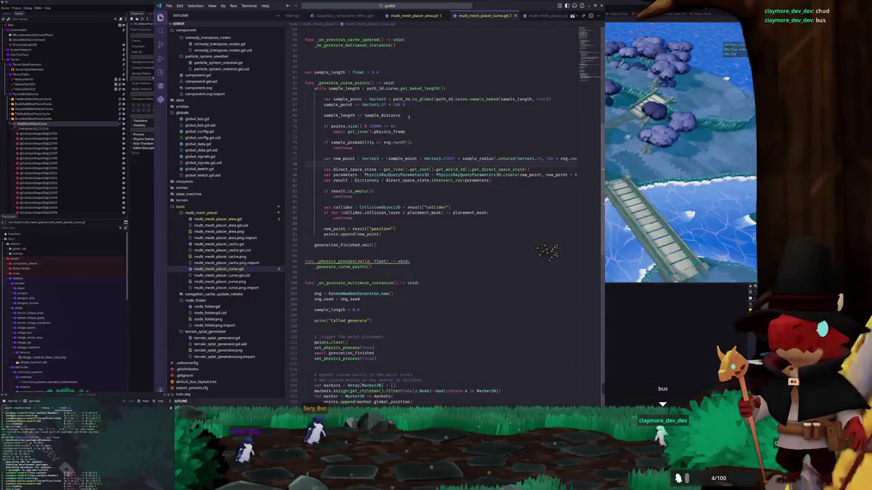
key("Down")
key("Down")
key("Down")
key("End")
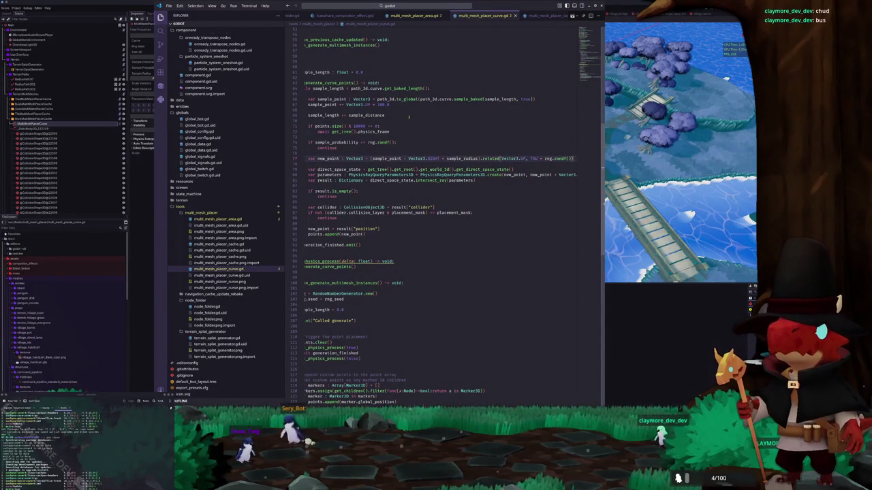
key("Down")
key("Down")
key("Down")
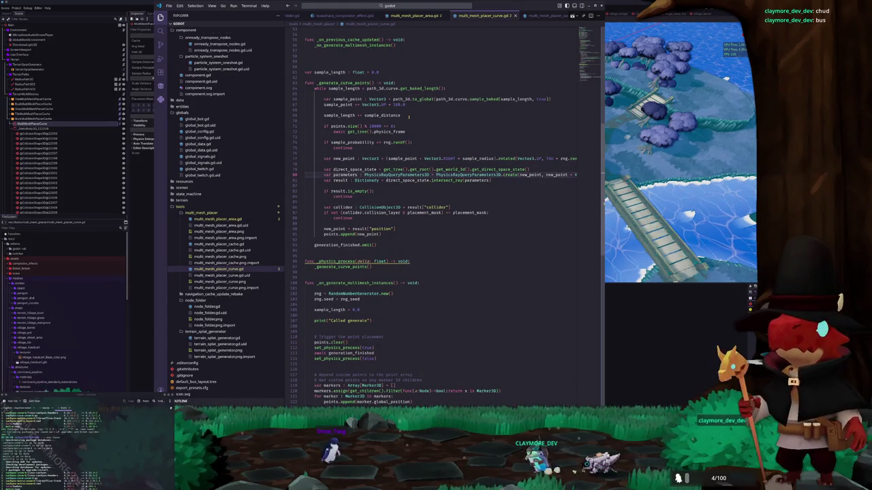
- Review the ray parameters, collider check and transform scaling and rotation lines, then return to Godot
key("End")
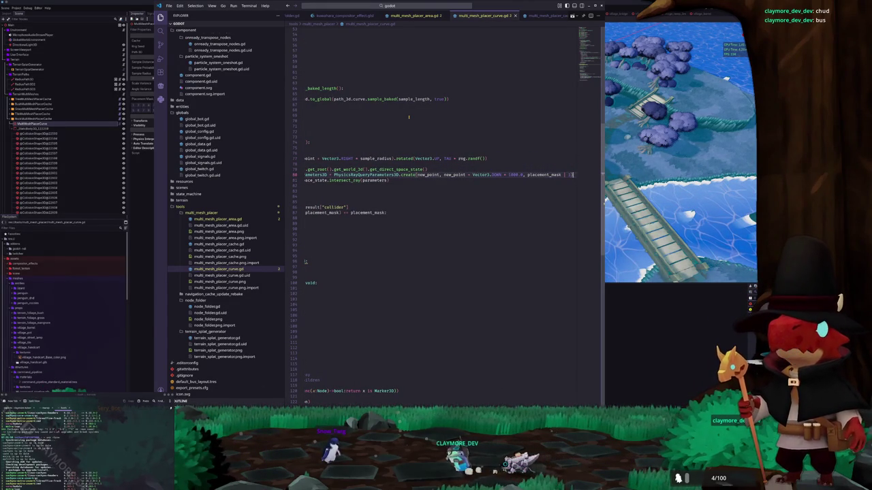
key("Home")
key("Down")
key("Down")
key("Down")
key("Down")
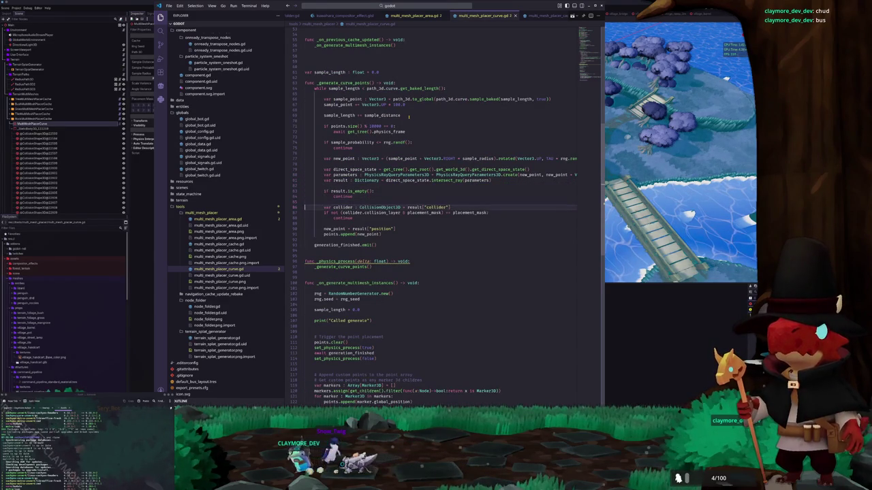
key("Down")
key("Down")
key("Down")
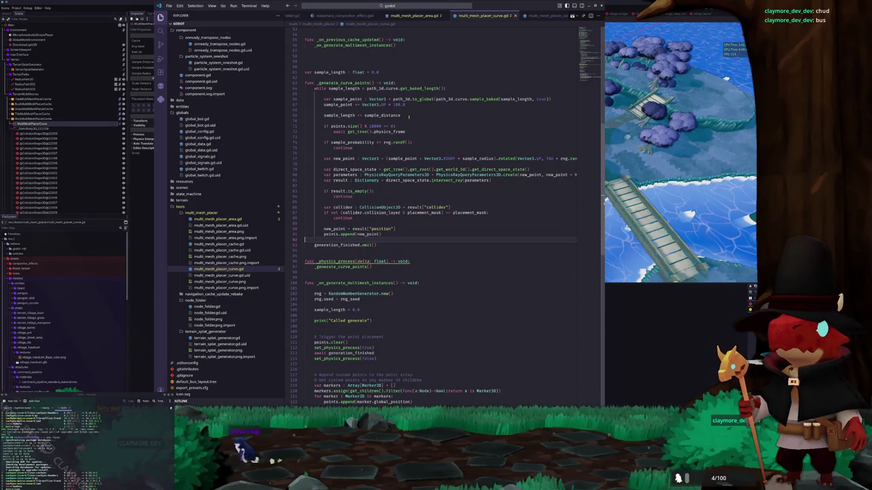
key("Down")
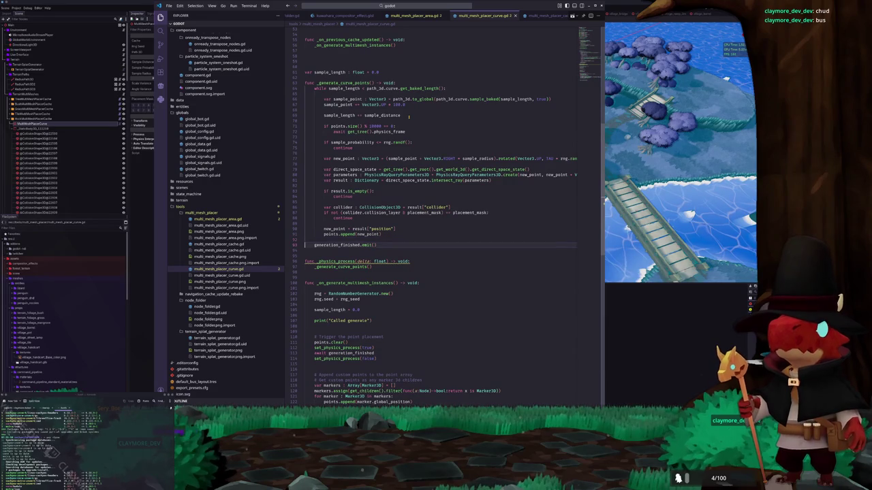
key("Down")
key("Down")
key("Down")
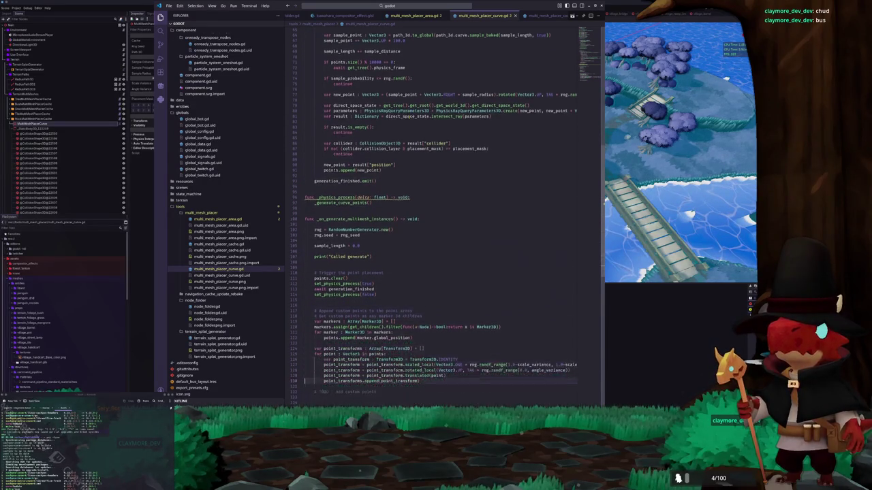
key("Up")
key("Up")
key("Up")
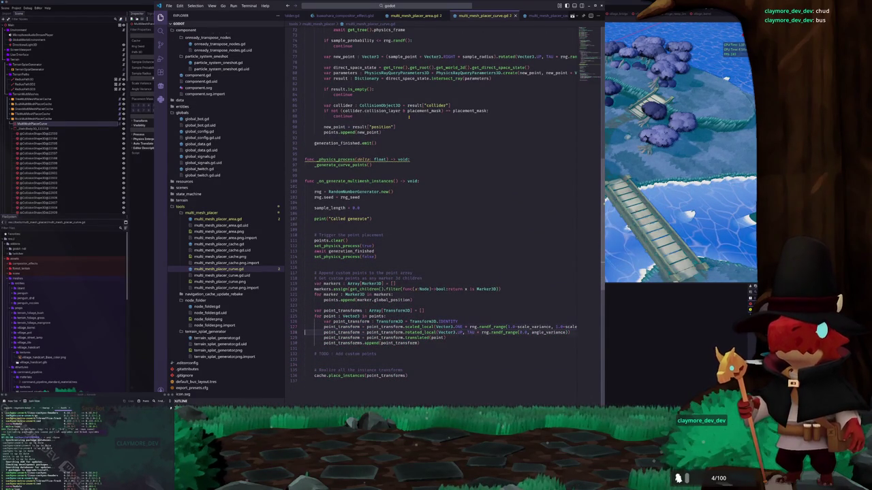
key("End")
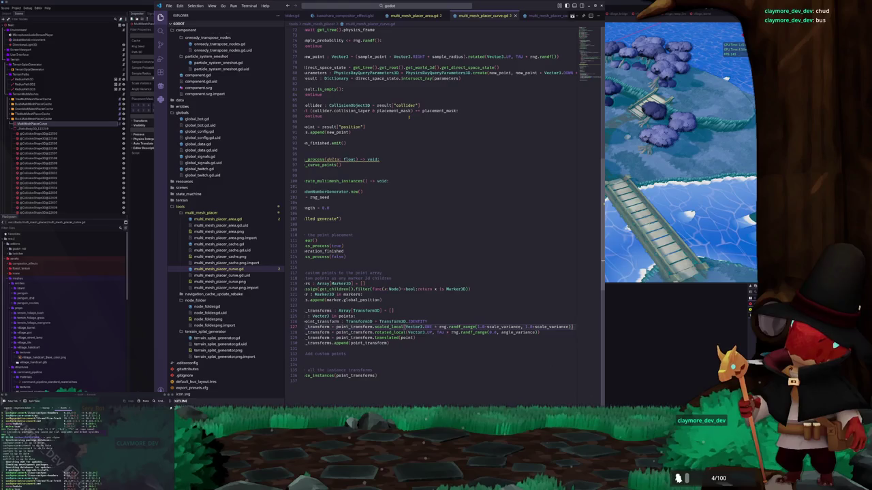
key("Down")
key("Home")
key("Down")
key("Down")
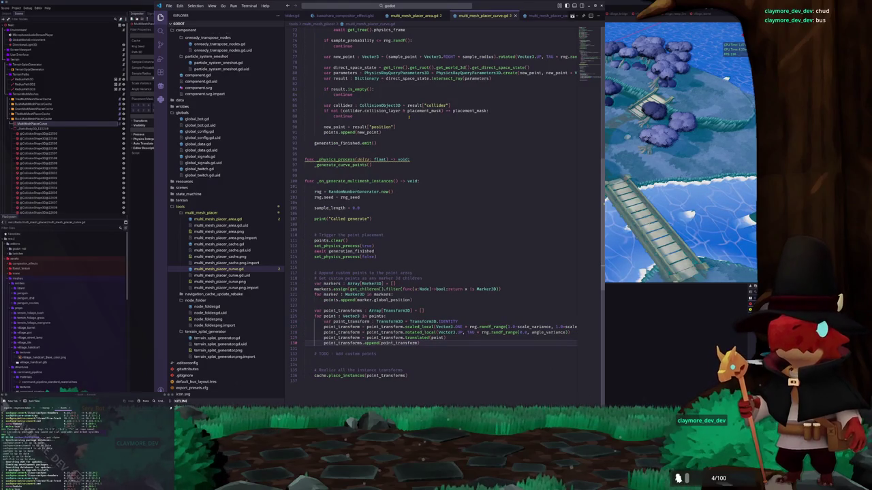
key("Up")
key("Up")
key("Up")
key("Up")
key("Up")
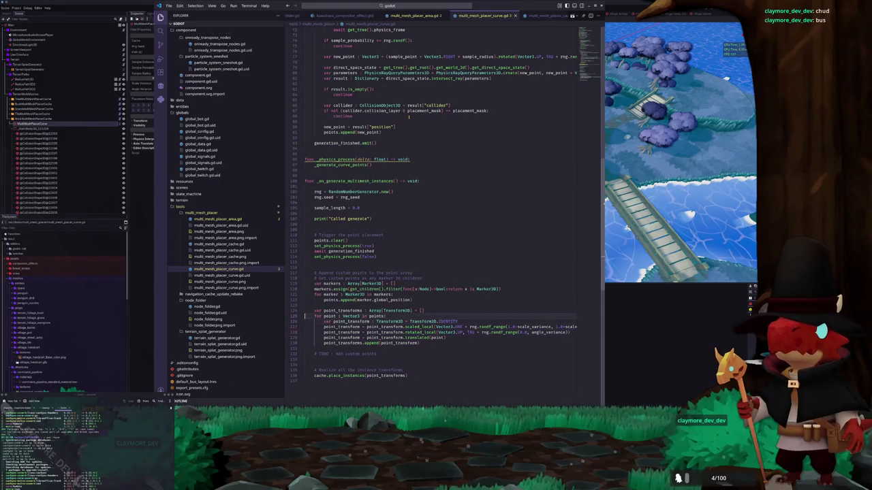
key("Up")
key("Up")
key("Up")
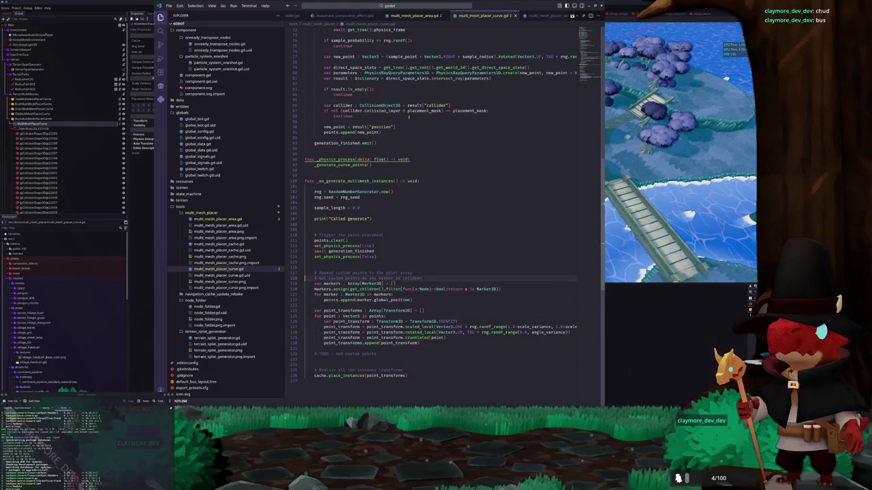
key("Down")
key("Down")
key("Down")
key("Up")
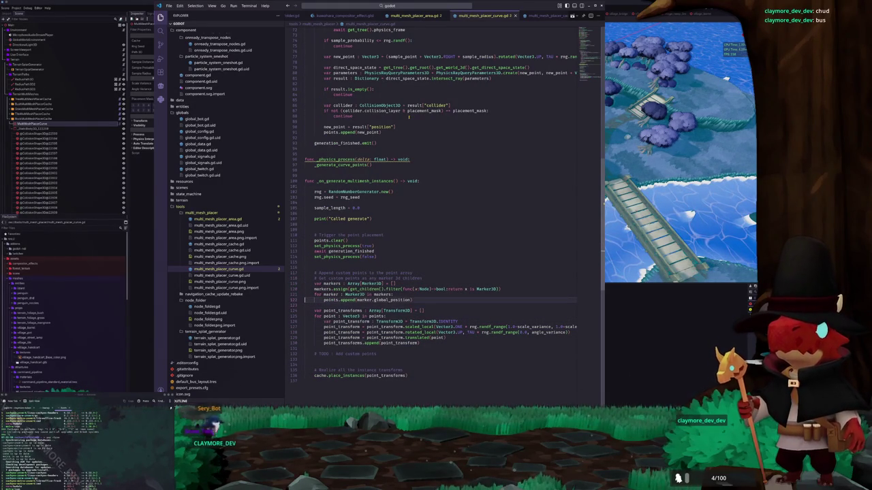
key("alt+Tab")
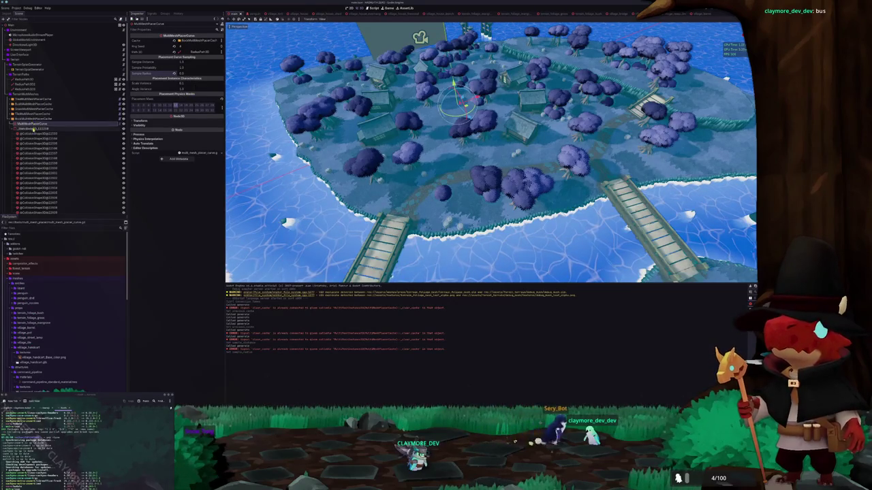
- Inspect RockMultiMeshPlacerCache, its static body, MultiMeshPlacerCurve and TallMultiMeshPlacerCache in the Inspector
left_click(34, 120)
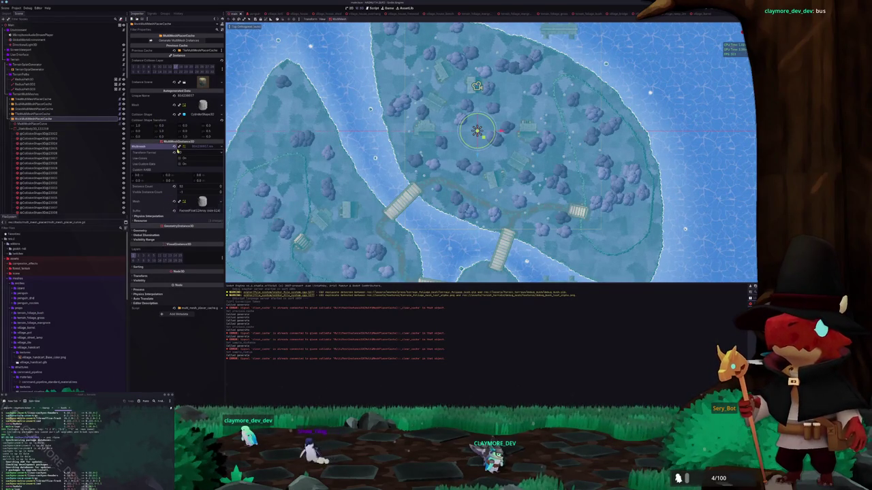
left_click(192, 147)
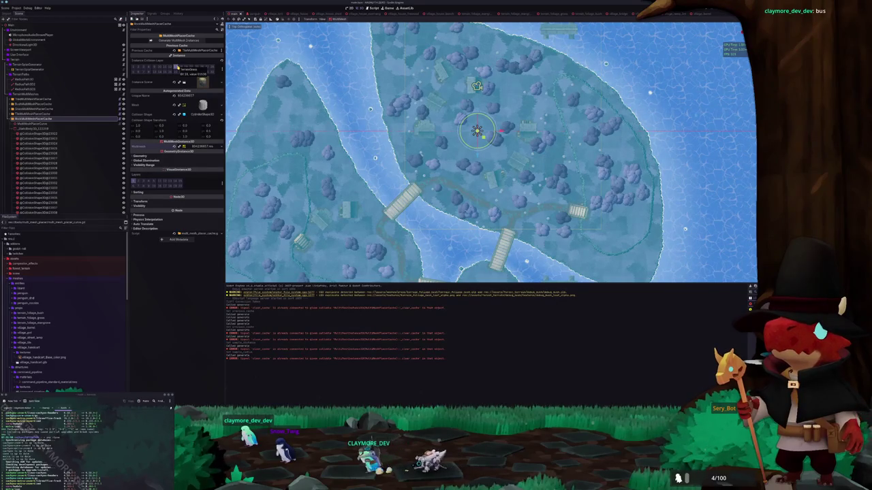
left_click(37, 128)
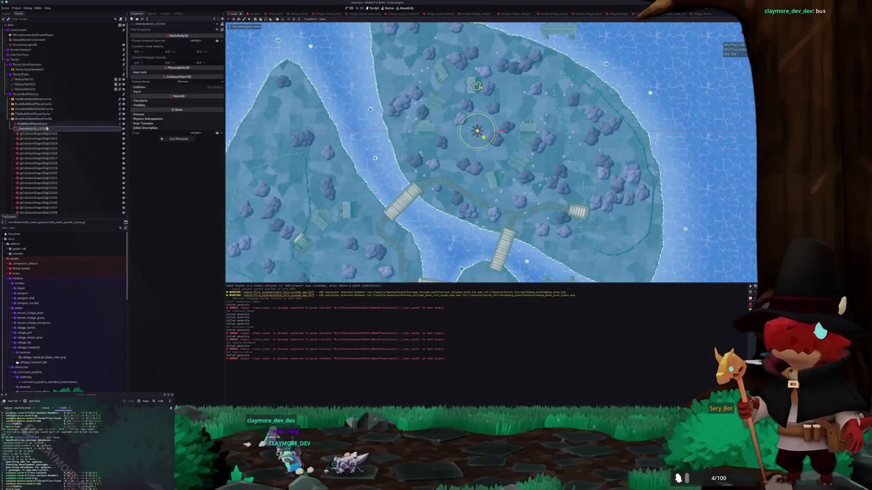
left_click(47, 122)
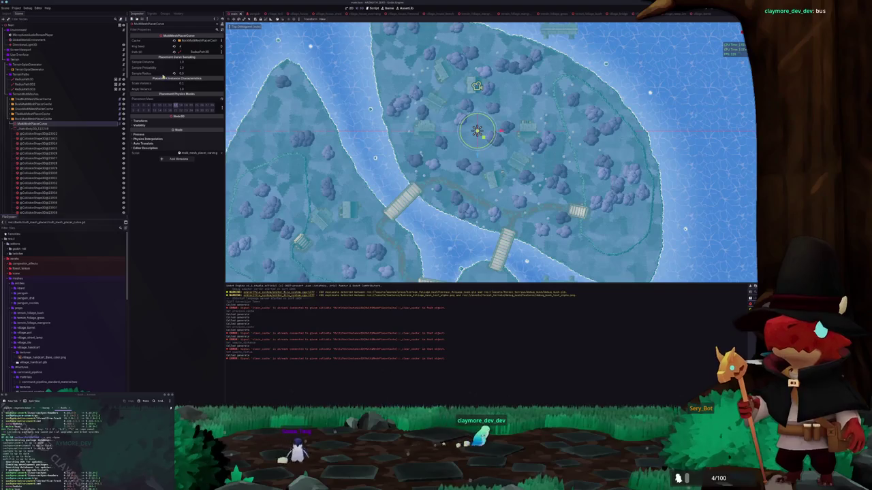
left_click(42, 114)
- Browse the placer cache nodes and collapse the static body's long collision shape list
left_click(43, 109)
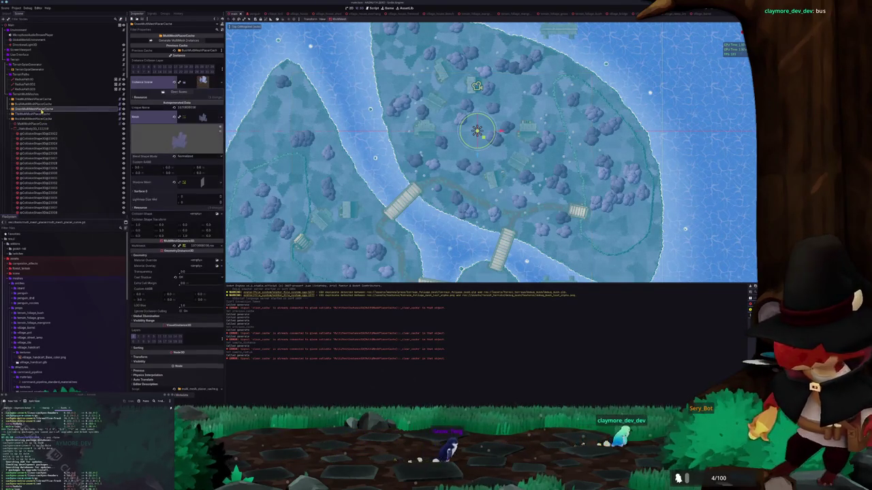
left_click(45, 104)
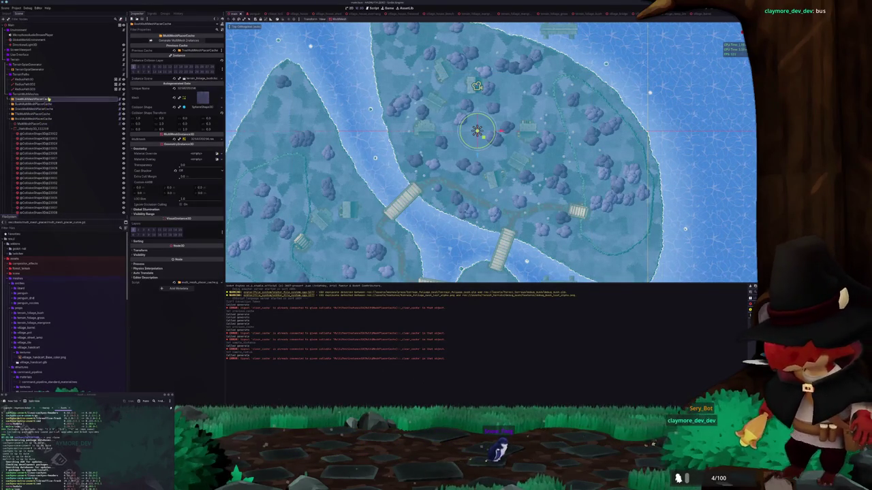
left_click(49, 119)
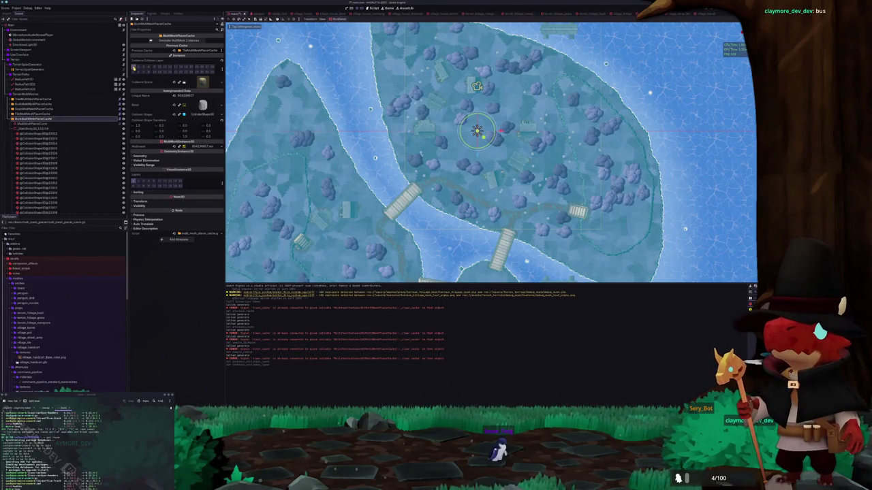
left_click(74, 128)
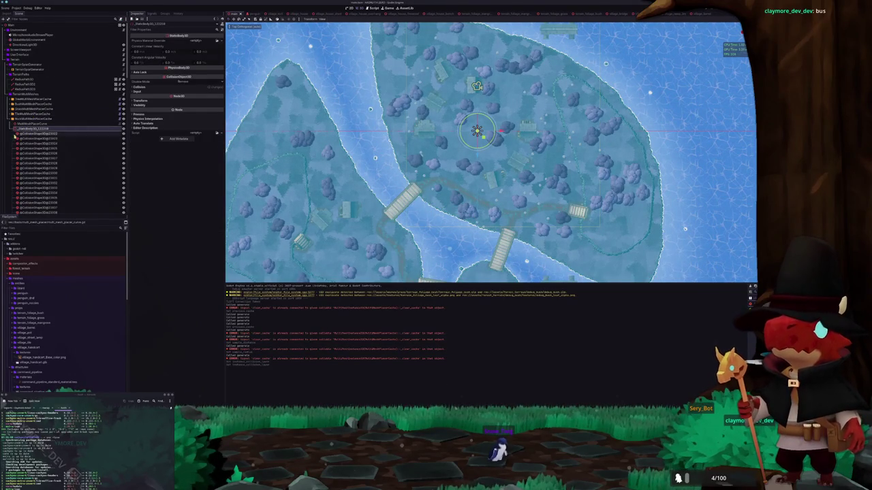
left_click(12, 129)
left_click(60, 124)
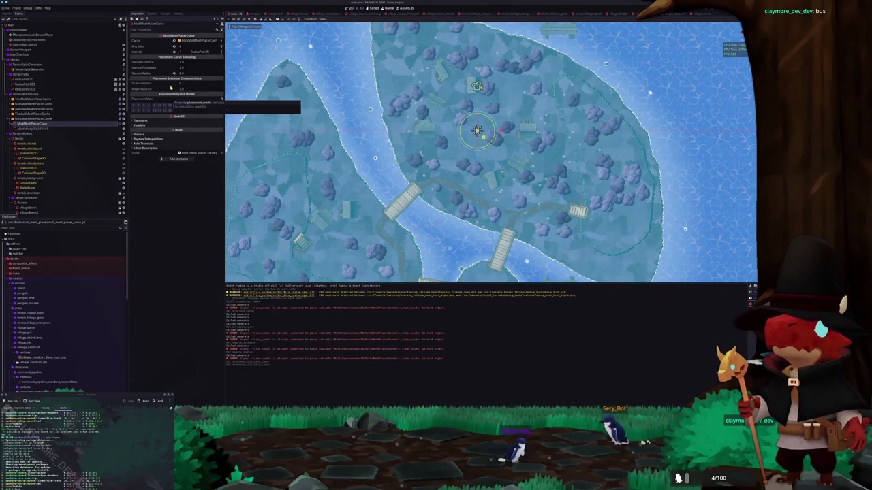
- Select BushMultiMeshPlacerCache and regenerate its MultiMesh instances twice
scroll(341, 191, "up", 2)
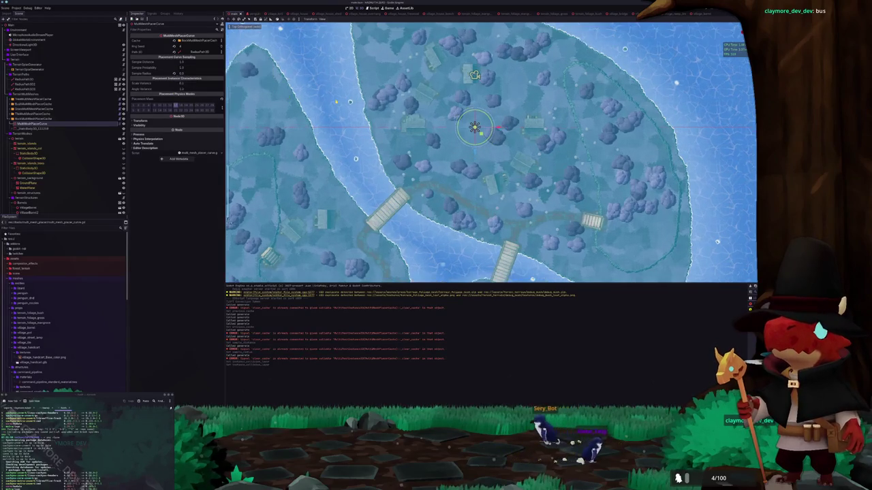
scroll(490, 151, "down", 1)
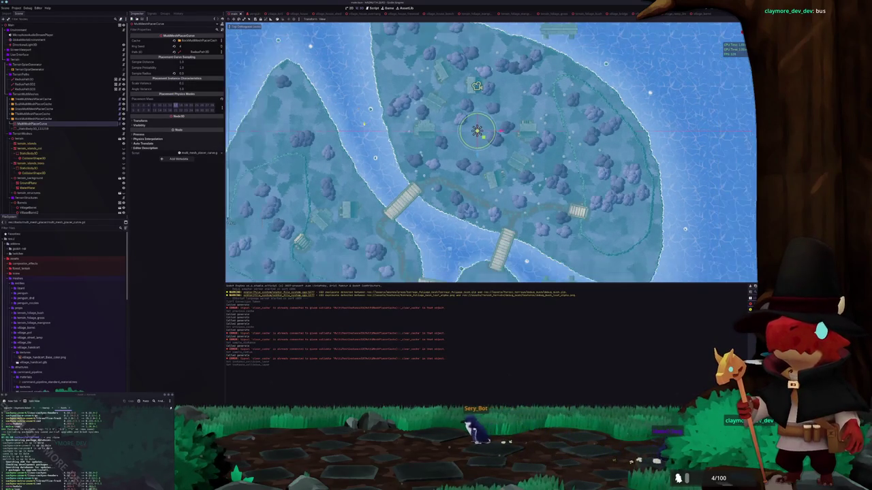
scroll(491, 151, "up", 2)
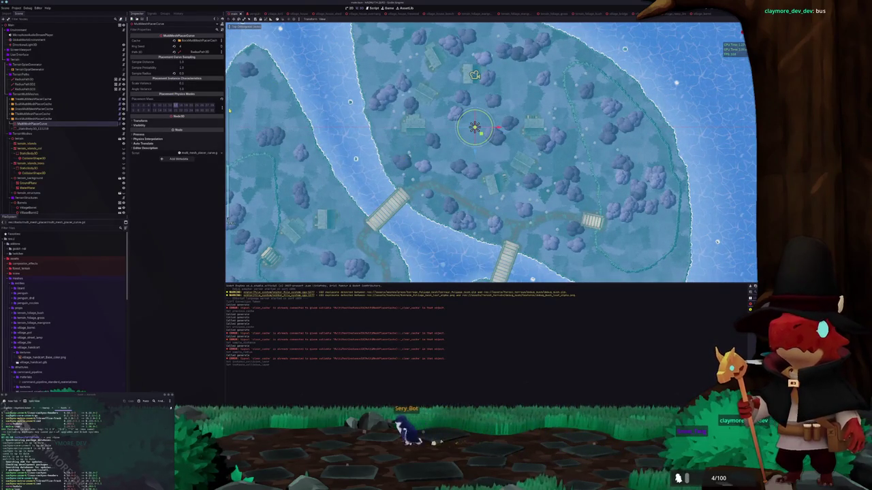
left_click(35, 118)
left_click(188, 40)
left_click(189, 41)
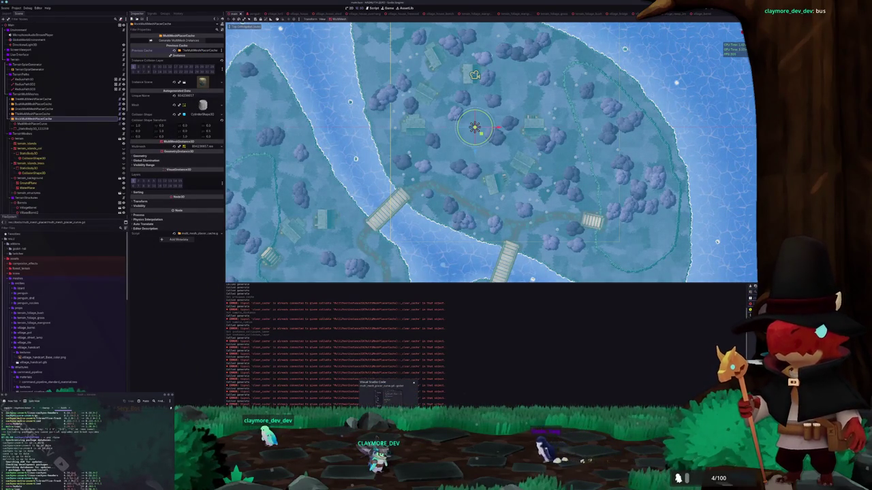
- Insert a blank line at line 40 of multi_mesh_placer_curve.gd
key("alt+Tab")
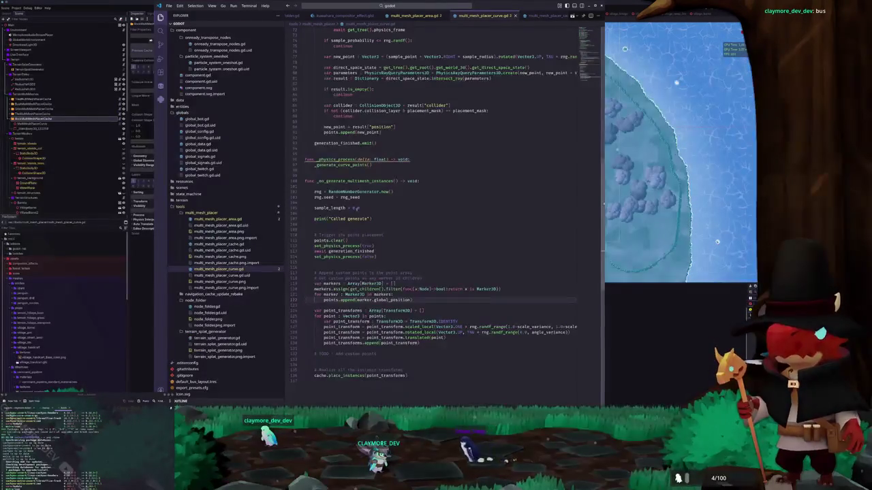
scroll(360, 241, "up", 15)
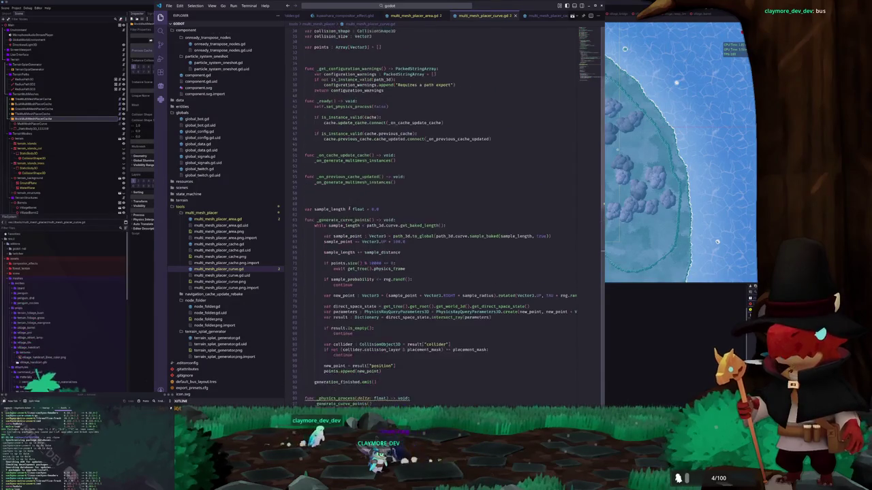
scroll(348, 209, "up", 4)
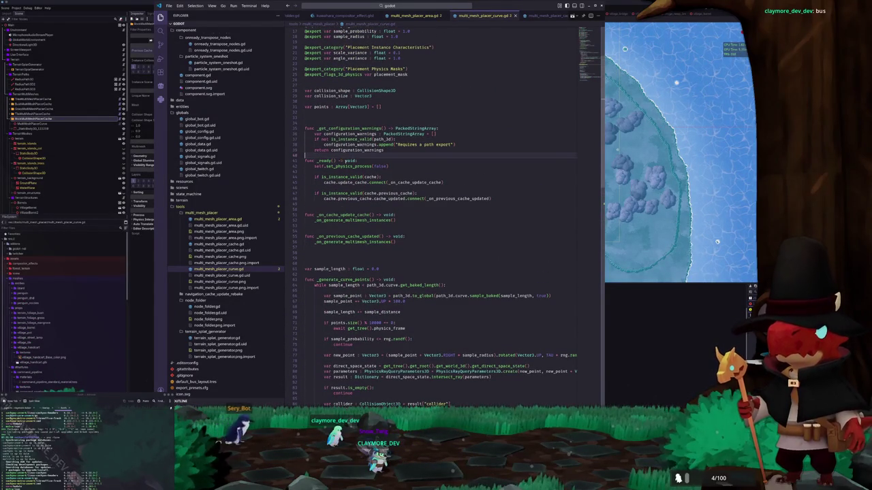
key("Return")
key("Down")
key("Down")
key("Down")
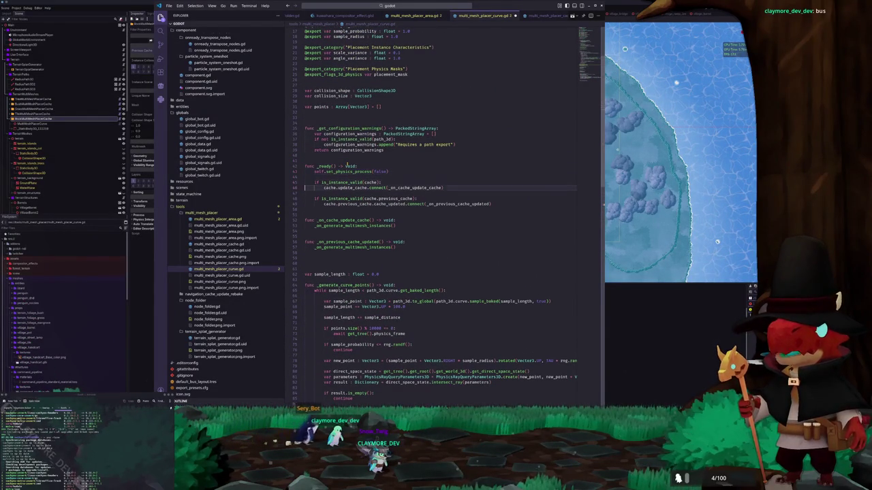
- Check the _on_previous_cache_updated connect line, then view multi_mesh_placer_cache.gd from the top
key("End")
key("ctrl+Left")
key("ctrl+Left")
key("ctrl+Left")
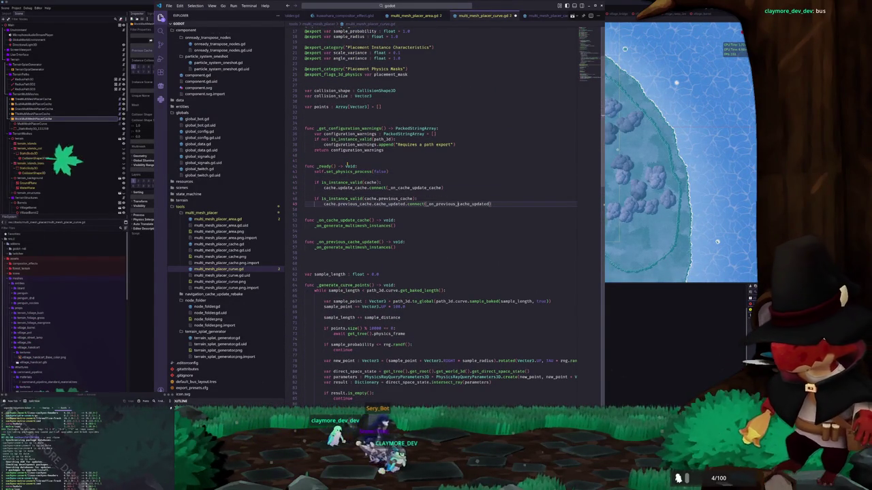
key("ctrl+Right")
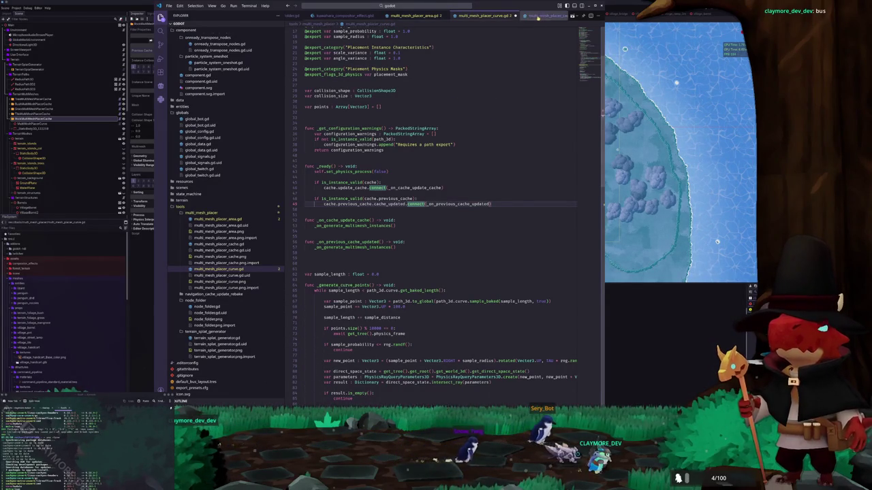
left_click(358, 162)
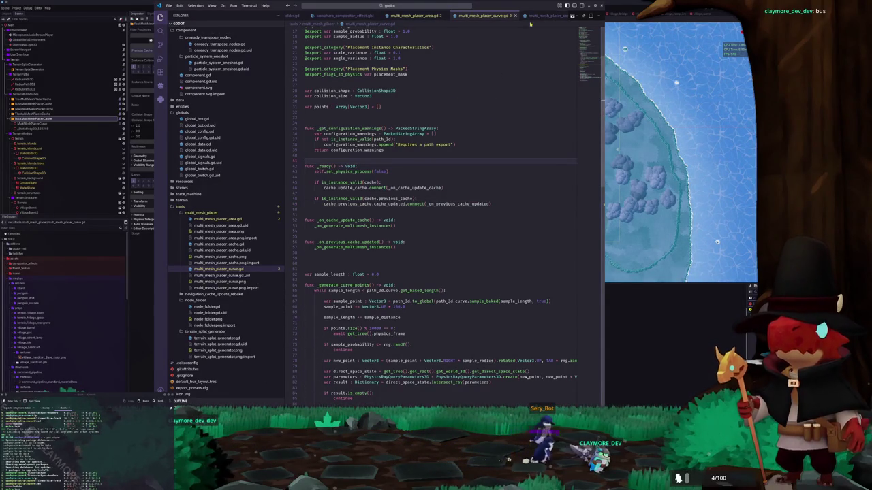
left_click(538, 16)
scroll(414, 145, "up", 20)
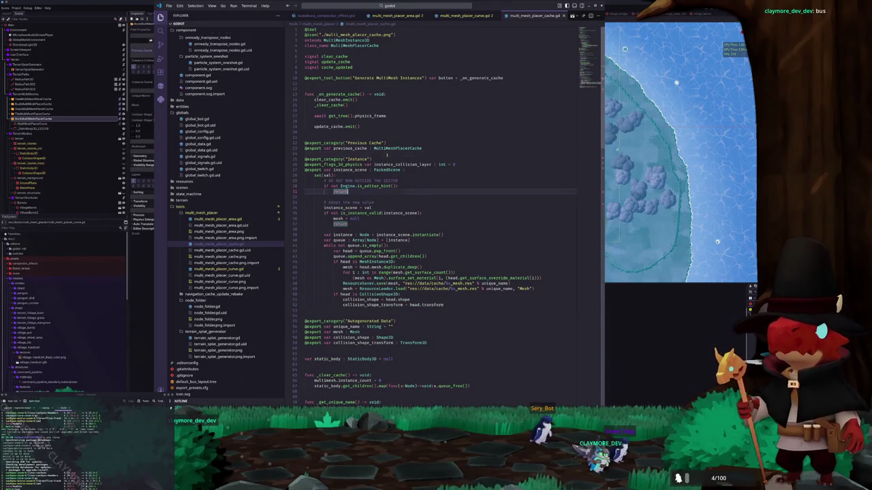
- Move to the previous_cache check inside the cache script's _ready function
left_click(413, 133)
scroll(438, 132, "down", 3)
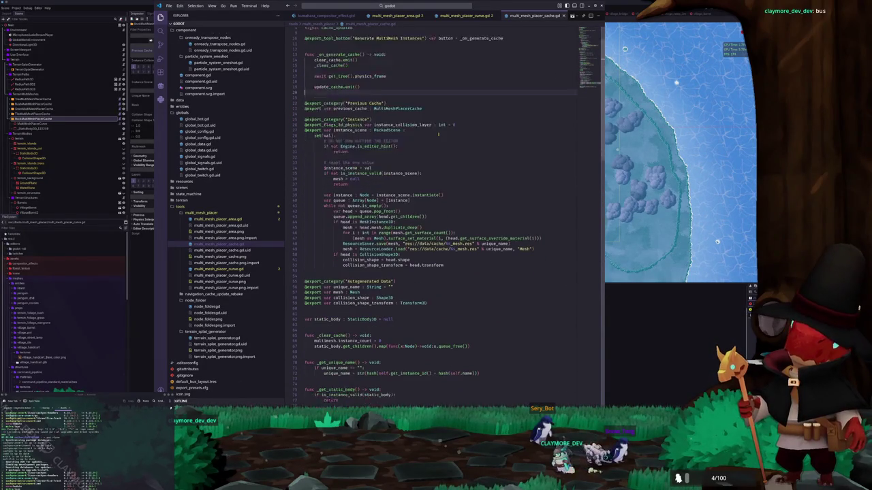
scroll(438, 133, "up", 3)
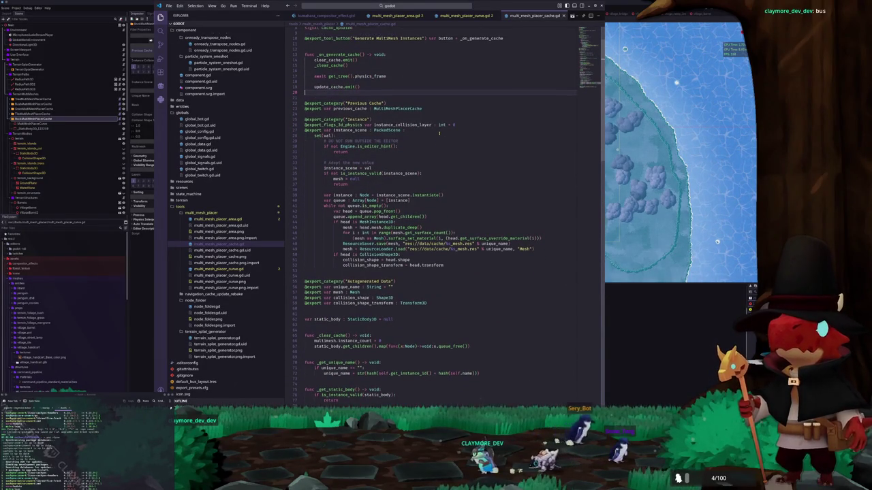
scroll(439, 133, "down", 3)
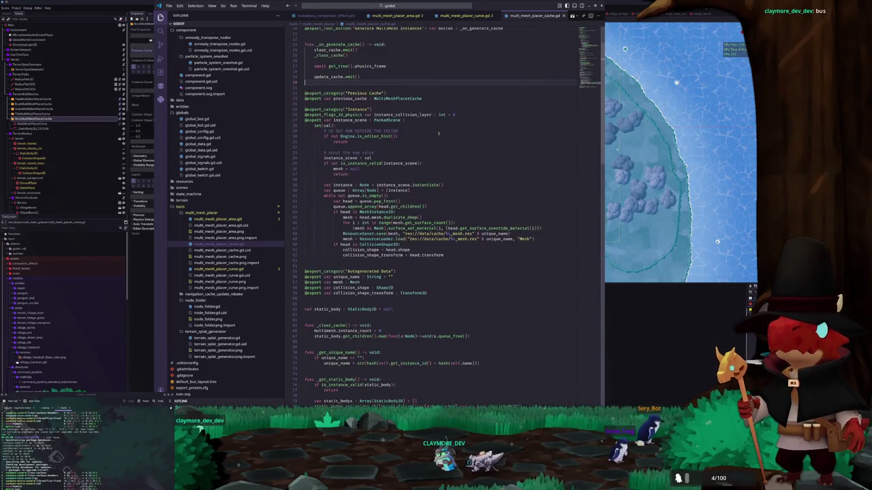
scroll(439, 133, "down", 14)
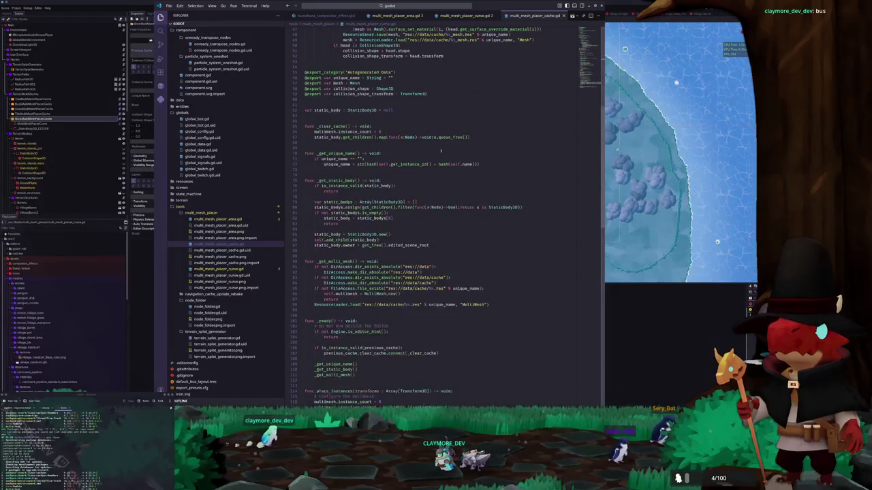
scroll(421, 186, "down", 7)
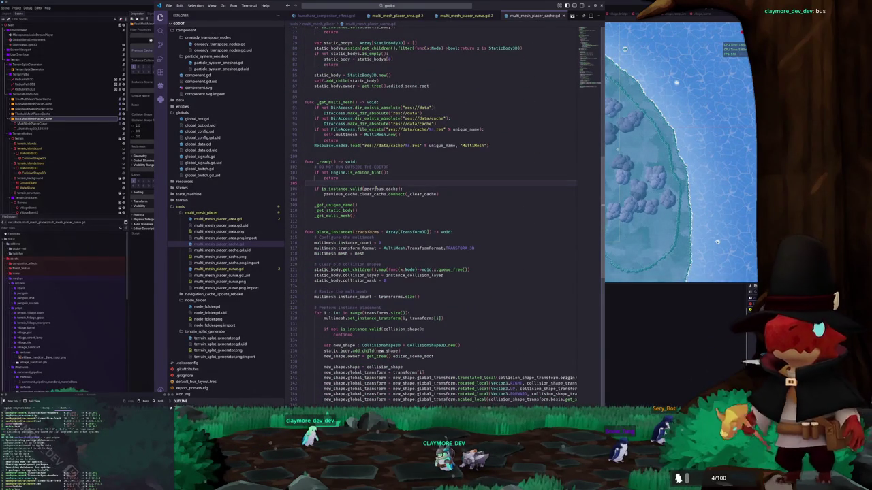
left_click(390, 198)
left_click(405, 189)
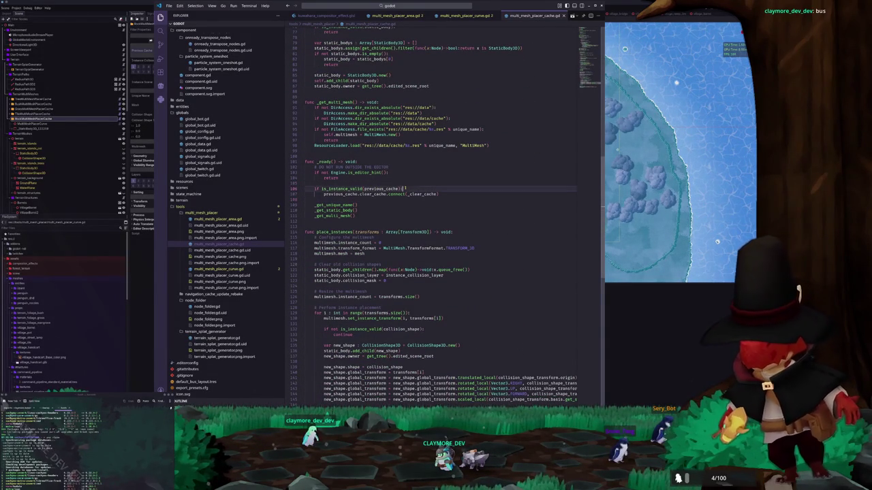
- Add a "Ready running" print inside the previous_cache check and regenerate the instances in Godot
key("alt+Tab")
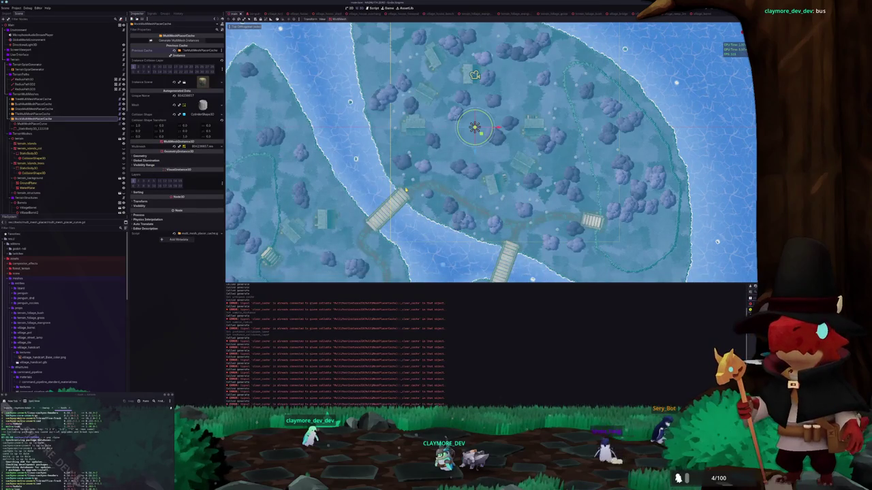
key("alt+Tab")
key("Return")
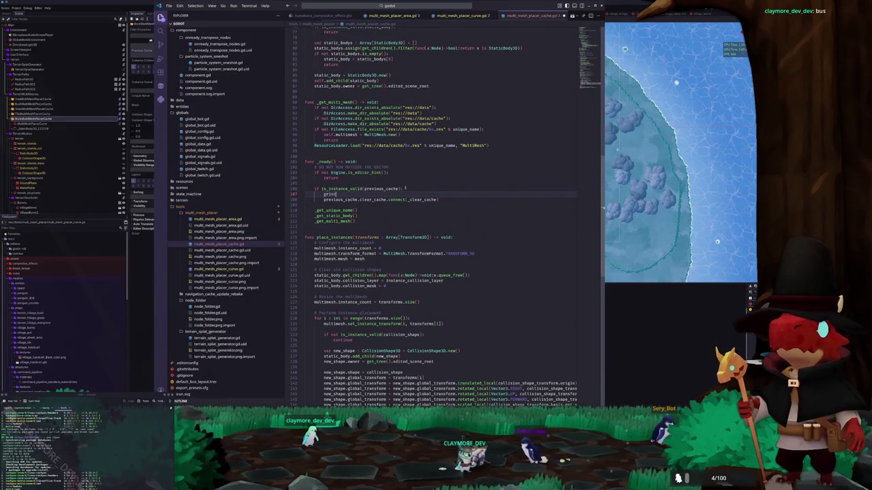
type("(\"Ready running")
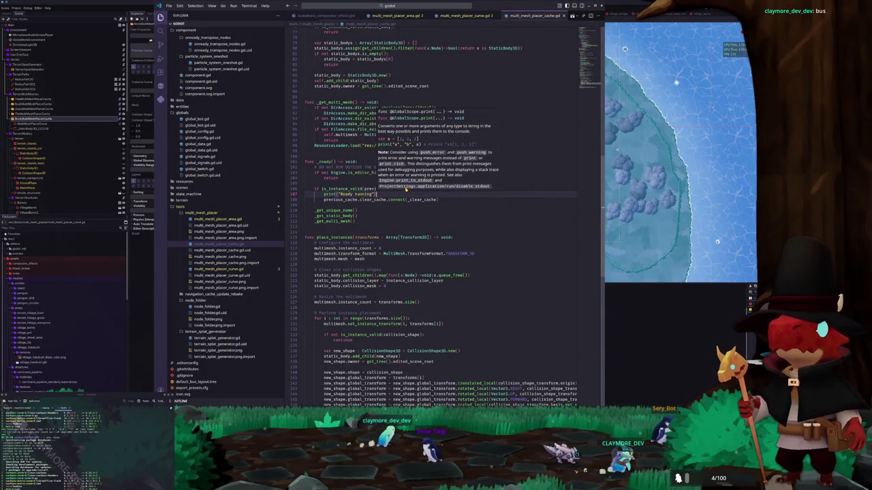
key("alt+Tab")
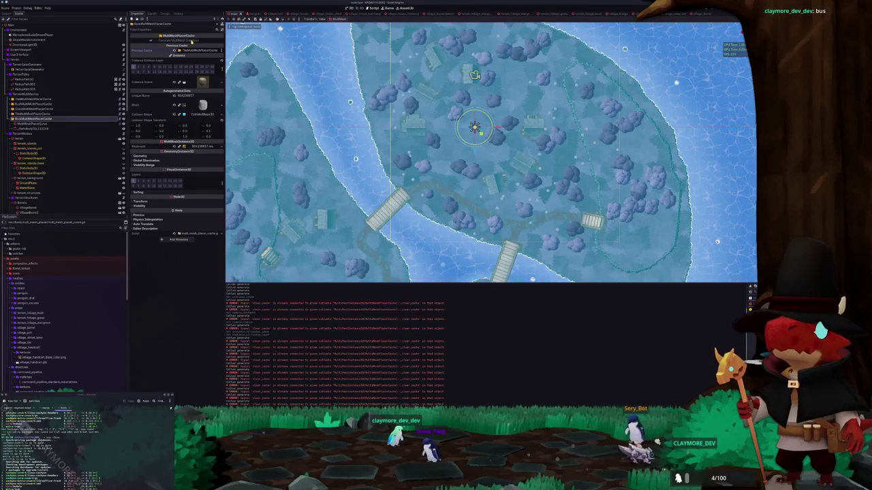
left_click(179, 40)
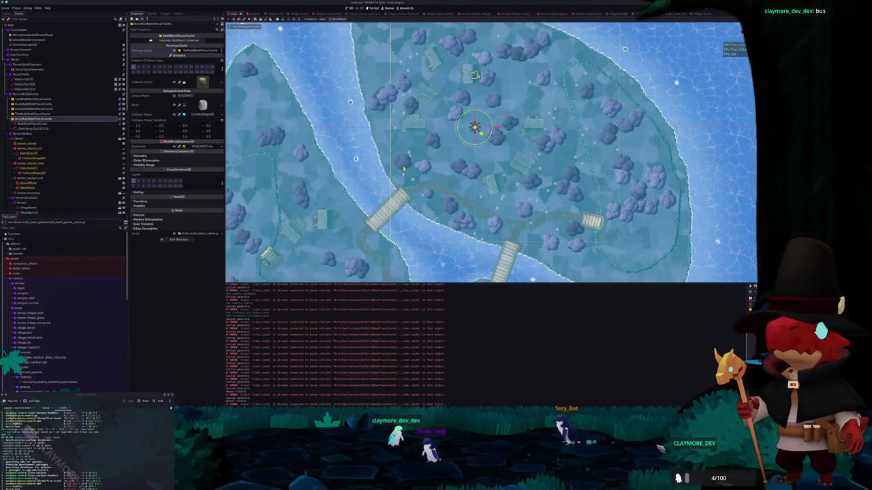
- Delete the stray blank line in _ready and switch to multi_mesh_placer_curve.gd
key("alt+Tab")
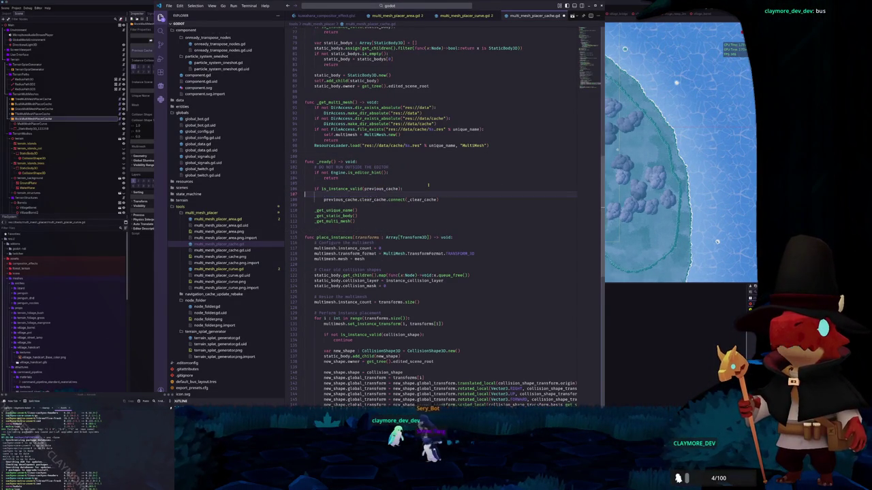
key("Delete")
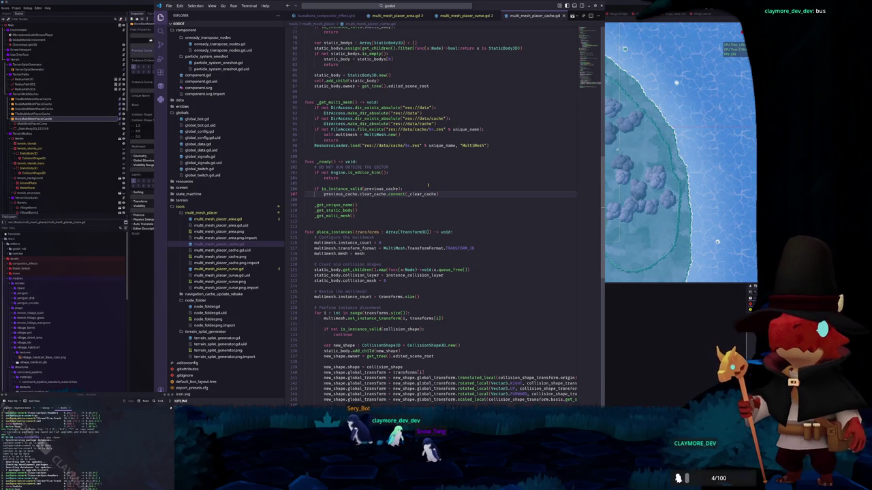
scroll(426, 165, "down", 2)
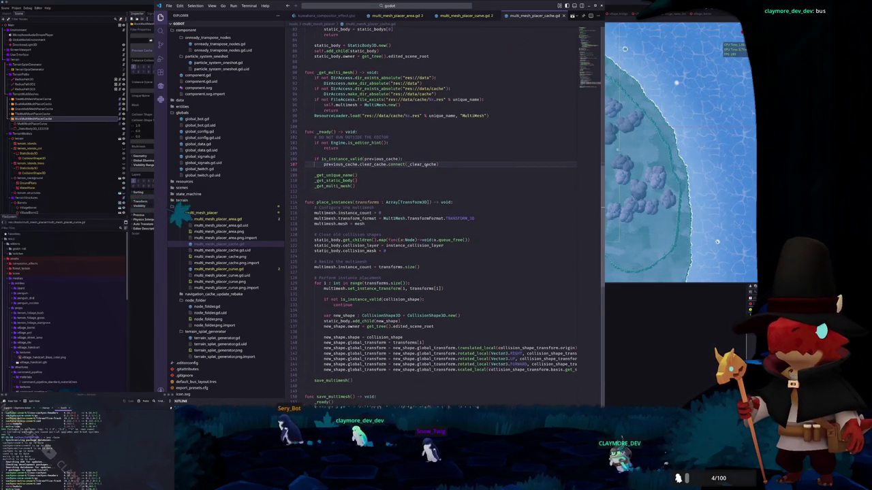
key("ctrl+Page_Up")
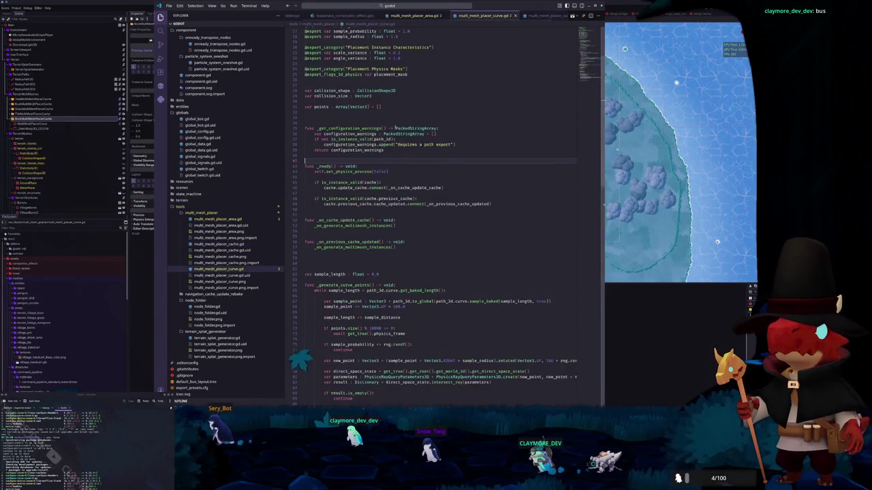
- Scroll through _generate_curve_points and _on_generate_multimesh_instances in the curve script
scroll(390, 122, "down", 3)
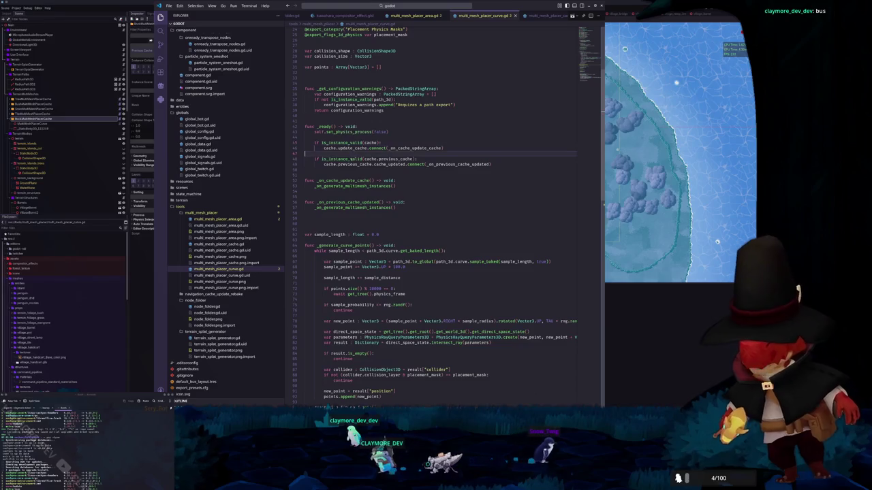
scroll(354, 162, "down", 3)
scroll(354, 162, "down", 5)
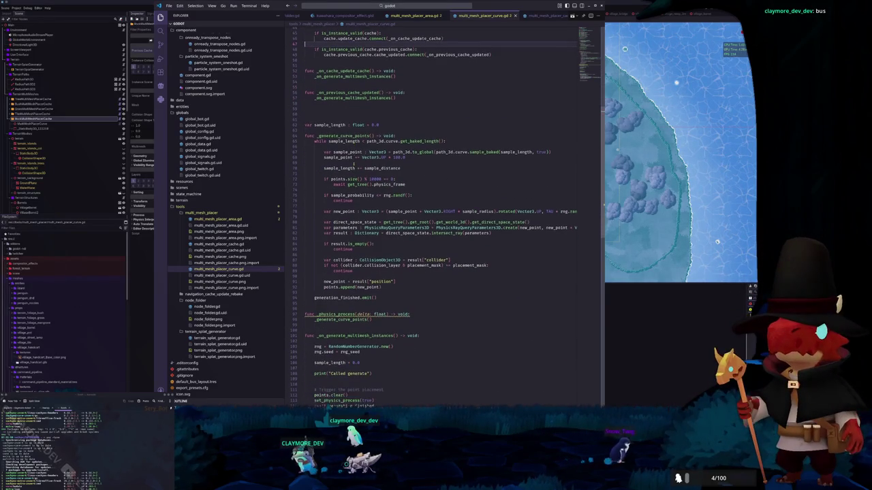
scroll(353, 165, "down", 2)
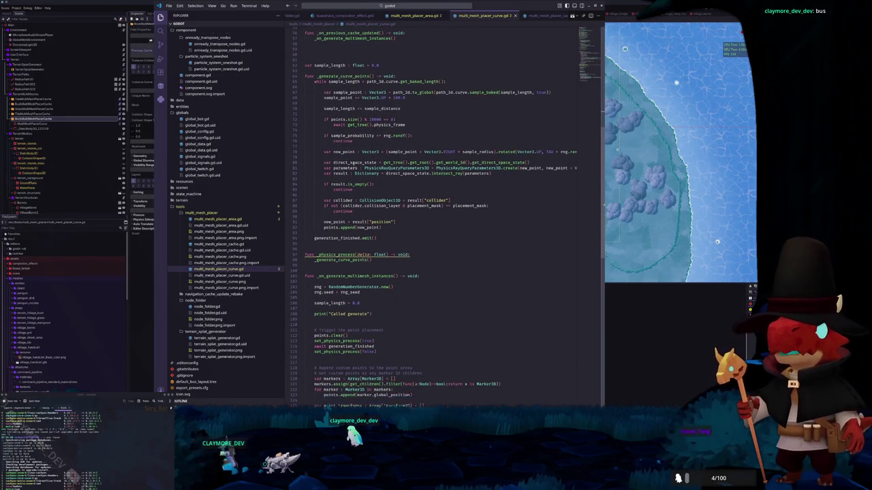
scroll(326, 195, "down", 8)
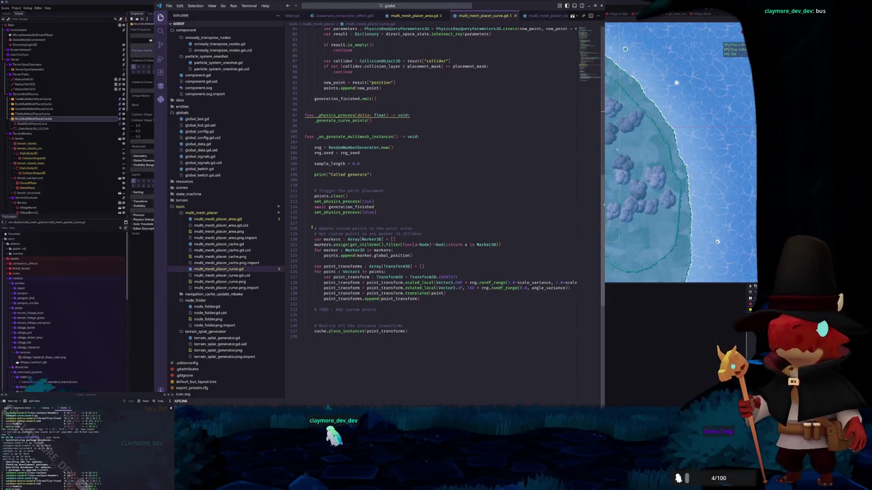
scroll(311, 229, "down", 1)
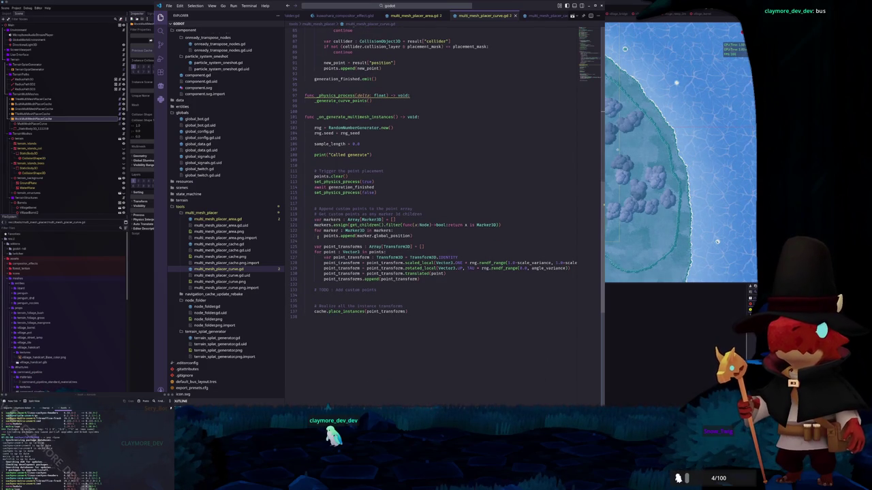
scroll(314, 289, "up", 4)
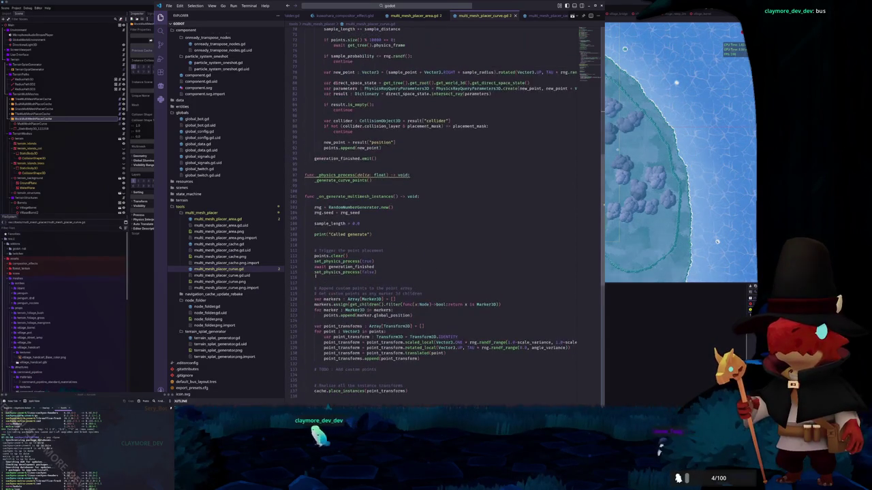
scroll(315, 292, "up", 20)
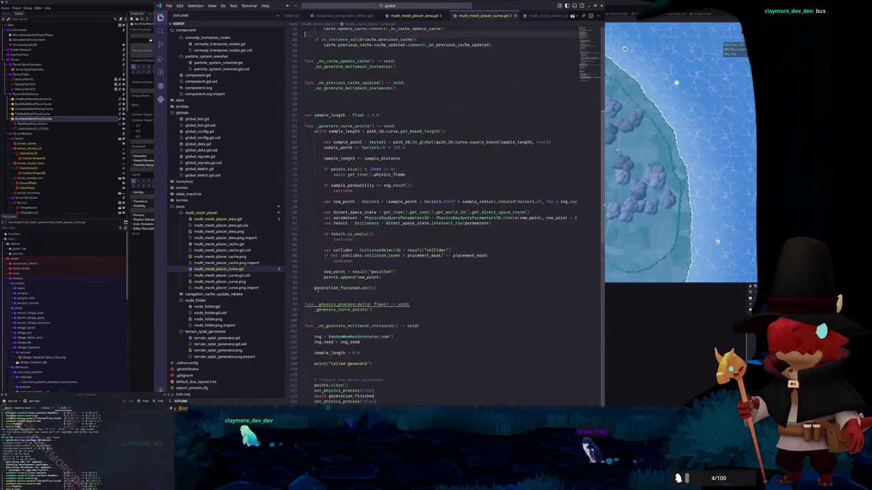
scroll(317, 295, "up", 2)
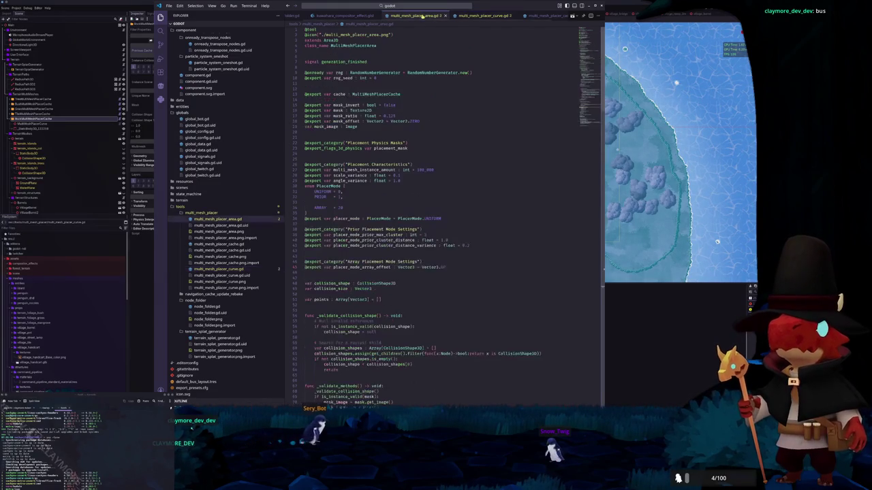
- Delete the leftover _ready() line from save_multimesh in multi_mesh_placer_cache.gd and return to Godot
left_click(541, 15)
scroll(397, 171, "up", 6)
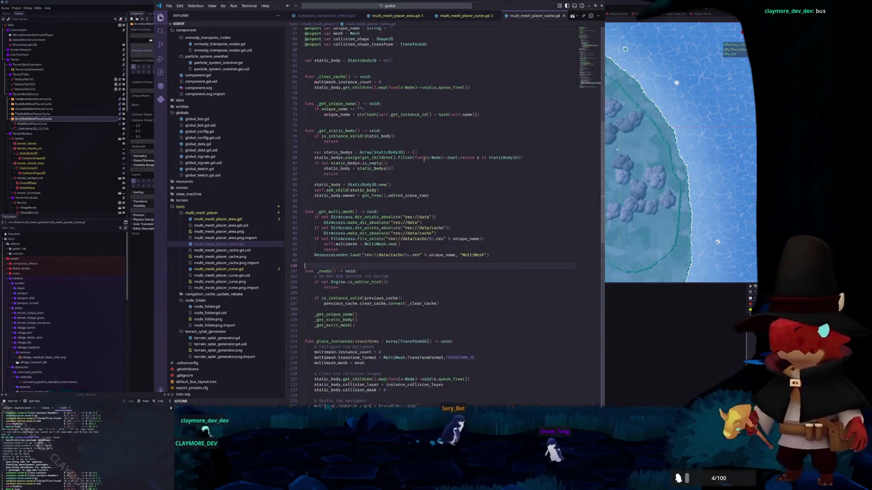
double_click(324, 230)
scroll(453, 193, "up", 3)
scroll(453, 194, "up", 13)
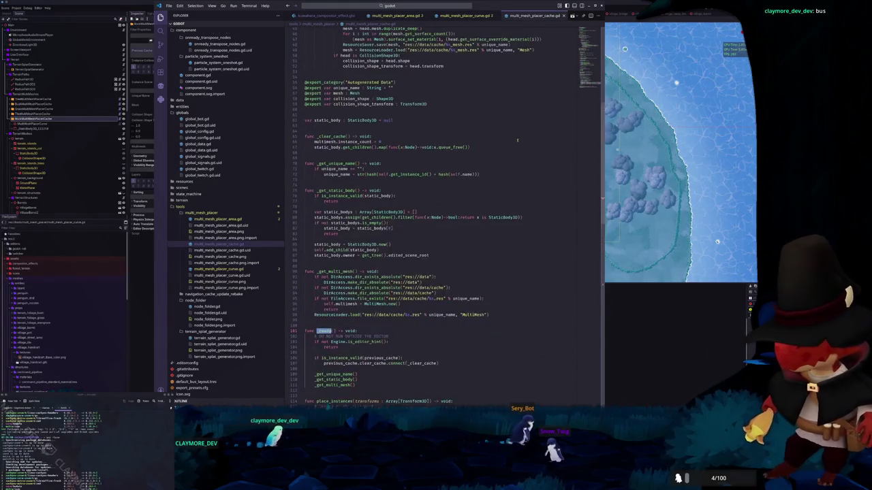
scroll(517, 148, "down", 20)
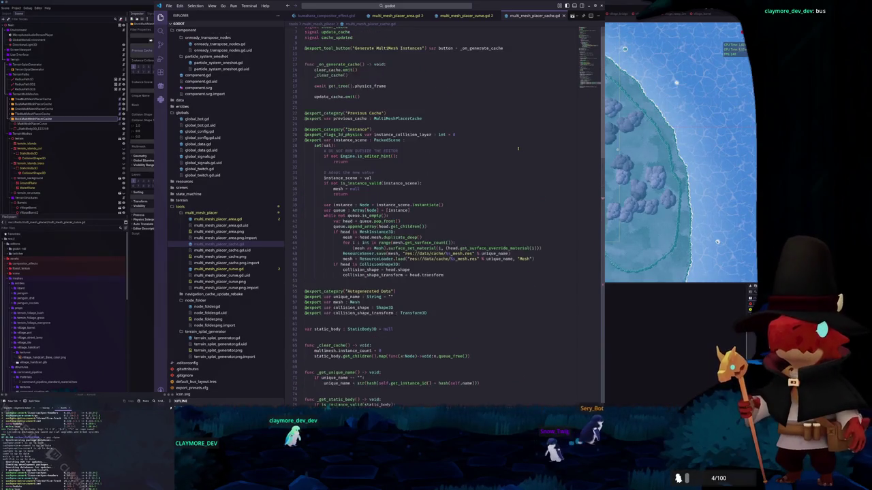
scroll(592, 78, "down", 8)
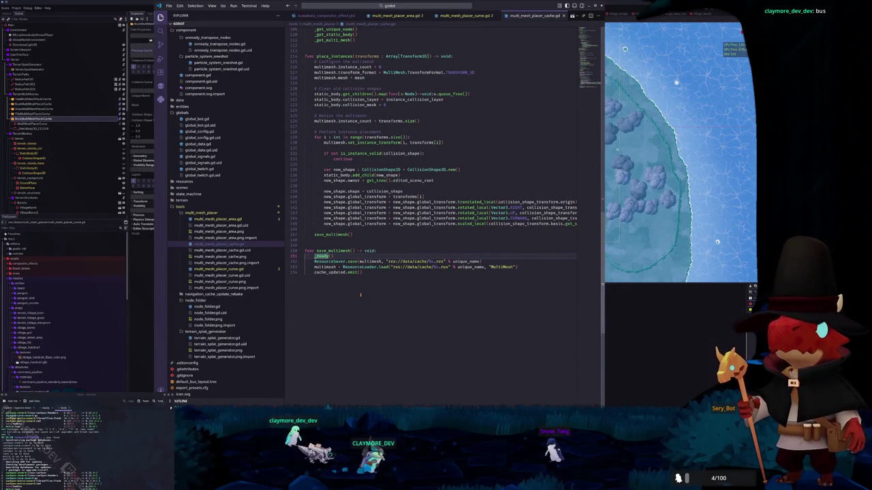
key("ctrl+shift+k")
key("alt+Tab")
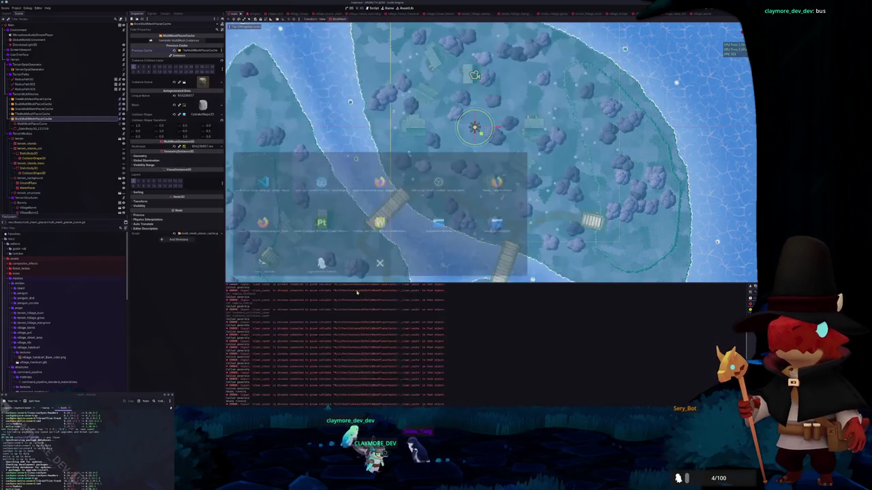
- Regenerate the MultiMesh instances on the island three times with Generate MultiMesh Instances
left_click(177, 40)
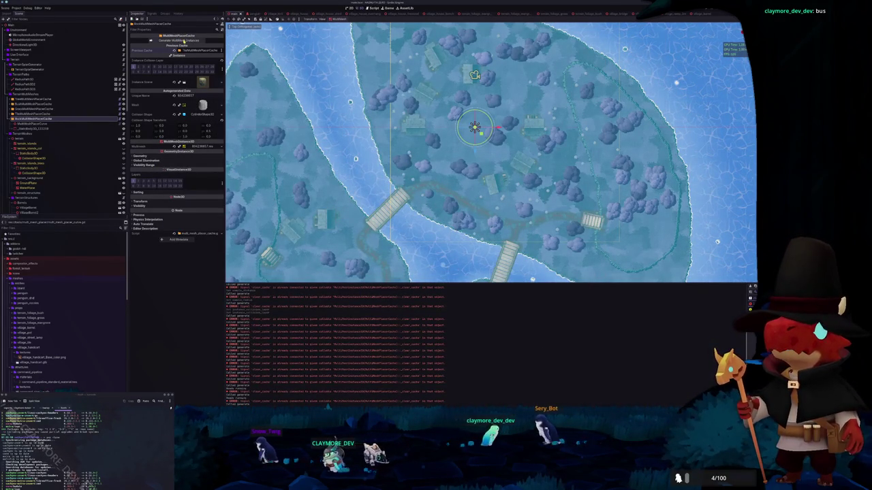
left_click(183, 41)
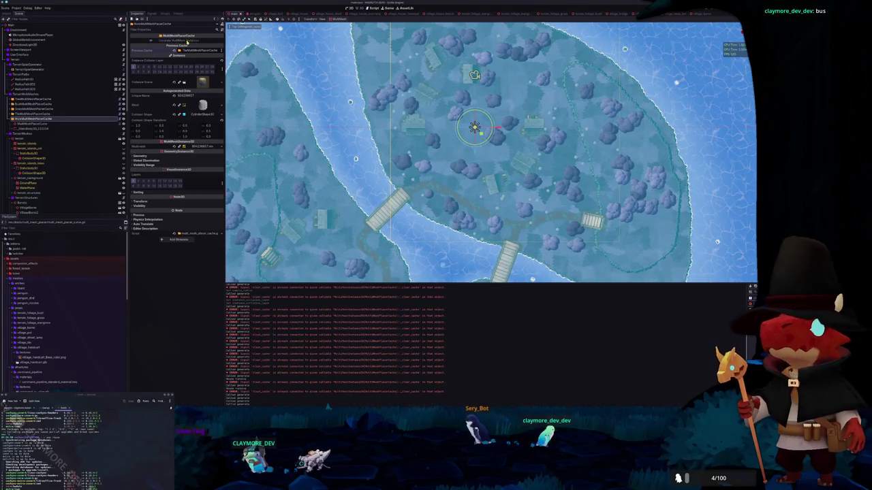
left_click(183, 40)
- Glance at the script in VS Code, then select RadiusPath3D to show its curve points
key("alt+Tab")
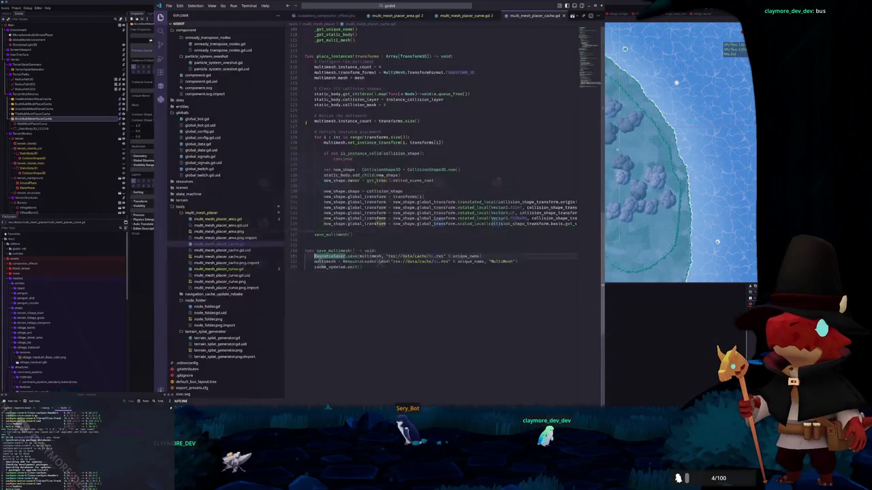
key("alt+Tab")
scroll(489, 148, "up", 3)
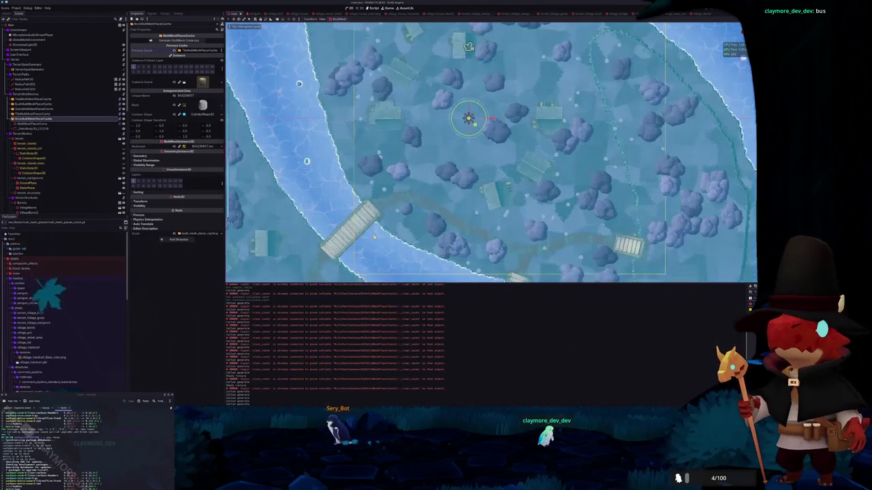
scroll(490, 148, "down", 3)
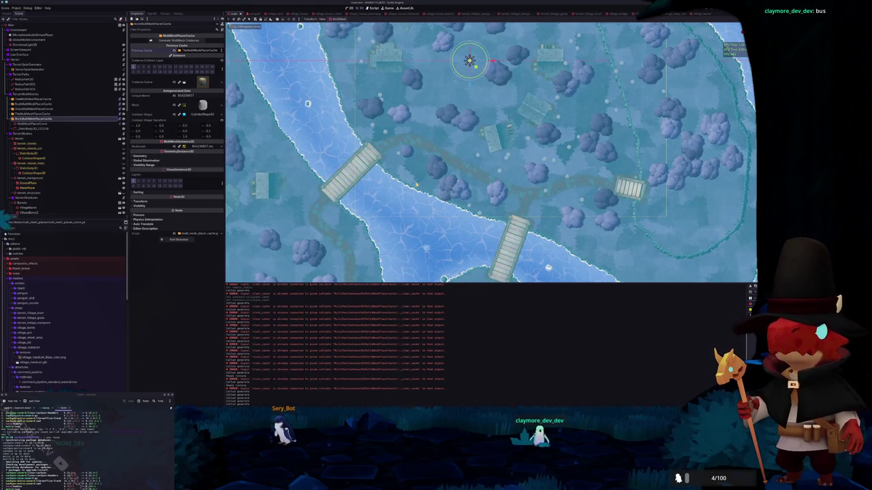
left_click(47, 79)
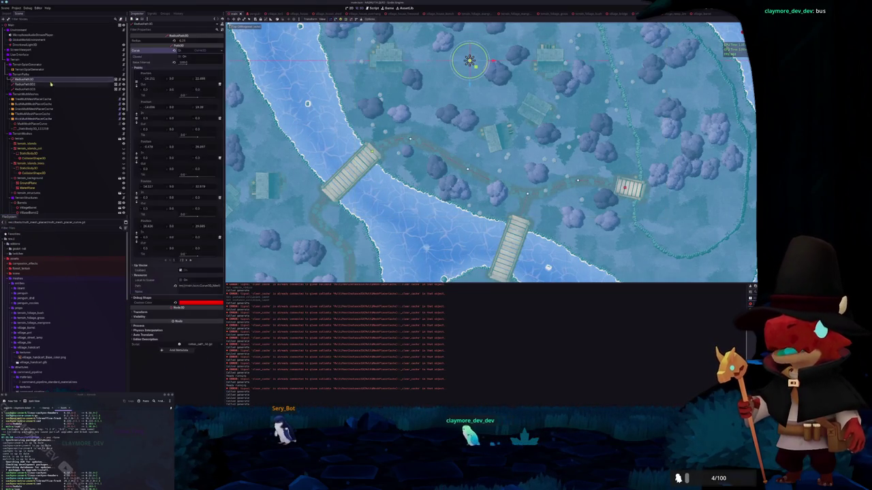
- Expand RadiusPath3D's Transform section and orbit the viewport to view the path over the bridges
scroll(412, 135, "down", 3)
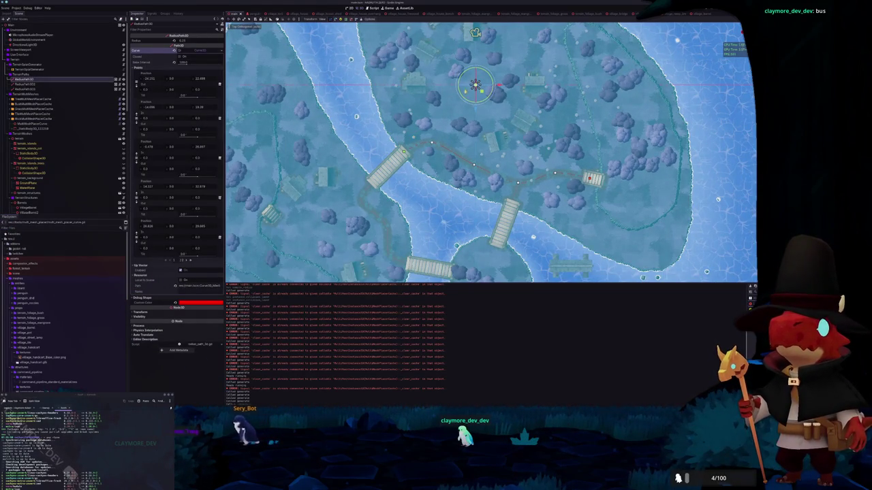
left_click(146, 312)
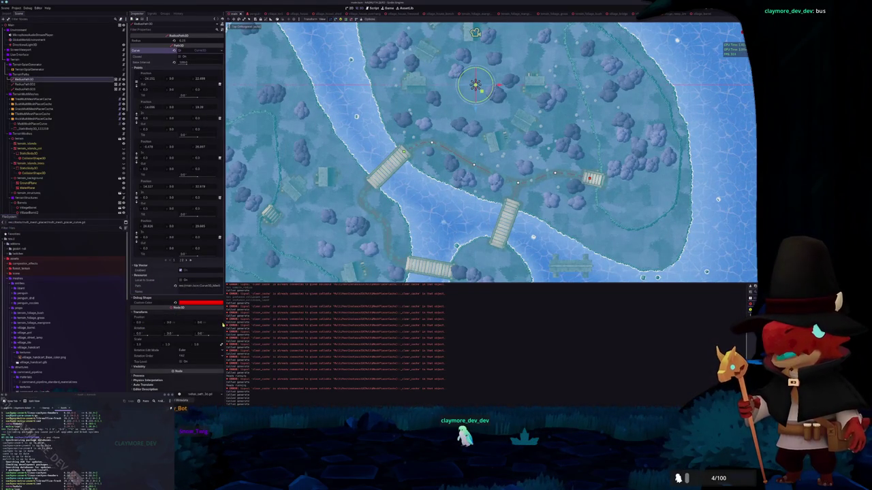
left_click_drag(288, 252, 364, 169)
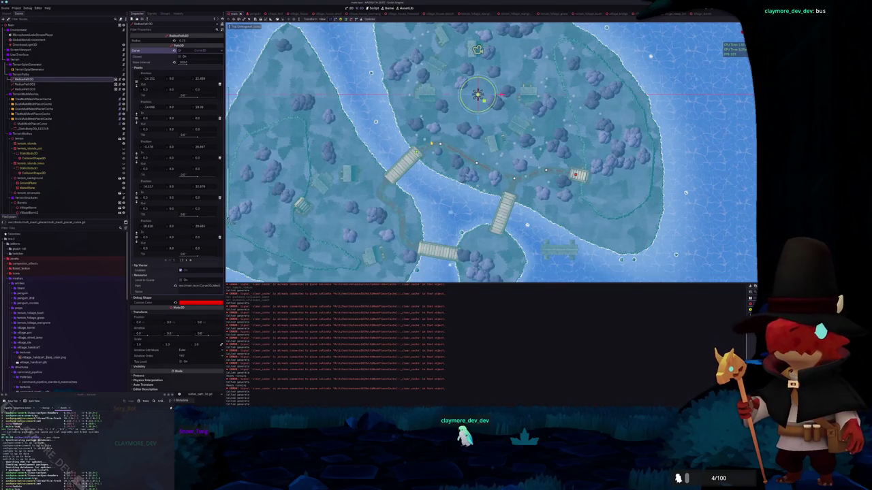
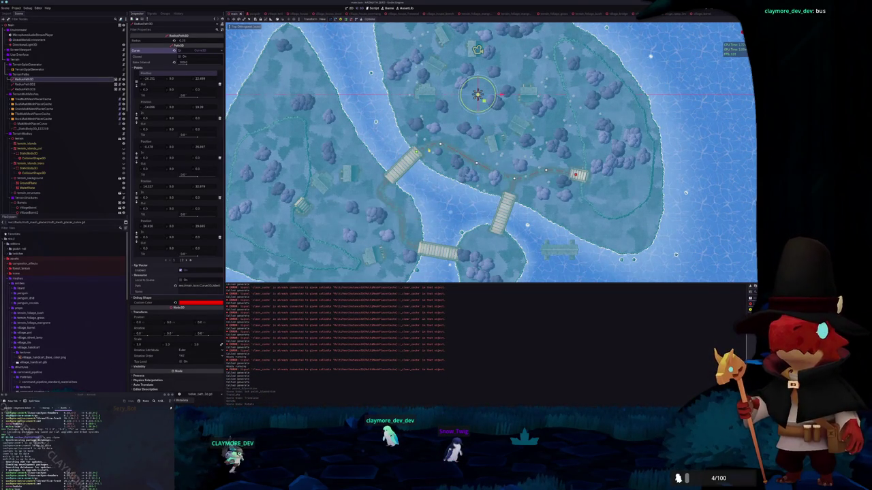
- Bring up multi_mesh_placer_curve.gd in VS Code and inspect the to_global call in _generate_curve_points
key("alt+Tab")
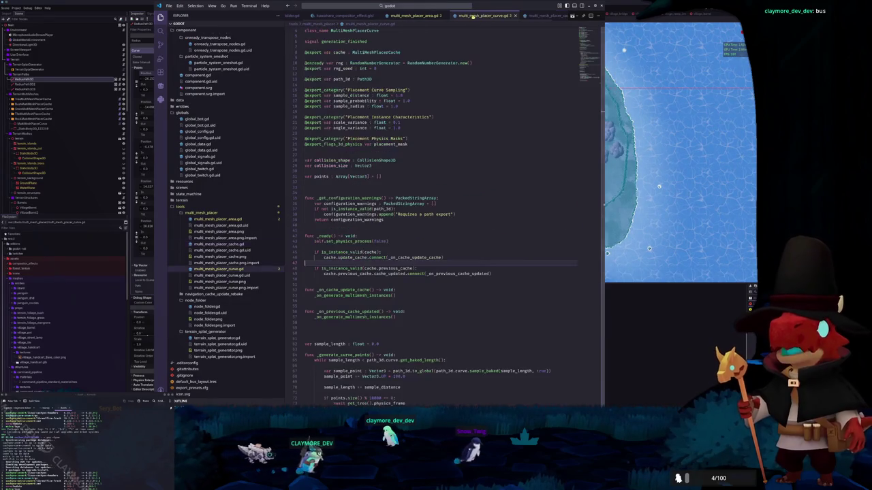
scroll(401, 196, "down", 10)
left_click(400, 196)
mouse_move(406, 203)
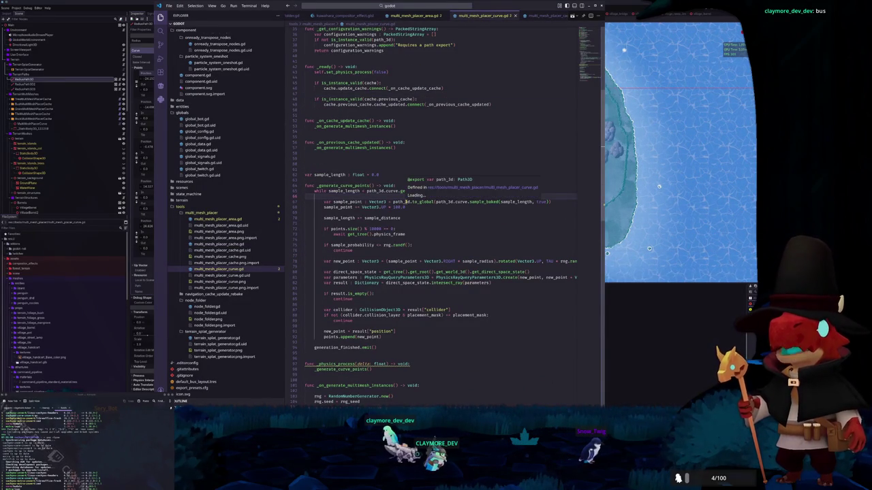
left_click(419, 202)
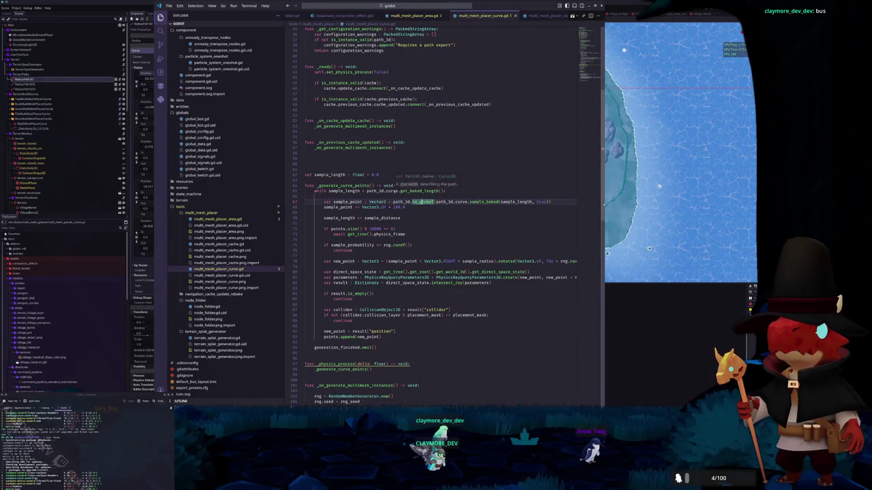
- Compare sample_baked usage in another script, then highlight every use of path_3d and curve
mouse_move(479, 202)
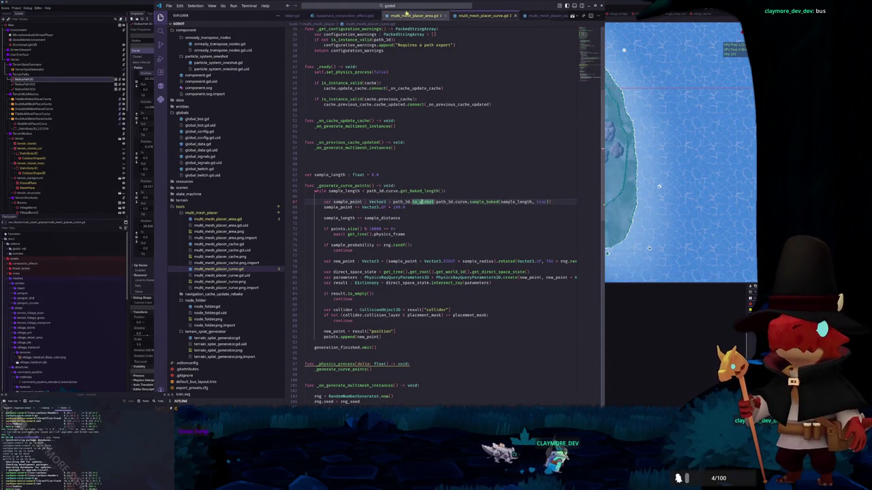
left_click(398, 15)
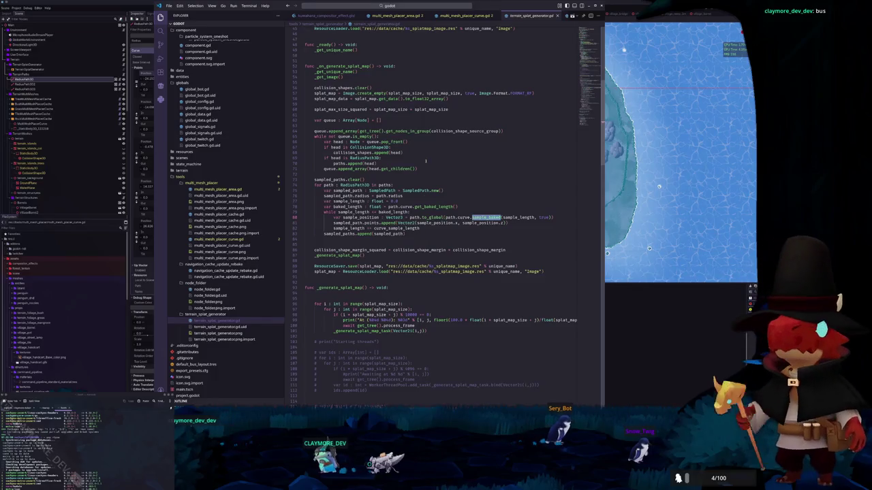
left_click(460, 16)
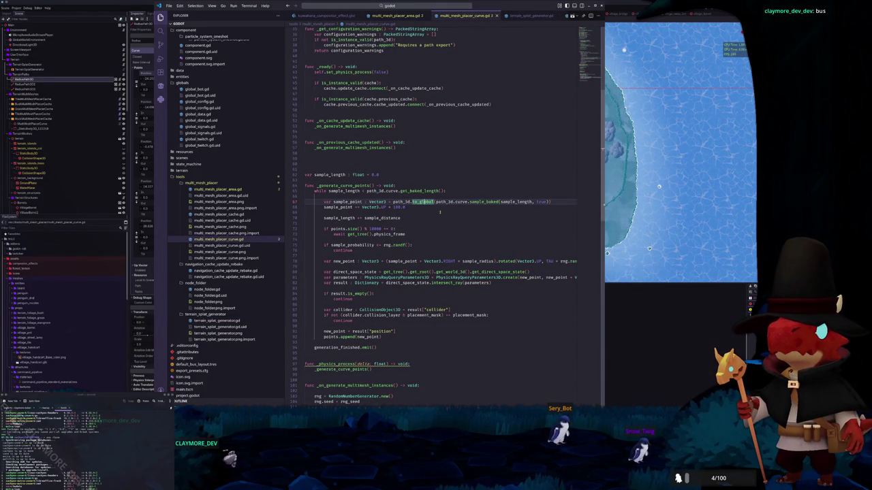
double_click(401, 202)
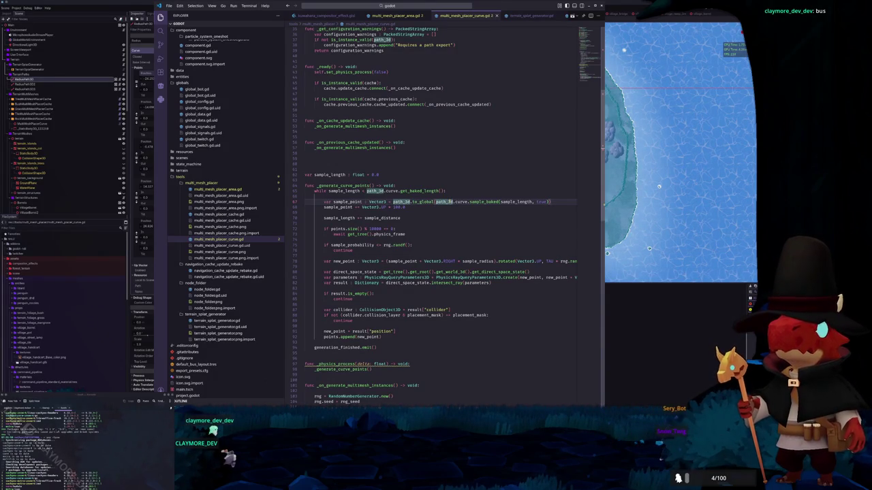
double_click(461, 202)
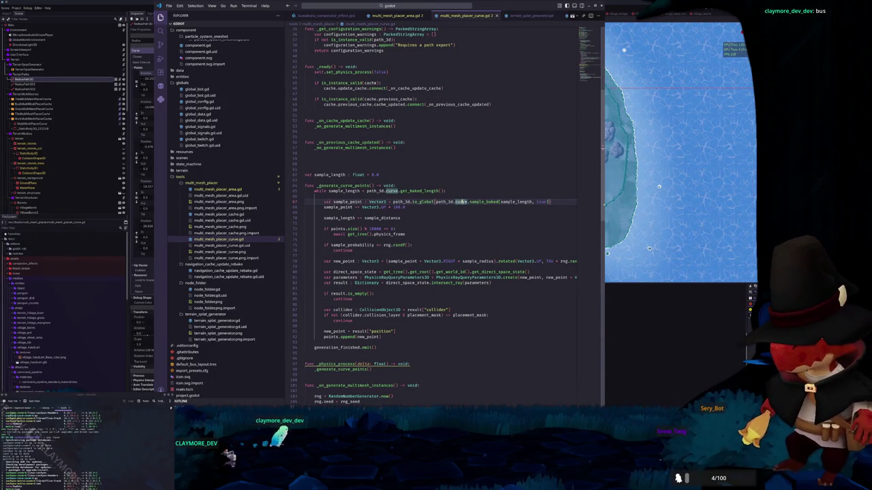
mouse_move(482, 202)
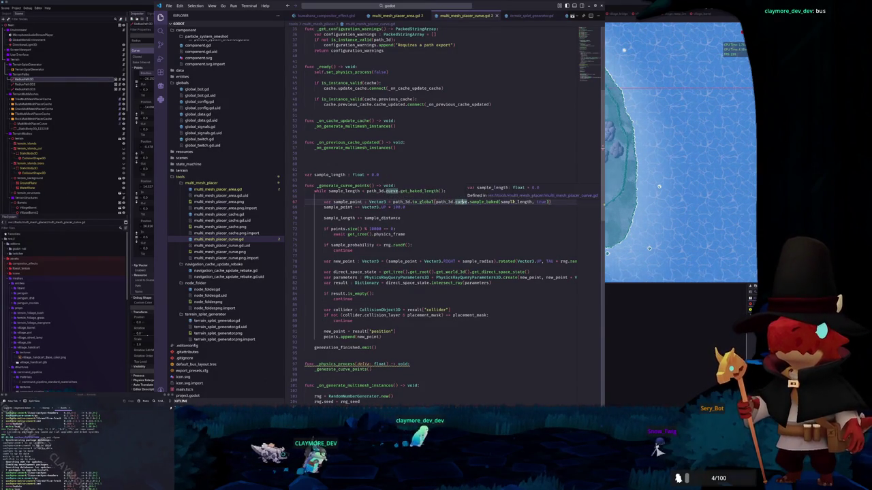
left_click(485, 212)
scroll(484, 211, "down", 1)
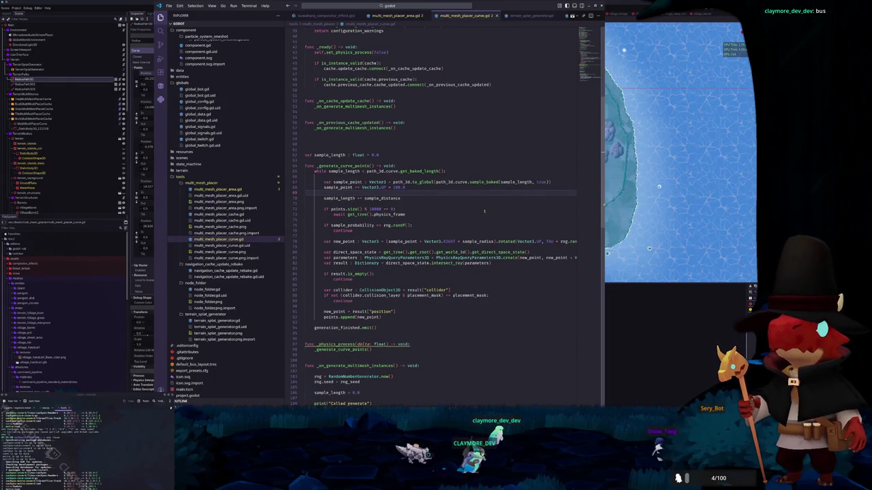
- Read the Vector3.rotated documentation on the new_point line 78
scroll(485, 211, "down", 1)
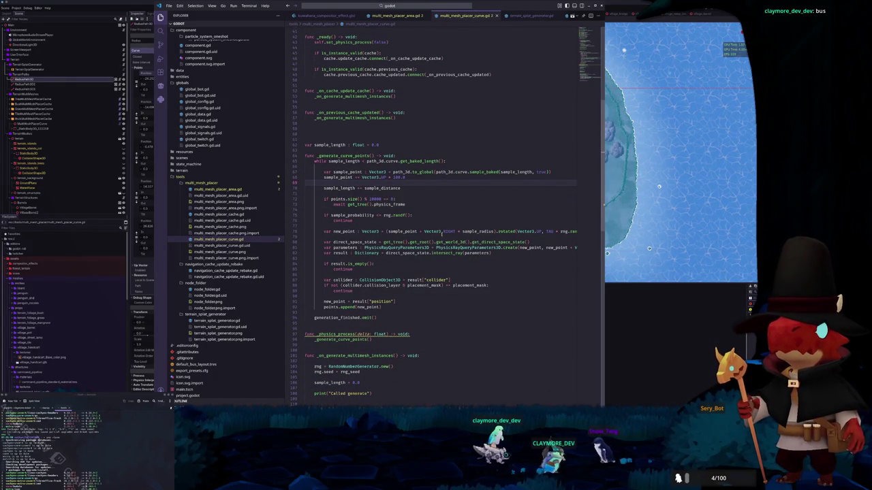
mouse_move(441, 232)
scroll(442, 232, "right", 2)
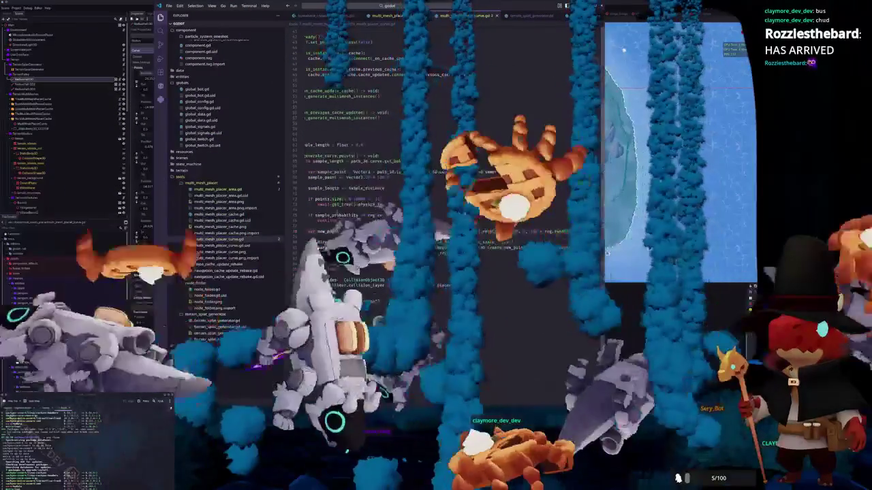
key("ctrl+Left")
key("ctrl+Left")
key("ctrl+Left")
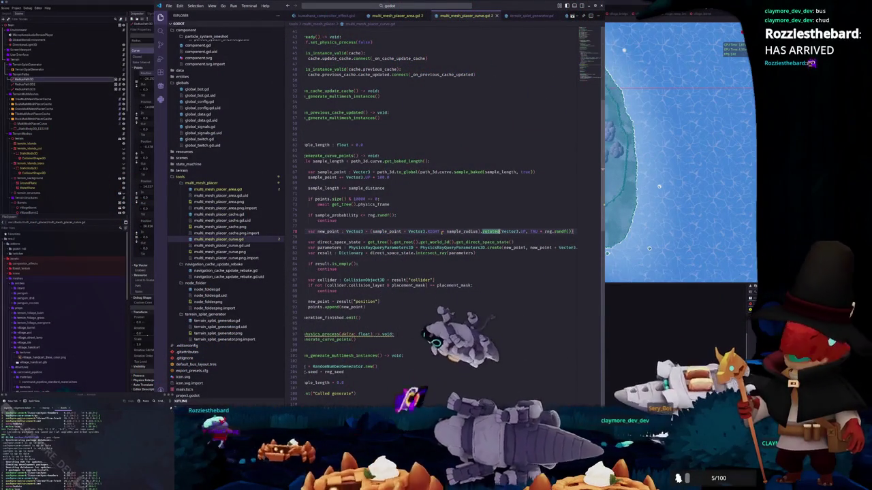
key("ctrl+k")
key("ctrl+i")
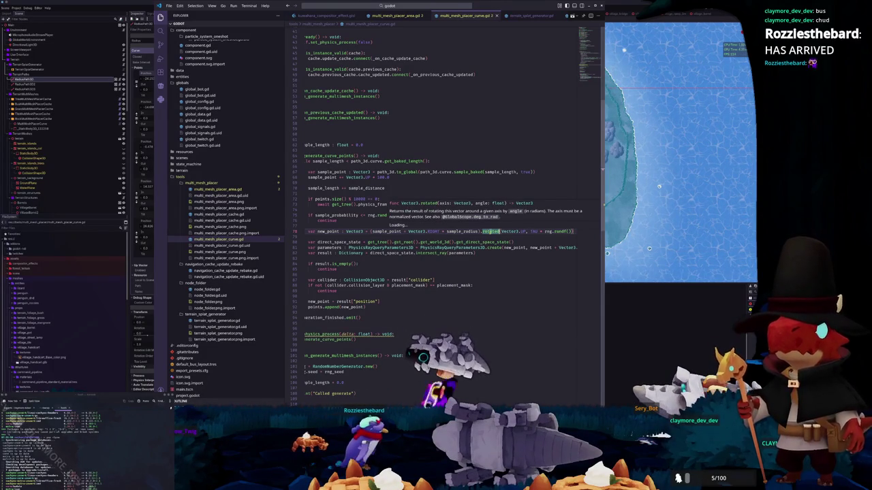
key("Escape")
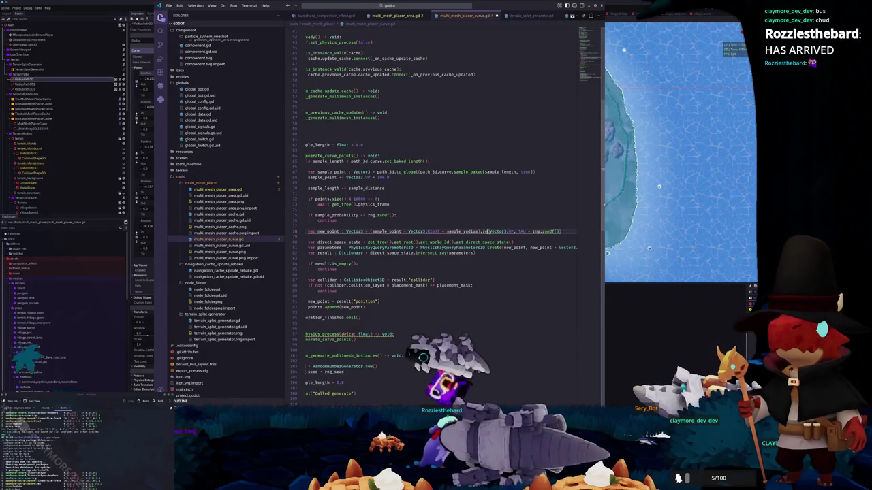
- Rewrite new_point as sample_point + Vector3.RIGHT.rotated(Vector3.UP, TAU * rng.randf()) * sample_radius, and save
key("BackSpace")
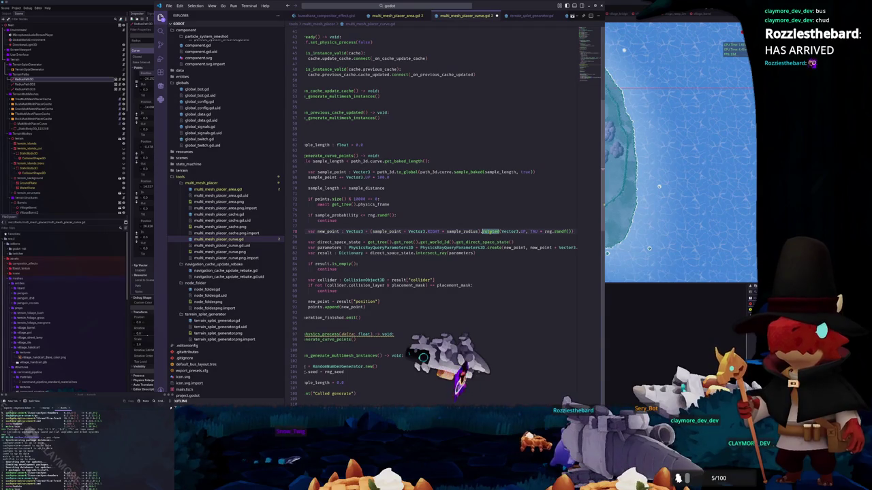
type("otated(")
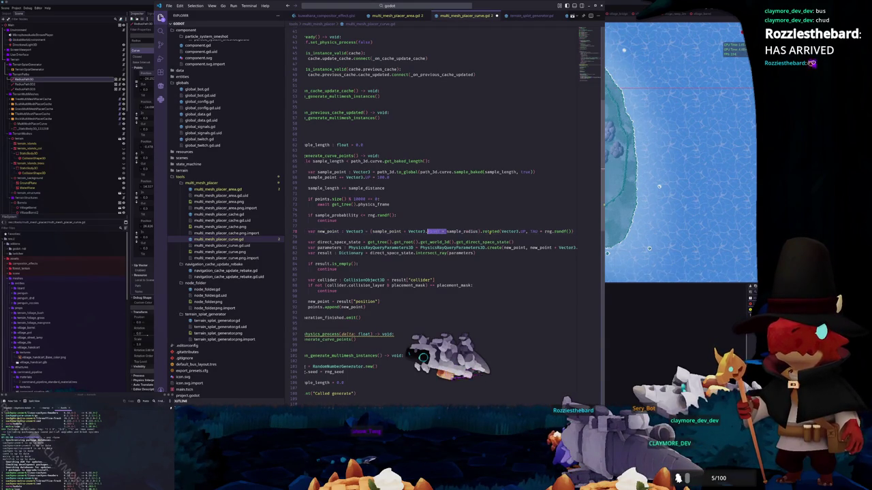
left_click_drag(426, 231, 474, 231)
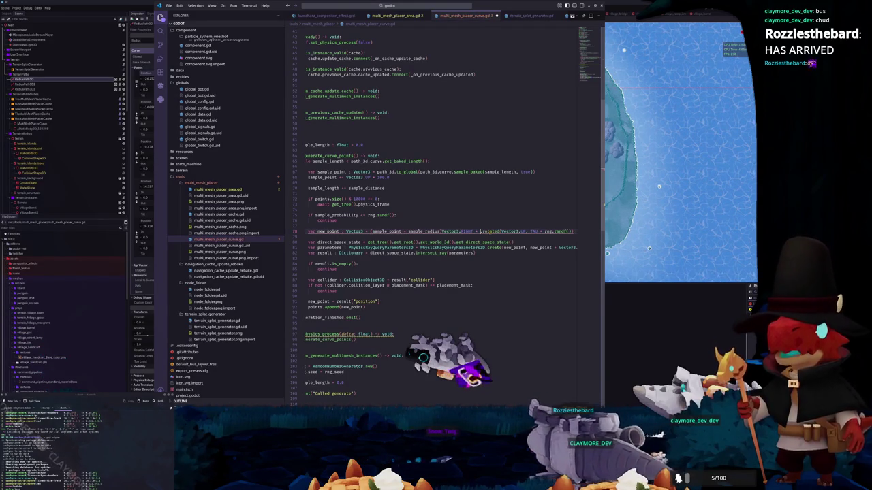
key("BackSpace")
key("BackSpace")
key("BackSpace")
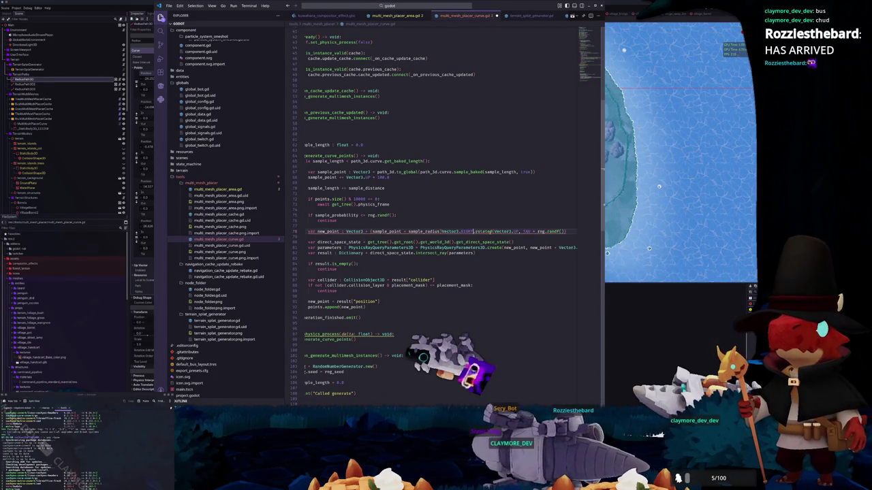
left_click(442, 231)
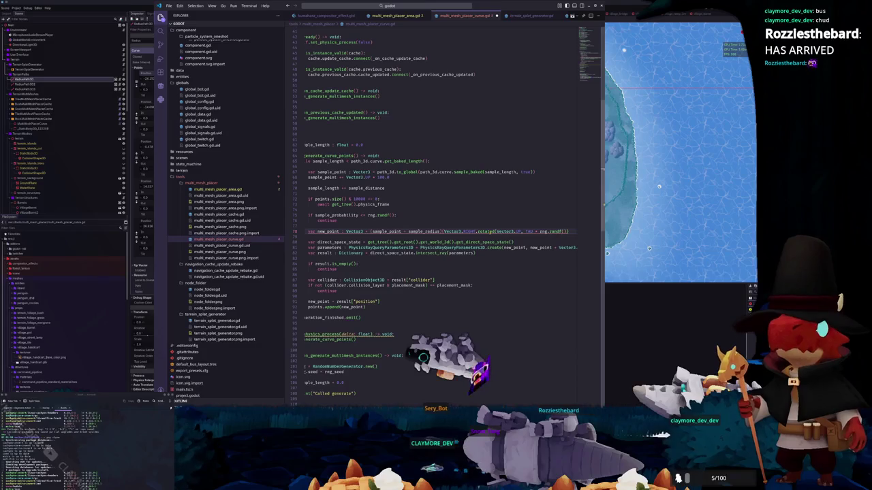
mouse_move(495, 231)
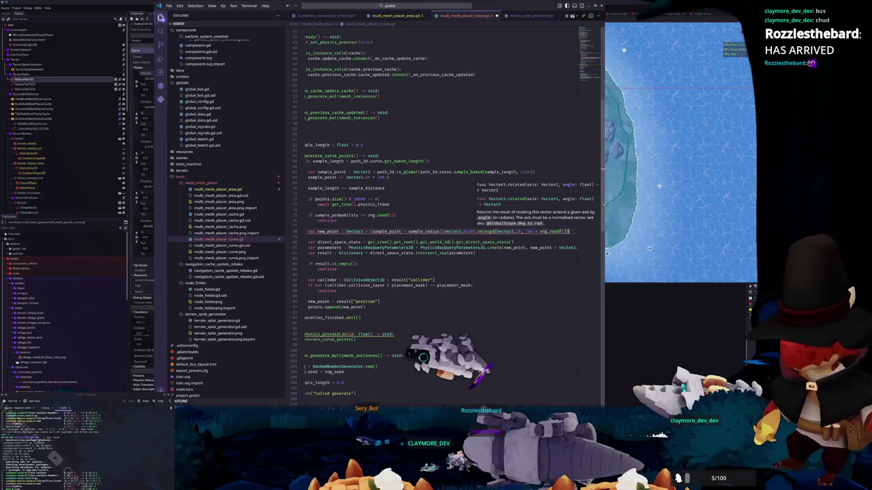
type(")")
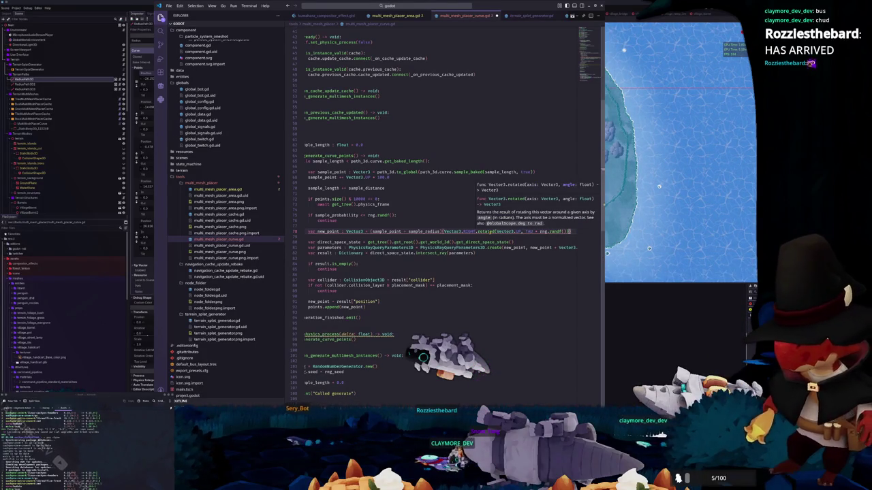
type(" * sample_radius")
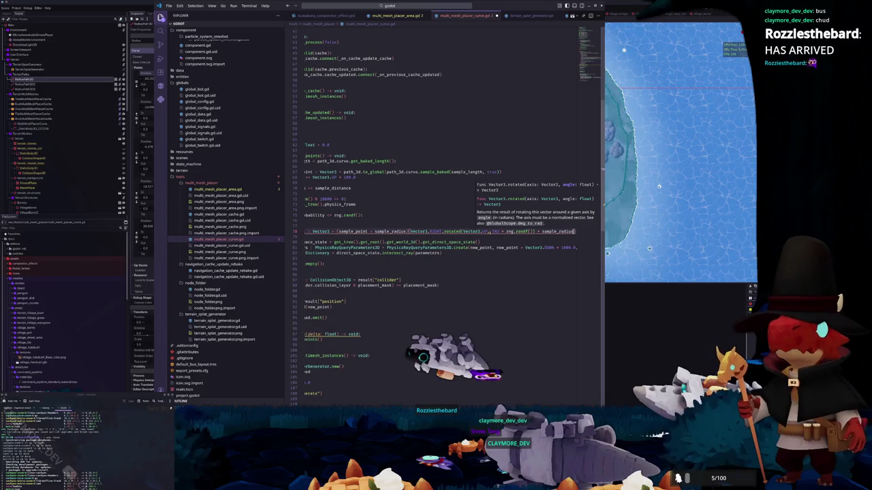
key("Left")
key("Left")
key("Left")
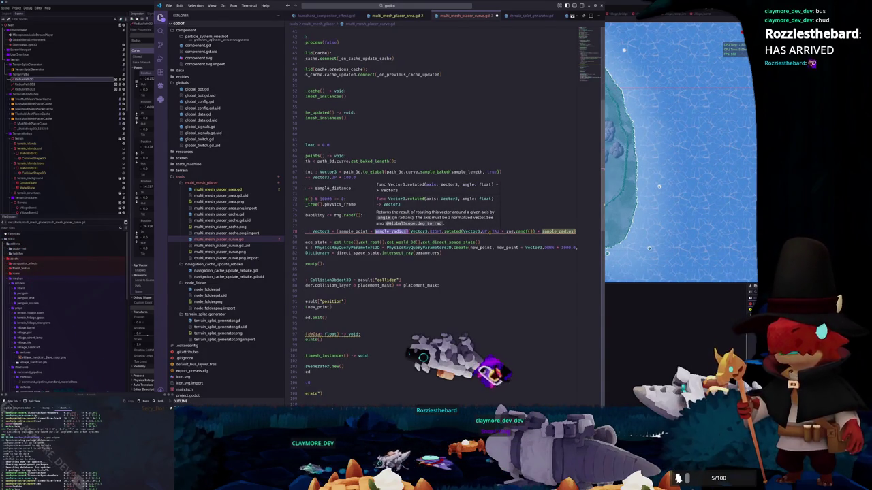
key("ctrl+BackSpace")
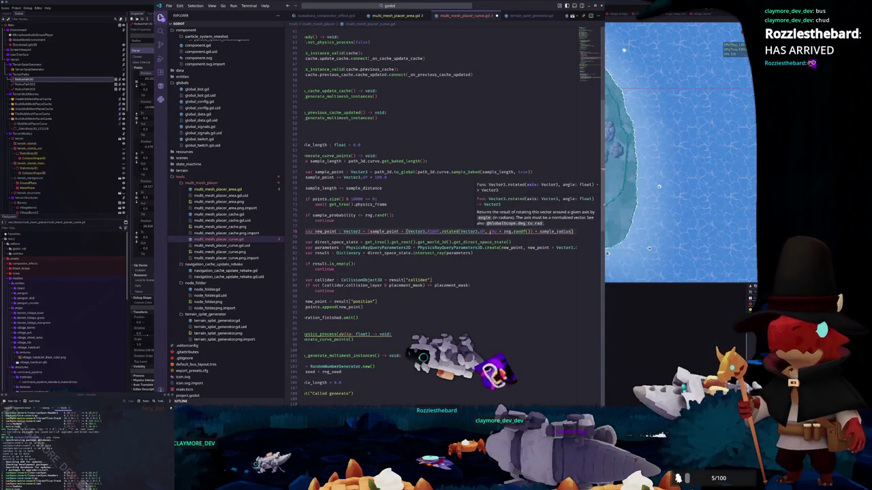
type(")")
key("ctrl+s")
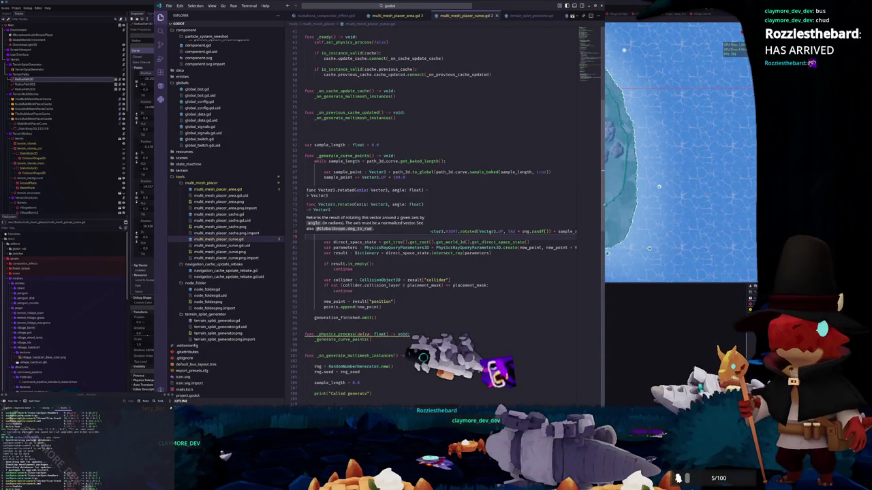
key("alt+Tab")
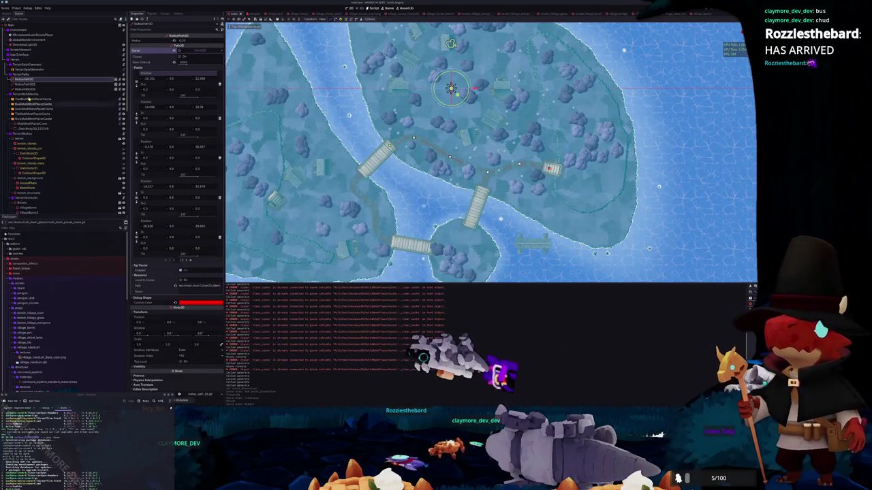
- Regenerate the stone path from RockMultiMeshPlacerCache and orbit the view to centre the wooden bridge
left_click(41, 119)
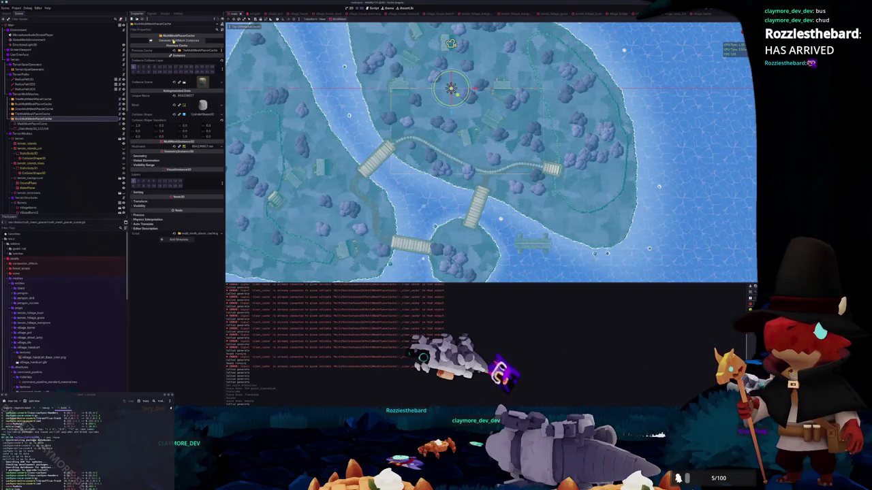
scroll(318, 133, "up", 10)
scroll(318, 132, "up", 5)
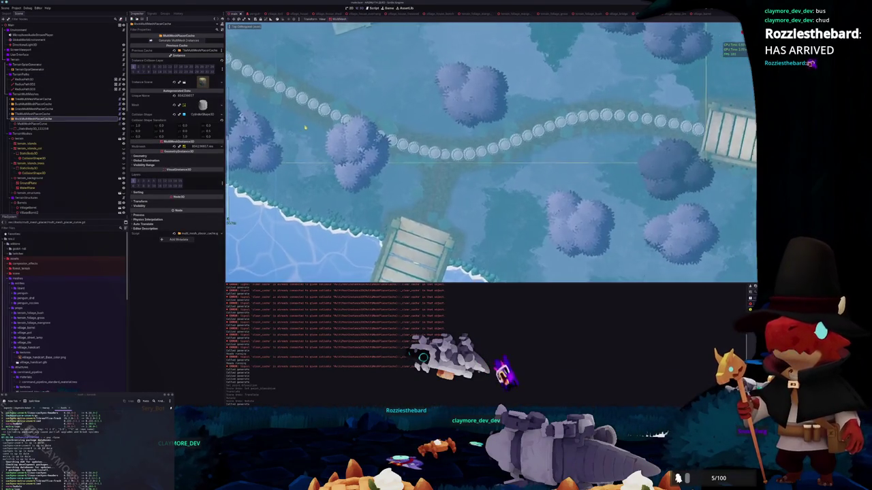
left_click(30, 124)
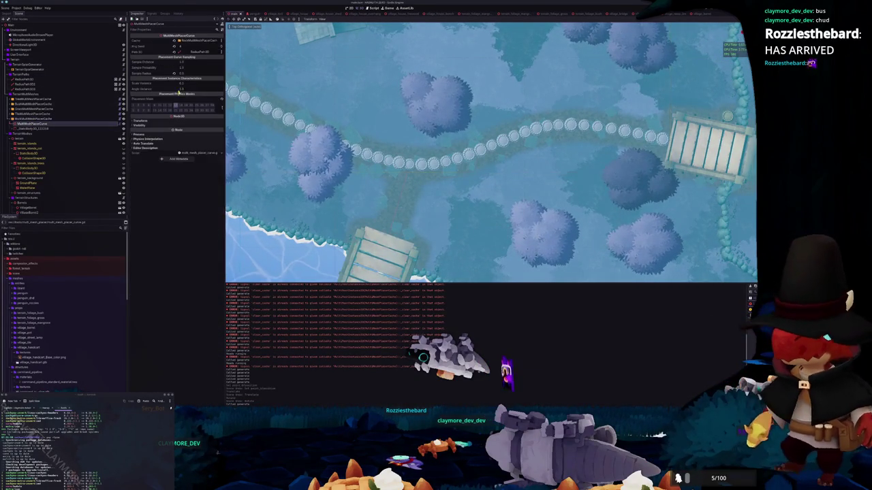
left_click(41, 118)
left_click(181, 42)
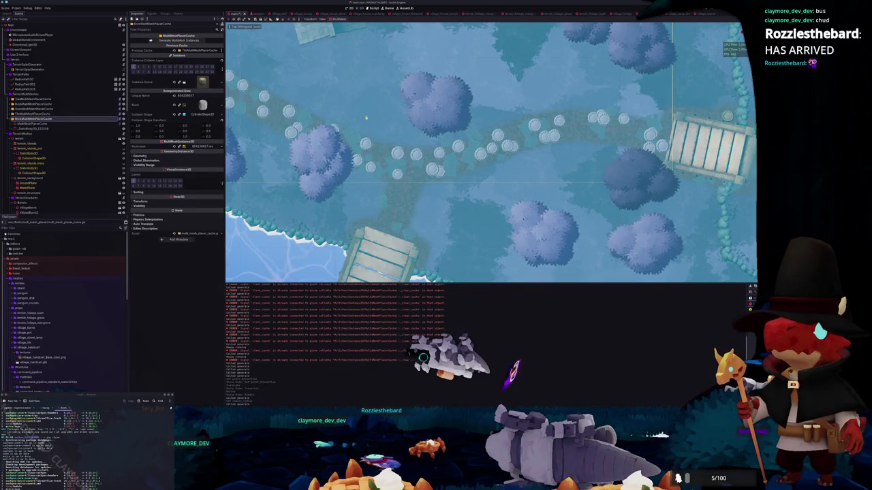
scroll(352, 113, "up", 5)
scroll(329, 112, "down", 5)
scroll(347, 130, "up", 3)
mouse_move(364, 147)
left_mouse_down()
mouse_move(584, 227)
mouse_move(589, 249)
left_mouse_up()
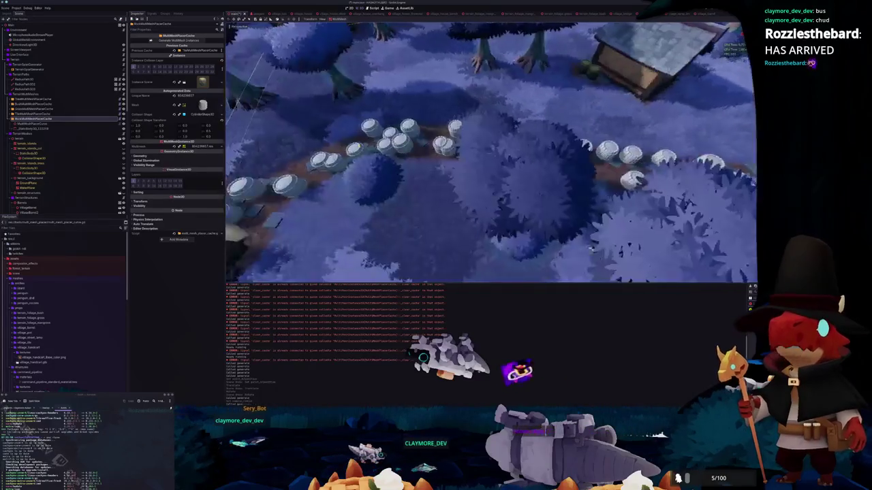
scroll(590, 249, "down", 5)
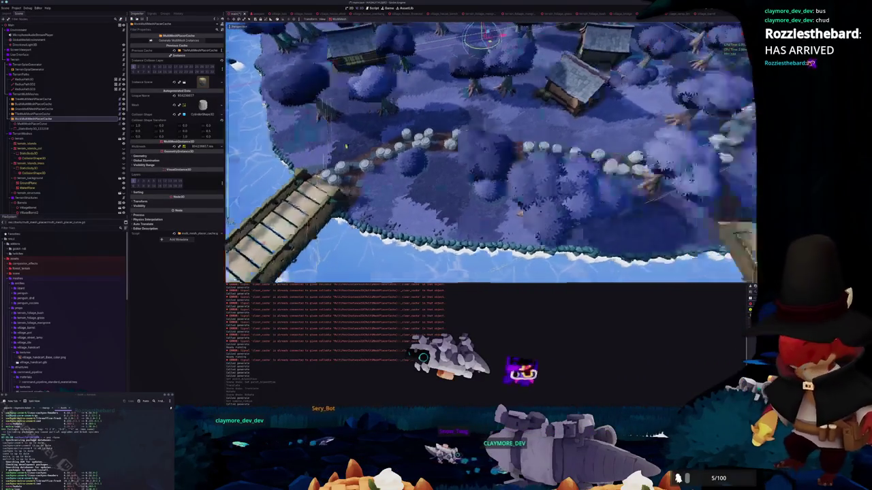
left_click_drag(346, 145, 337, 109)
- Delete the MultiMeshPlacerCache node with its children and bring the browser forward
left_click(28, 128)
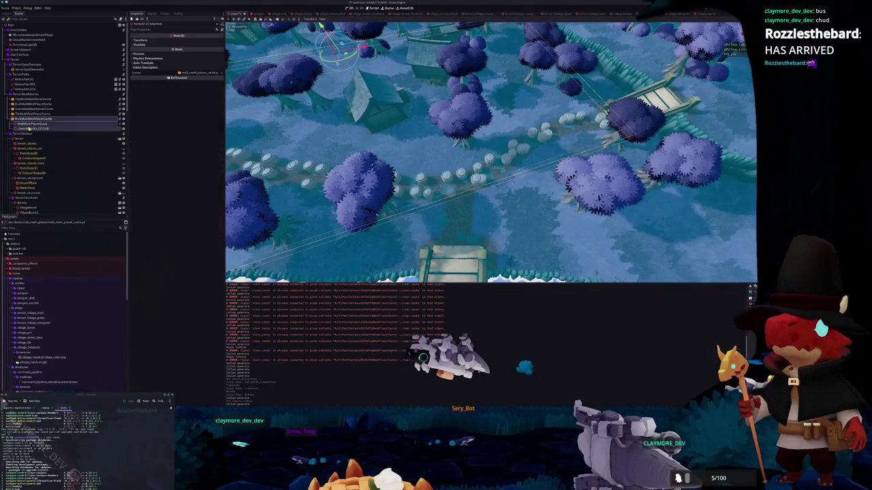
key("Return")
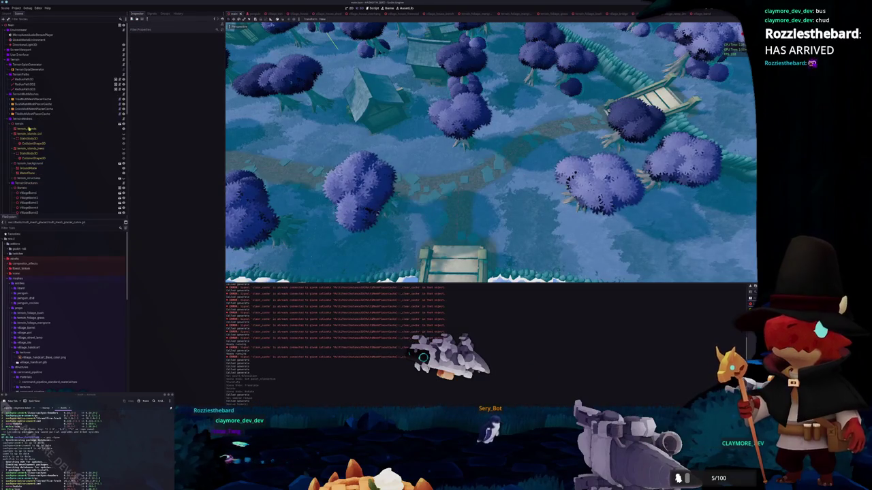
key("alt+Tab")
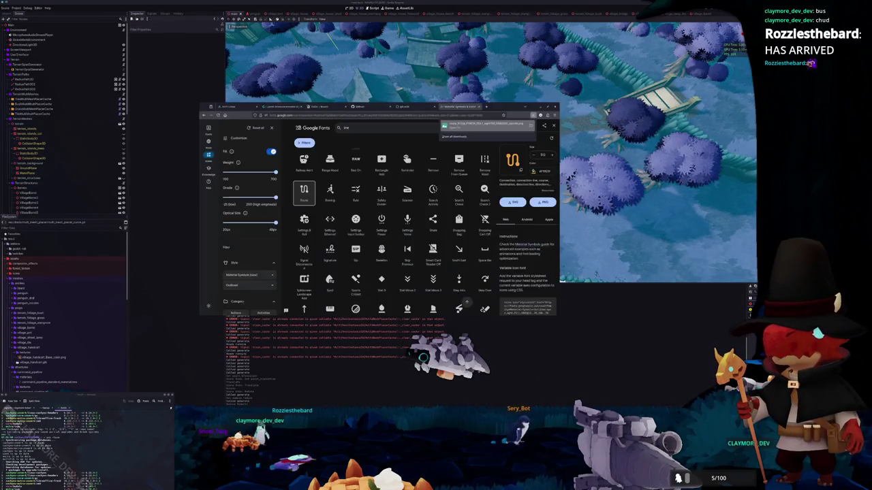
- On the Tasks board, mark Curve multi mesh placement as Done
left_click(327, 108)
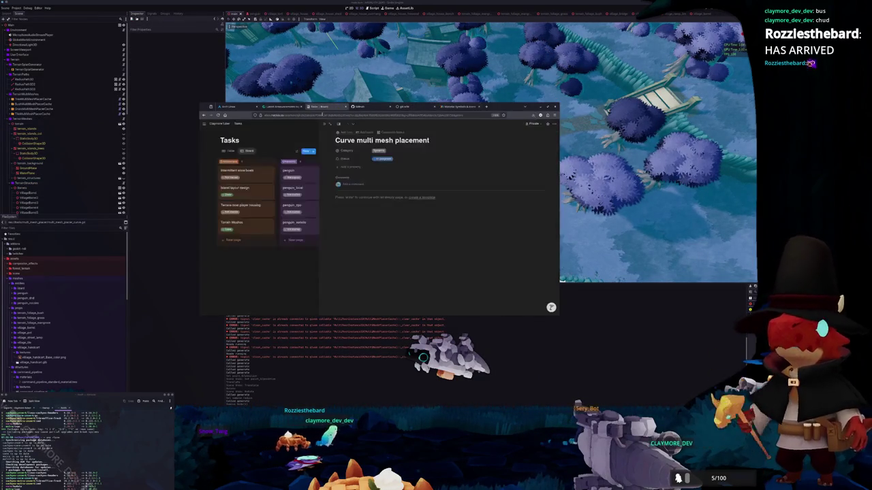
left_click(382, 158)
left_click(378, 191)
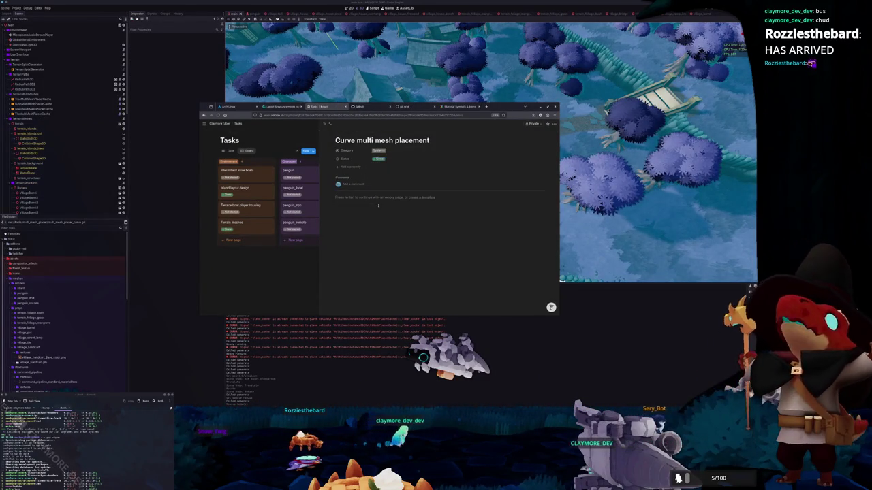
left_click(330, 126)
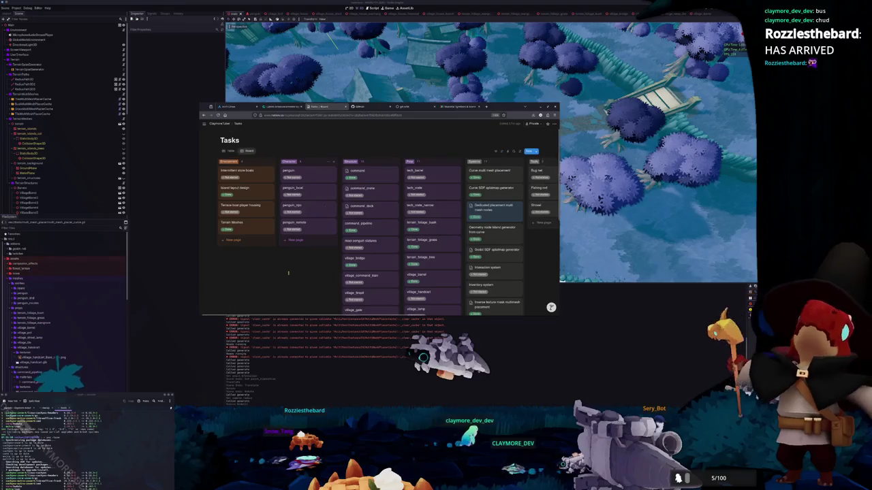
- Rename the maoi penguin statues task to village_maoi
scroll(292, 276, "right", 3)
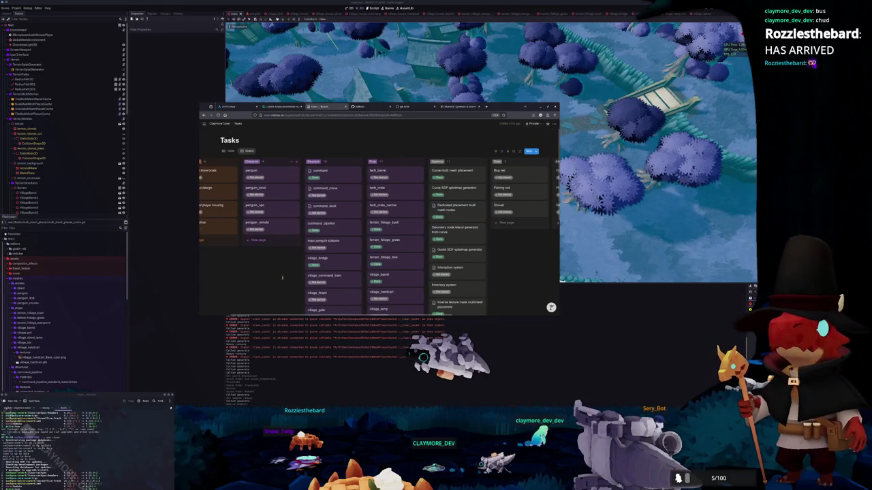
scroll(286, 277, "down", 5)
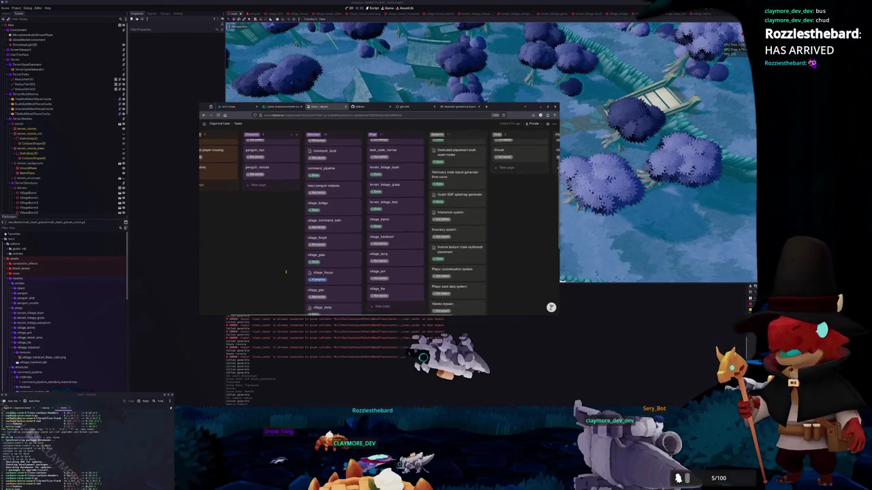
scroll(286, 272, "down", 4)
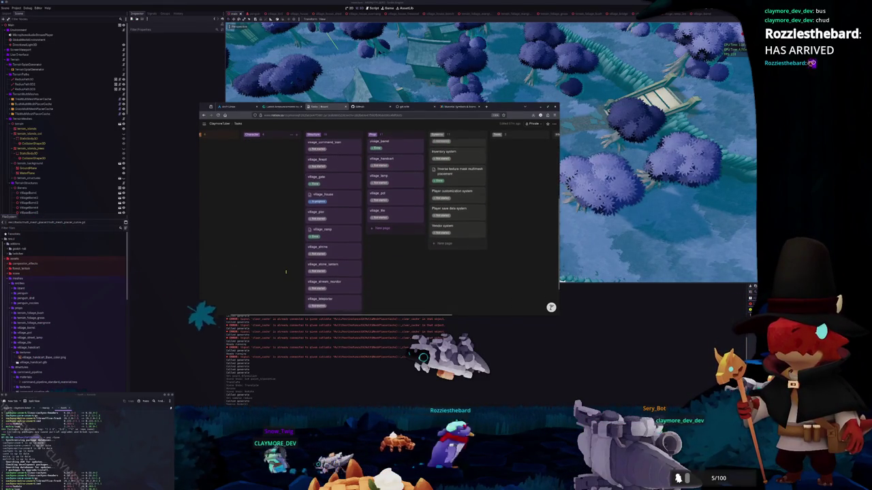
scroll(286, 272, "up", 1)
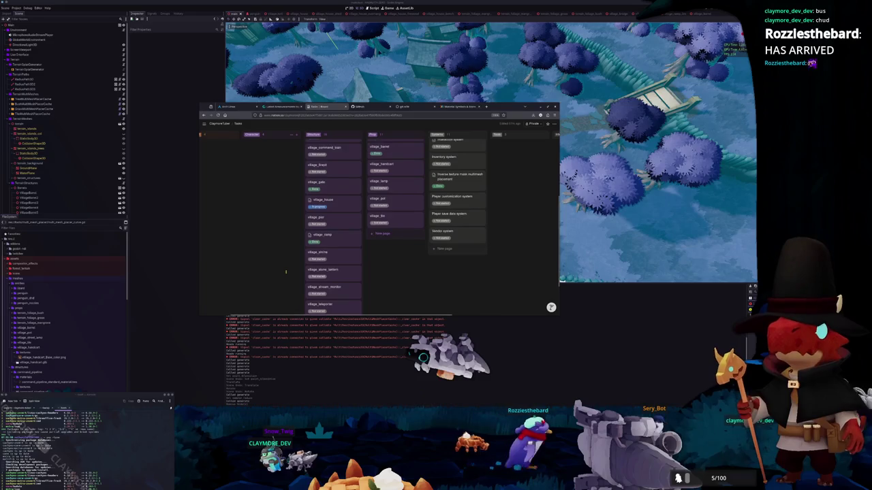
scroll(286, 272, "up", 7)
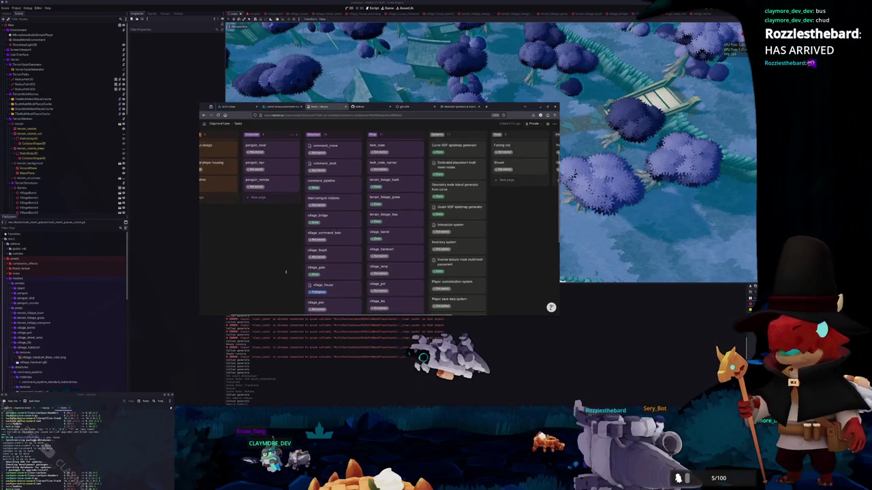
scroll(286, 272, "up", 1)
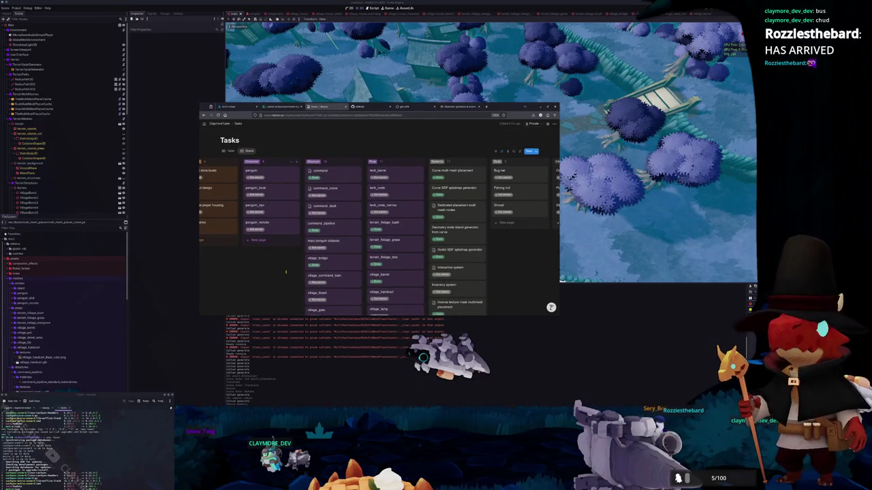
scroll(286, 272, "down", 1)
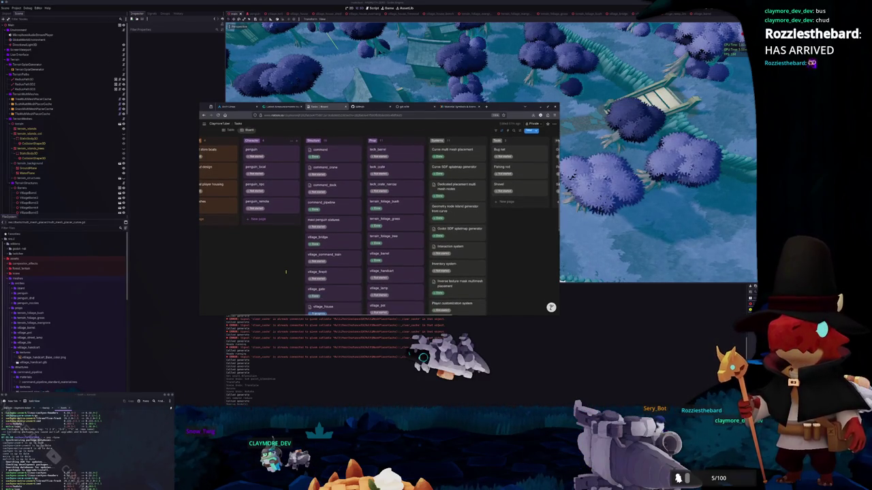
left_click(345, 224)
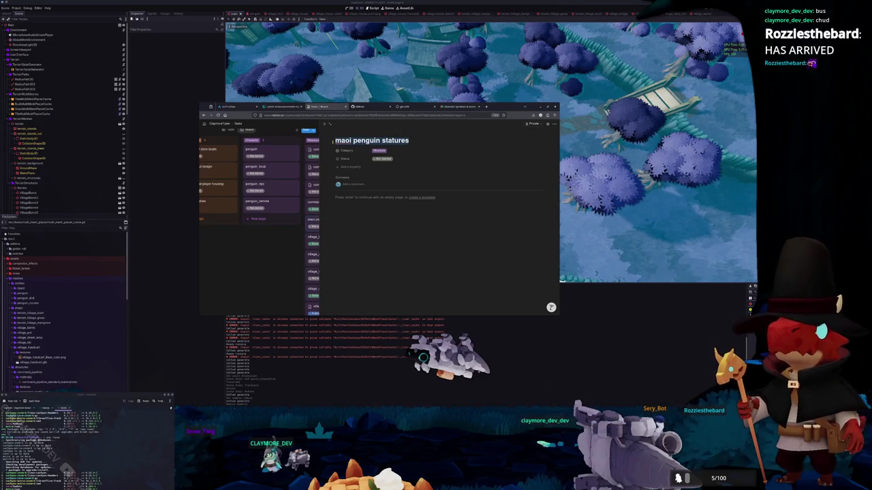
key("ctrl+a")
type("vil")
type("oi")
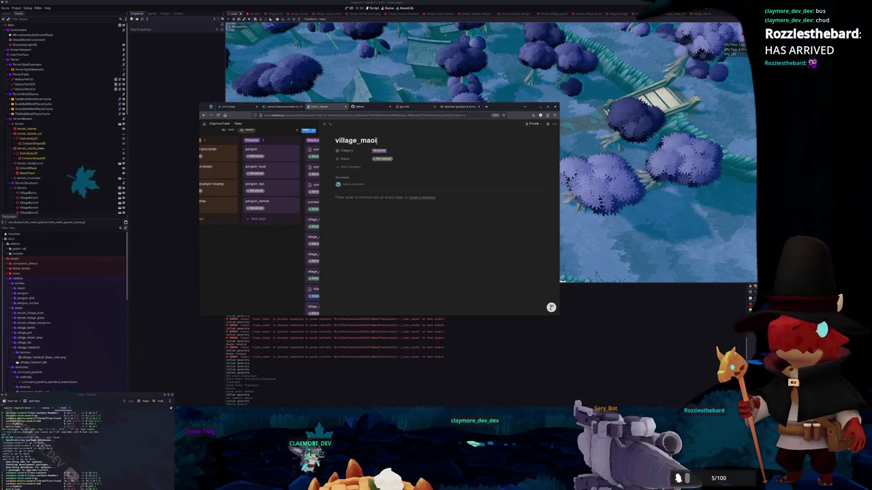
key("Escape")
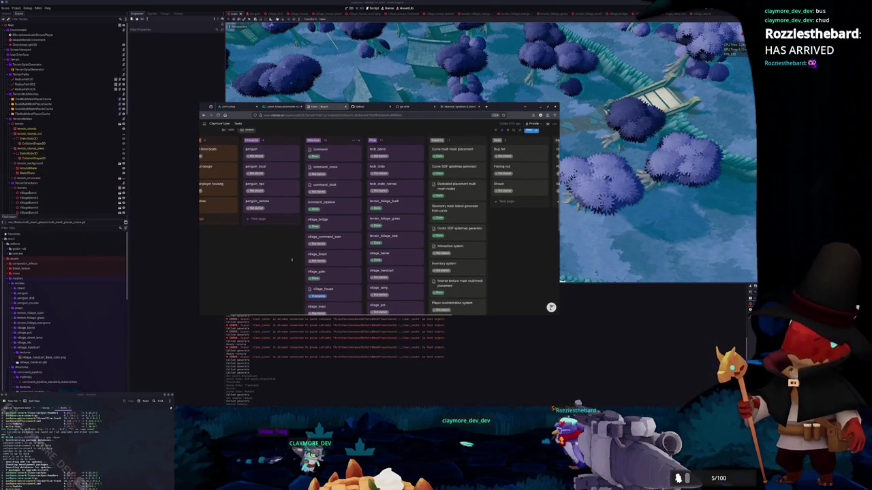
- Mark the village_tile task as Done
scroll(398, 198, "down", 2)
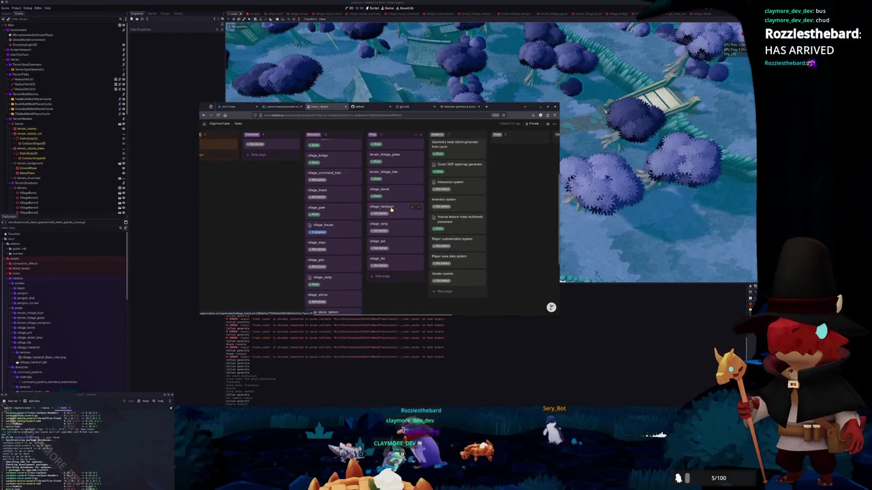
scroll(332, 238, "down", 2)
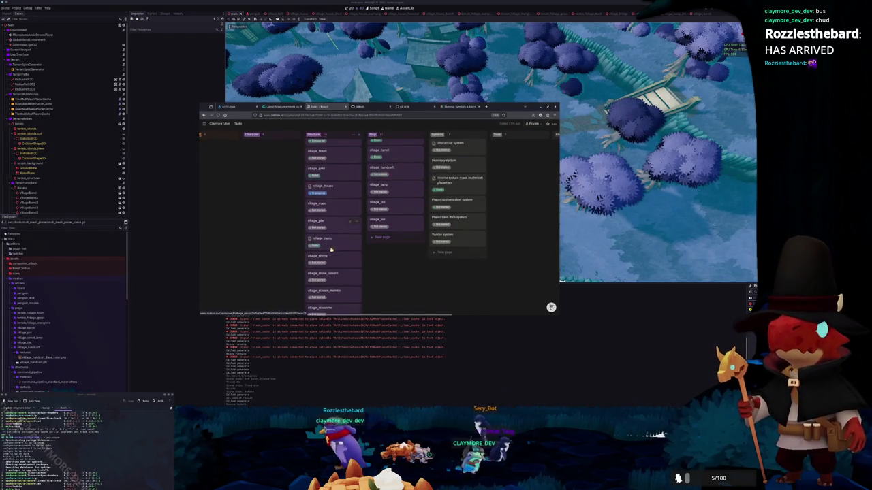
scroll(333, 240, "down", 1)
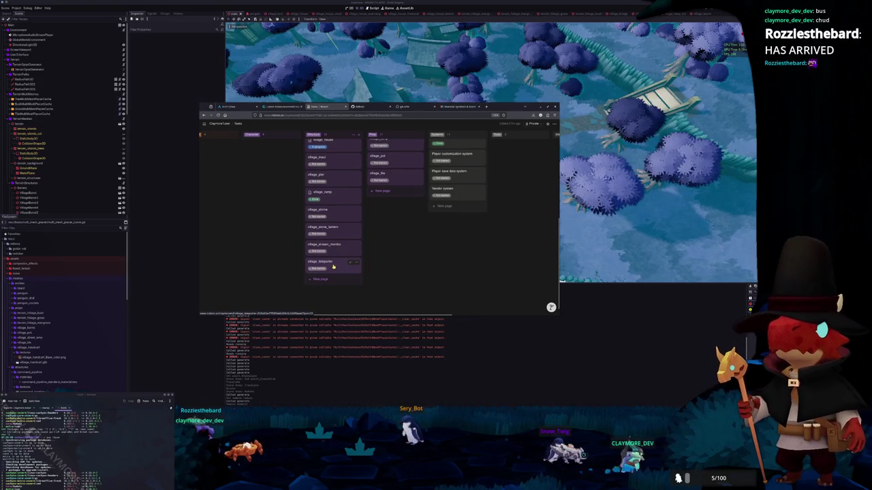
scroll(334, 252, "up", 2)
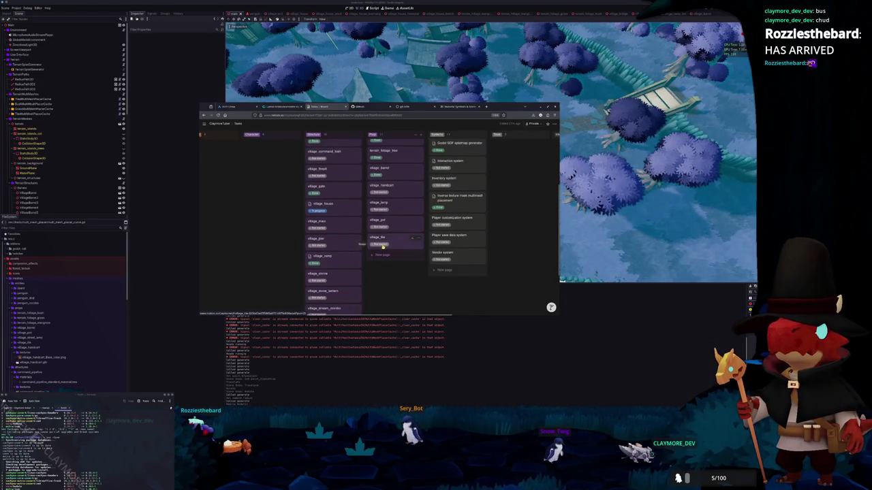
left_click(381, 245)
left_click(377, 292)
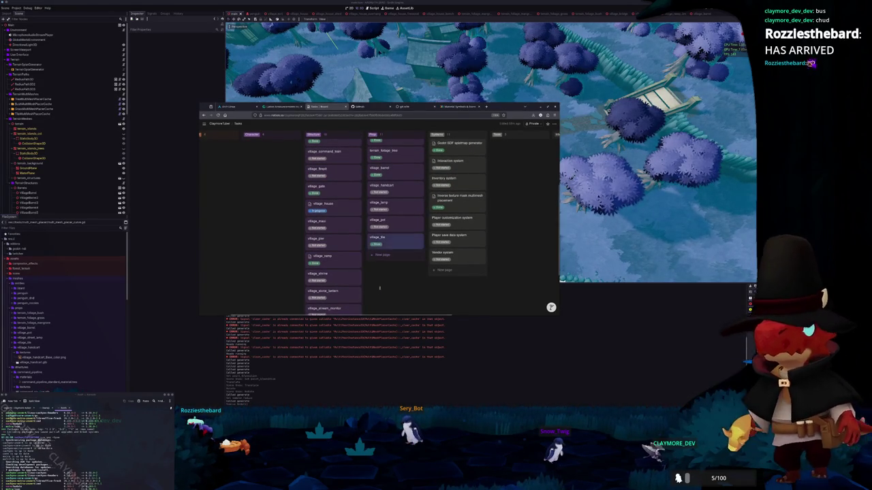
- Open the village_pot task, then close the browser to return to Godot
scroll(380, 249, "up", 1)
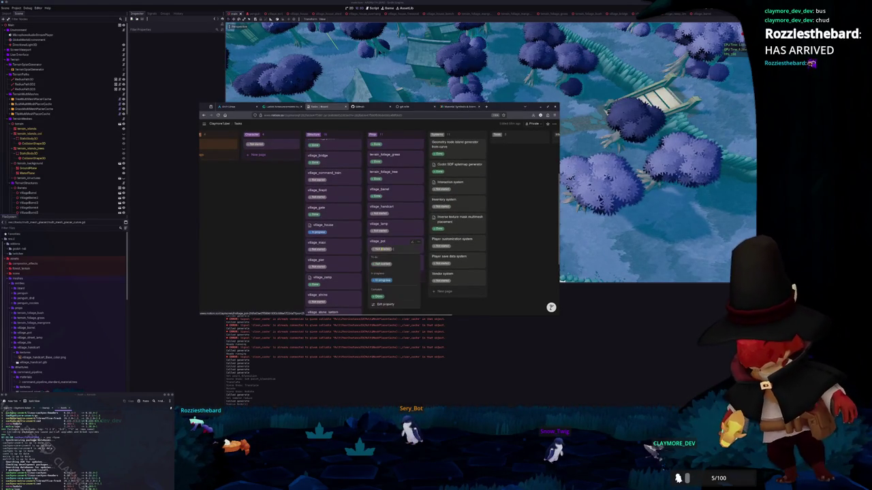
left_click(395, 244)
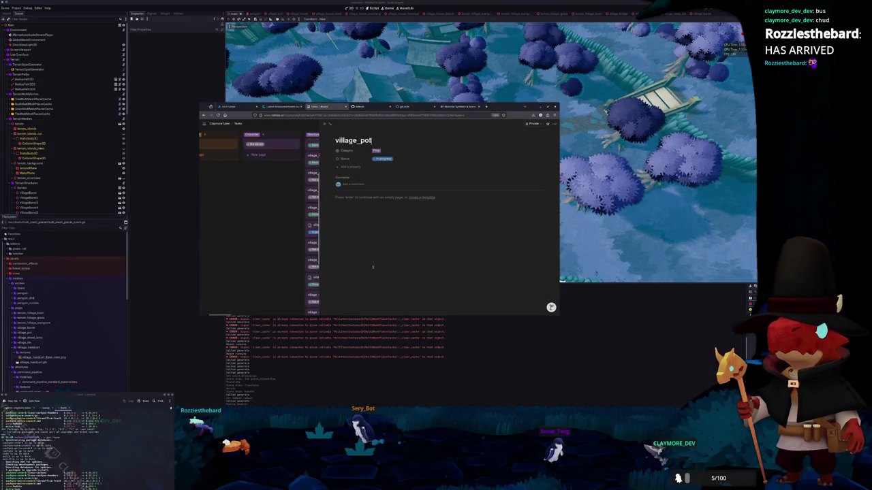
left_click(503, 355)
scroll(382, 204, "down", 3)
scroll(61, 314, "down", 3)
- Create a new village folder under props with a new scene inside it
left_click(11, 275)
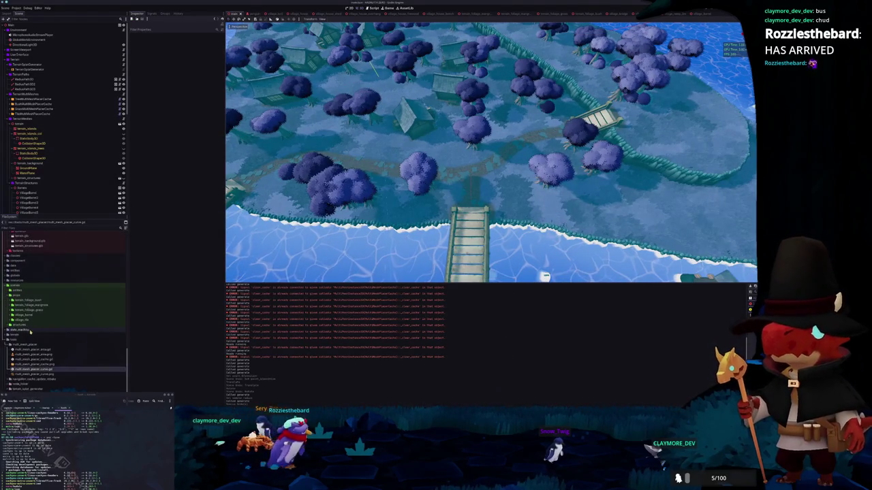
right_click(24, 298)
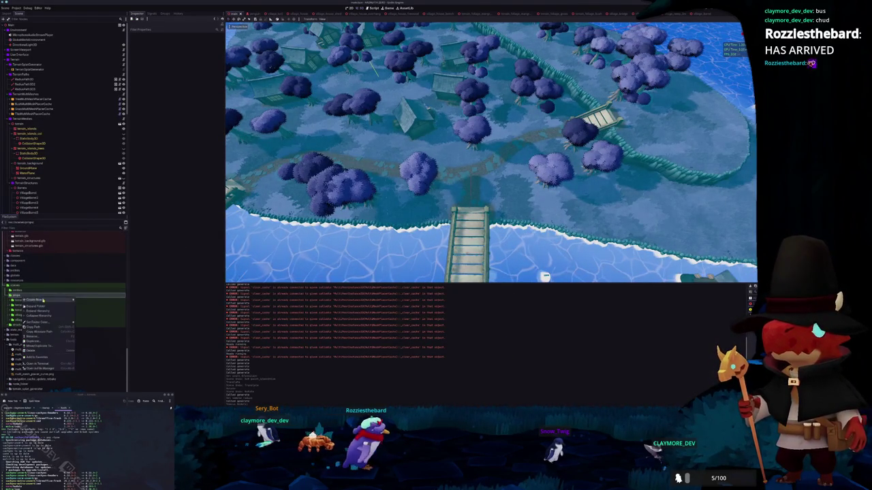
left_click(84, 300)
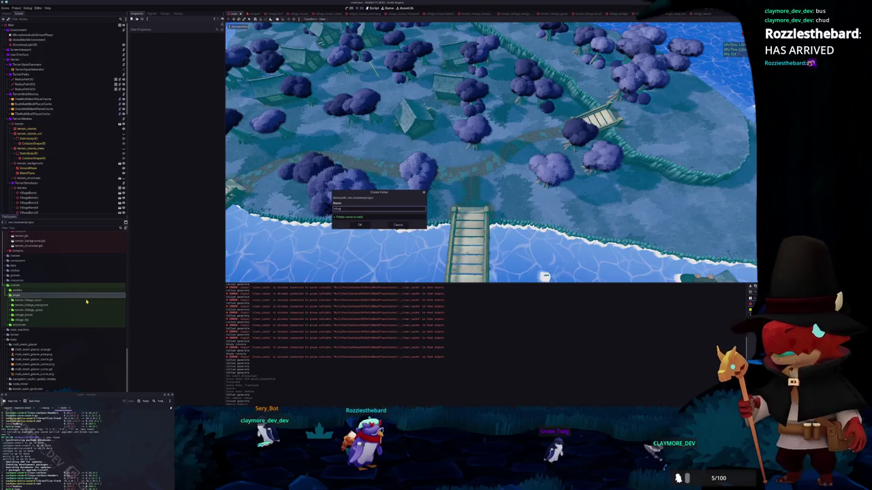
key("Return")
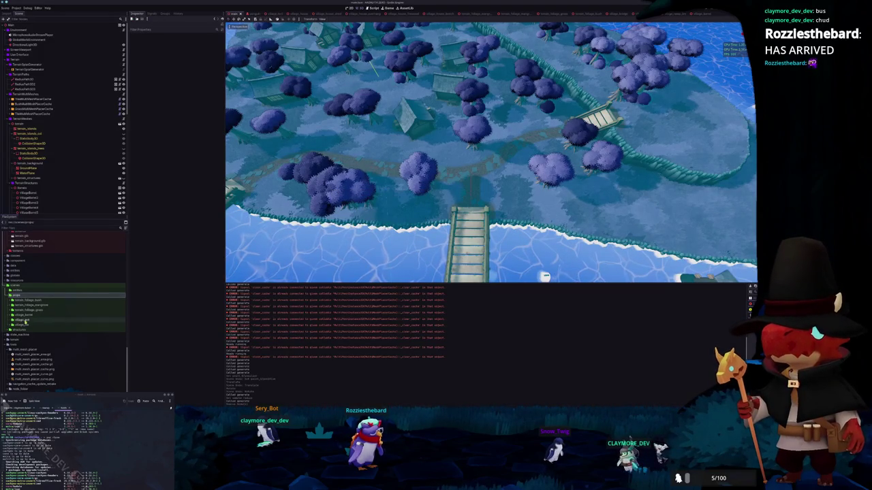
right_click(25, 319)
left_click(87, 329)
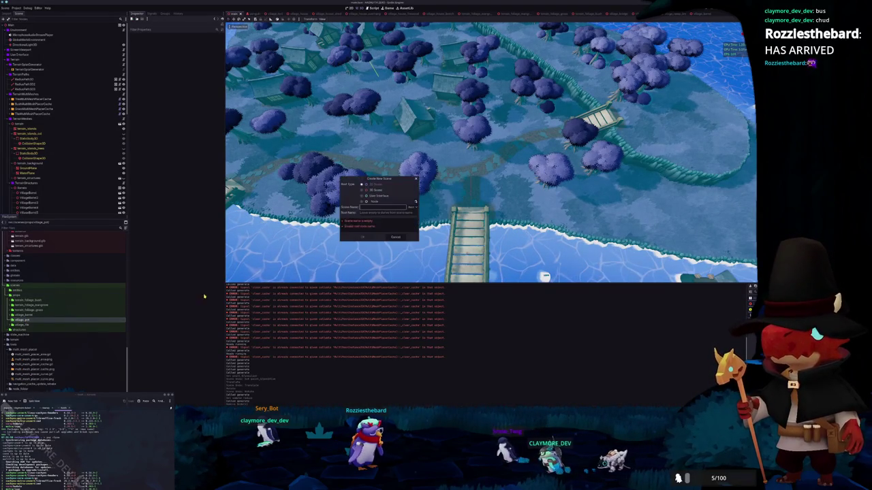
type("village")
key("Return")
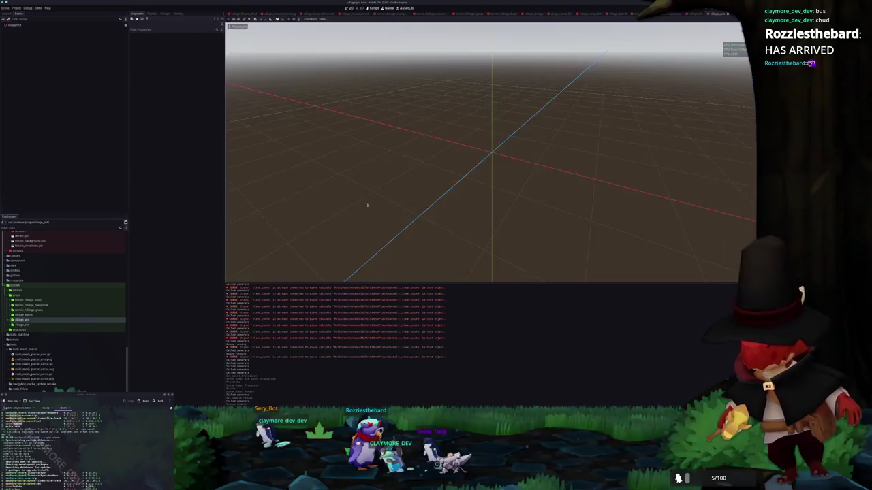
- Add village_pot.glb as a child of the new scene's root and enable Editable Children
left_click(27, 26)
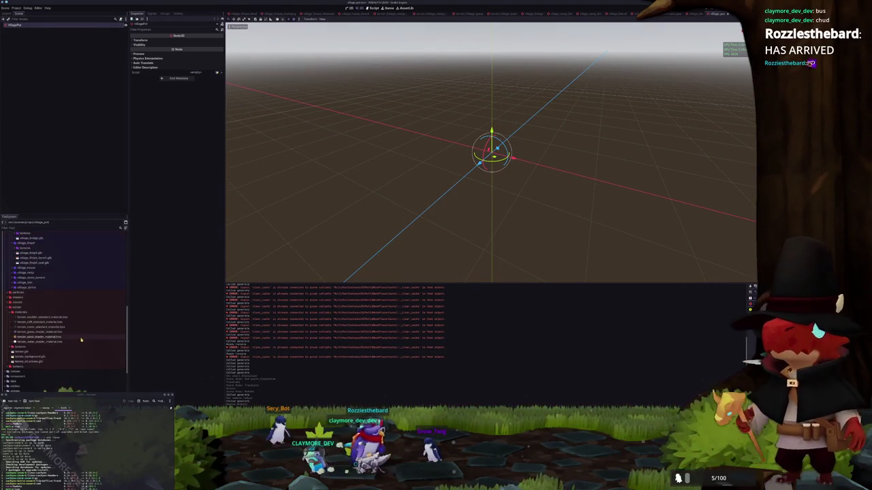
scroll(57, 336, "up", 3)
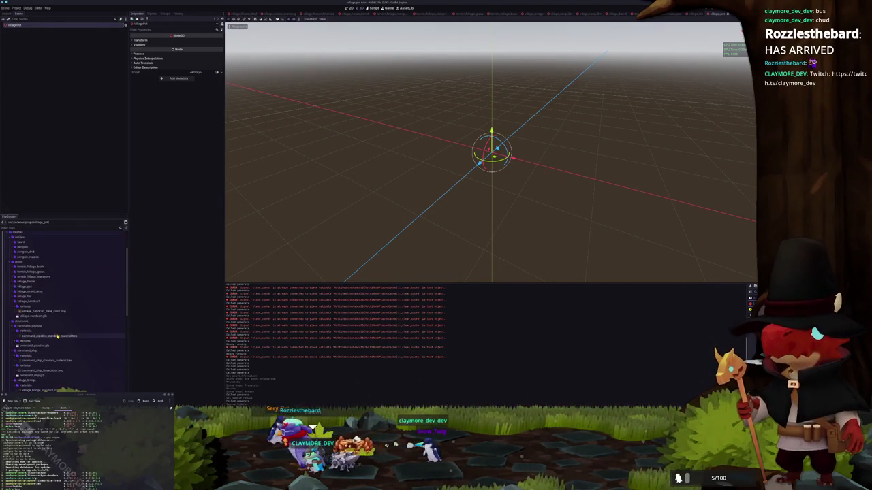
left_click(38, 302)
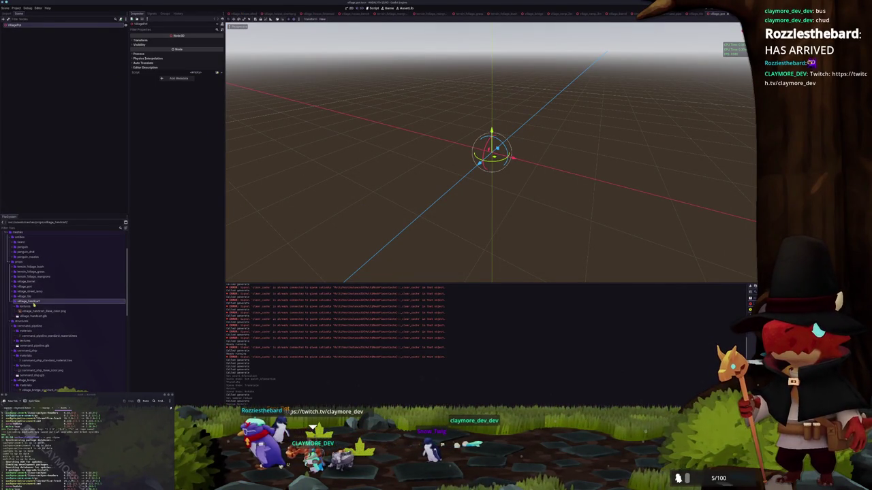
double_click(32, 289)
left_click_drag(26, 302, 56, 61)
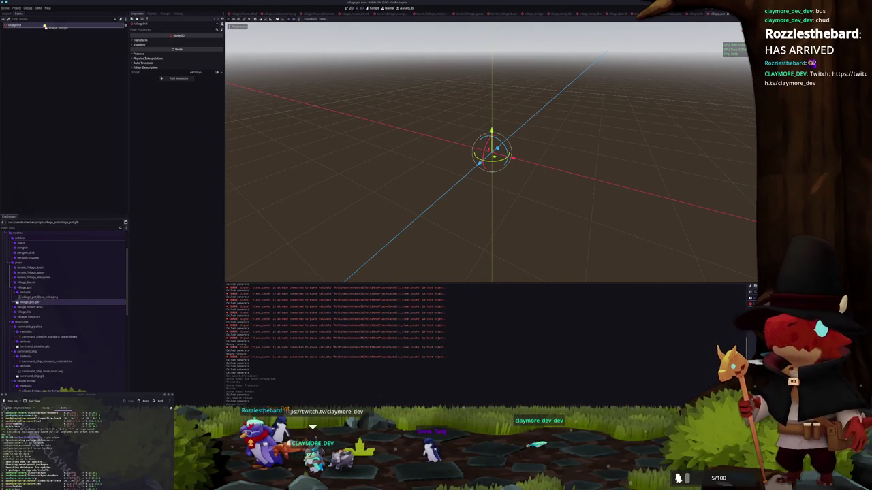
left_click_drag(45, 27, 45, 29)
right_click(52, 31)
left_click(70, 116)
scroll(341, 161, "up", 2)
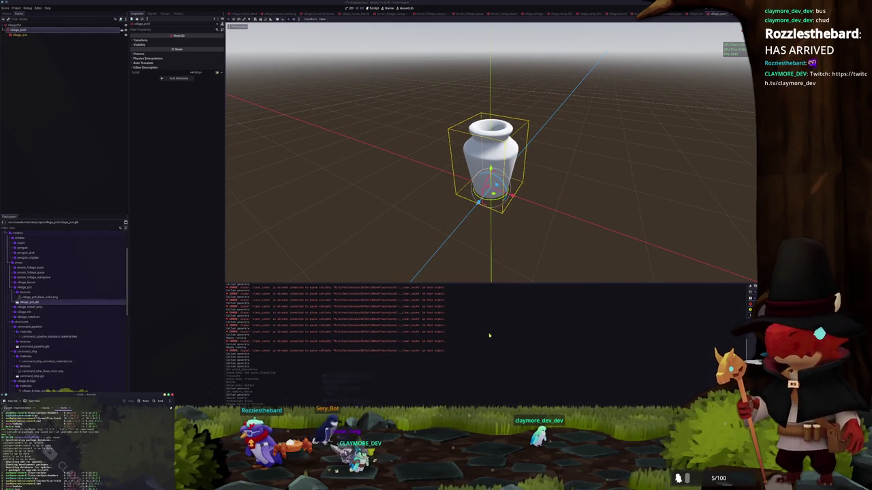
key("ctrl+alt+t")
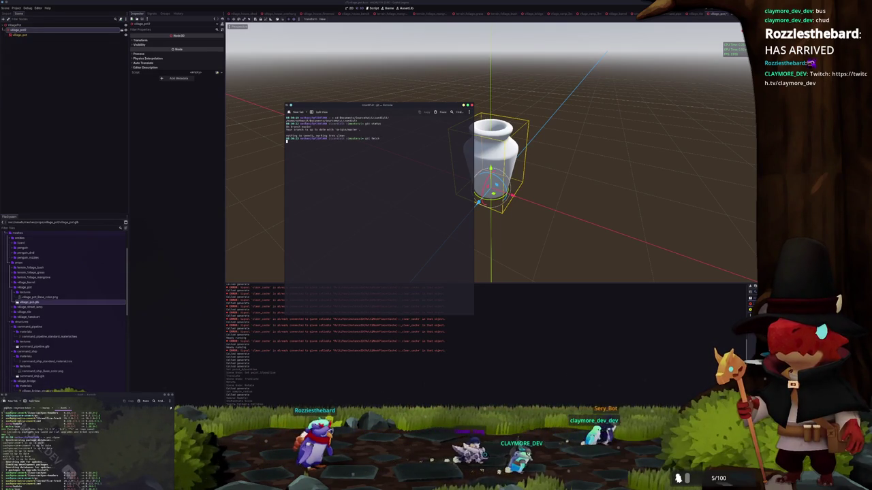
- Check out master with git, confirm it is up to date, then clear and exit Konsole
type("git checkout raizen")
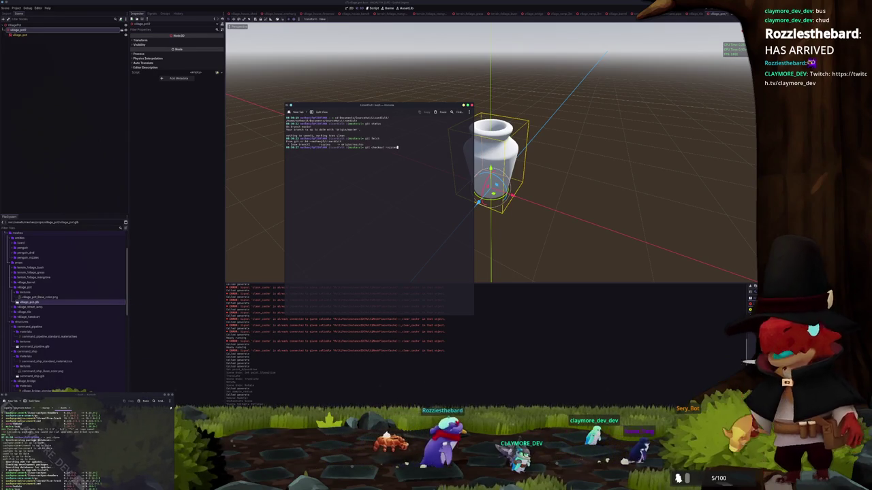
key("Return")
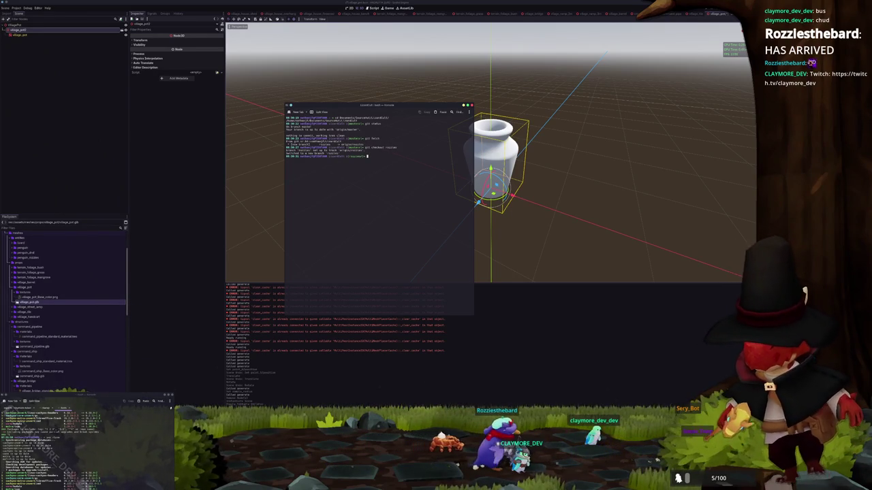
type("git st")
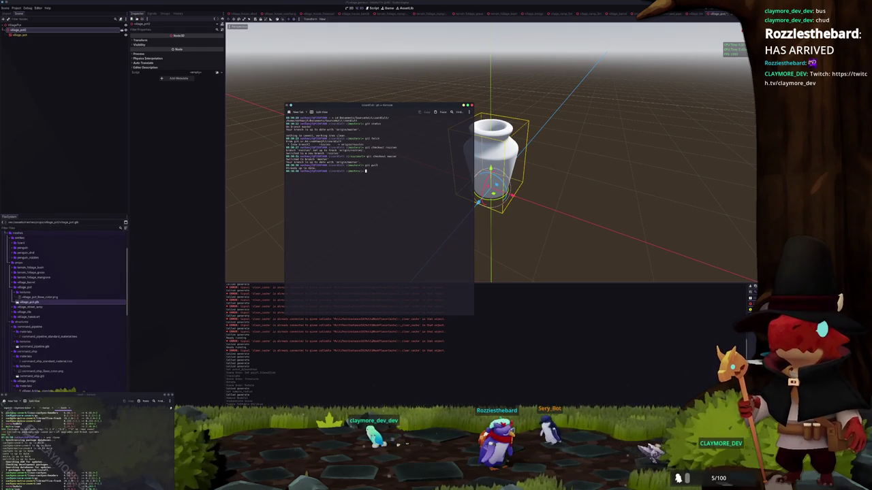
key("Return")
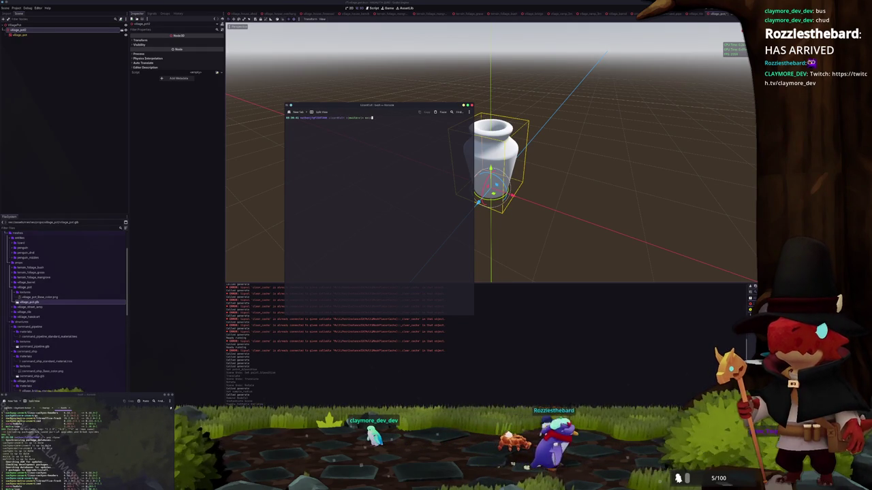
key("Return")
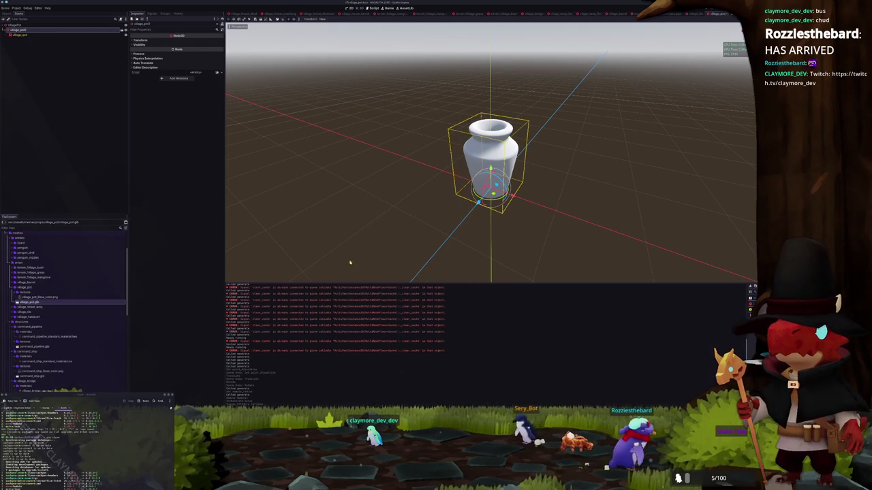
- Search the pot mesh's material override picker for a pot material, then cancel
scroll(341, 259, "up", 2)
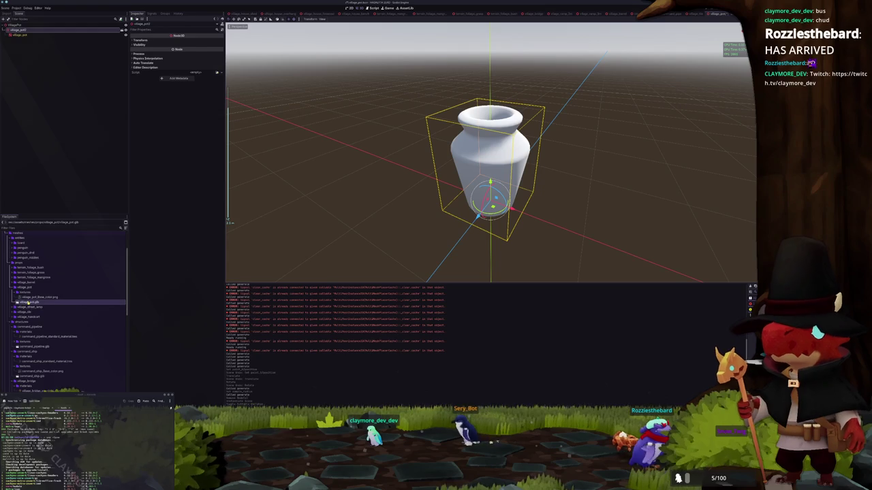
left_click(28, 35)
left_click(150, 67)
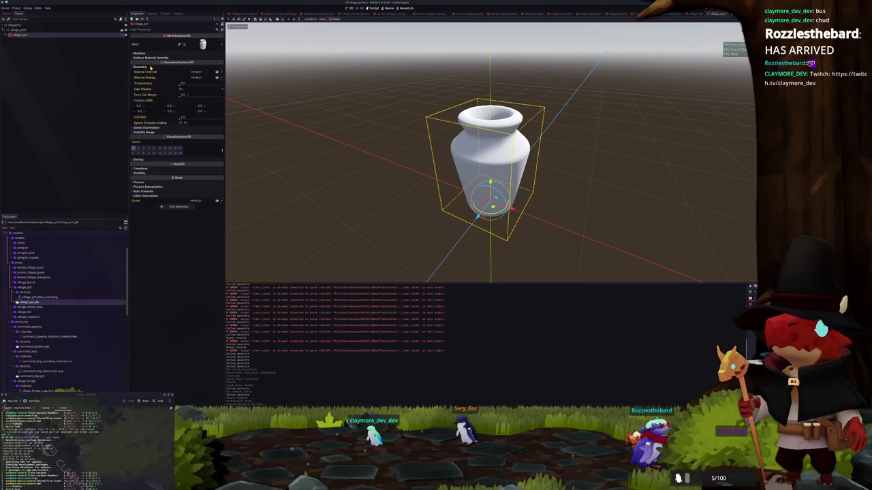
left_click(216, 72)
type("pot")
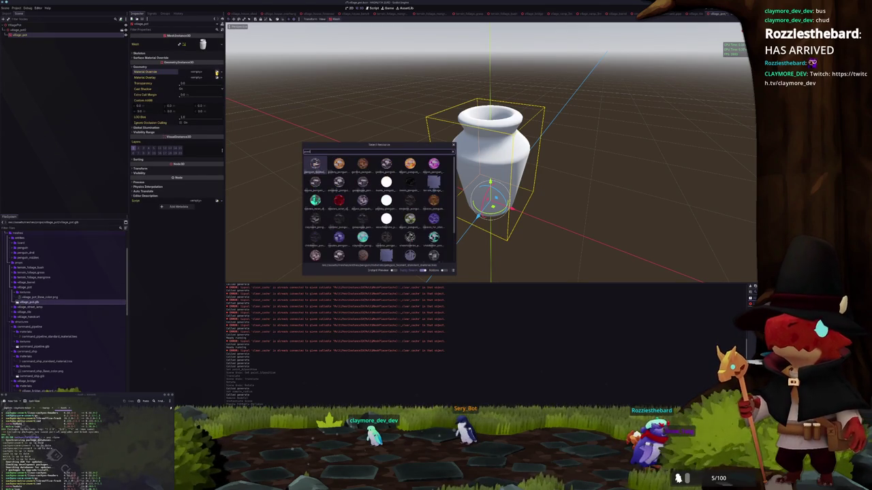
key("BackSpace")
key("BackSpace")
key("BackSpace")
key("Escape")
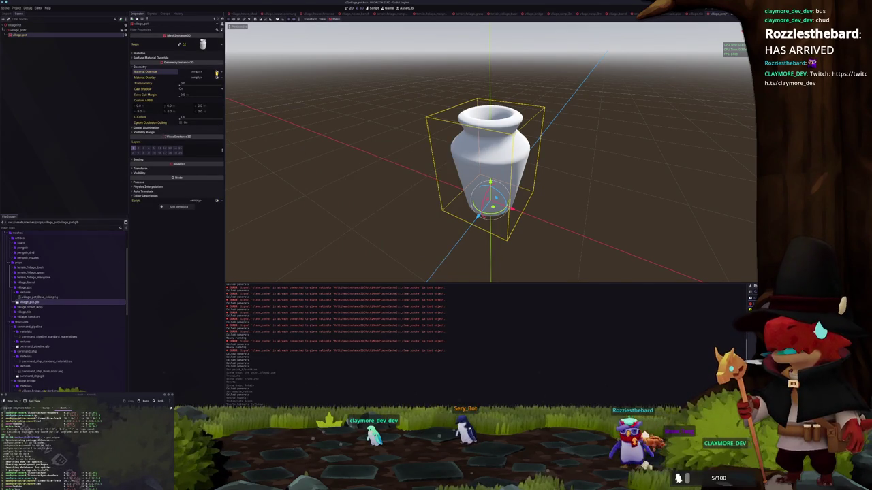
- Create a materials folder in village_pot holding a new village_pot_standard_material StandardMaterial3D
right_click(34, 287)
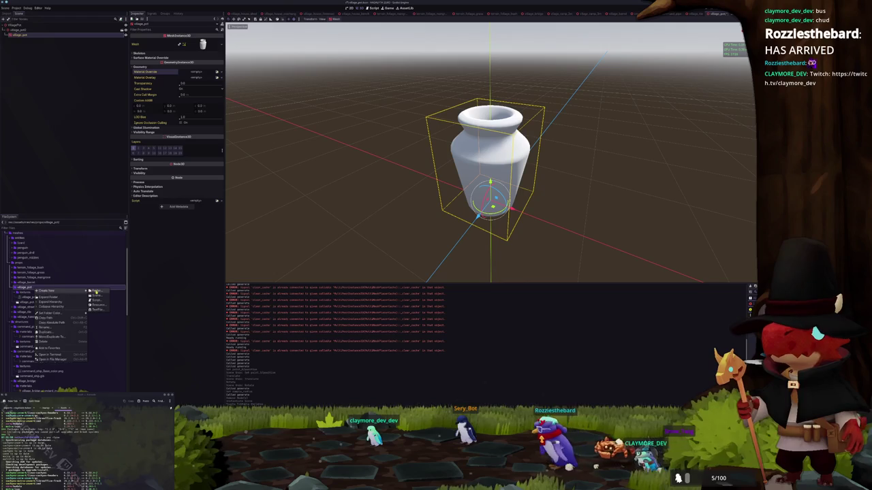
left_click(95, 291)
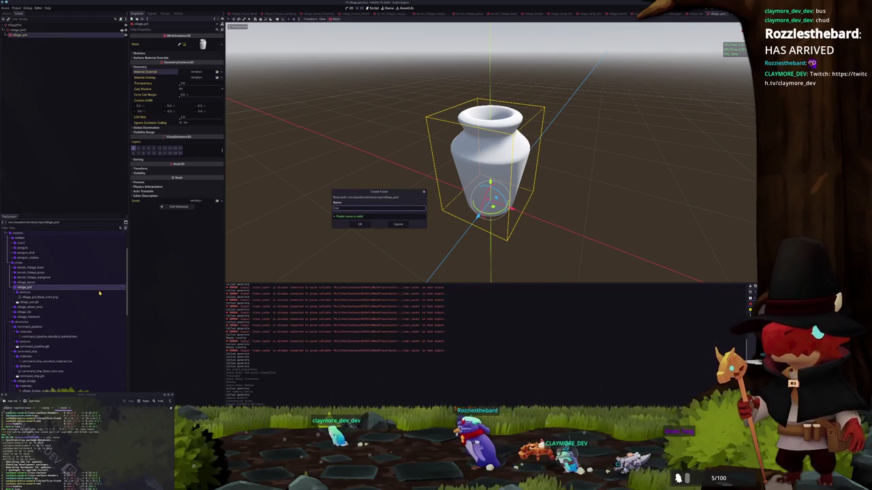
key("Return")
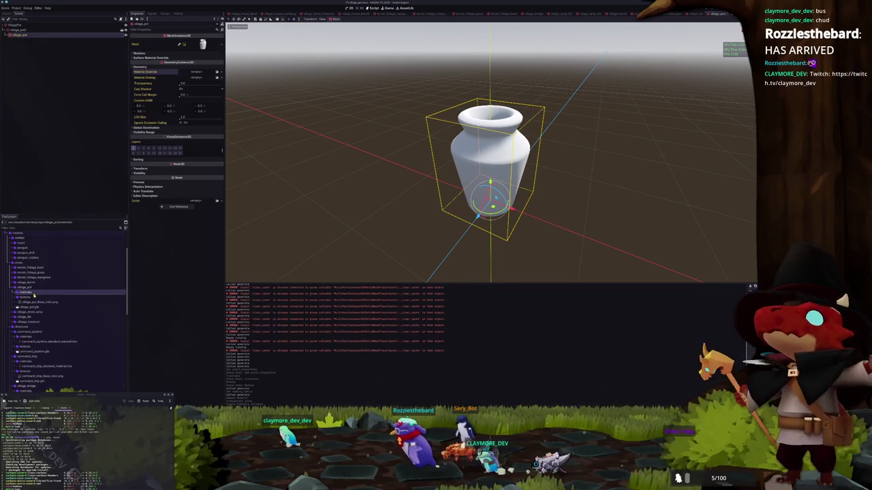
right_click(34, 294)
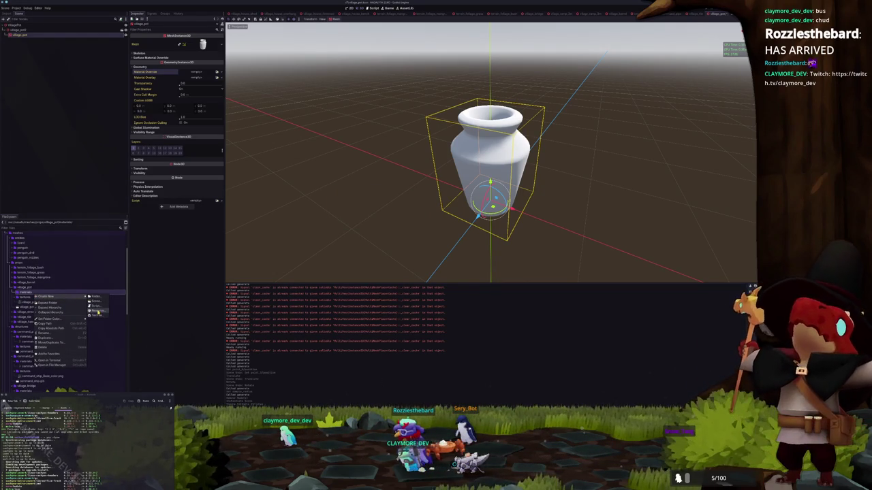
left_click(98, 311)
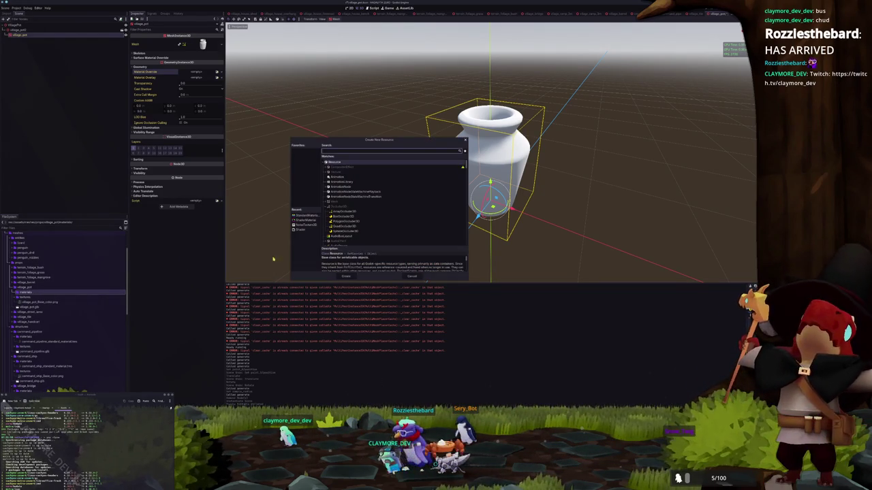
left_click(308, 216)
left_click(342, 276)
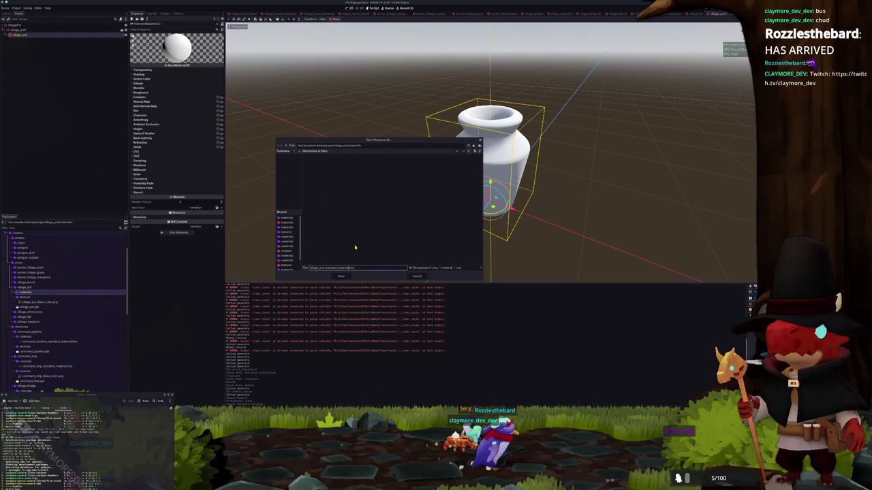
key("Return")
- Give the material the pot texture as albedo and set Specular Mode to Disabled
left_click(33, 297)
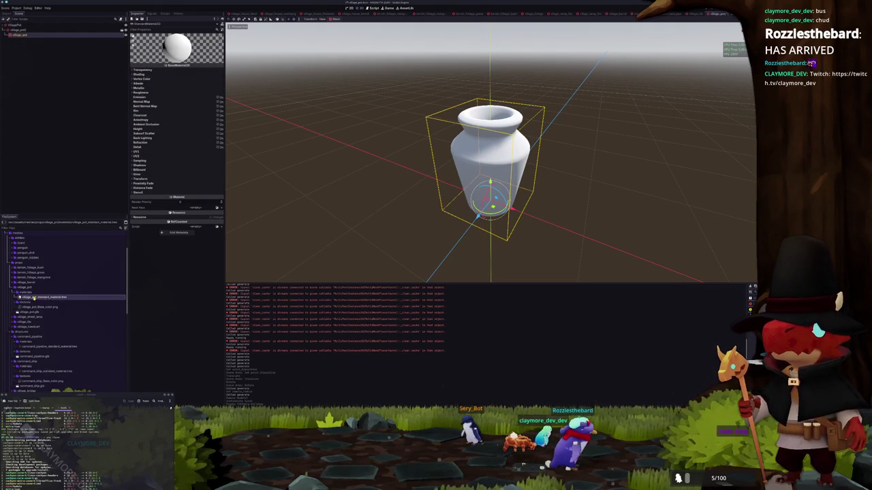
left_click(142, 82)
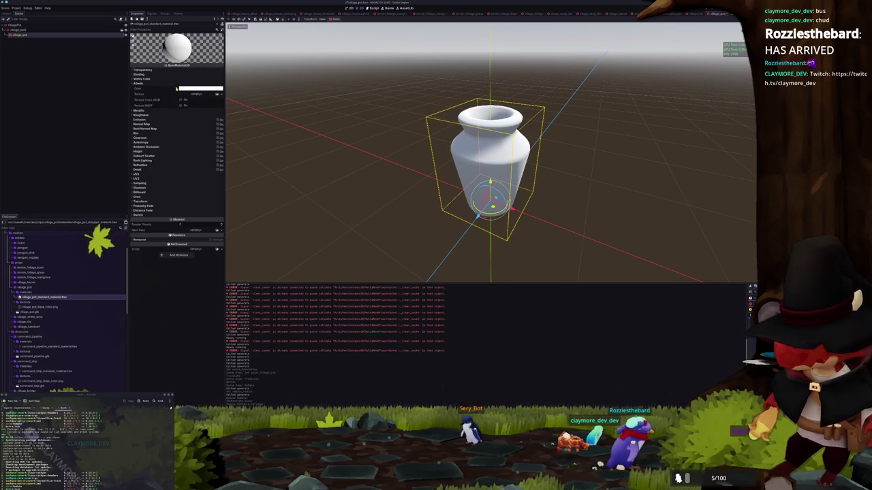
left_click(218, 95)
type("w")
key("Return")
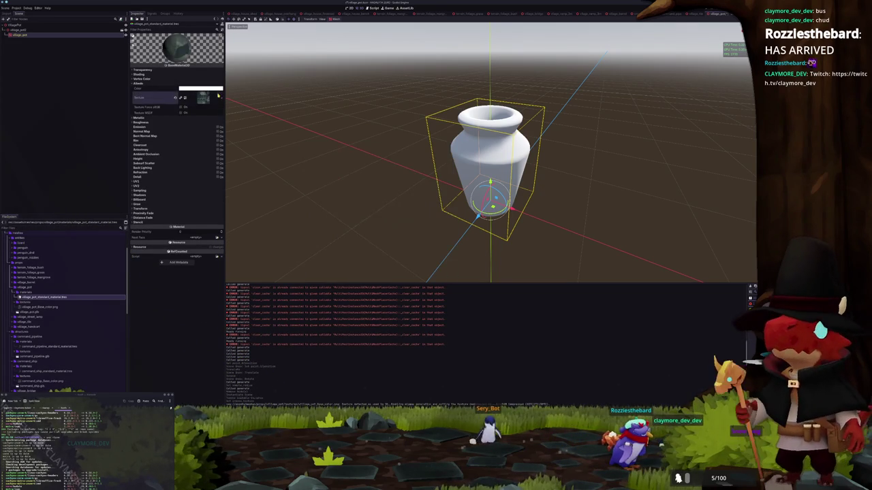
left_click(187, 75)
left_click(190, 89)
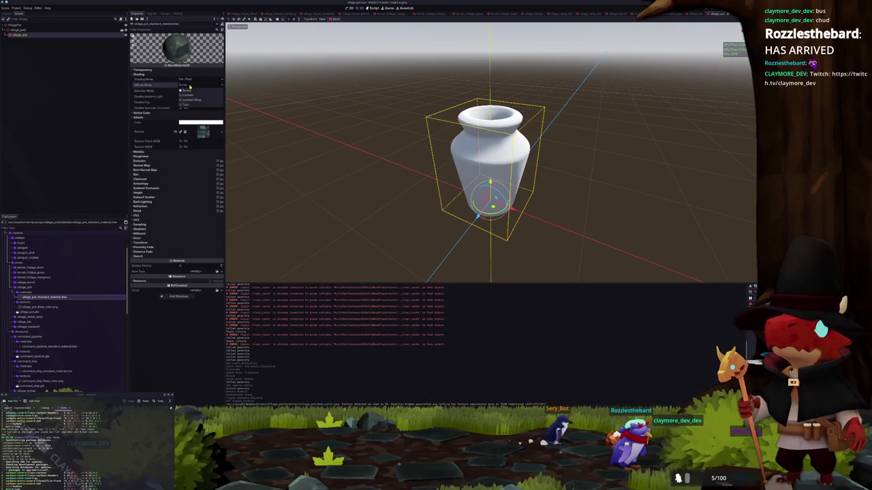
left_click(188, 107)
left_click(27, 36)
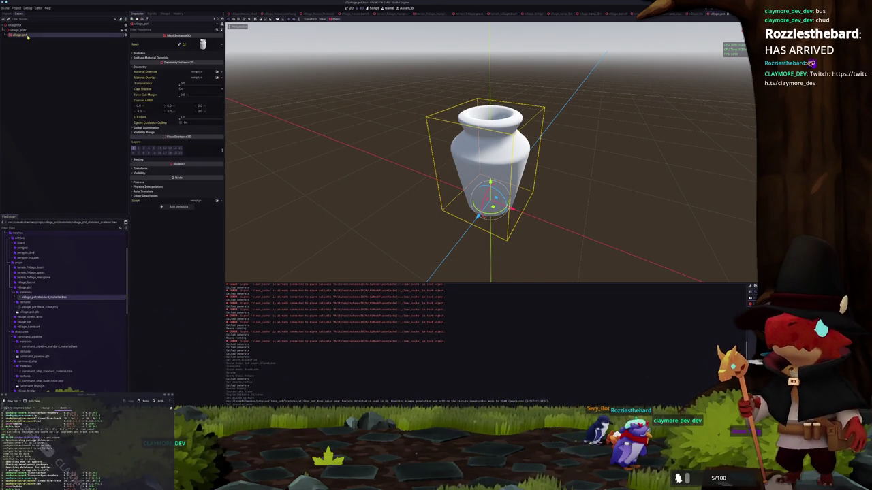
- Set the pot mesh's Surface Material Override 0 to the village pot material
left_click(214, 59)
left_click(218, 63)
type("village_pot")
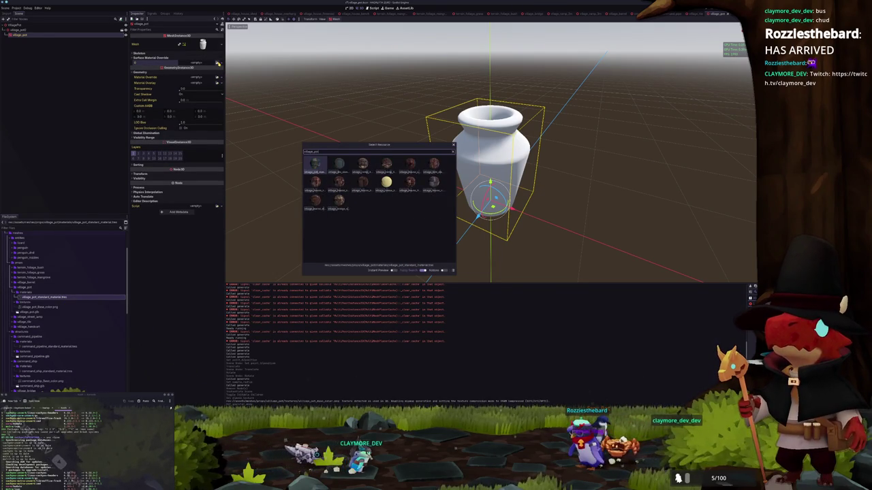
key("Return")
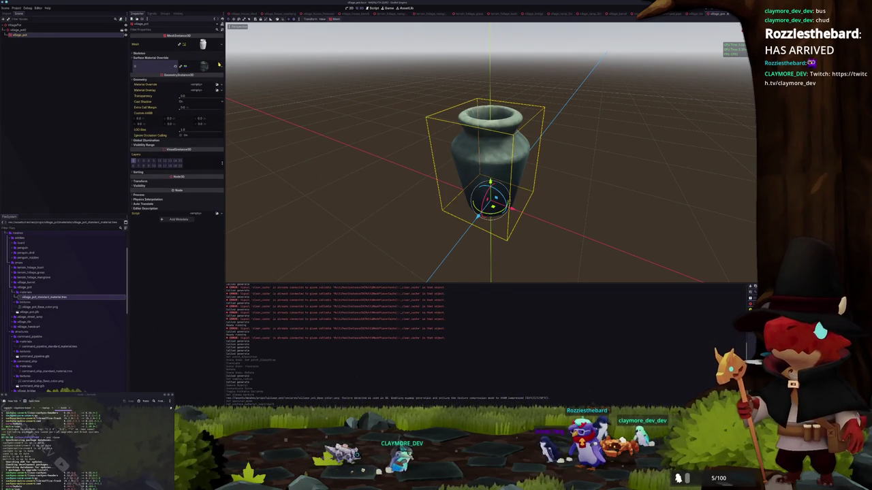
- Add a StaticBody3D child under the VillagePot root node
left_click(15, 26)
right_click(23, 26)
left_click(37, 29)
type("col")
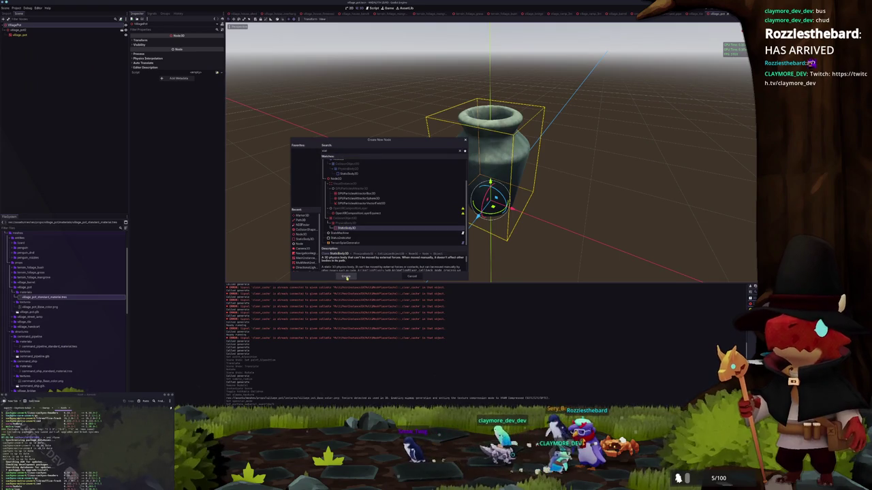
left_click(346, 276)
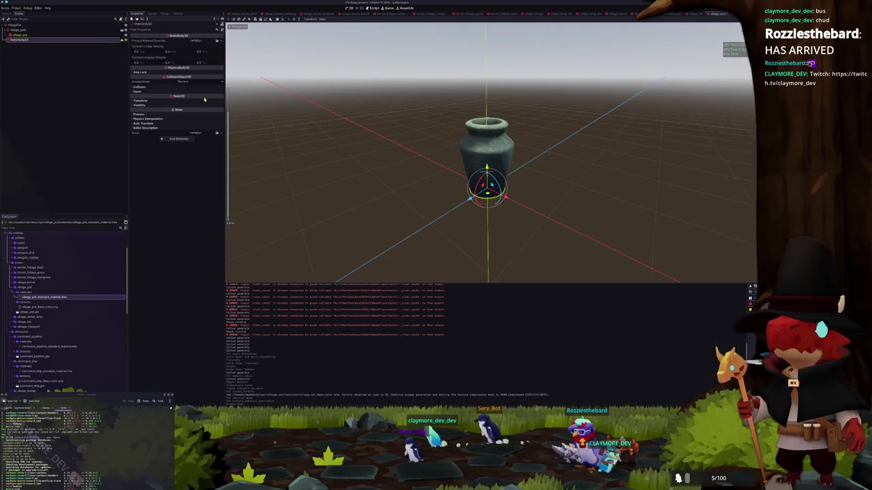
left_click(220, 40)
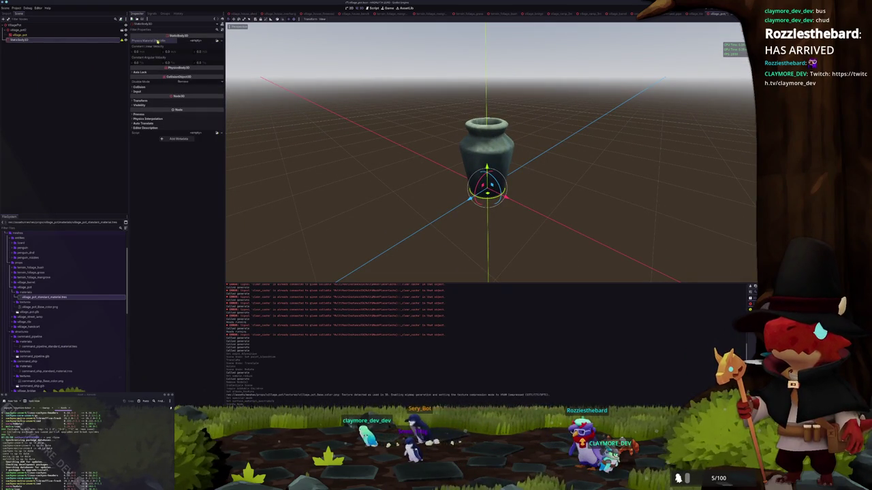
key("ctrl+a")
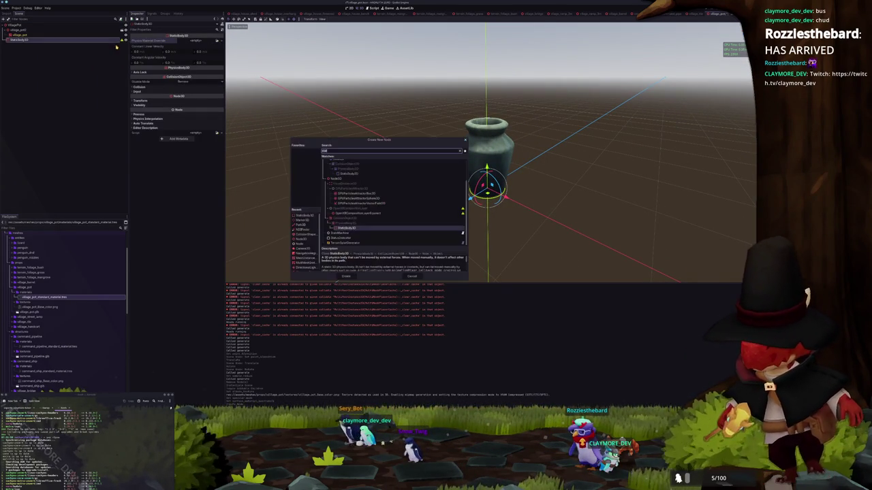
- Add a CollisionShape3D under StaticBody3D and give it a CylinderShape3D shape
left_click(303, 234)
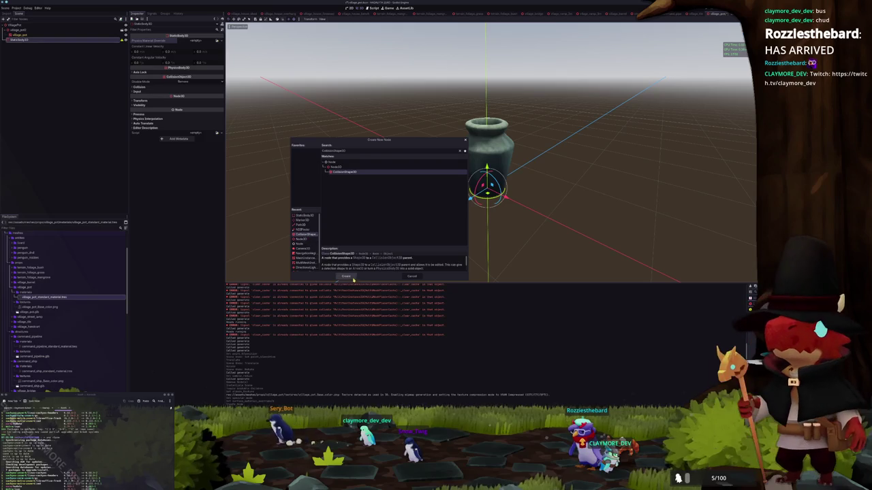
left_click(346, 276)
left_click(217, 41)
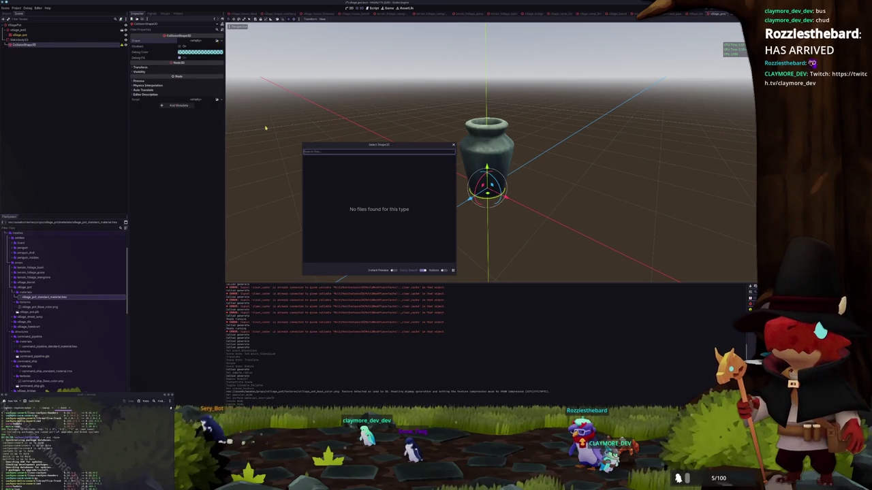
key("Escape")
left_click(219, 39)
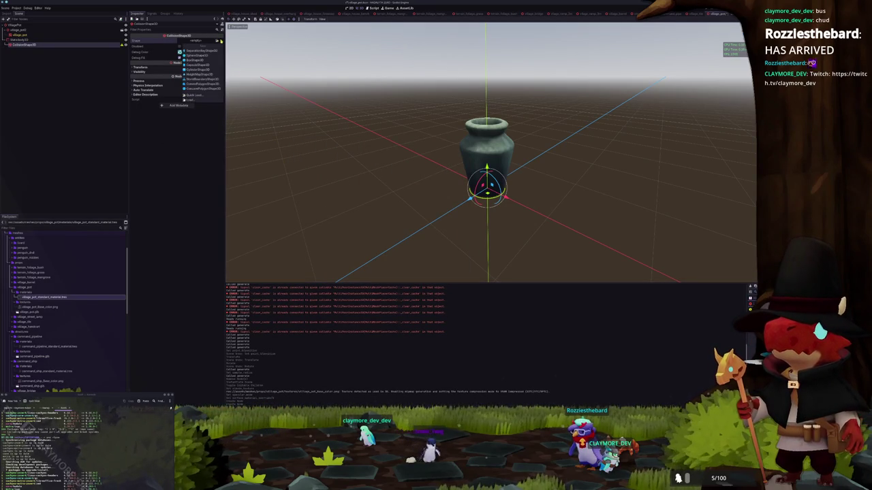
left_click(200, 70)
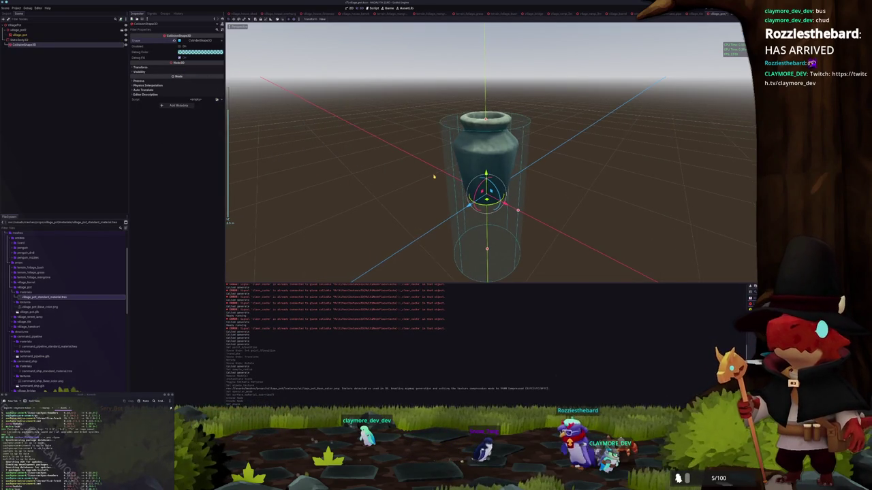
- In front view, raise the cylinder and shrink its height and widen its radius to fit the vase
key("KP_1")
left_click_drag(500, 167, 500, 92)
mouse_move(500, 43)
left_mouse_down()
mouse_move(505, 103)
mouse_move(516, 119)
left_mouse_up()
mouse_move(537, 149)
left_mouse_down()
mouse_move(572, 149)
mouse_move(538, 149)
left_mouse_up()
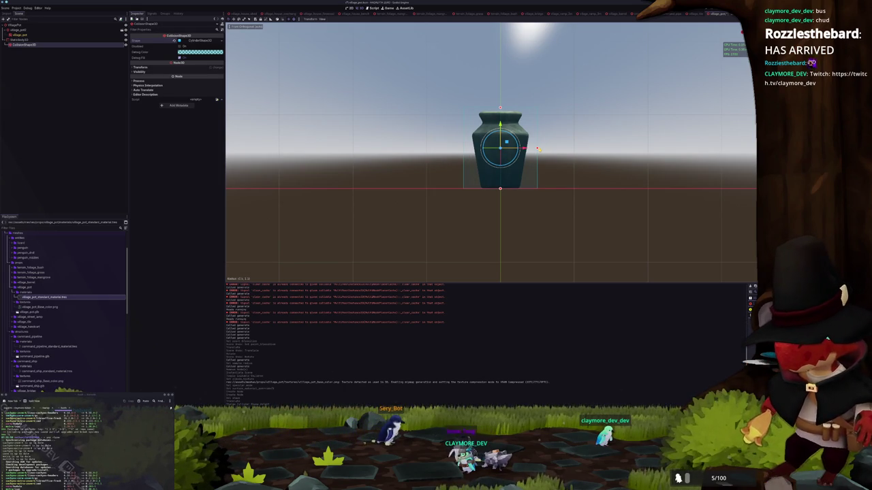
left_click_drag(528, 148, 525, 179)
- Check the StaticBody3D's collision layer settings, then select the VillagePot root node
left_click(554, 157)
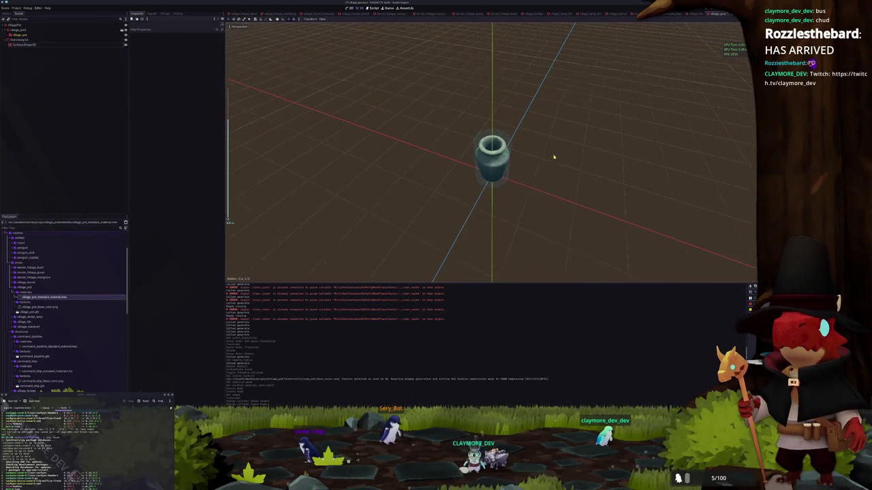
left_click(24, 39)
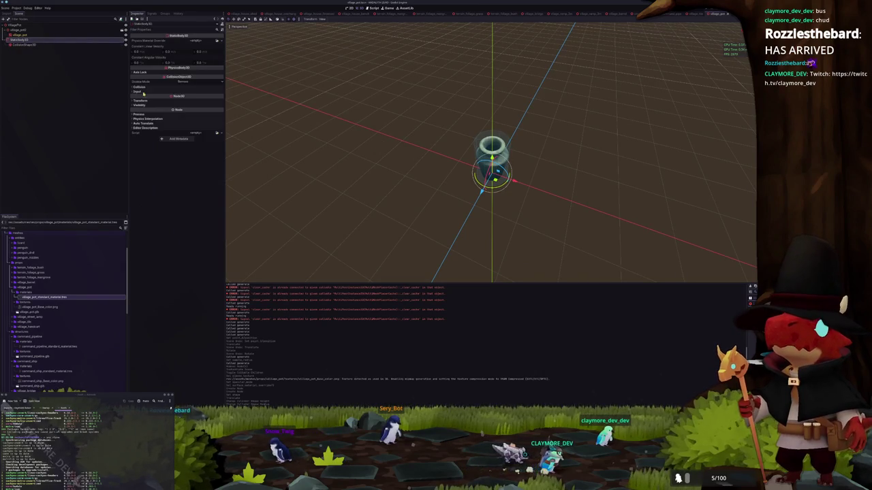
left_click(140, 87)
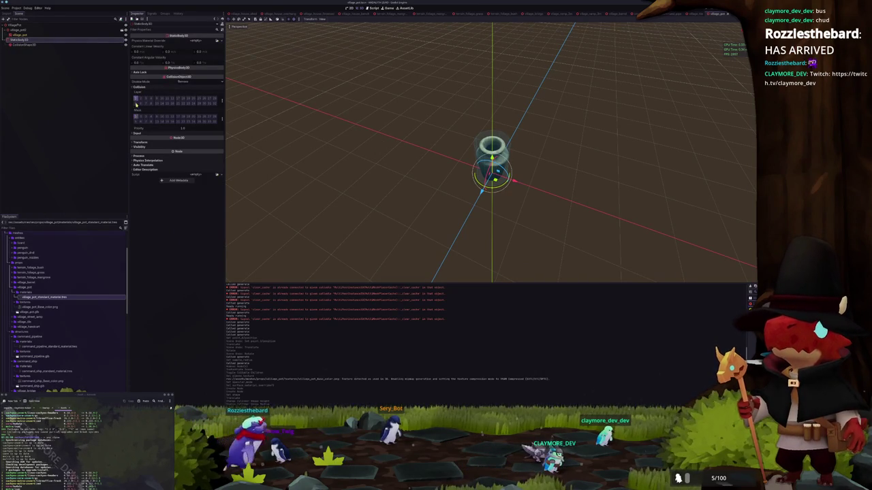
left_click(41, 57)
left_click(23, 40)
left_click(18, 25)
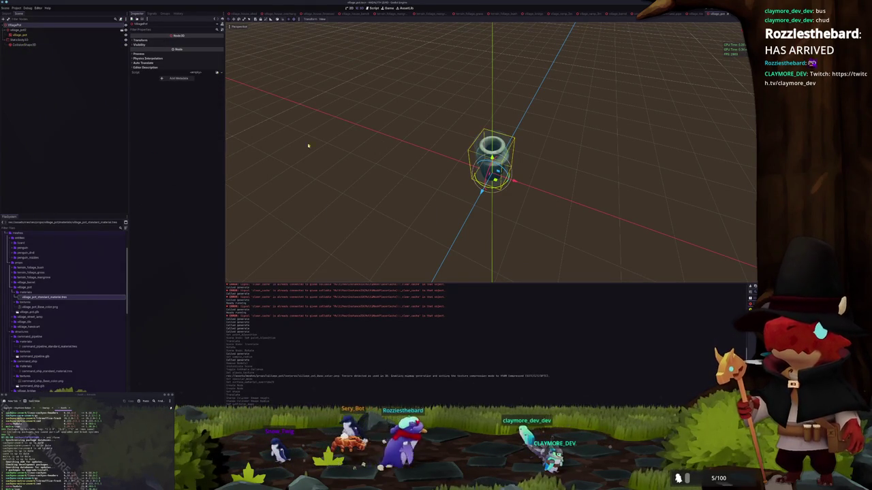
- Switch to the village map scene and view it from directly above
key("ctrl+shift+o")
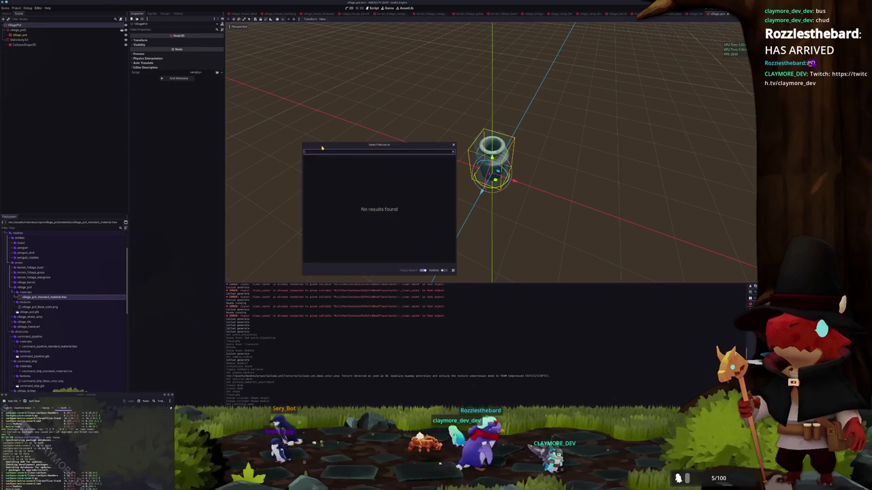
key("Down")
key("Down")
key("Return")
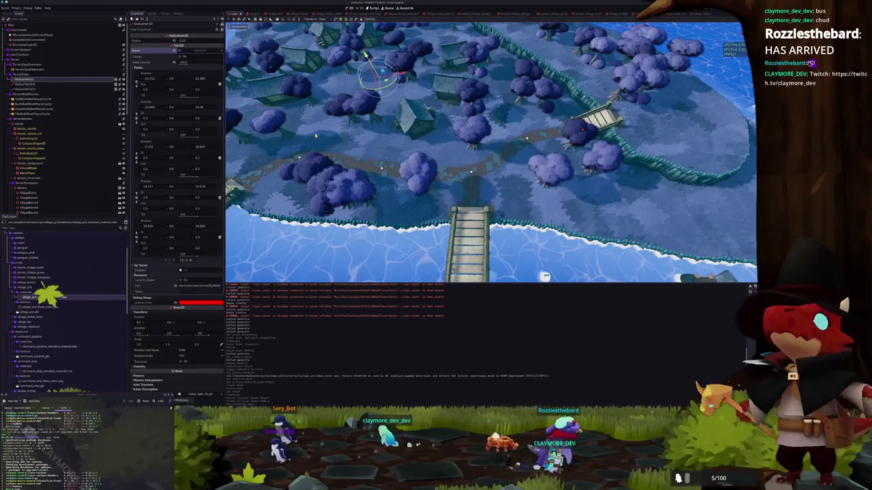
key("KP_7")
- Collapse the Houses, terrain and path nodes and hide the trees
scroll(6, 64, "down", 5)
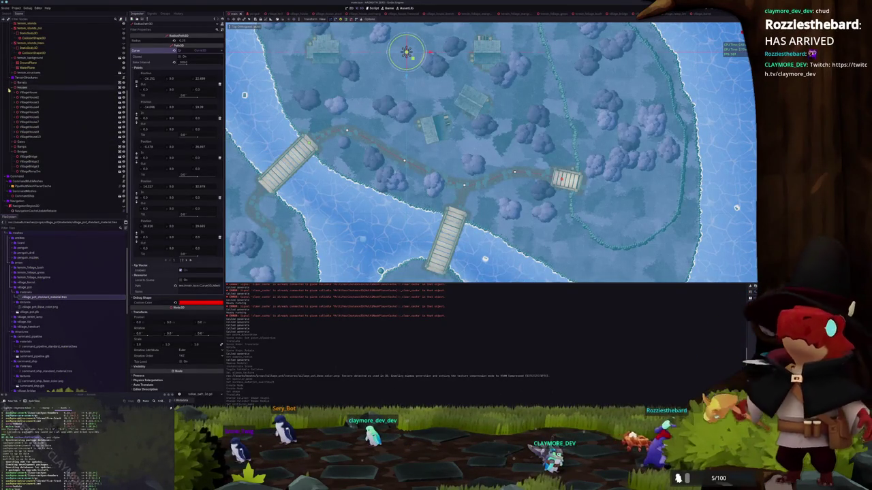
left_click(14, 87)
scroll(24, 151, "up", 3)
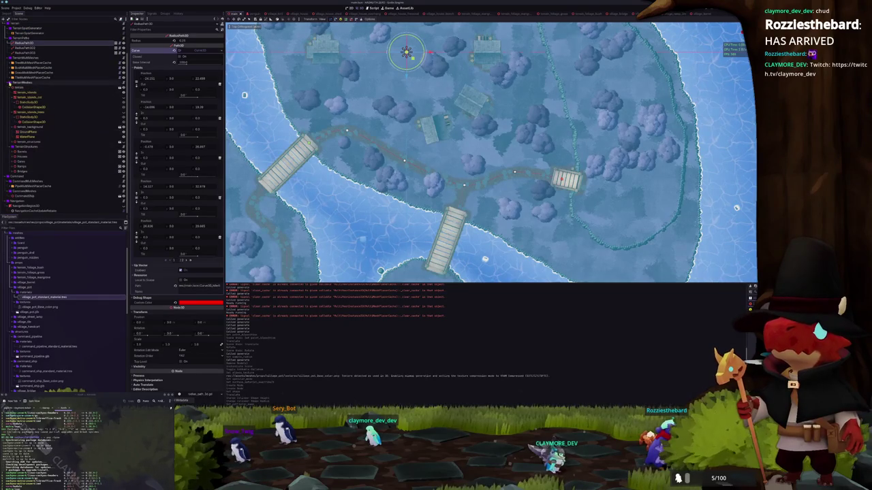
left_click(10, 82)
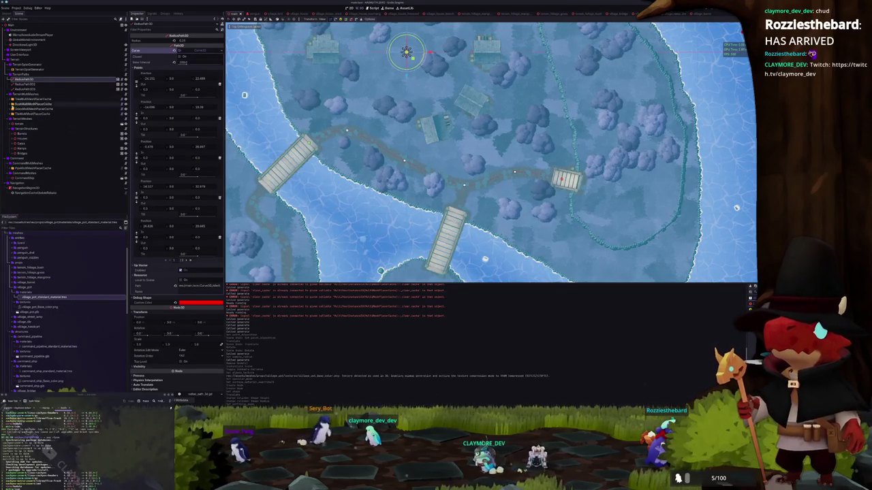
left_click(125, 101)
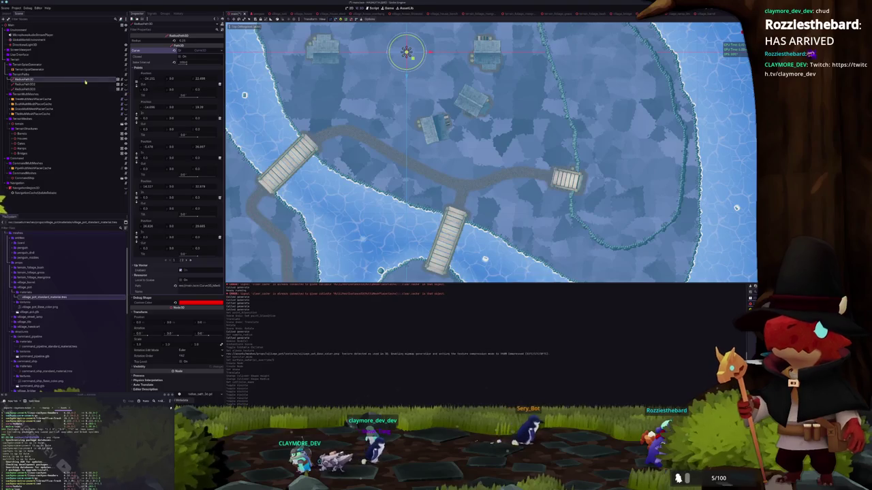
left_click(8, 75)
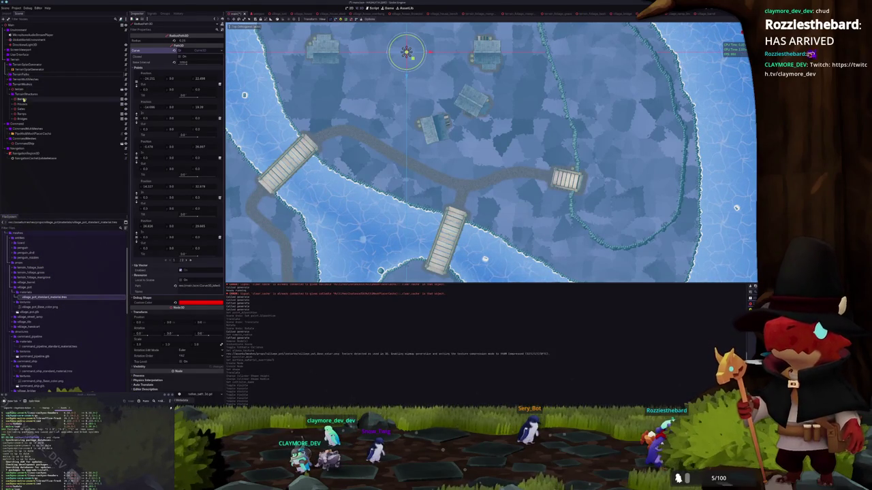
- Add a new Node3D child under TerrainStructures and move it above Houses
right_click(29, 95)
left_click(45, 105)
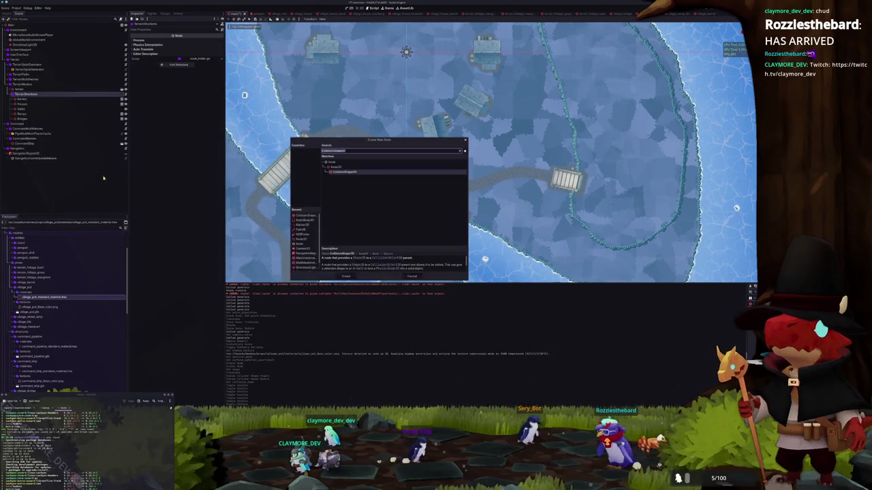
left_click(335, 168)
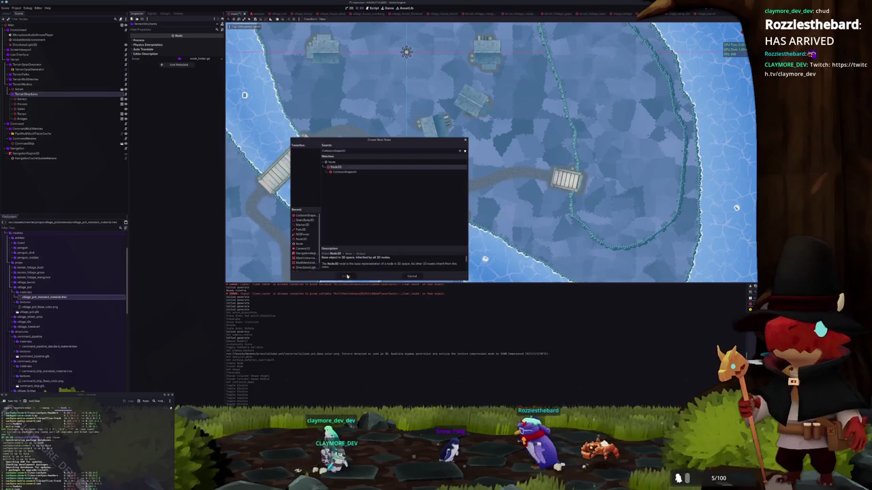
left_click(347, 276)
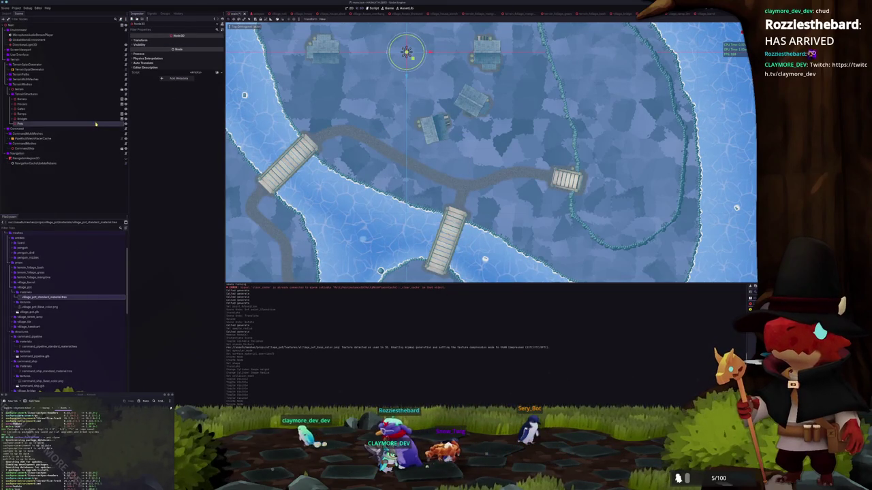
left_click_drag(44, 105, 40, 105)
- Inspect the new node's groups, including the TerrainSplatSourceGroup entry
right_click(39, 105)
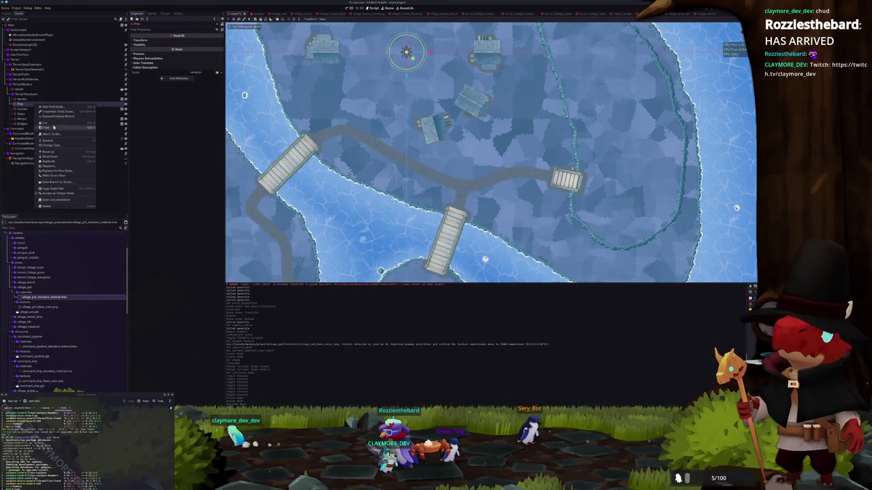
left_click(174, 108)
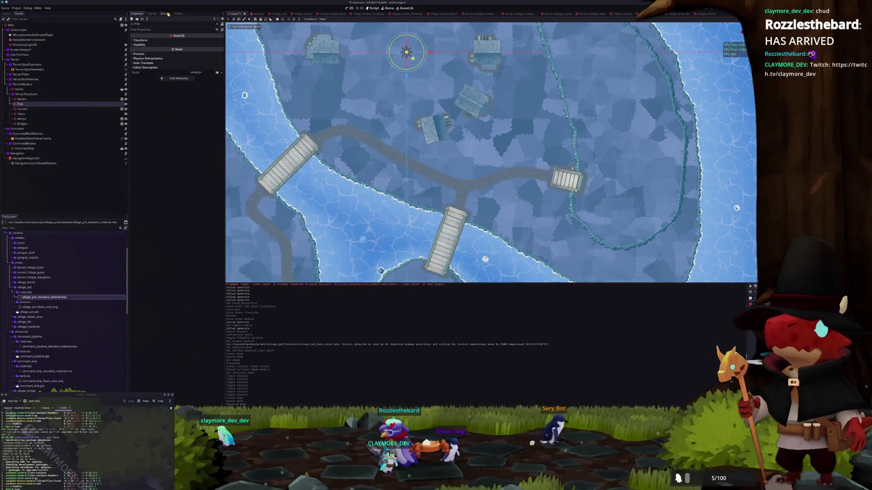
left_click(167, 14)
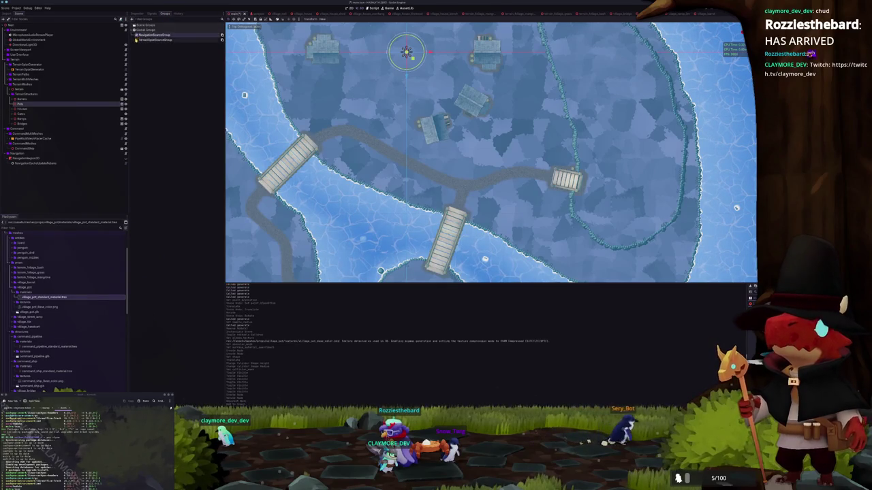
left_click(137, 40)
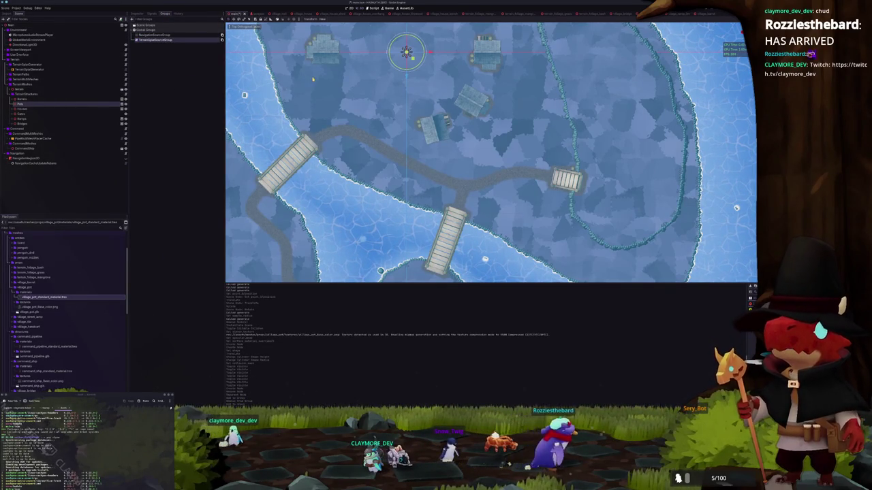
- Drag the village pot scene from the FileSystem toward the scene tree
scroll(311, 78, "up", 3)
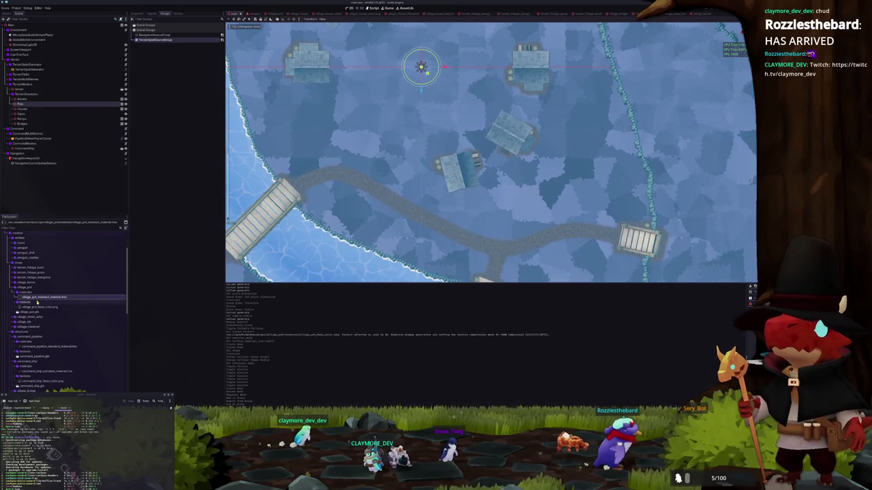
left_click_drag(26, 312, 102, 247)
scroll(22, 327, "down", 10)
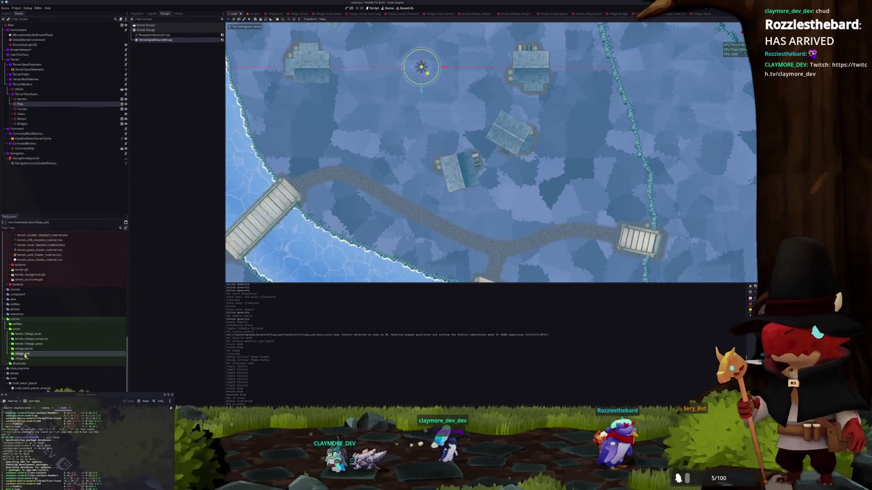
left_click_drag(25, 355, 101, 179)
- Place a VillagePot instance in the map and move it beside the house
left_click_drag(22, 103, 24, 105)
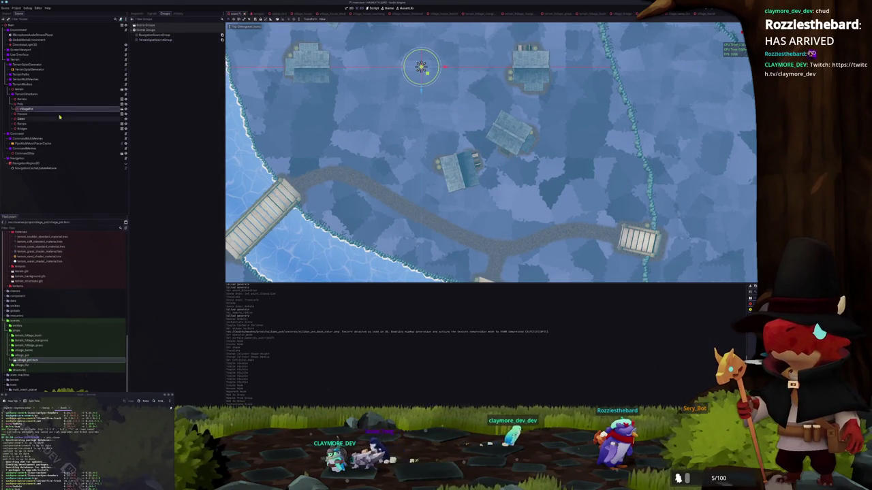
scroll(325, 149, "up", 2)
mouse_move(396, 36)
left_mouse_down()
mouse_move(423, 183)
mouse_move(424, 109)
mouse_move(416, 152)
mouse_move(463, 147)
left_mouse_up()
scroll(489, 158, "up", 4)
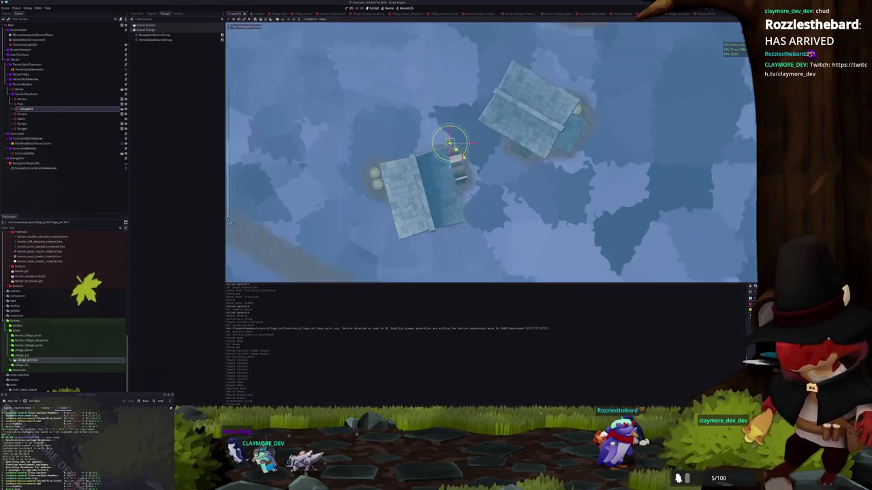
scroll(396, 151, "left", 1)
scroll(396, 151, "up", 2)
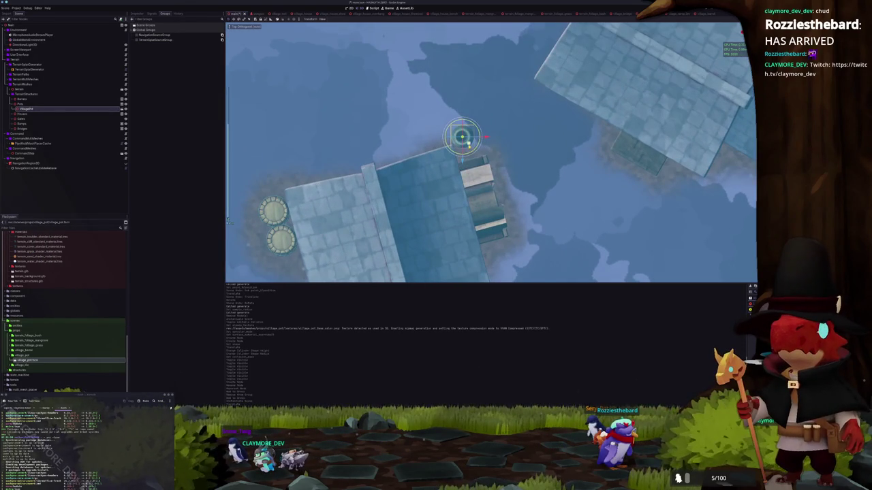
scroll(508, 147, "down", 3)
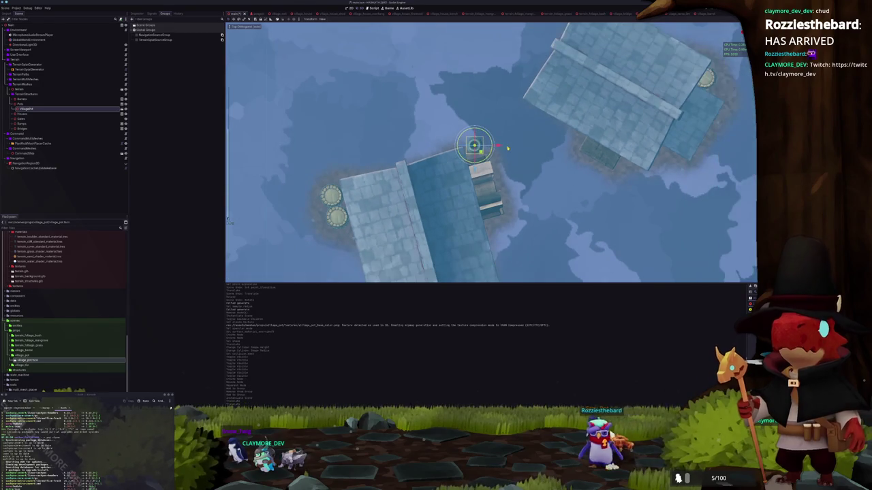
- Duplicate the pot and position the copy beside the other house
key("ctrl+d")
scroll(500, 156, "right", 3)
mouse_move(383, 159)
left_mouse_down()
mouse_move(462, 50)
mouse_move(425, 146)
mouse_move(451, 62)
mouse_move(455, 110)
left_mouse_up()
scroll(462, 50, "up", 2)
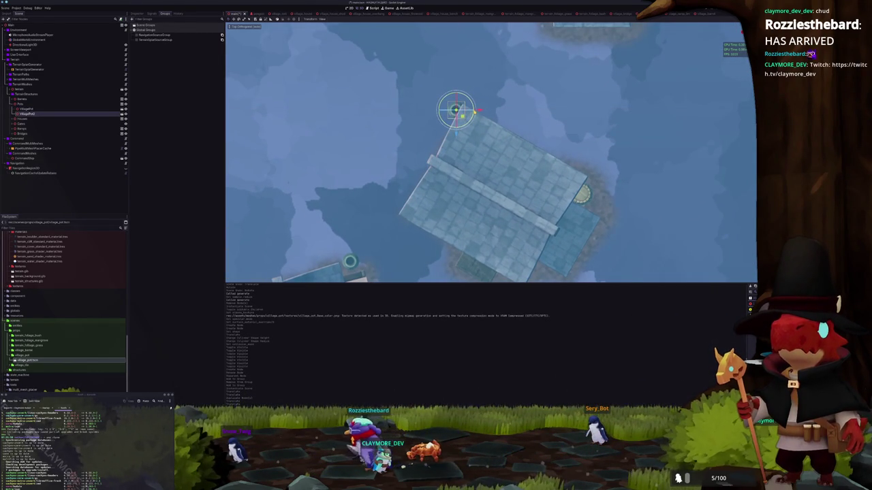
scroll(545, 252, "down", 3)
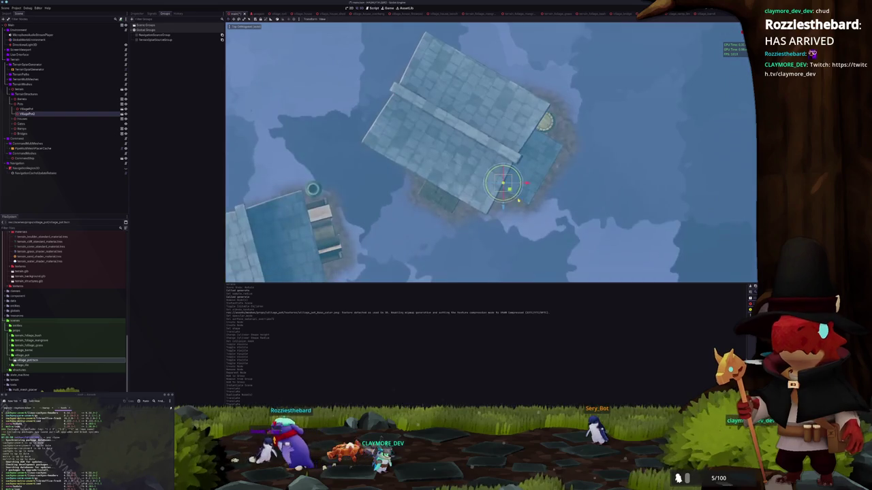
mouse_move(509, 190)
left_mouse_down()
mouse_move(569, 139)
mouse_move(541, 141)
mouse_move(482, 243)
mouse_move(510, 165)
mouse_move(415, 37)
mouse_move(430, 99)
mouse_move(405, 104)
mouse_move(431, 149)
left_mouse_up()
- Add another pot copy and nudge it up against the upper building
scroll(431, 149, "down", 5)
key("ctrl+d")
left_click_drag(528, 205, 446, 96)
scroll(436, 82, "up", 5)
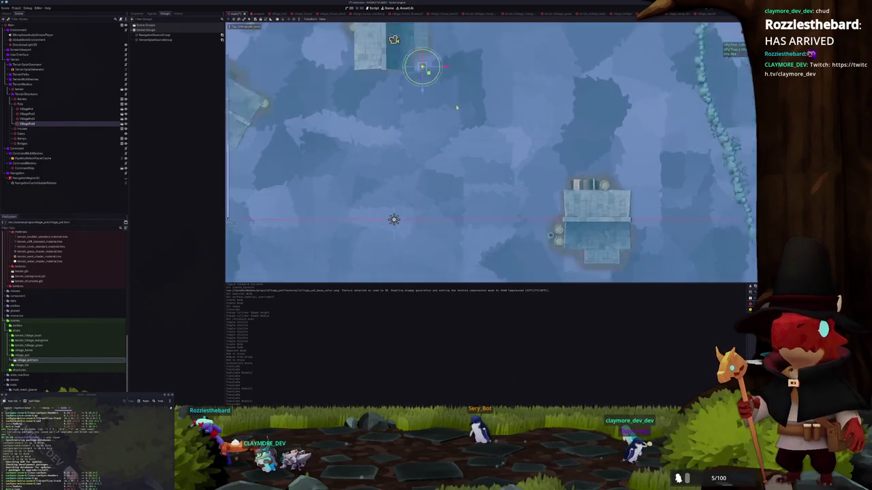
mouse_move(470, 182)
left_mouse_down()
mouse_move(484, 153)
mouse_move(489, 160)
left_mouse_up()
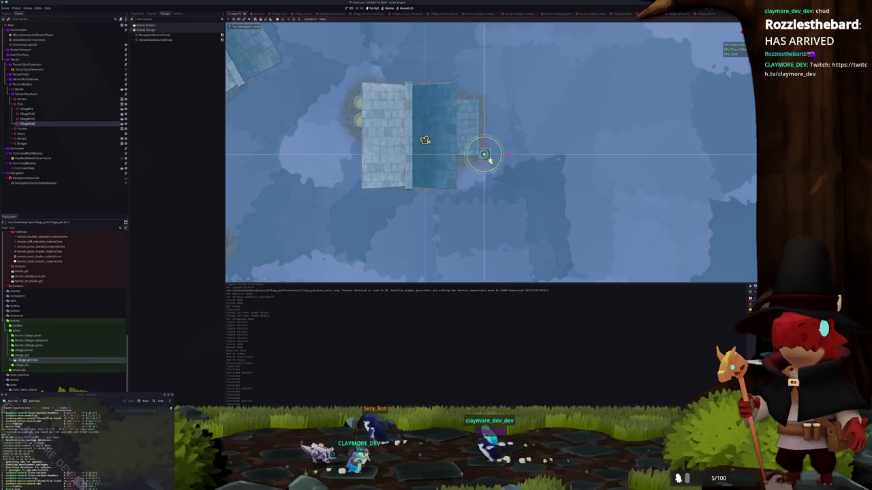
- Duplicate the pot and move a copy next to the rotated house
scroll(490, 161, "down", 3)
key("ctrl+d")
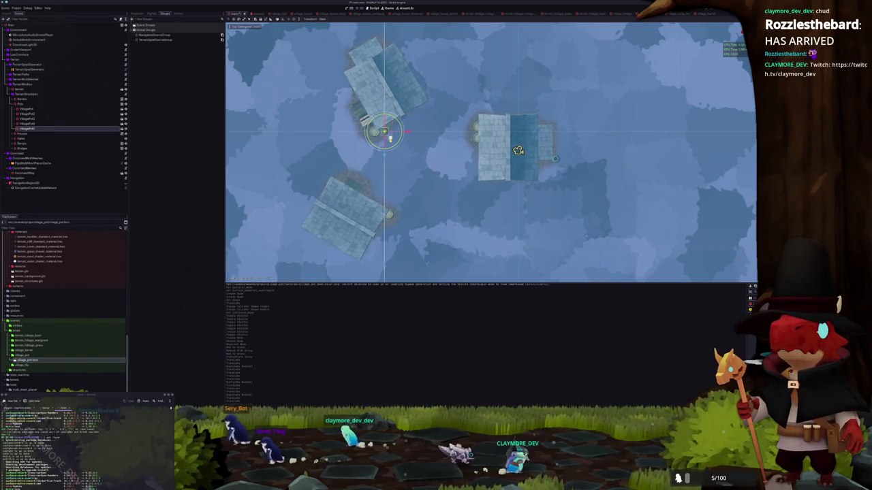
scroll(336, 118, "up", 5)
left_click_drag(336, 117, 392, 122)
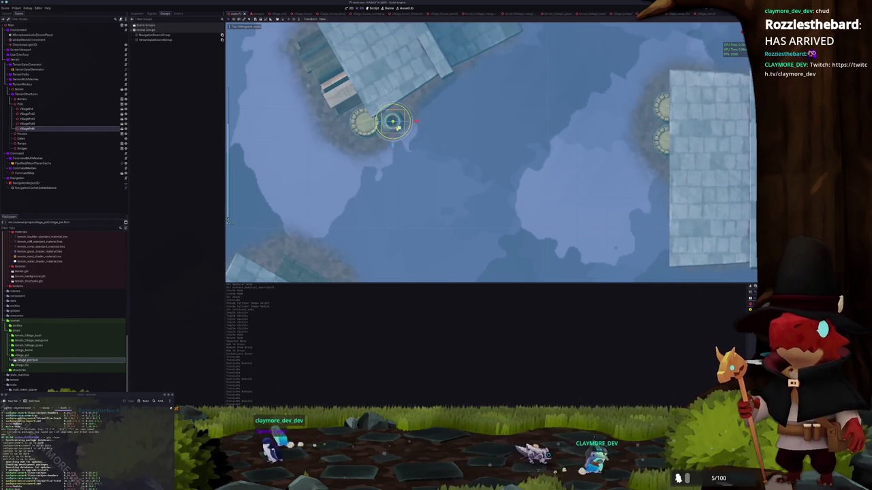
scroll(392, 146, "down", 4)
left_click_drag(393, 154, 454, 71)
key("ctrl+d")
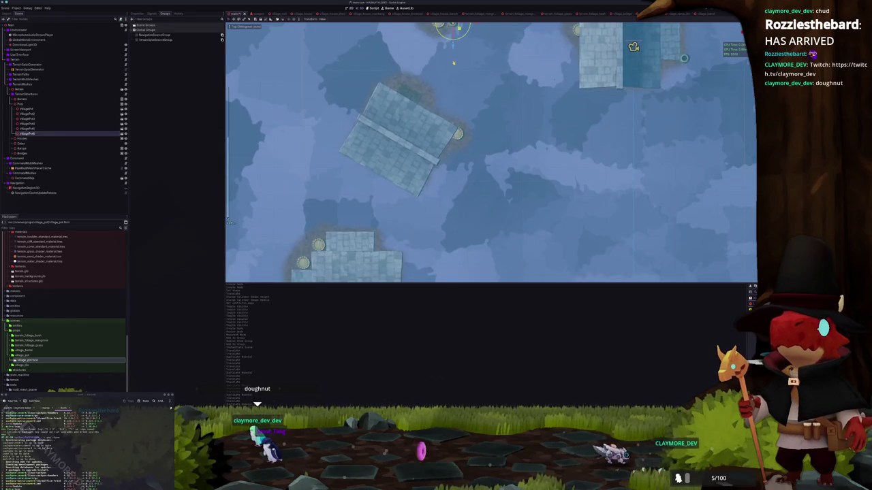
mouse_move(450, 29)
left_mouse_down()
mouse_move(454, 146)
mouse_move(517, 107)
mouse_move(457, 182)
left_mouse_up()
- Make more pot copies and move one toward another house
key("ctrl+d")
scroll(455, 183, "down", 5)
scroll(456, 183, "right", 5)
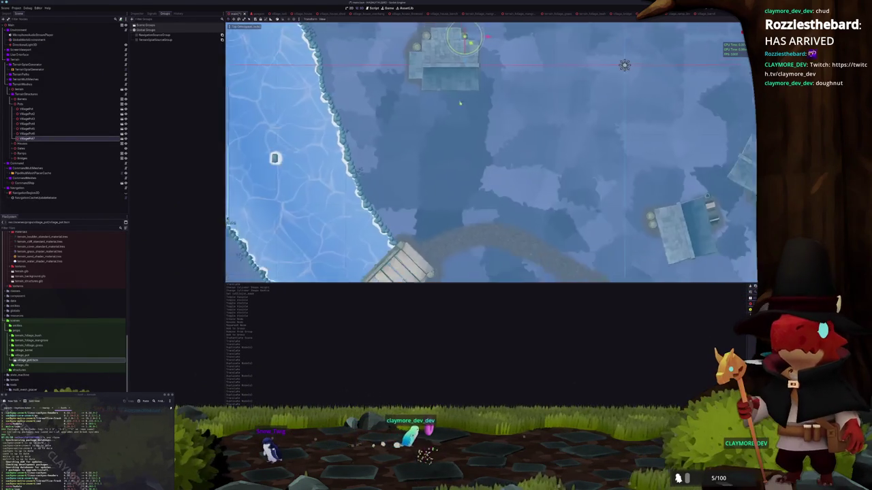
scroll(436, 118, "down", 6)
scroll(437, 118, "left", 5)
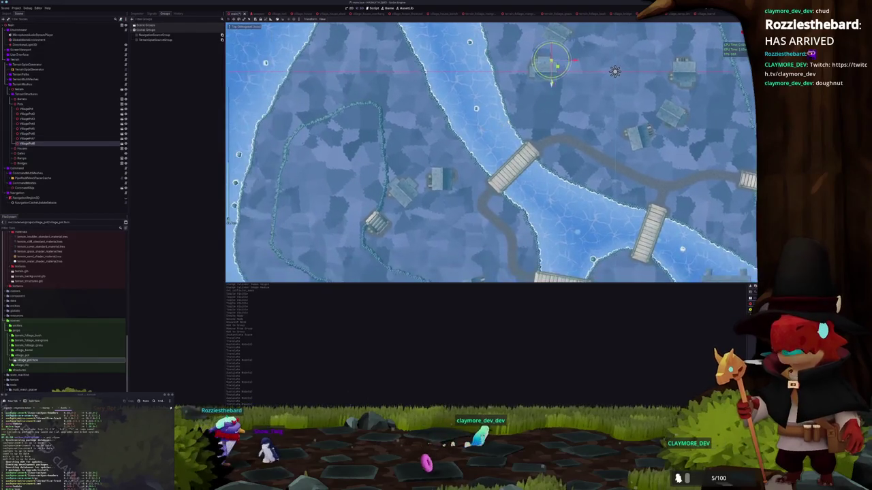
scroll(487, 153, "up", 5)
scroll(505, 144, "up", 3)
scroll(505, 143, "down", 4)
scroll(505, 143, "left", 4)
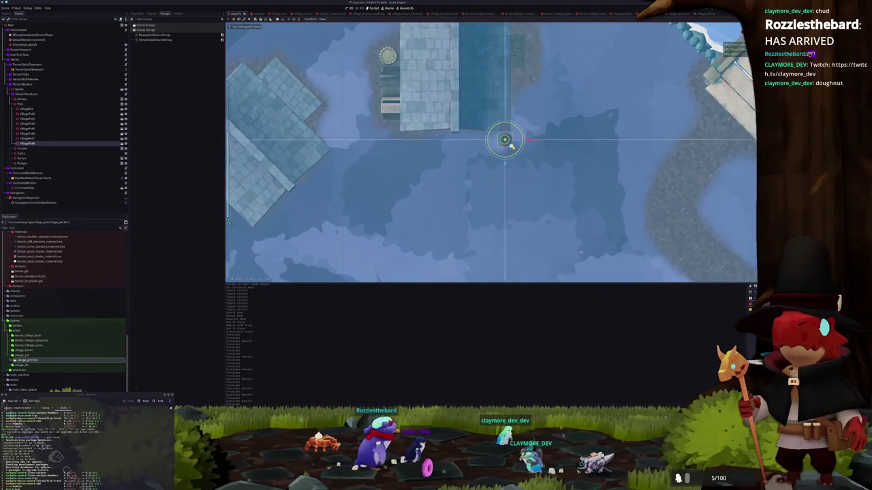
scroll(512, 143, "left", 4)
key("ctrl+d")
mouse_move(615, 141)
left_mouse_down()
mouse_move(507, 160)
mouse_move(412, 204)
left_mouse_up()
- Place another pot copy beside the house near the river, then select the Pots group
scroll(413, 205, "down", 3)
key("ctrl+d")
scroll(432, 106, "right", 4)
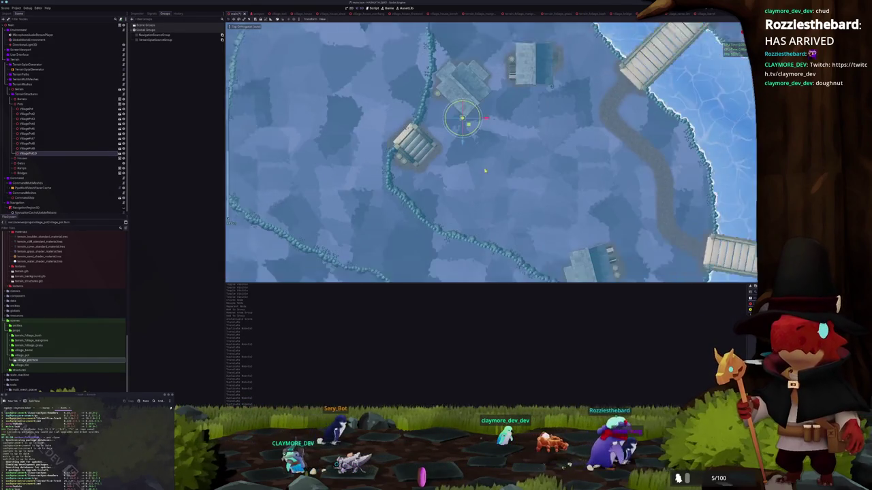
mouse_move(417, 79)
left_mouse_down()
mouse_move(455, 156)
mouse_move(521, 227)
left_mouse_up()
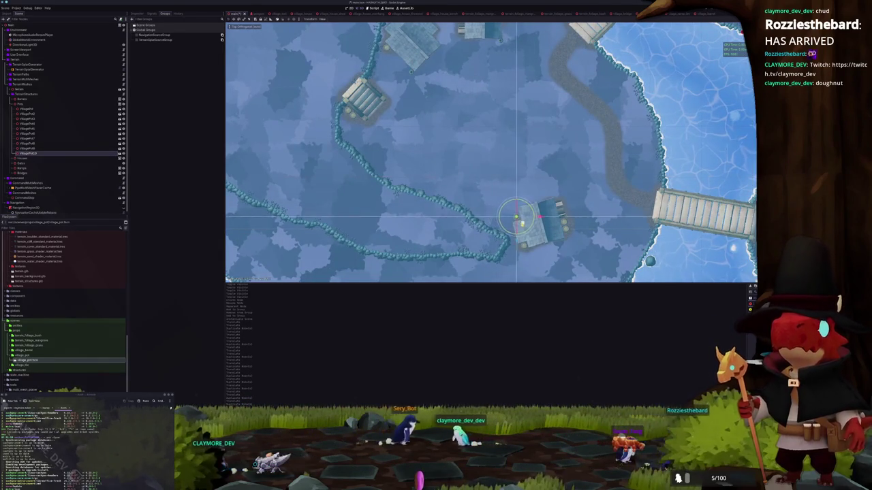
scroll(481, 220, "up", 2)
scroll(481, 220, "up", 5)
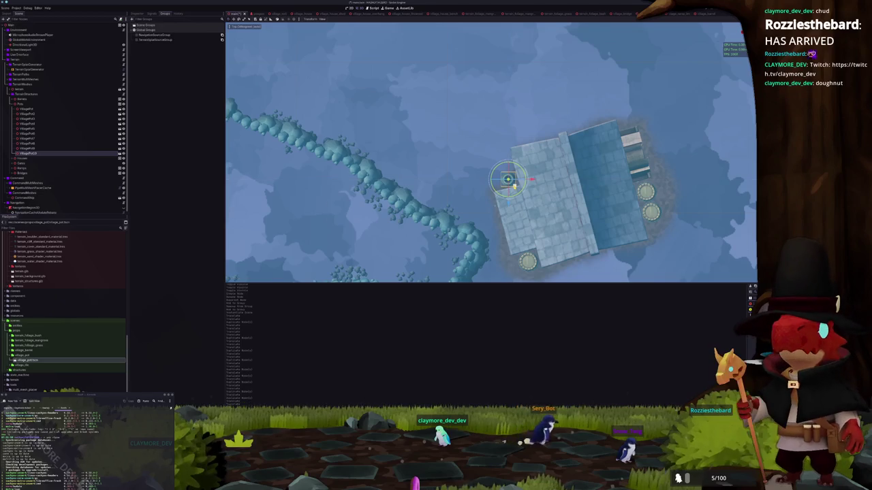
scroll(504, 181, "down", 8)
left_click_drag(495, 181, 471, 231)
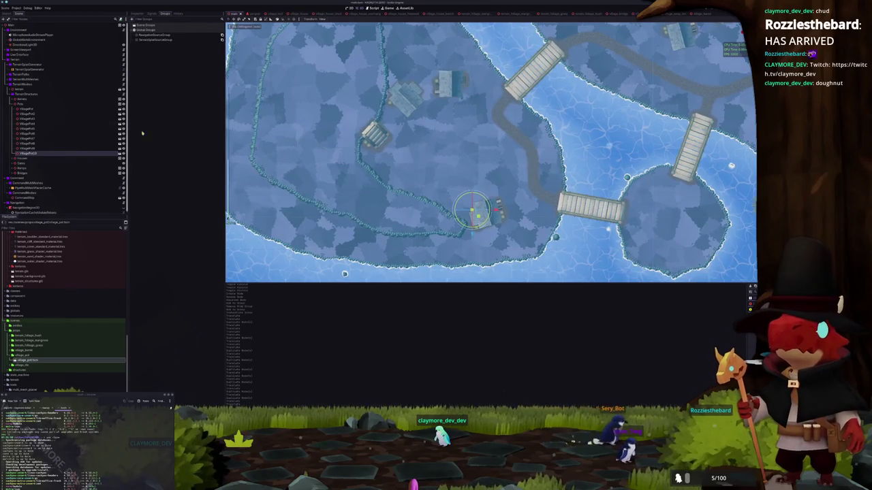
left_click(17, 103)
- Collapse the Pots group, select TerrainSplatGenerator and show its properties in the Inspector
left_click(13, 104)
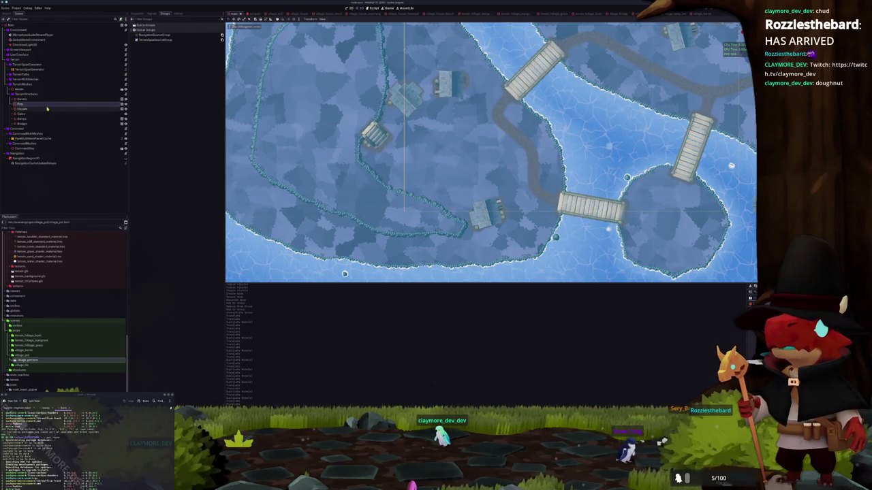
left_click(19, 69)
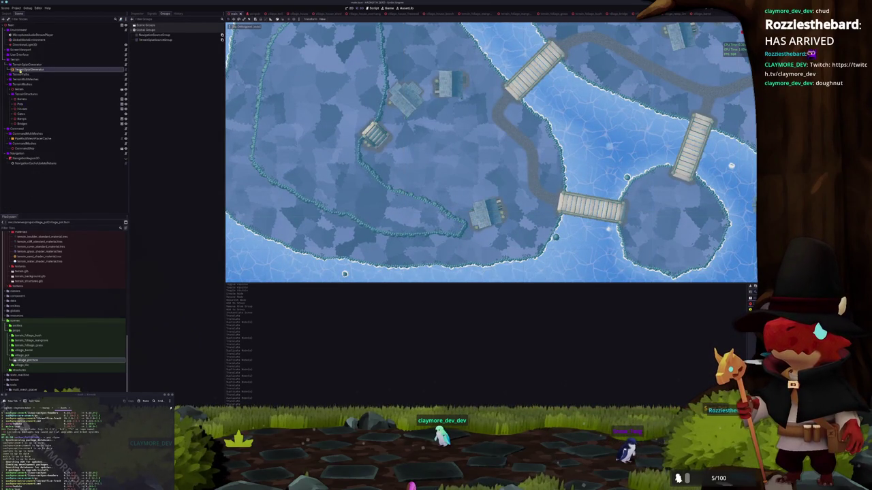
left_click(137, 14)
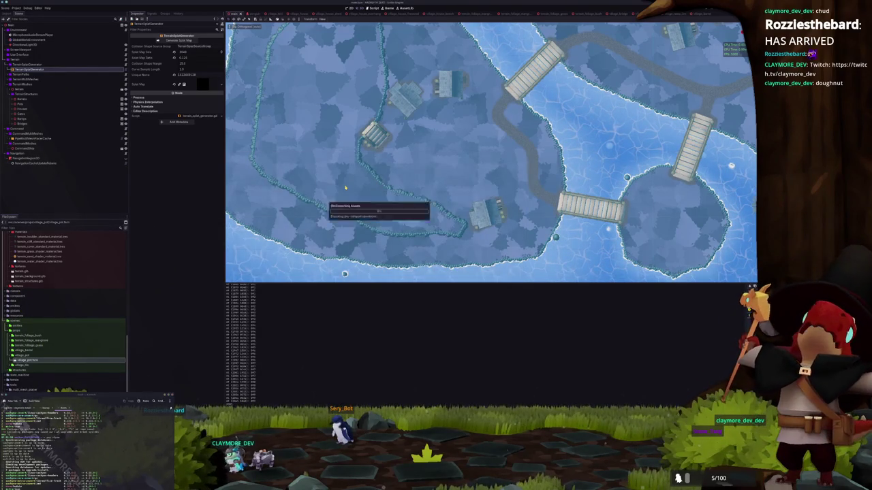
scroll(346, 188, "up", 3)
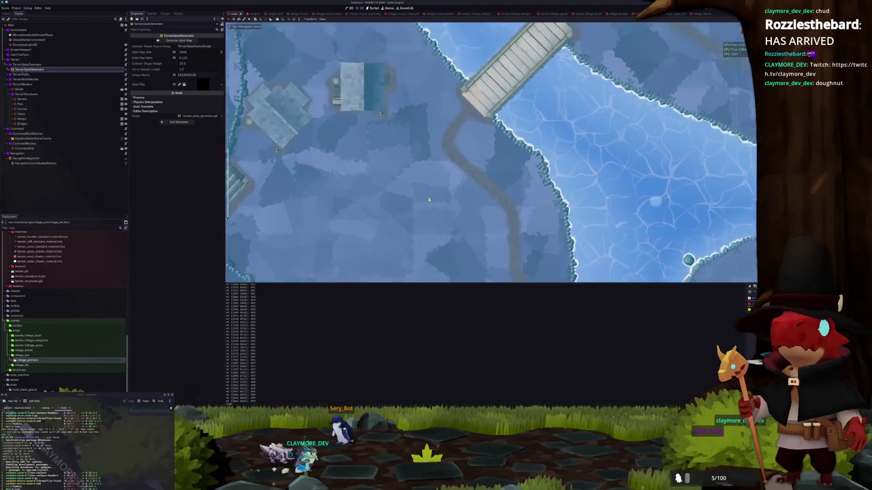
scroll(473, 159, "up", 3)
scroll(473, 158, "up", 3)
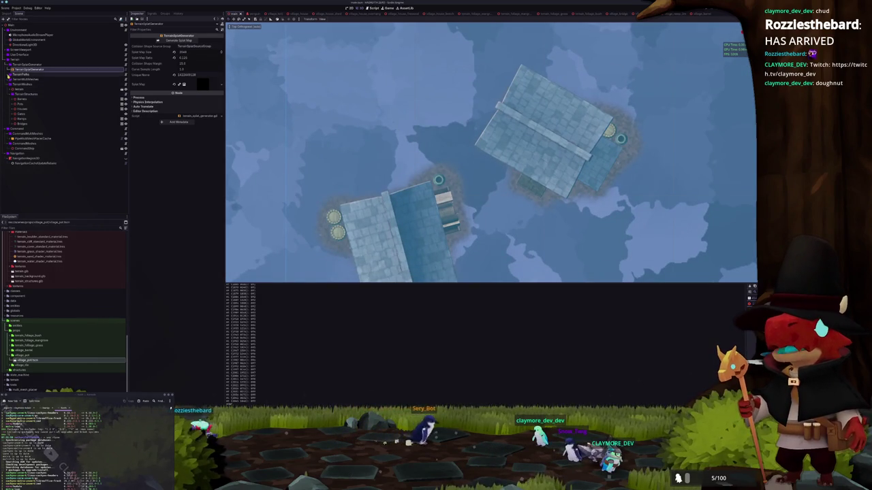
left_click(8, 79)
- Run Generate MultiMesh on TreeMultiMeshPlacerCache and fly over the newly tree-covered island
left_click(31, 84)
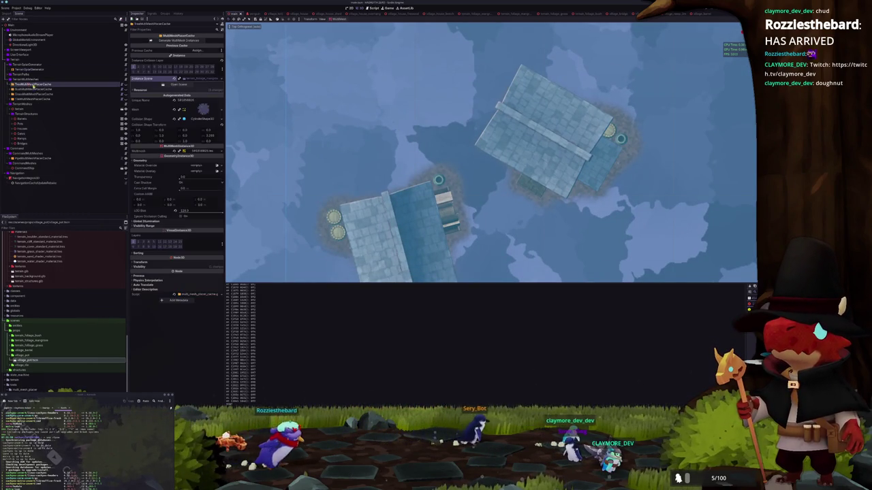
left_click(191, 42)
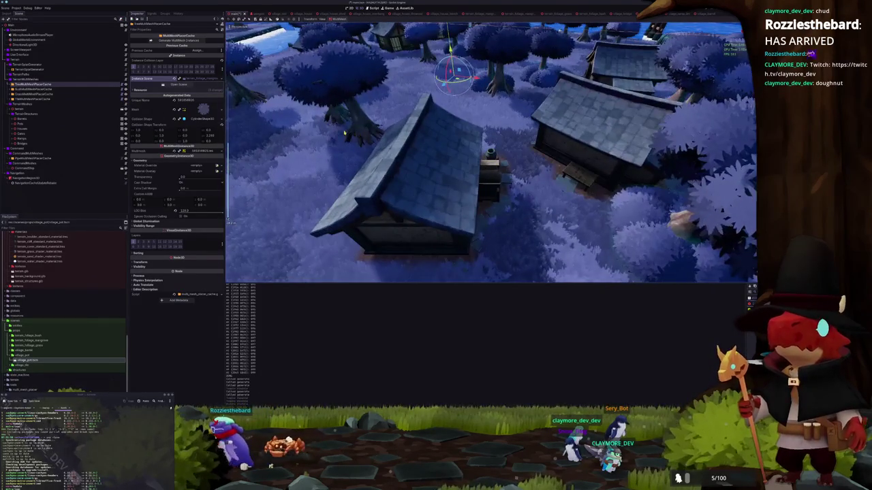
key("d")
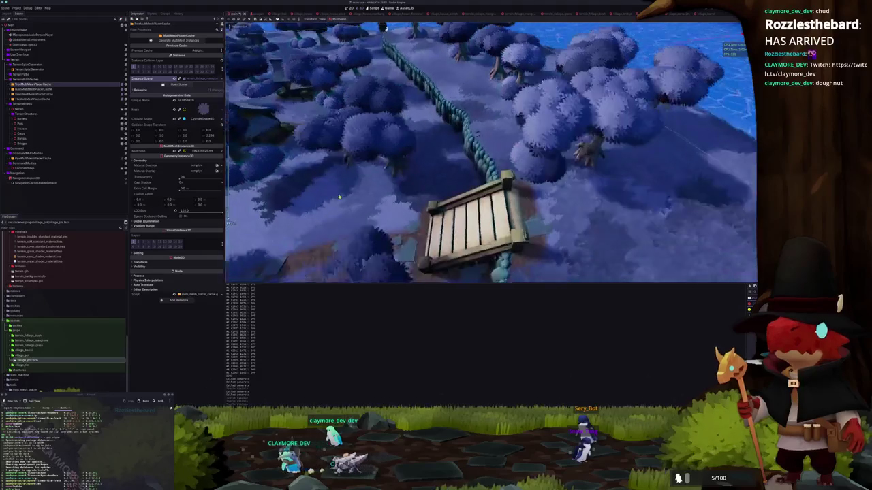
left_click_drag(327, 174, 346, 189)
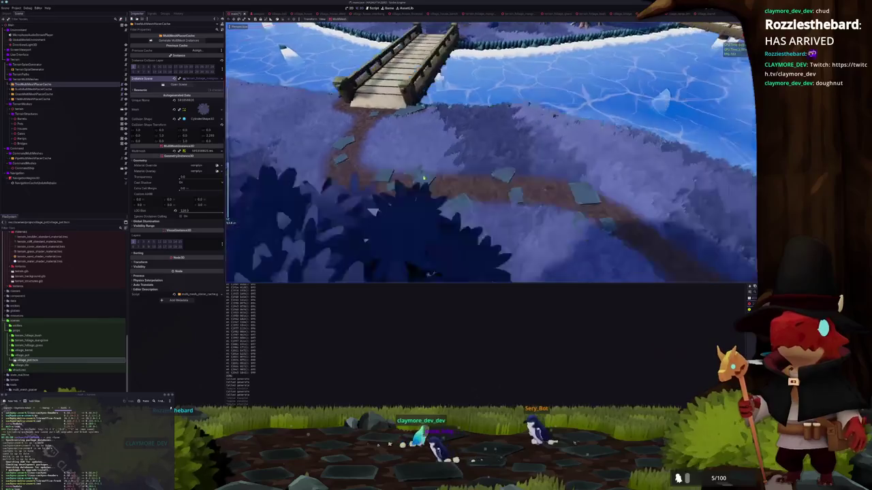
left_click_drag(403, 173, 429, 175)
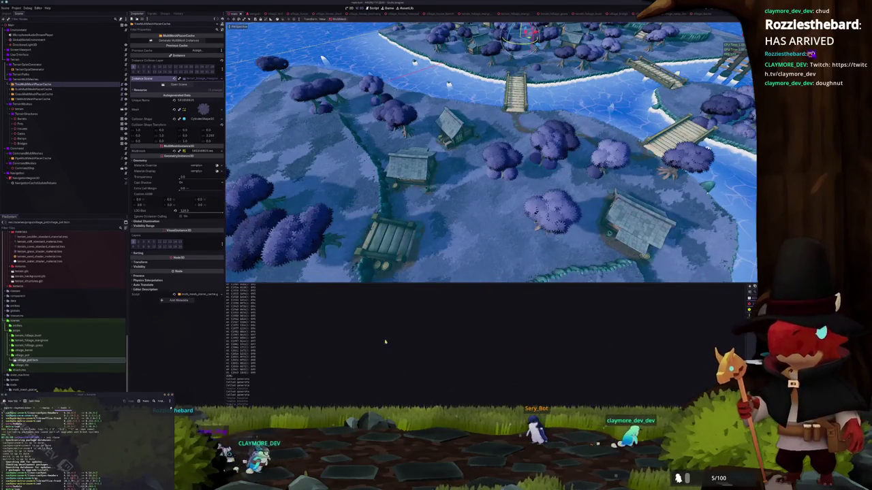
key("alt+Tab")
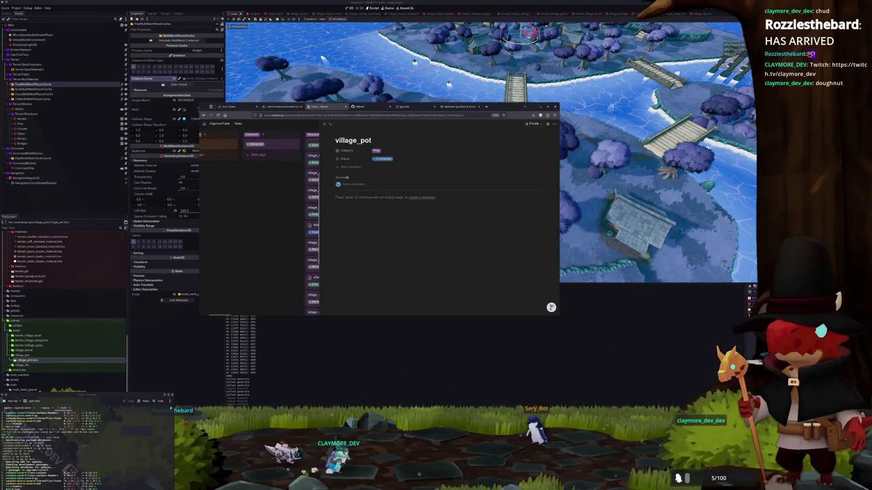
- Set the village_pot task's Status to Done and close the Notion task board
left_click(382, 159)
left_click(381, 205)
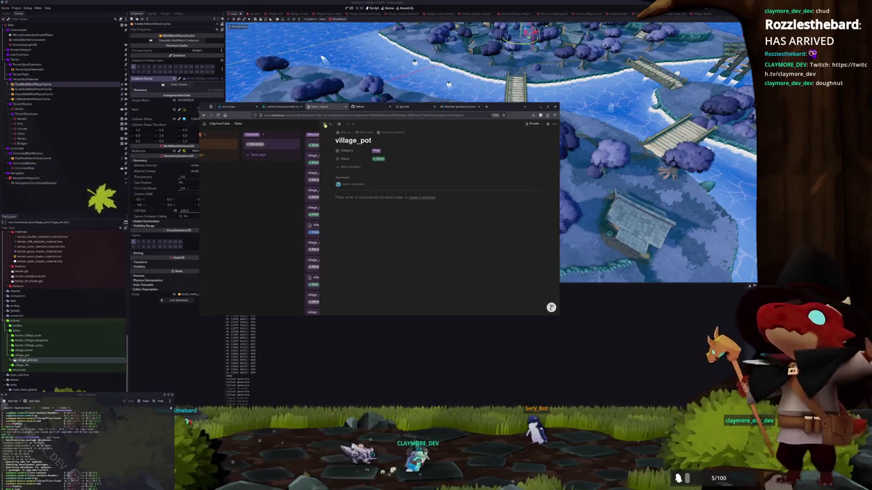
left_click(277, 173)
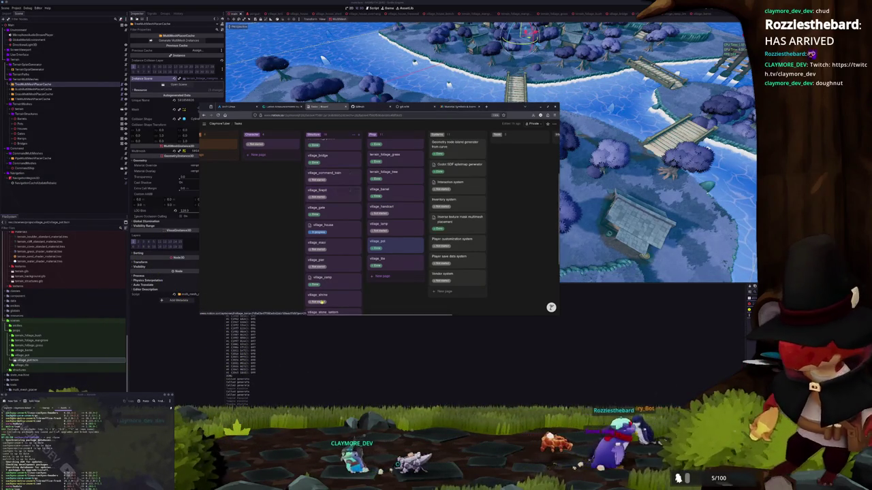
left_click(307, 341)
left_click(81, 119)
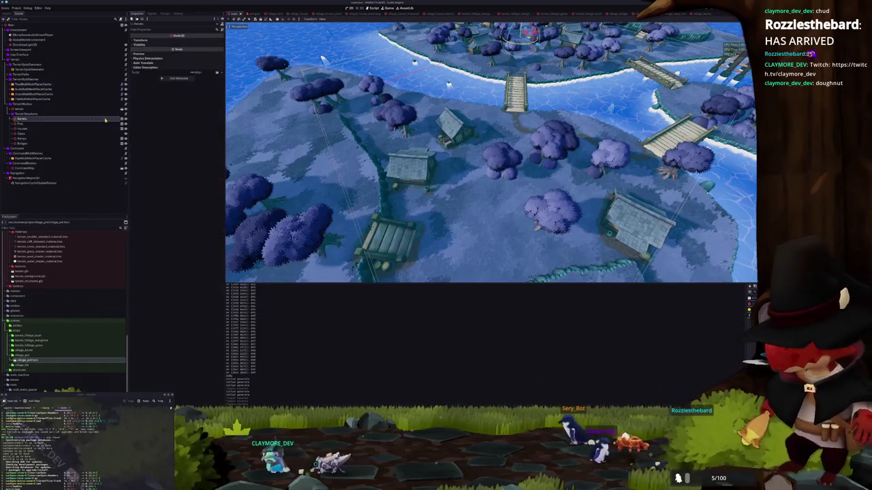
- Check the Barrels node's groups, select the Pots group, and orbit to a top-down village view
left_click(121, 119)
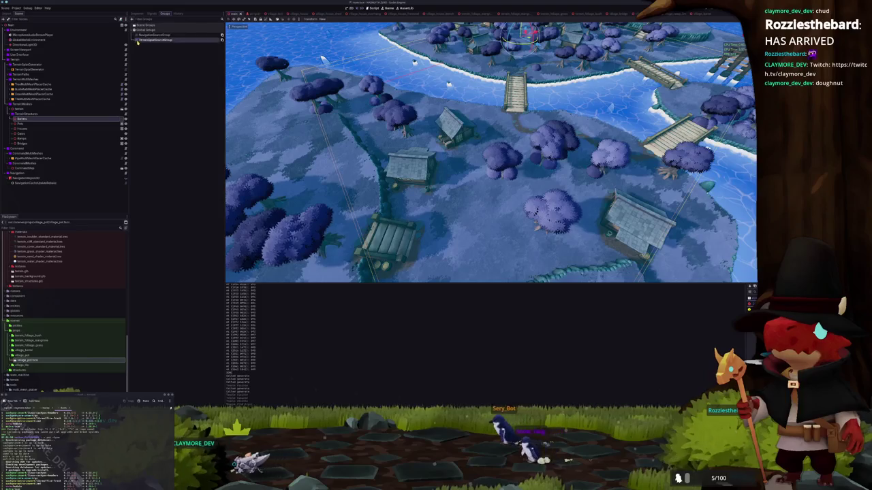
left_click(89, 125)
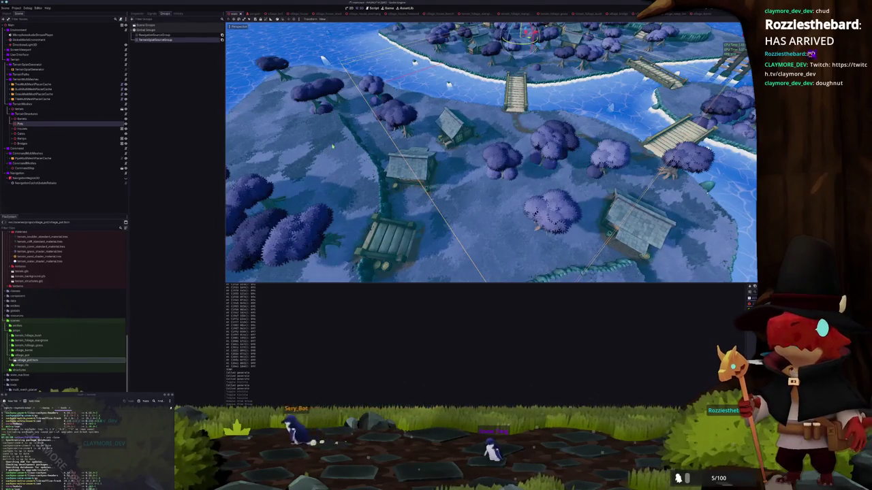
scroll(326, 151, "up", 5)
scroll(352, 119, "up", 2)
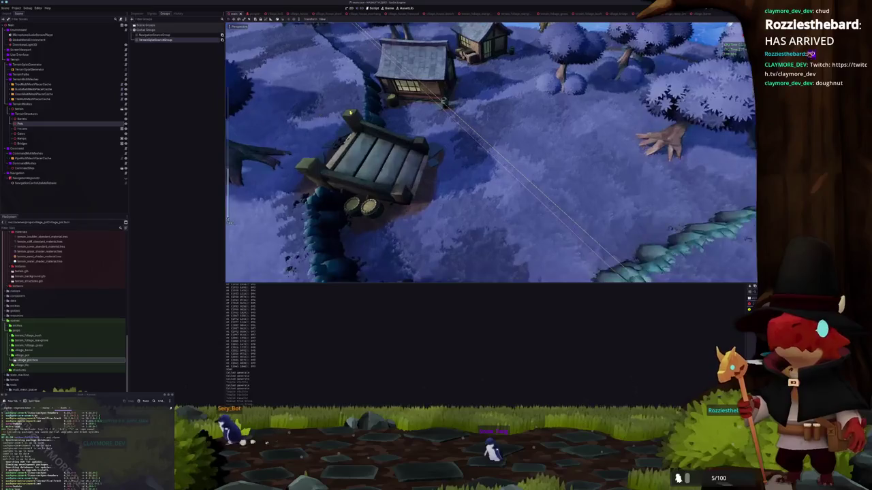
scroll(353, 116, "down", 4)
left_click_drag(353, 116, 320, 141)
scroll(320, 141, "down", 5)
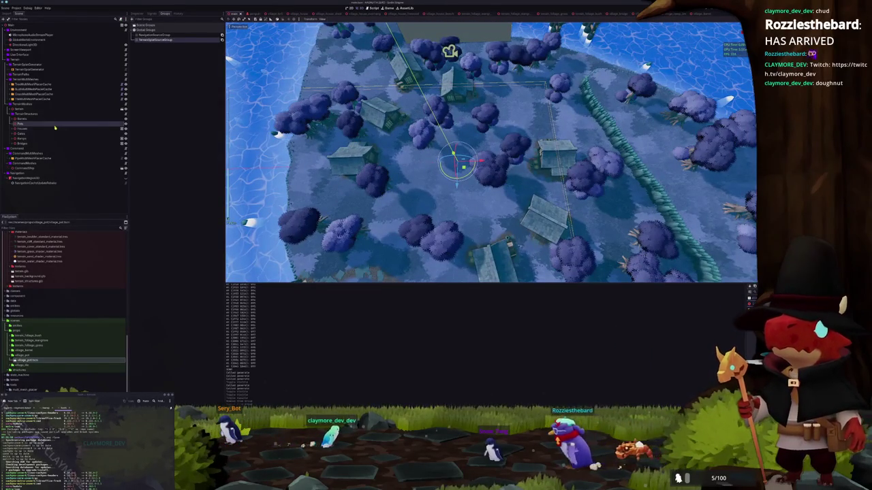
- Select a structure group and the central prop, then hide the shader code panel with Ctrl+J
left_click(45, 134)
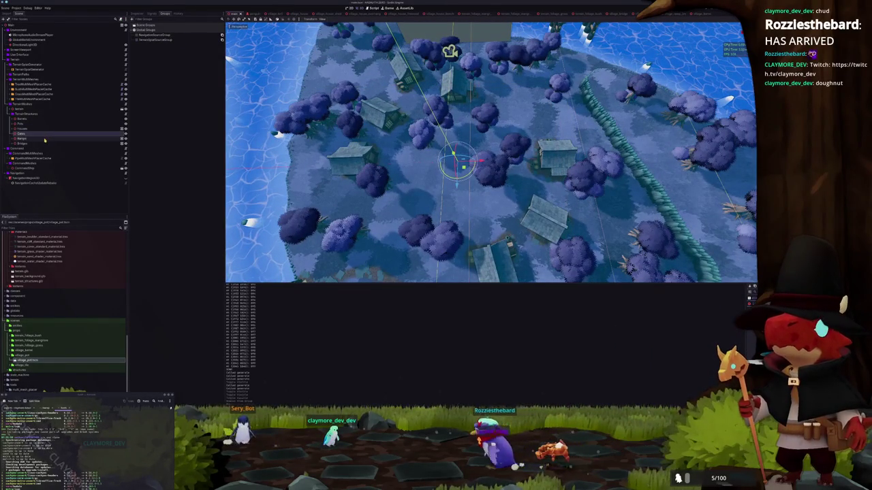
left_click(46, 125)
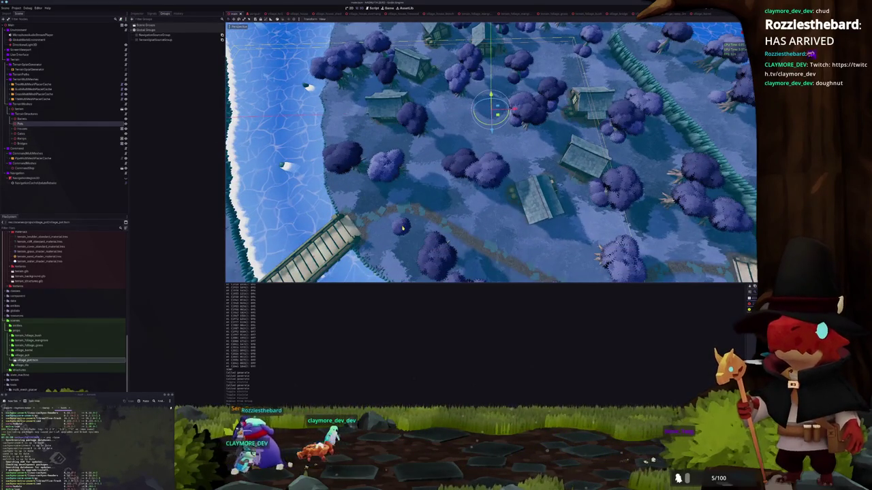
left_click(401, 228)
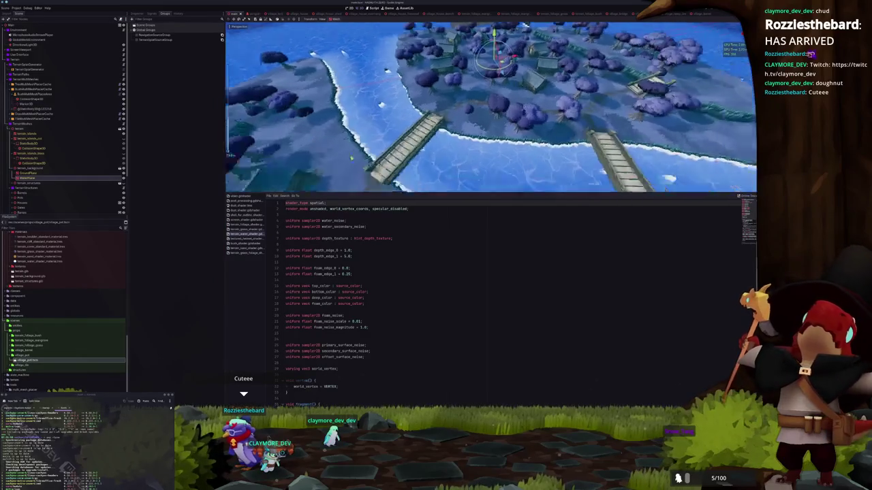
key("ctrl+j")
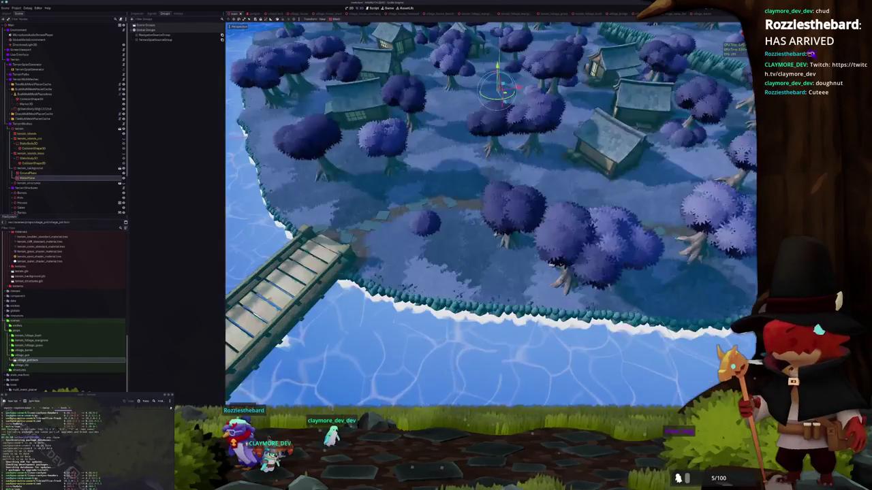
scroll(490, 205, "down", 5)
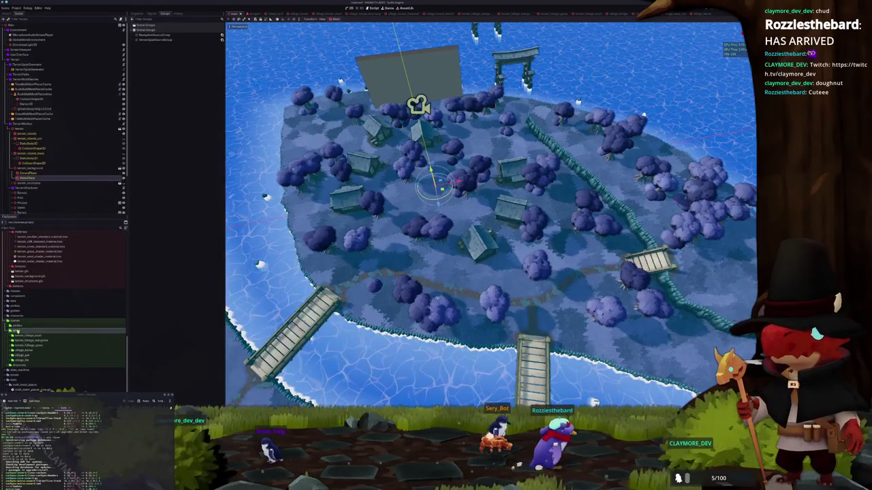
- Create a new village_lamp folder in the props directory
right_click(18, 330)
left_click(77, 333)
type("village_2")
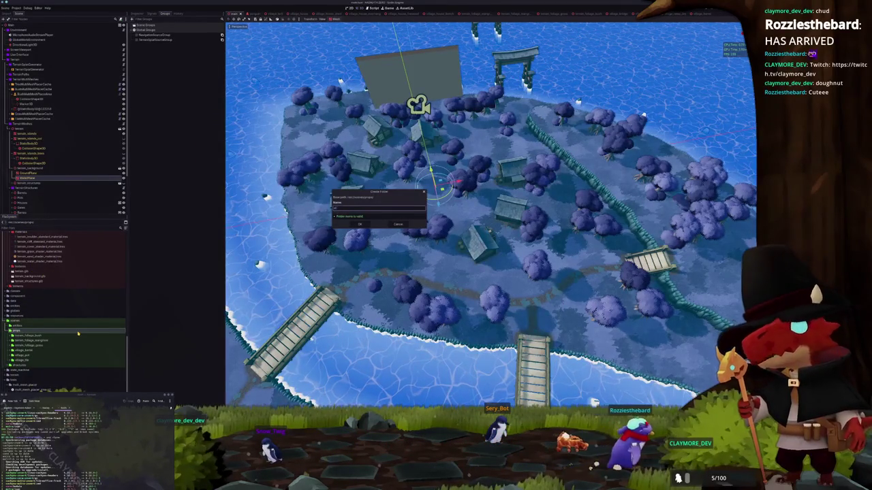
key("Return")
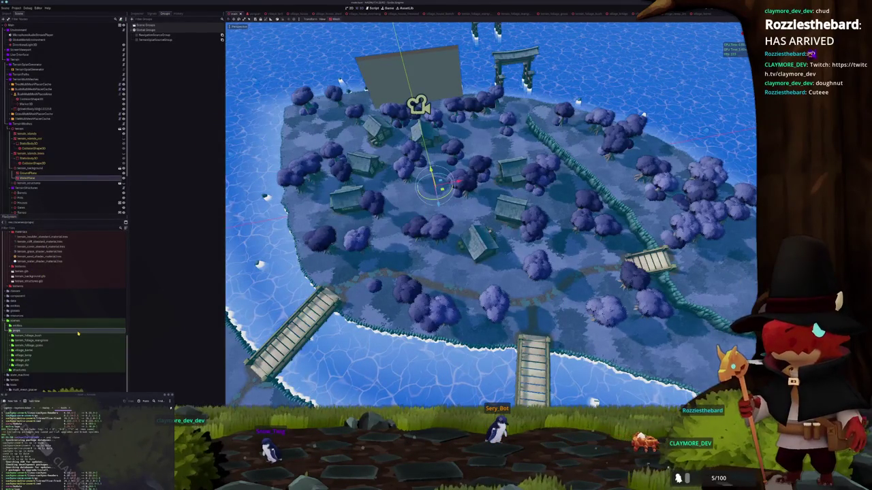
- Create a new 3D scene named village_lamp inside that folder
right_click(31, 347)
mouse_move(52, 348)
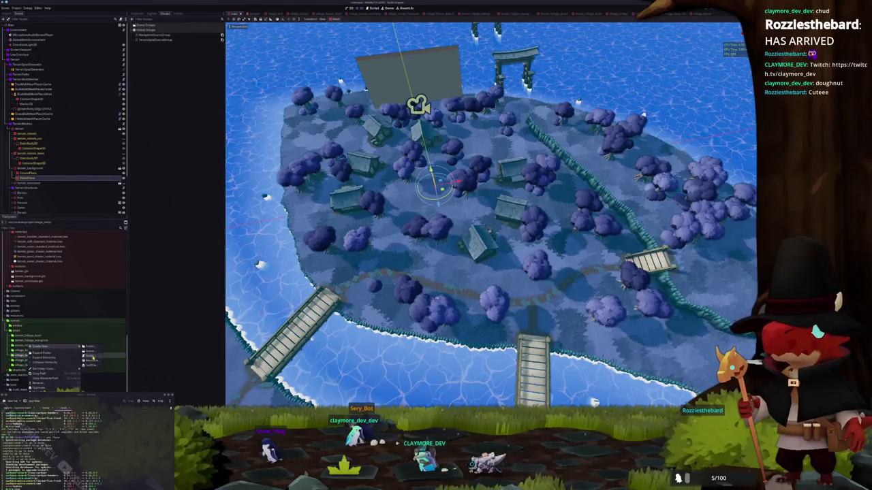
left_click(90, 352)
type("vi")
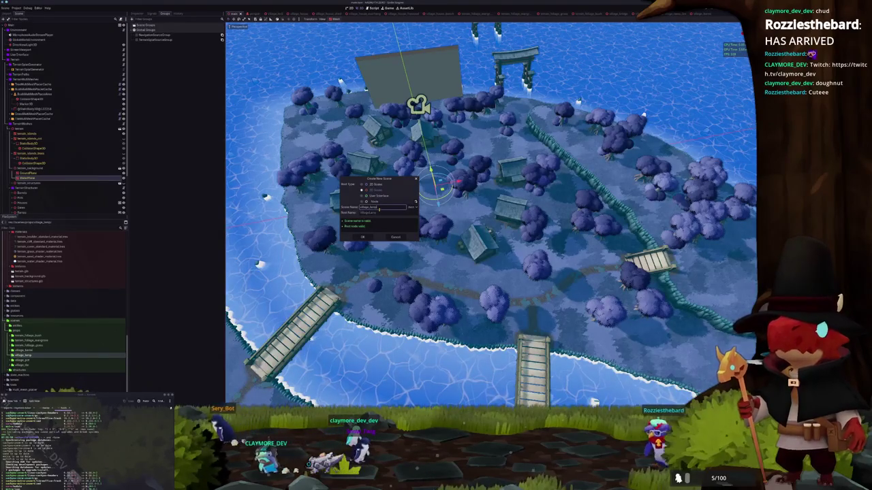
left_click(362, 237)
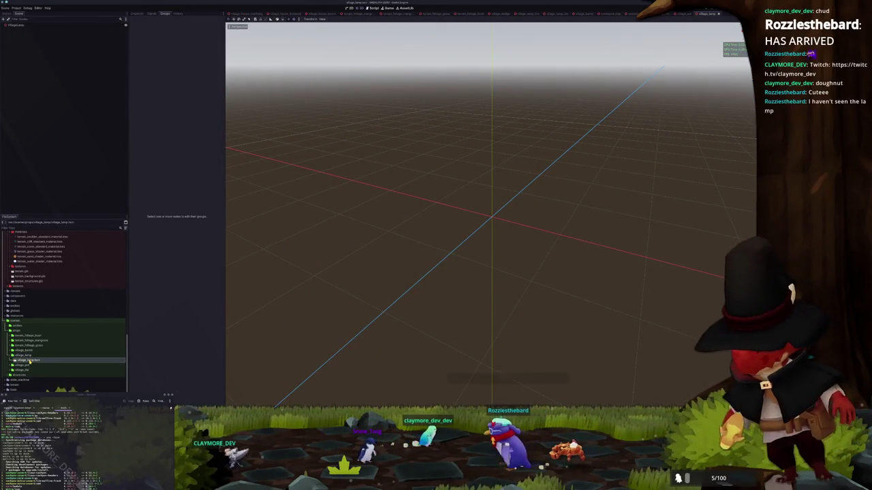
- Collapse the village_bridge, command_pipeline and command_ship folders, then drag village_street_lamp into the scene
scroll(53, 257, "down", 5)
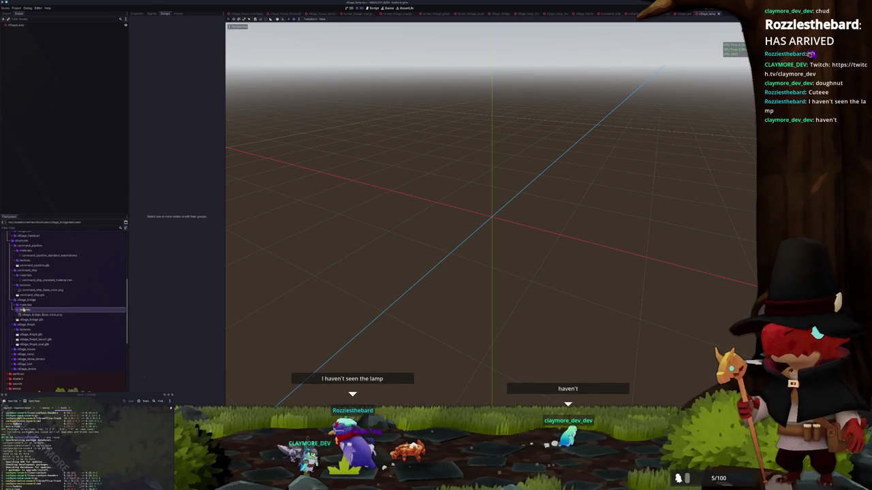
left_click(25, 300)
double_click(25, 302)
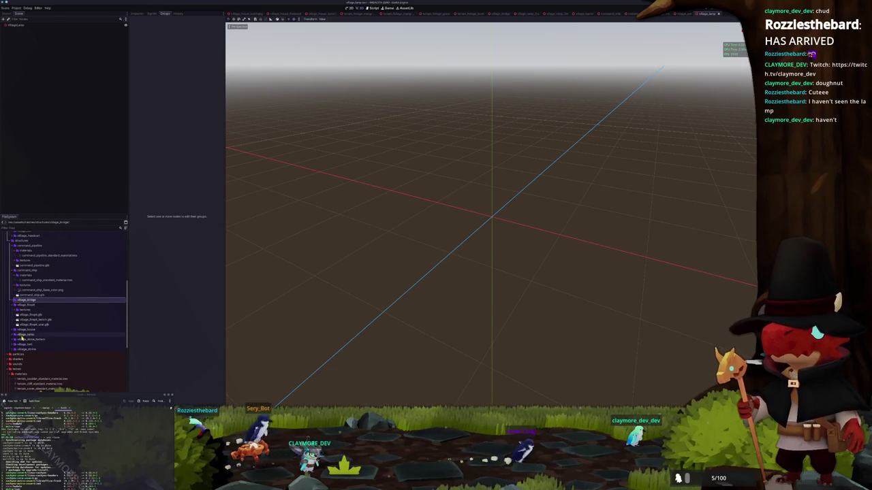
scroll(27, 300, "up", 1)
double_click(20, 271)
double_click(22, 273)
scroll(18, 300, "up", 2)
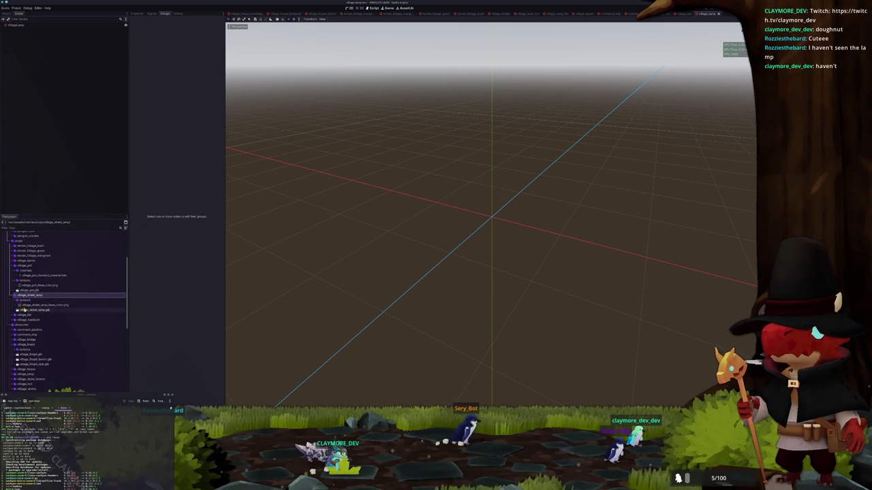
left_click_drag(23, 310, 58, 240)
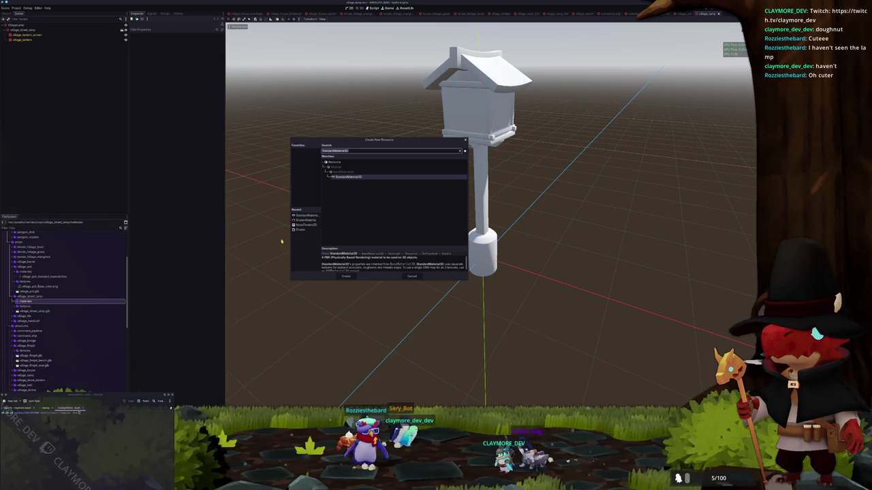
- Create the street lamp's new StandardMaterial3D file and collapse the village_pot folders
left_click(345, 275)
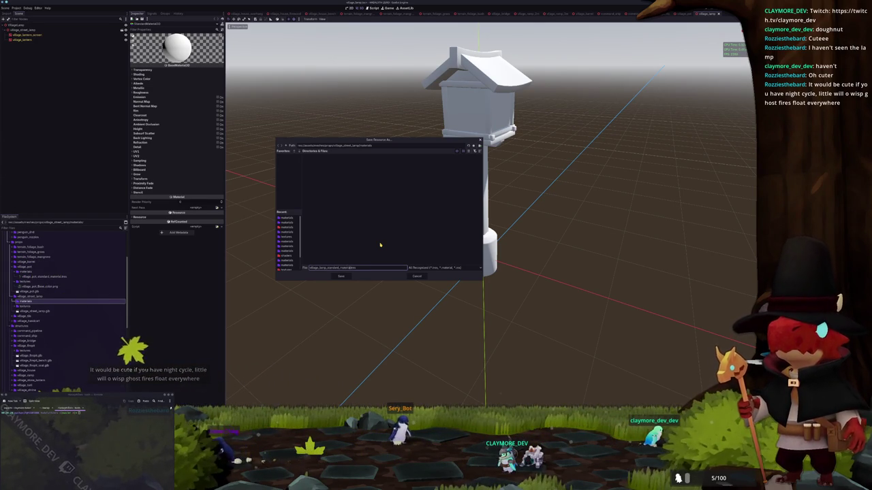
key("Return")
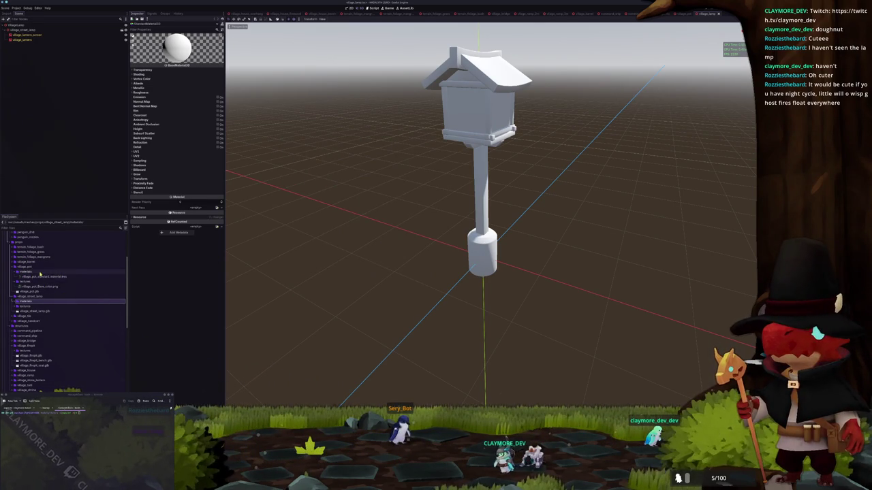
double_click(40, 272)
double_click(32, 268)
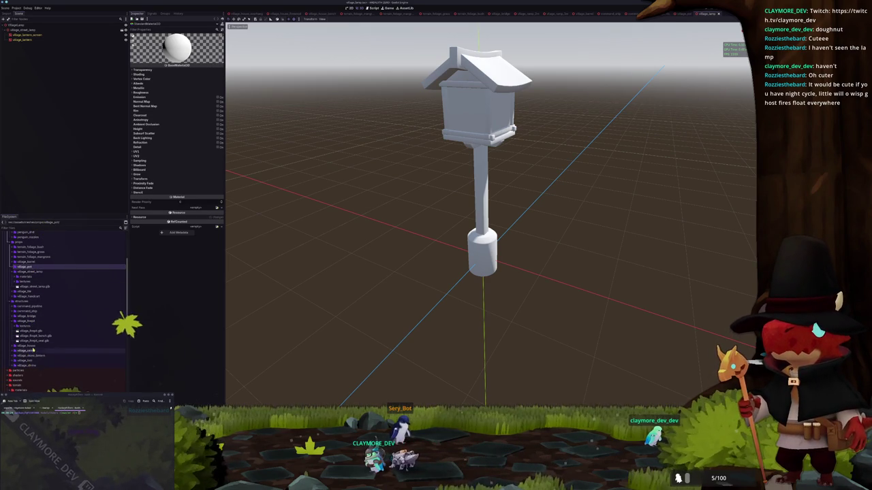
- Duplicate the village_house screen material into the village_street_lamp materials folder
double_click(33, 346)
left_click(59, 375)
key("ctrl+d")
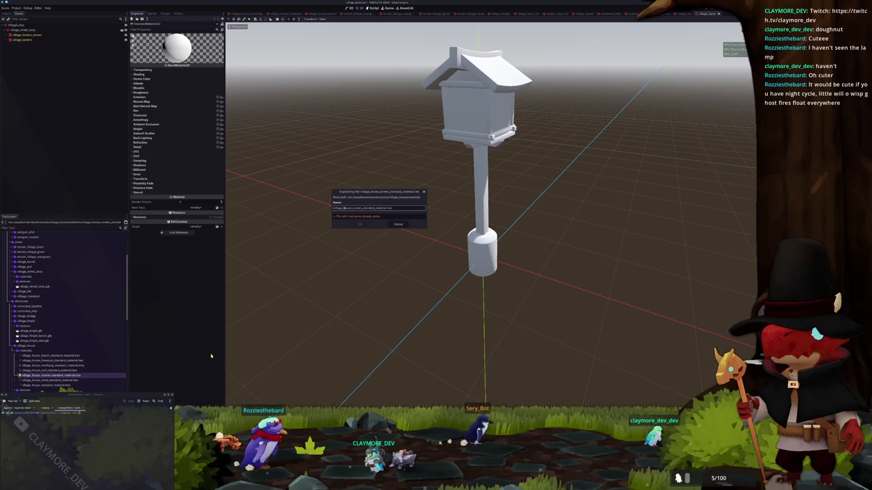
key("Return")
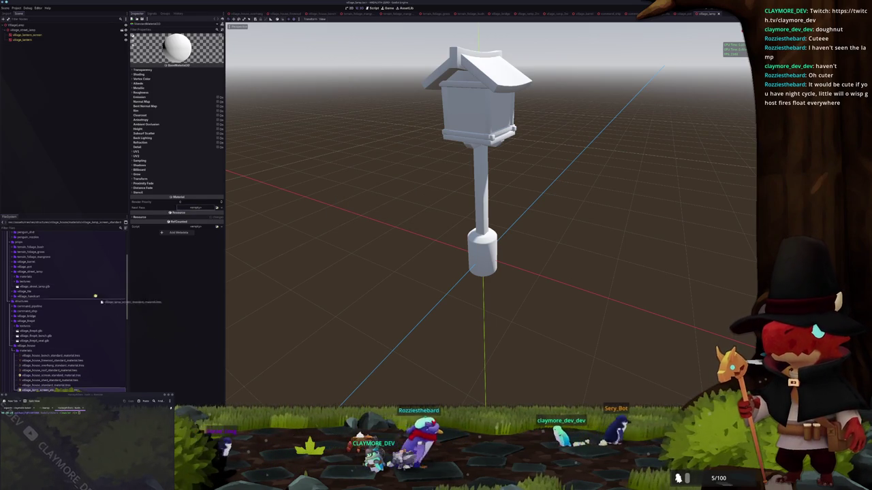
left_click_drag(38, 278, 39, 279)
left_click(358, 217)
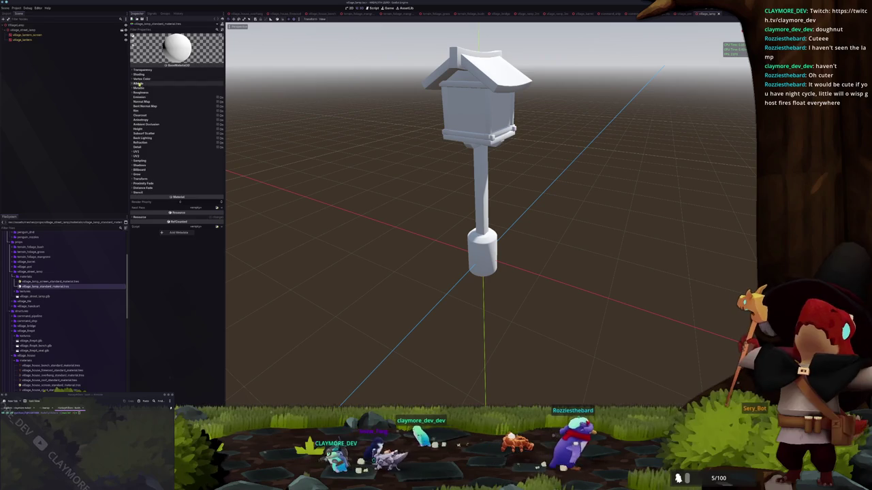
- Set the lamp material's Albedo Texture to the lamp texture via quick load
left_click(136, 83)
left_click(217, 95)
type("lamp")
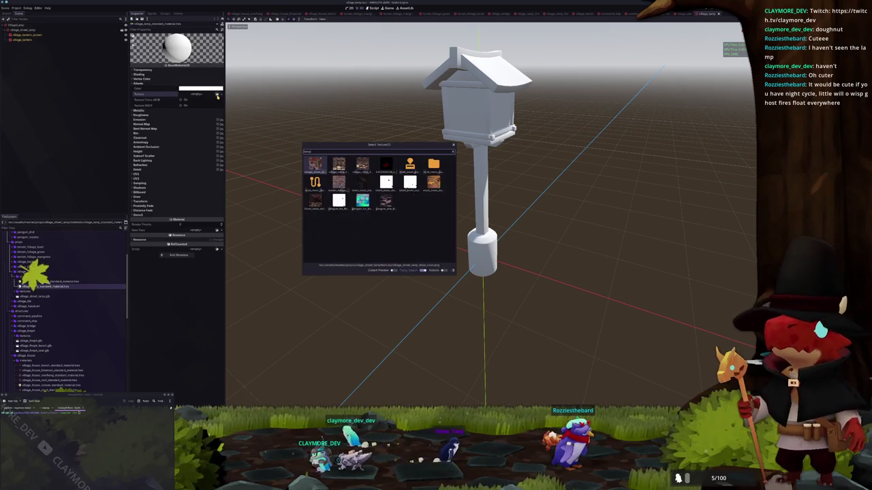
key("Return")
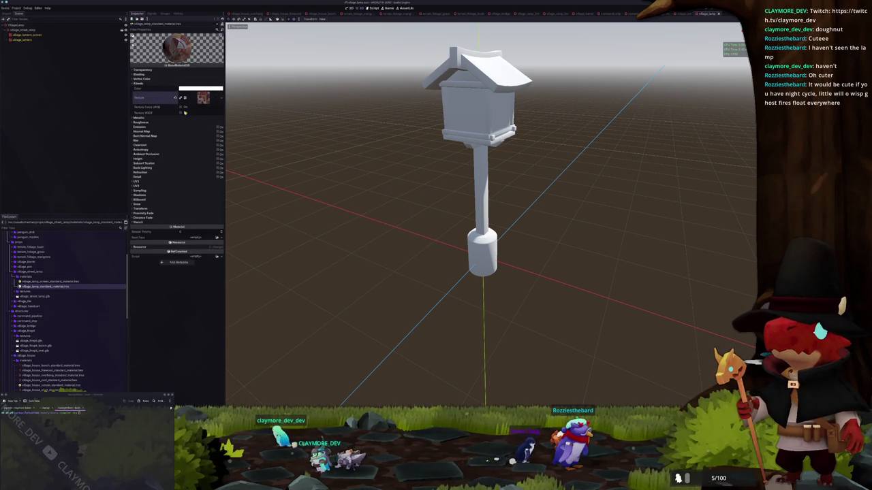
- Rename the lamp screen material file and select the VillageLamp root node
left_click(58, 282)
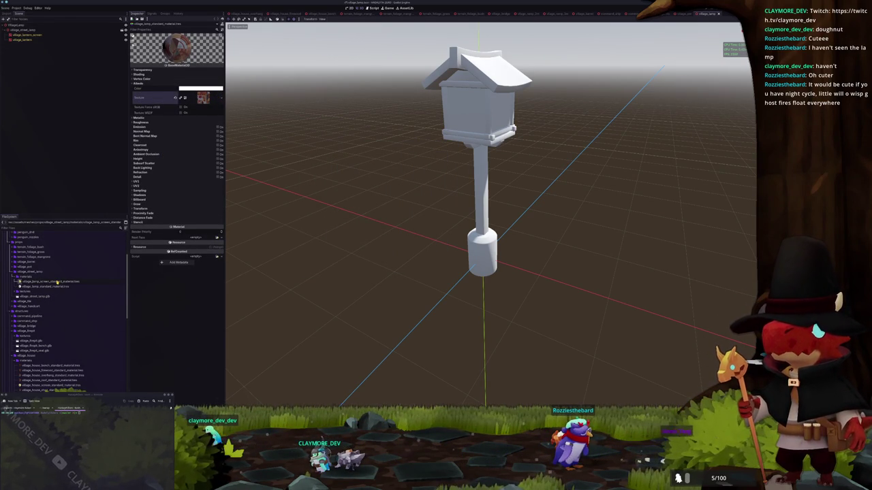
key("Return")
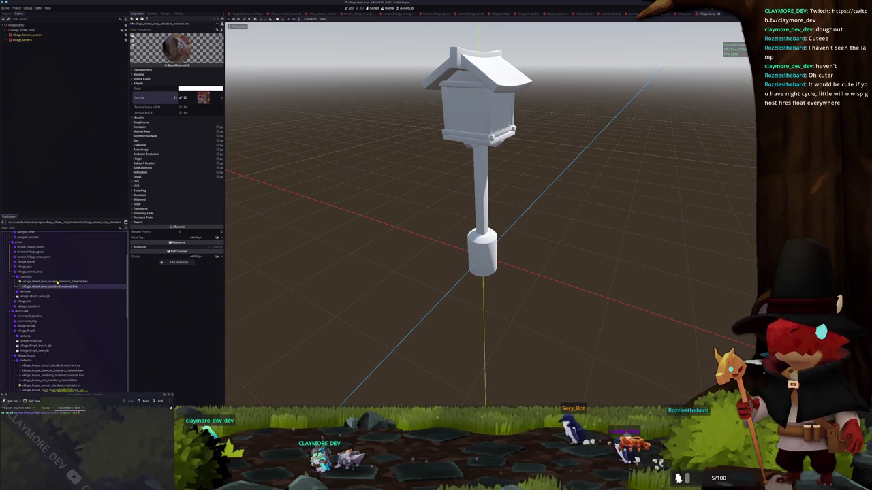
left_click(22, 25)
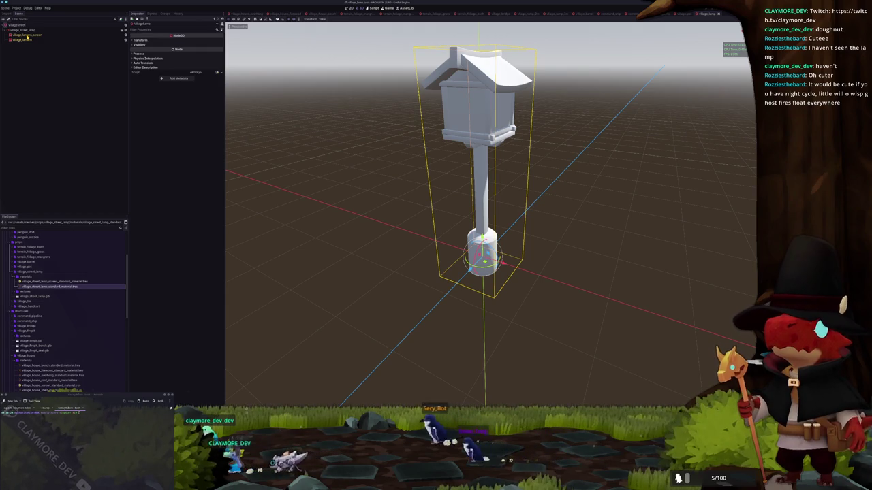
- Rename village_lamp.tscn to village_street_lamp.tscn in the village_street_lamp folder
scroll(106, 294, "up", 3)
left_click(36, 306)
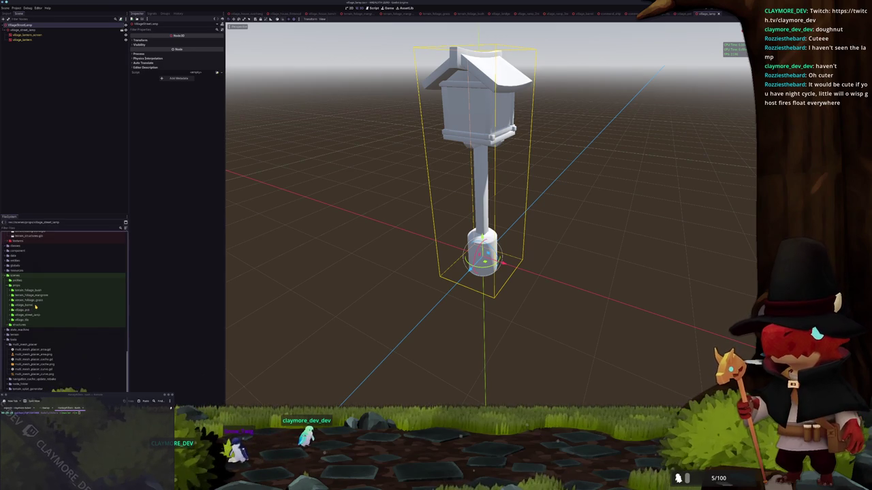
scroll(36, 306, "down", 10)
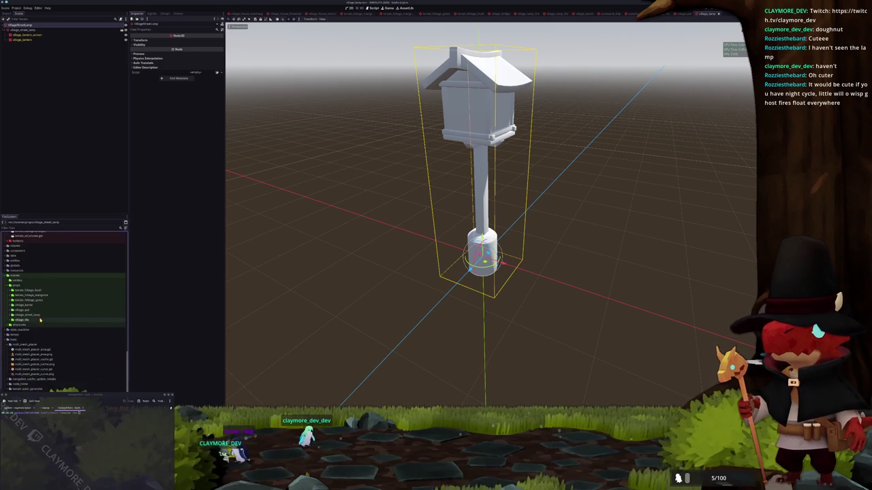
double_click(35, 316)
left_click(36, 321)
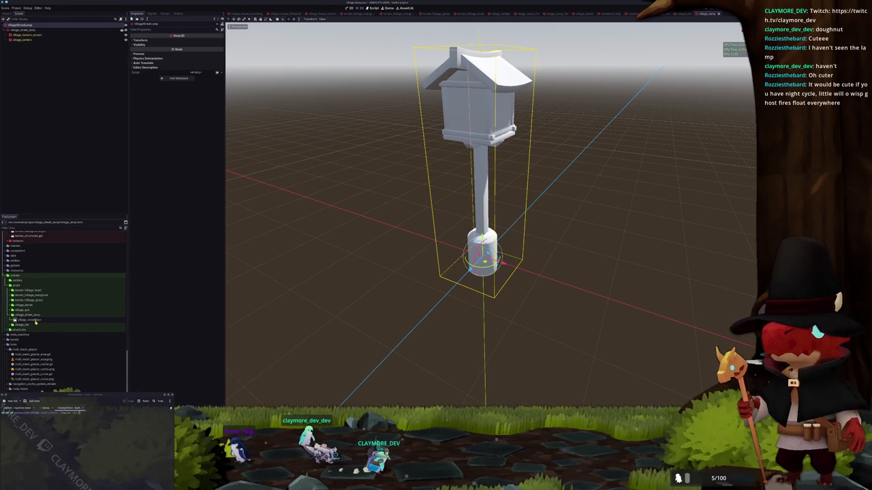
key("Return")
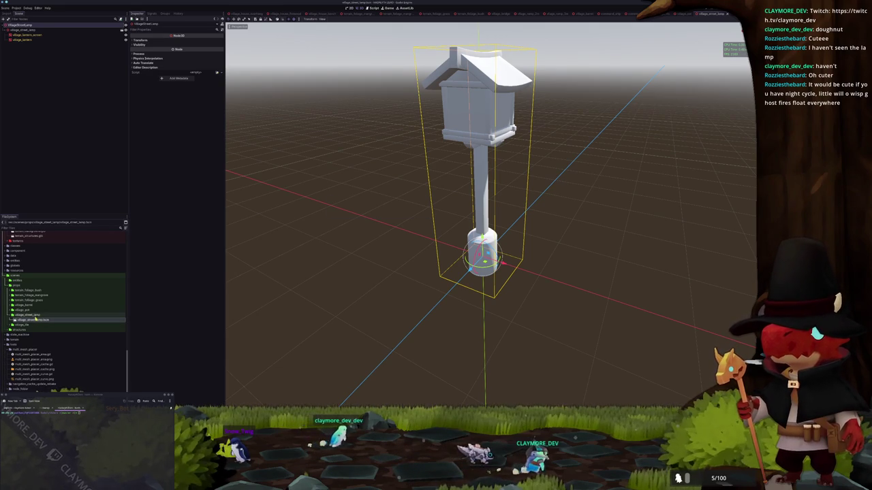
- Begin picking a Geometry Material Override for the village_lantern mesh via Quick Load
scroll(36, 318, "up", 8)
left_click(35, 40)
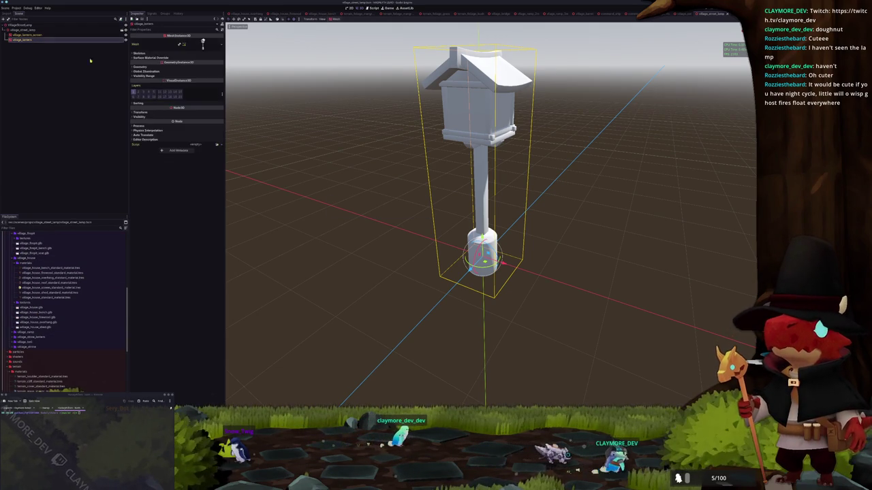
left_click(169, 67)
left_click(218, 72)
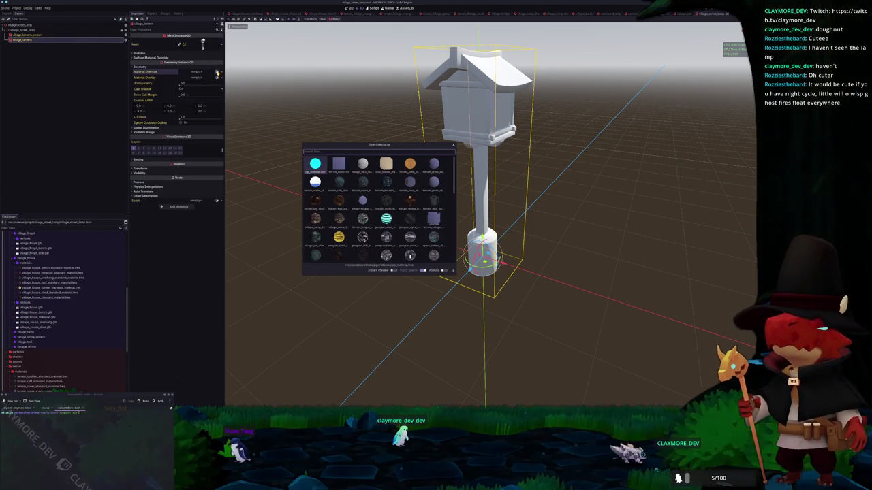
- Apply the street lamp material to the lantern and set its Specular Mode to Disabled
type("matage_s")
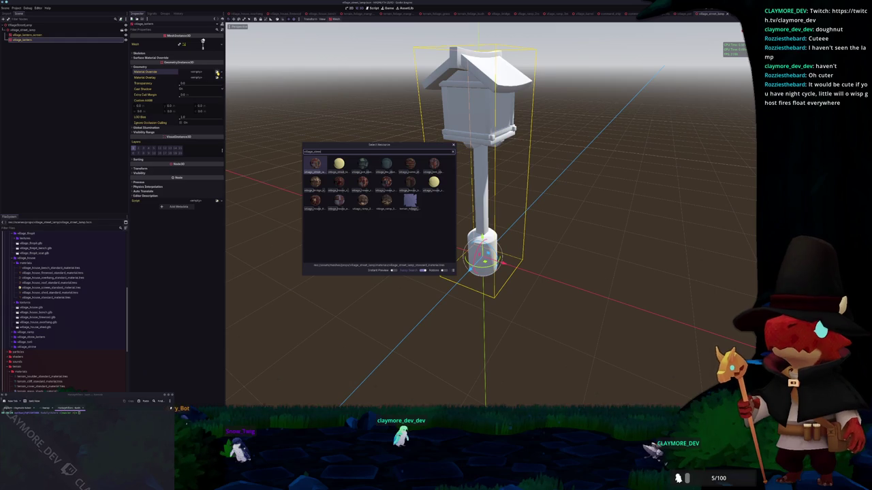
key("Return")
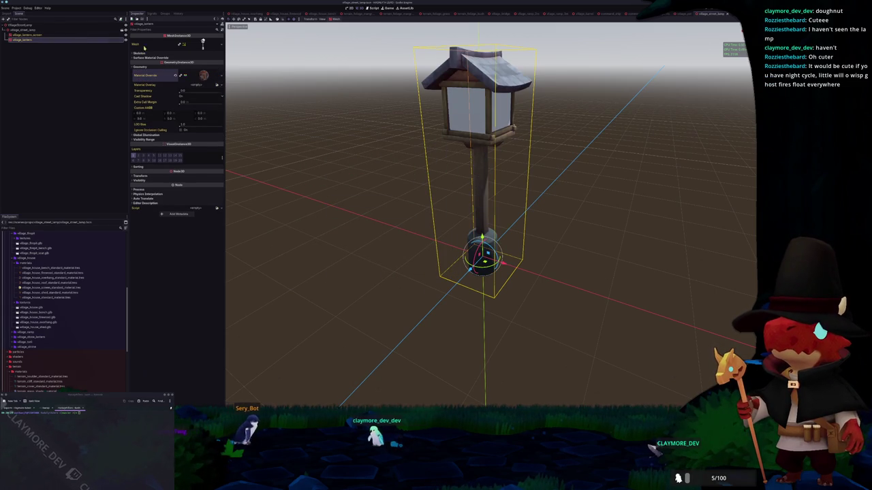
left_click(196, 77)
left_click(156, 120)
left_click(190, 134)
left_click(186, 152)
- Set the village_lantern_screen Material Override to the yellow glass material
left_click(44, 35)
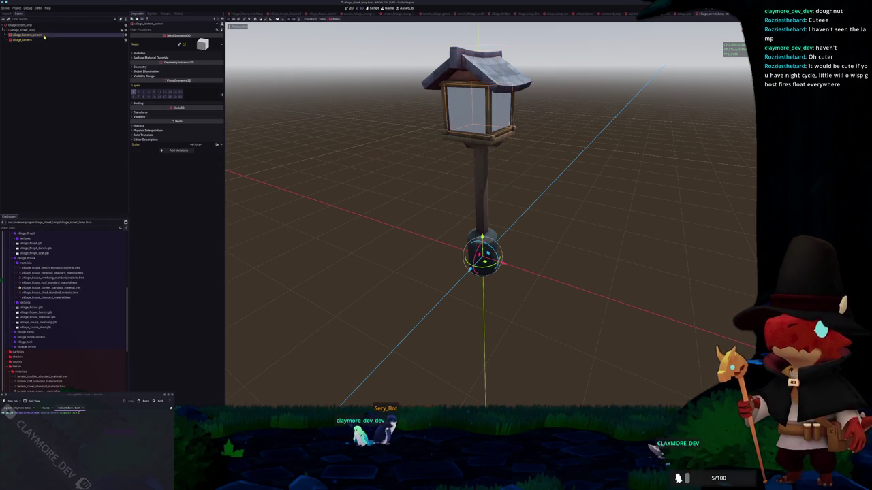
left_click(190, 63)
left_click(218, 72)
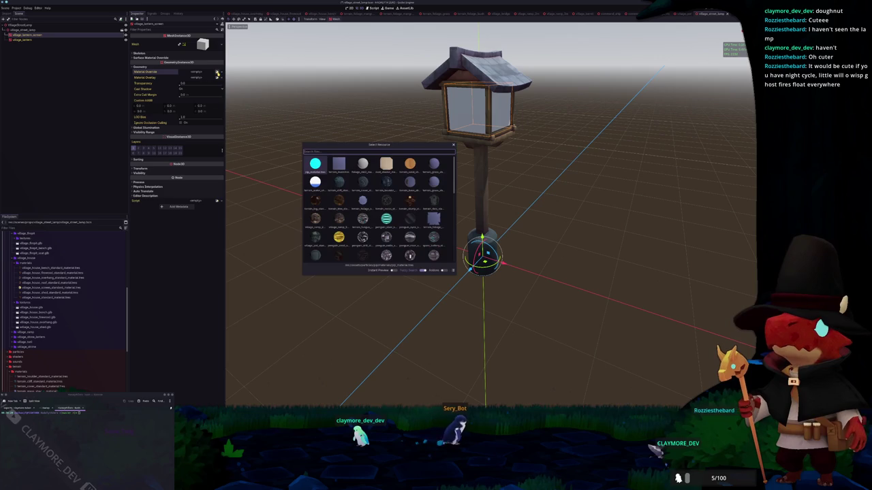
type("glass")
key("Return")
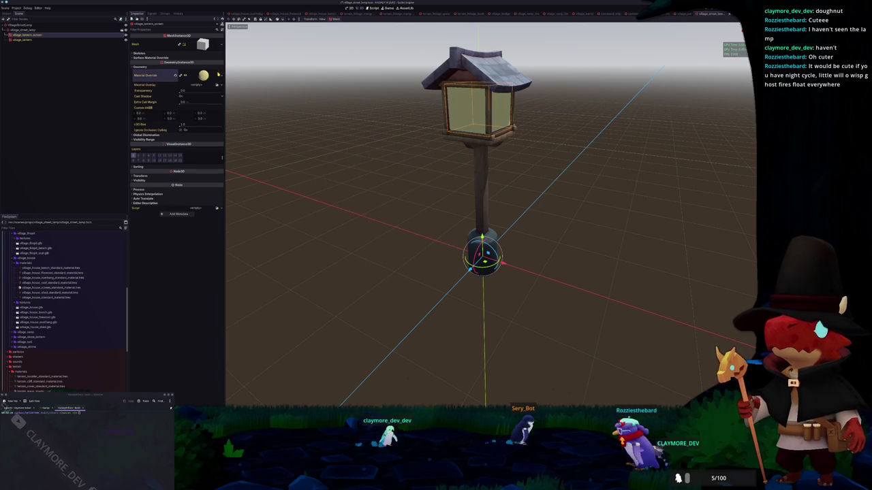
- Deselect the lantern, dismiss the resource search, and select the lamp scene's root node
scroll(279, 150, "down", 5)
left_click(332, 179)
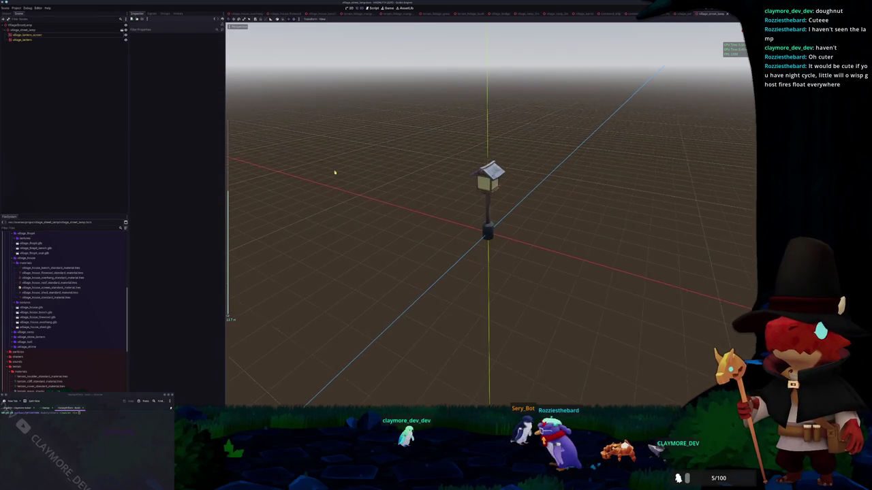
key("alt+shift+o")
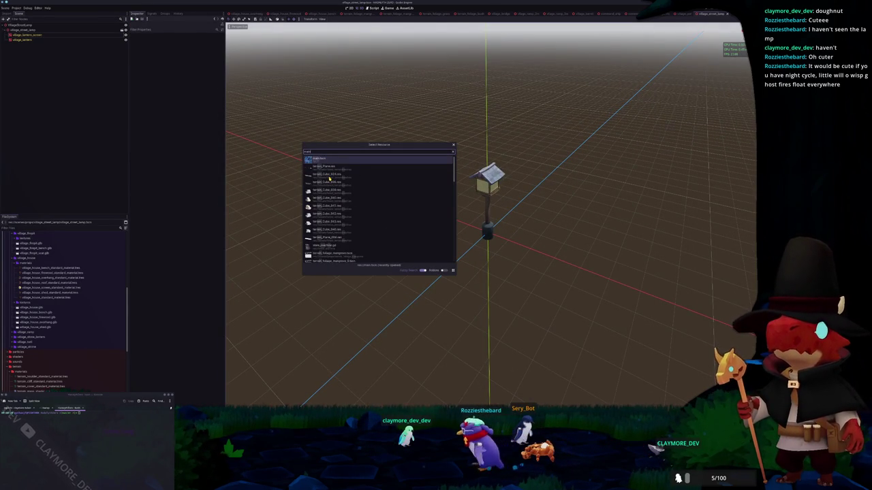
key("Escape")
left_click(52, 36)
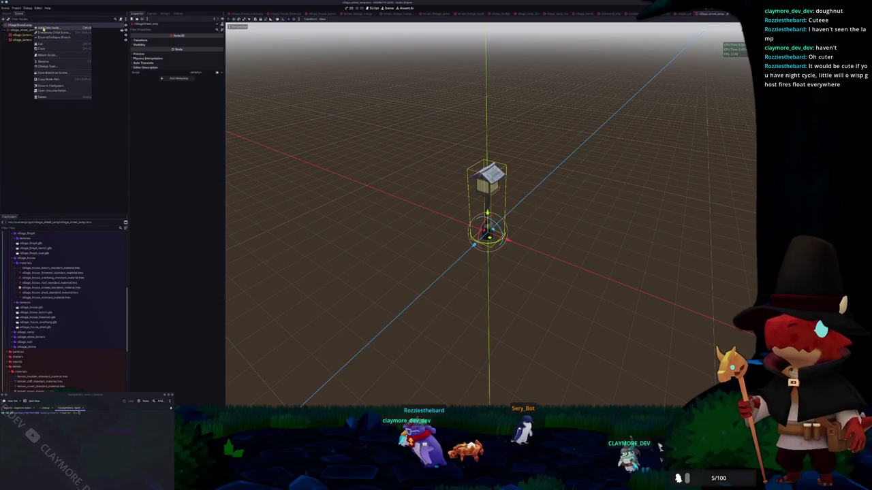
- Add a StaticBody3D to the lamp with a CollisionShape3D child
key("ctrl+a")
type("static")
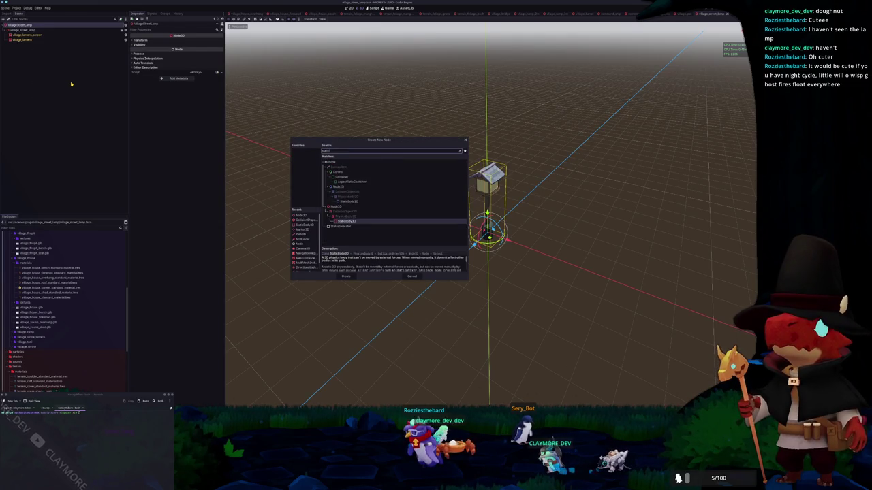
key("Return")
key("ctrl+a")
type("collision")
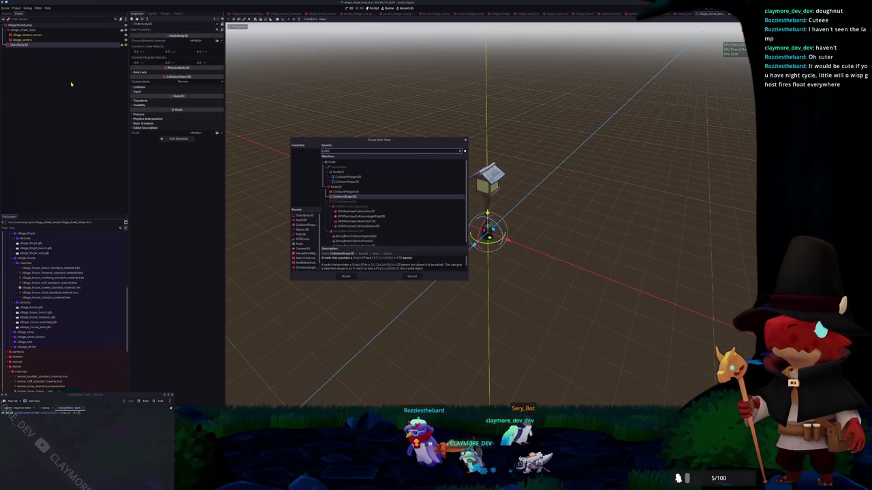
key("Return")
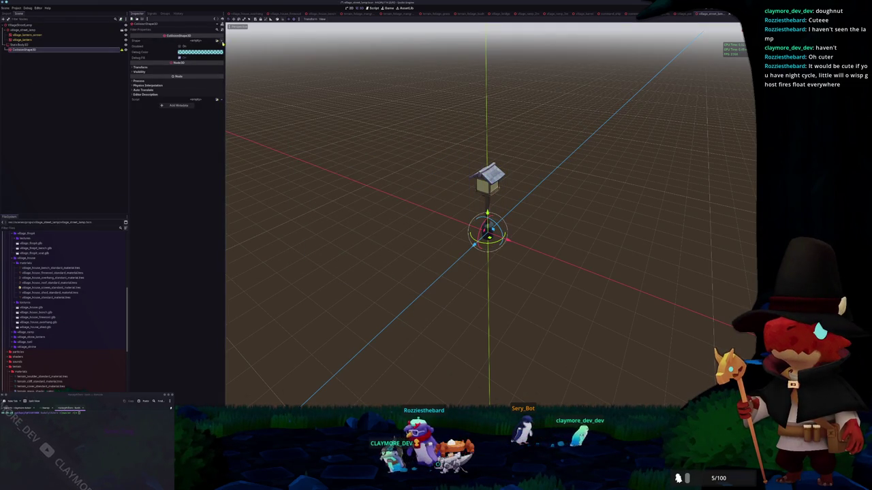
- Make the shape a CylinderShape3D, raise it up the post and narrow it to fit
left_click(216, 40)
left_click(201, 68)
scroll(403, 218, "up", 3)
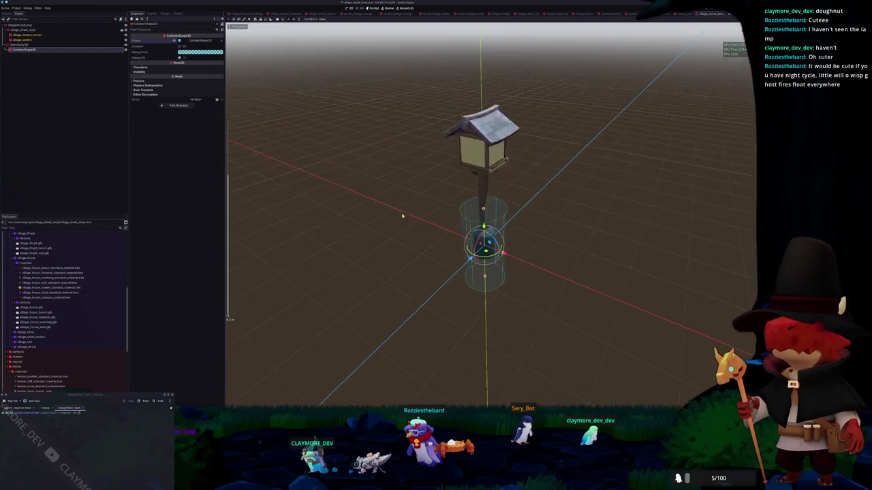
left_click_drag(402, 217, 440, 205)
left_click_drag(482, 223, 482, 156)
left_click_drag(431, 141, 417, 187)
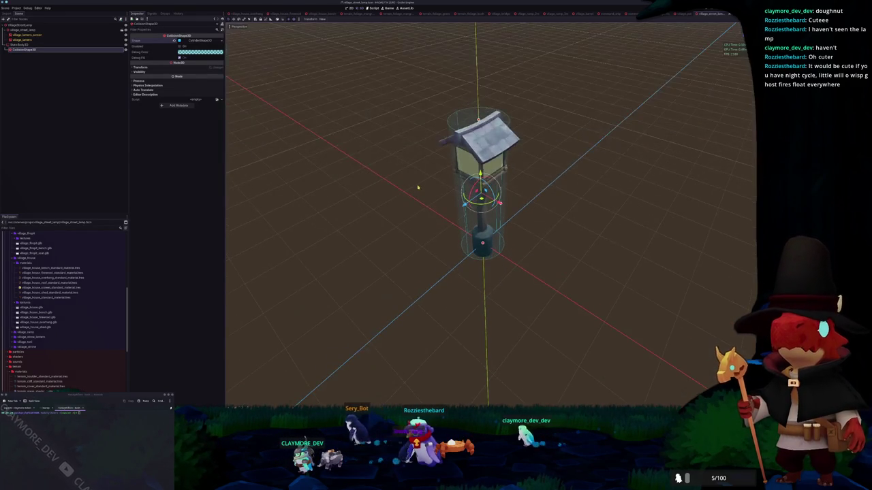
scroll(508, 186, "up", 4)
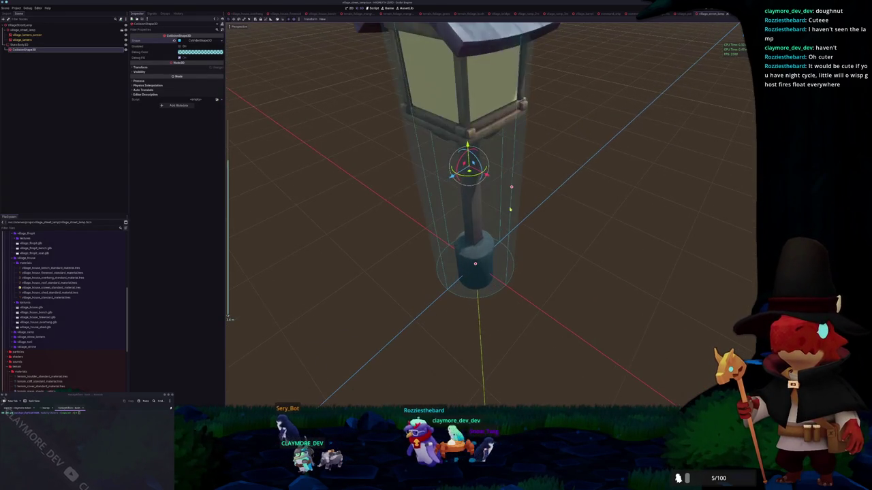
left_click_drag(508, 186, 492, 191)
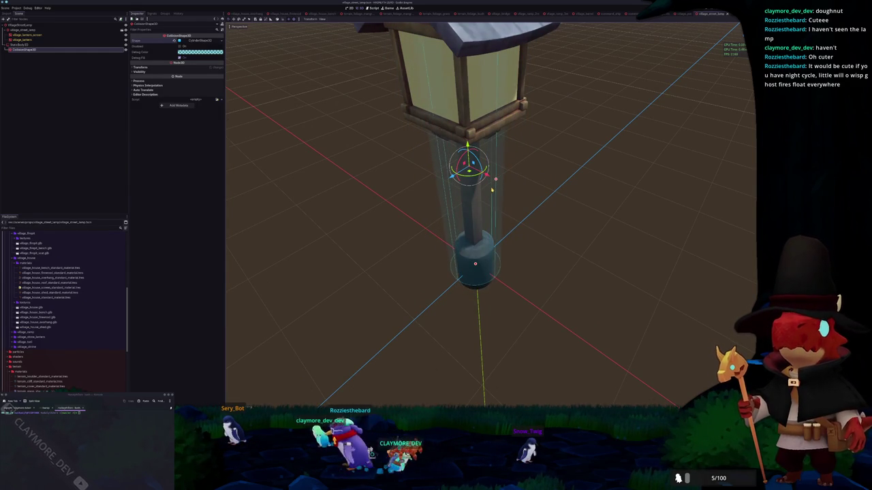
- Check the cylinder's height and radius values, deselect it, and search for the island scene
left_click(197, 41)
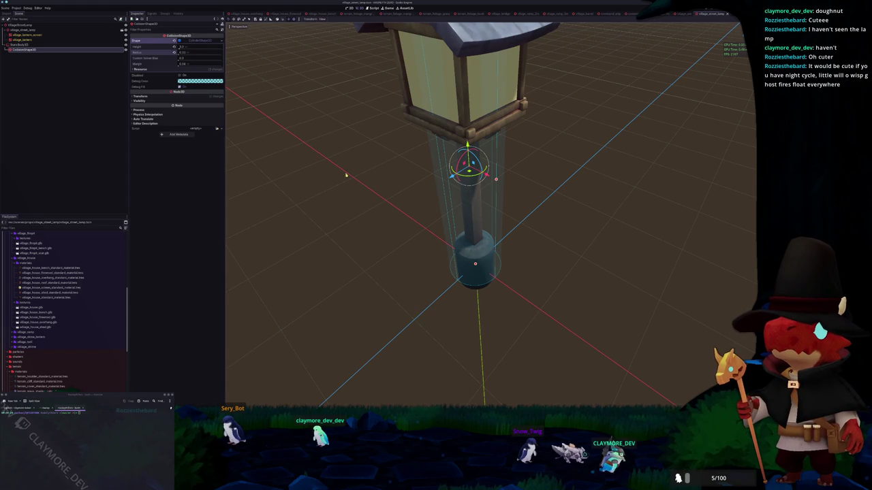
scroll(354, 173, "down", 3)
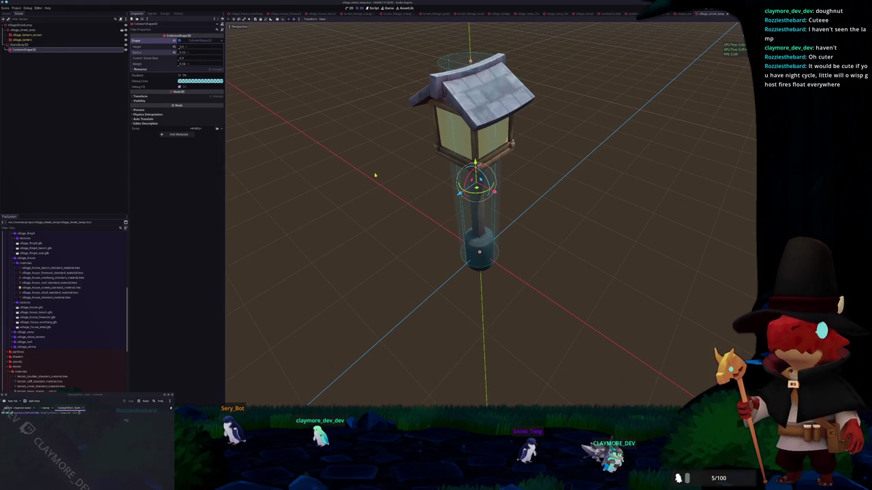
scroll(355, 172, "down", 8)
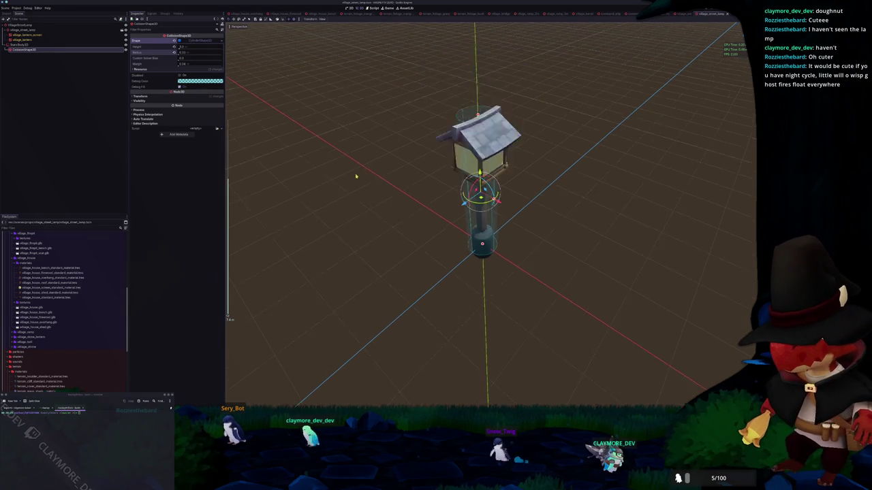
left_click(380, 189)
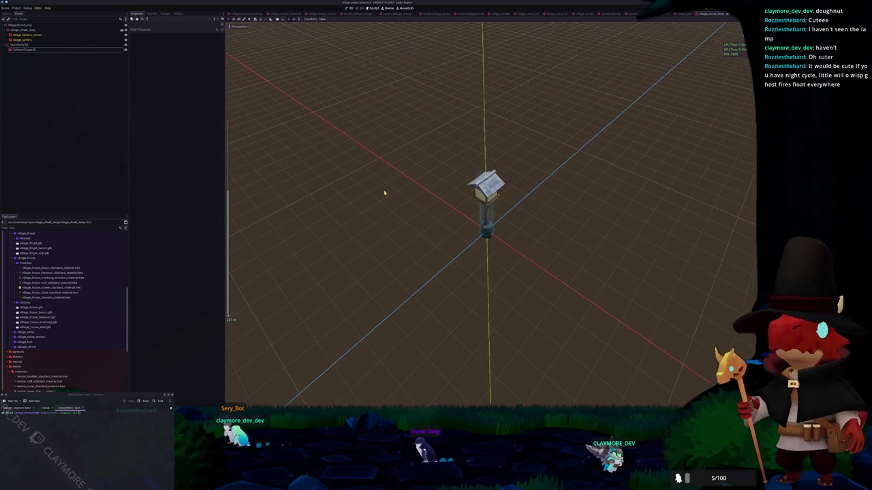
key("shift+alt+o")
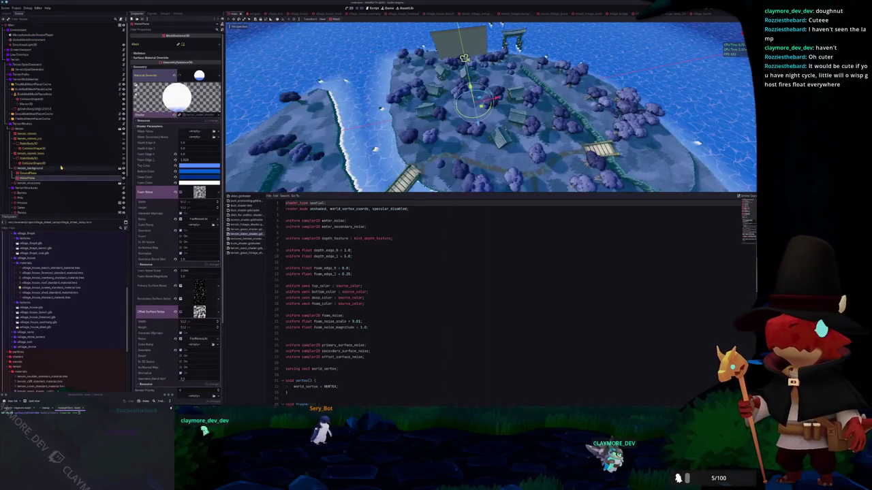
- Add a Node3D named 'Lamps' under TerrainStructures
scroll(60, 167, "down", 3)
right_click(24, 141)
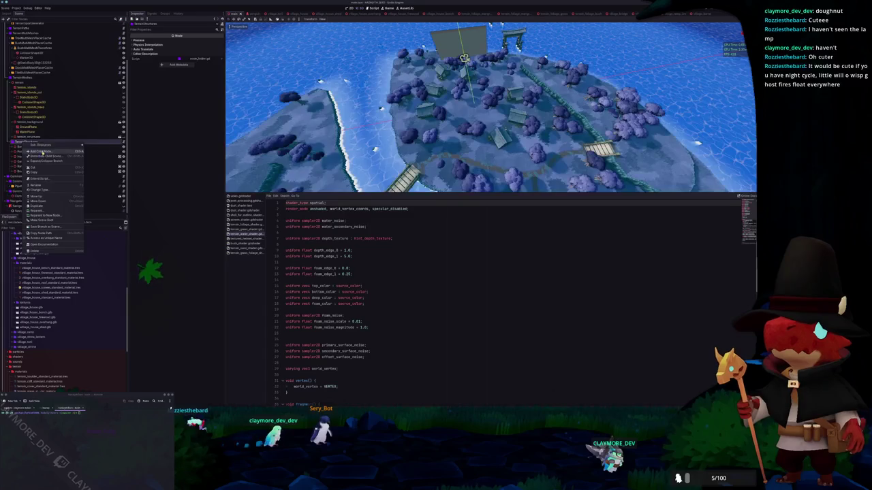
left_click(31, 150)
left_click(303, 226)
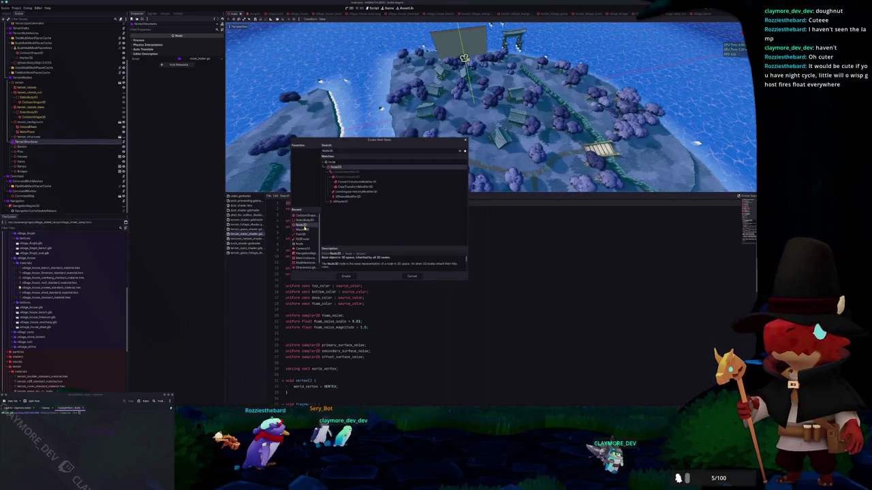
left_click(346, 276)
key("F2")
type("Lamps")
key("Return")
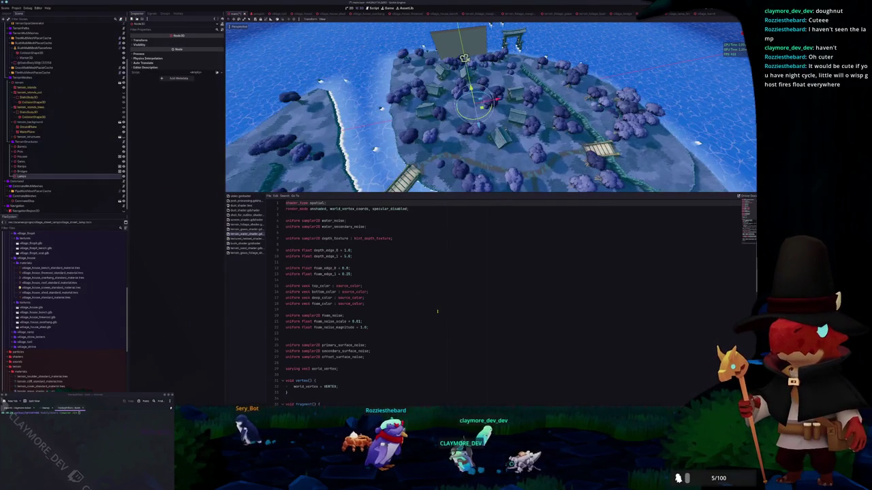
- Place a village_street_lamp.tscn instance inside the Lamps group and switch to top view
left_click(22, 176)
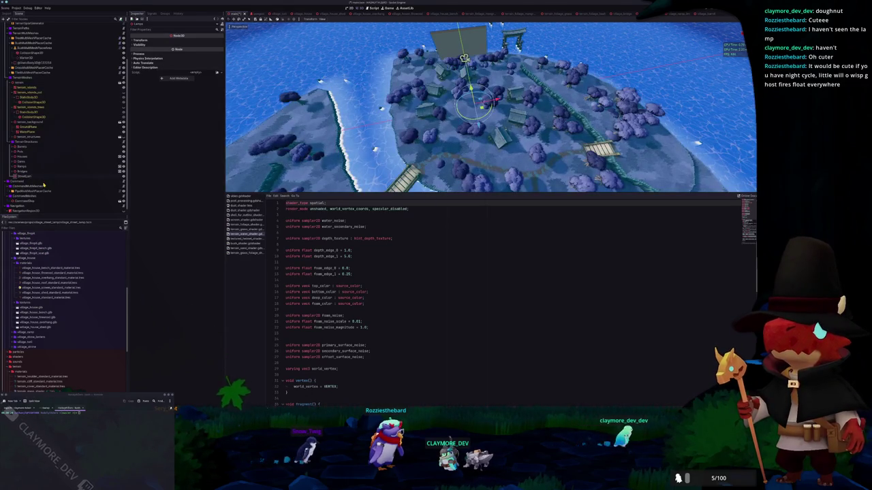
scroll(66, 346, "down", 5)
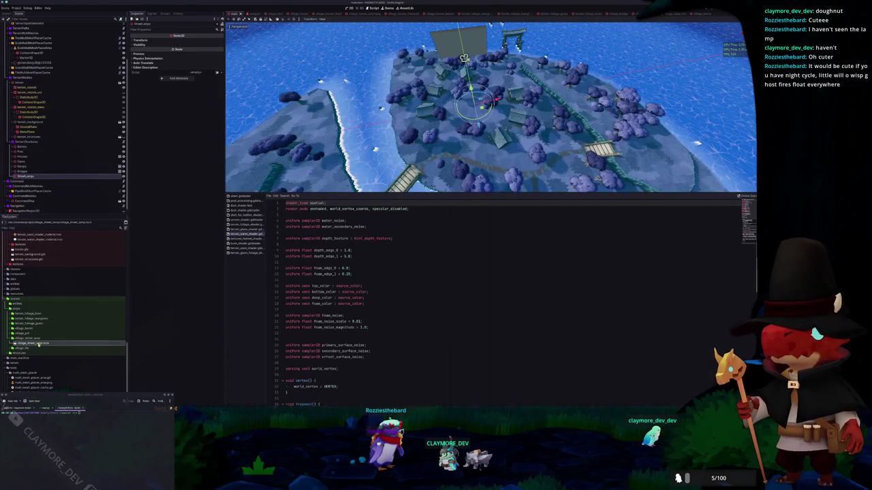
left_click_drag(108, 257, 81, 177)
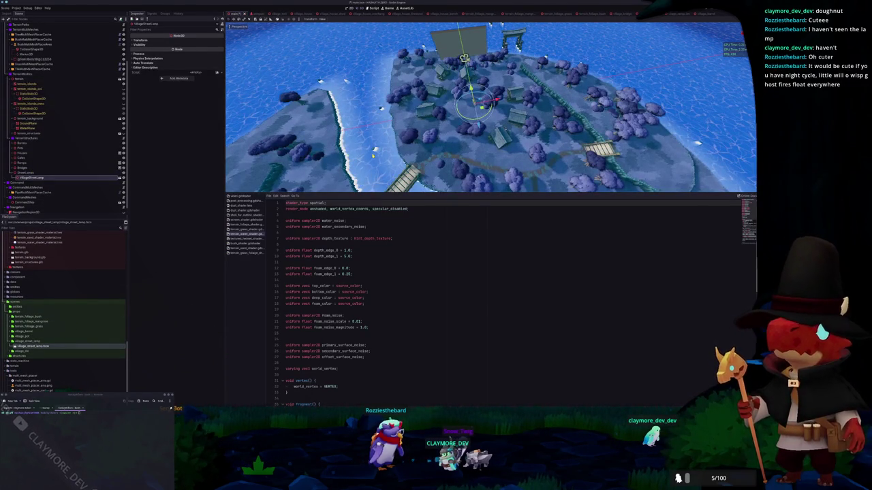
key("KP_7")
scroll(373, 155, "up", 5)
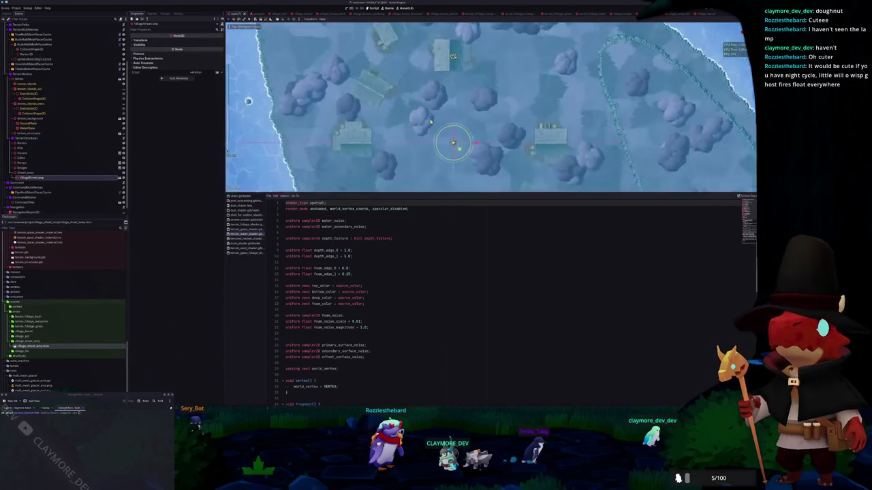
- Move the first lamp beside a house and place a duplicate near another house
left_click_drag(467, 59, 538, 151)
scroll(539, 152, "up", 2)
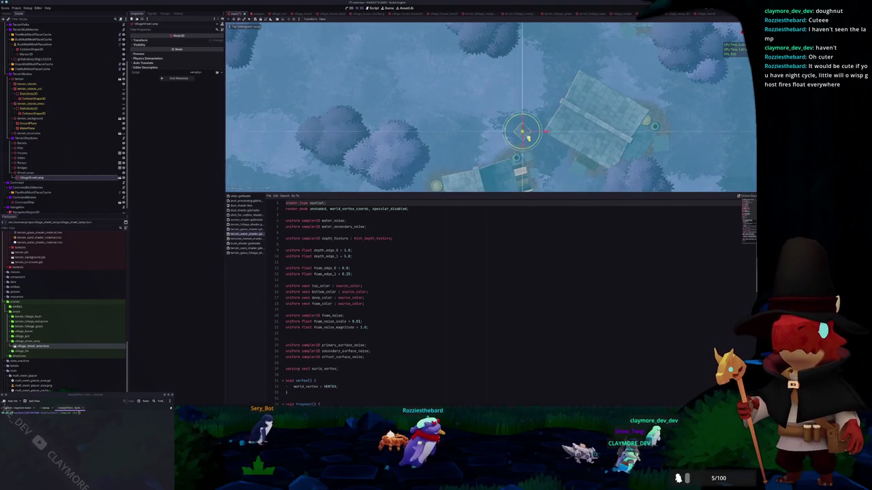
scroll(516, 133, "down", 2)
key("ctrl+d")
mouse_move(502, 161)
left_mouse_down()
mouse_move(530, 109)
mouse_move(557, 117)
mouse_move(583, 150)
mouse_move(453, 124)
mouse_move(418, 103)
left_mouse_up()
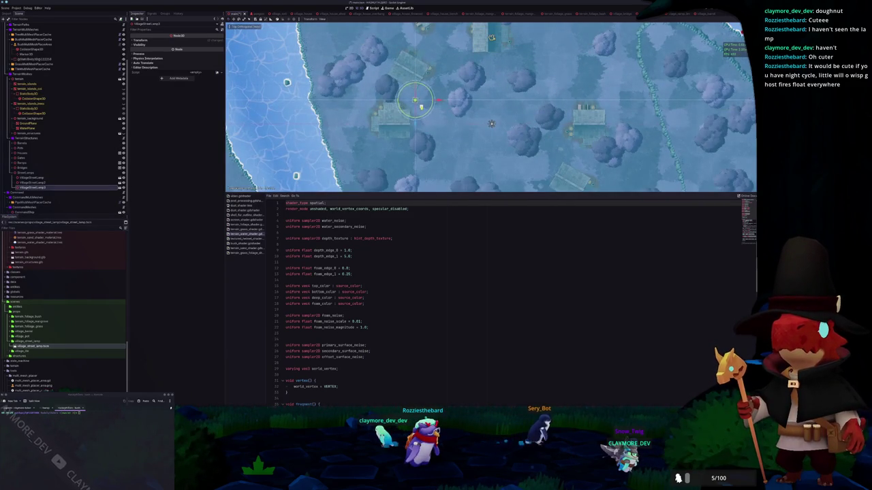
- Add a third lamp copy and position it next to another house
scroll(491, 123, "up", 2)
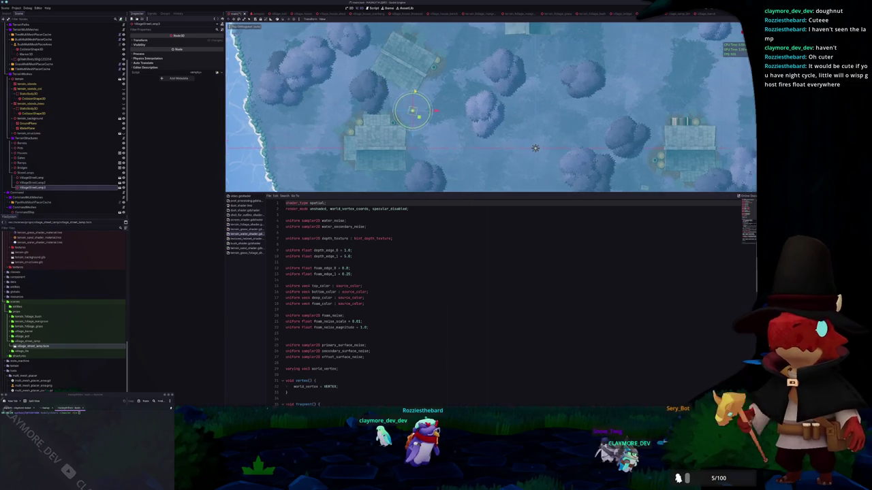
left_click_drag(390, 76, 505, 38)
key("ctrl+d")
left_click_drag(392, 126, 464, 68)
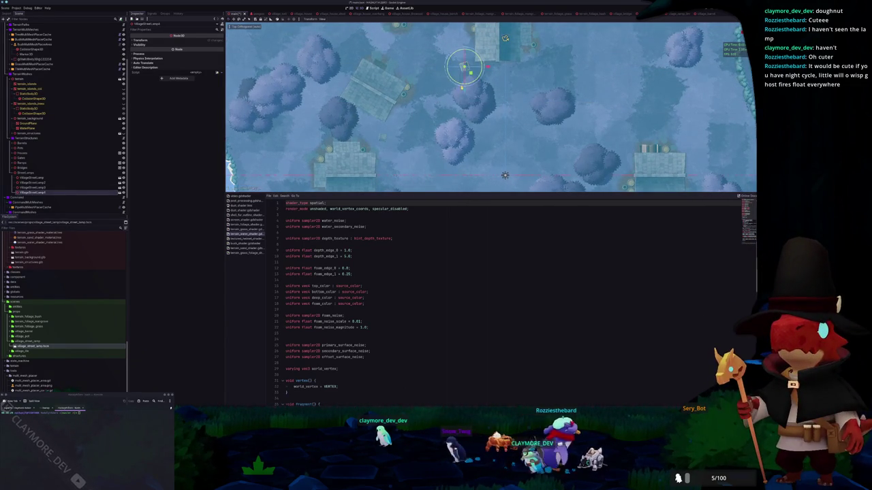
scroll(517, 174, "down", 5)
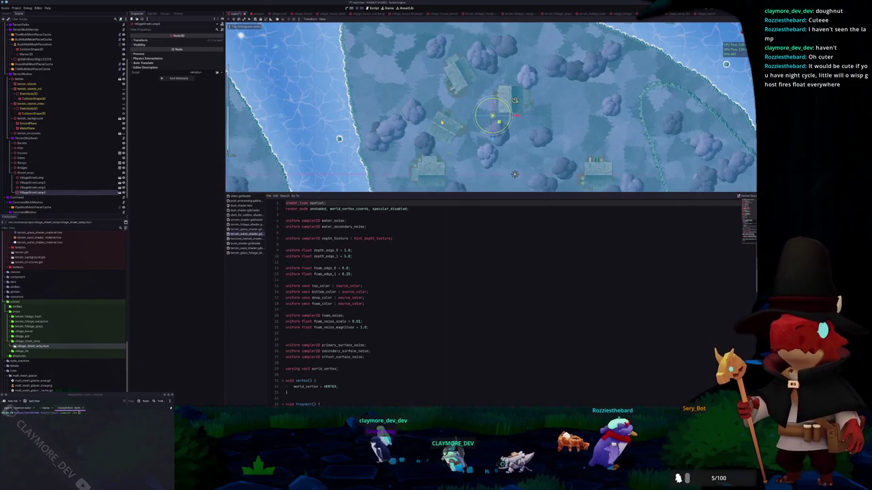
scroll(449, 116, "up", 2)
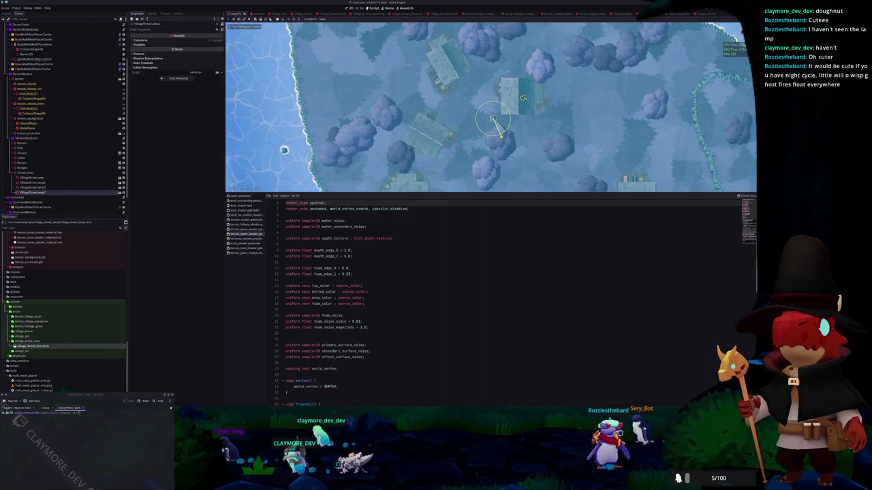
scroll(497, 123, "down", 2)
scroll(497, 121, "up", 3)
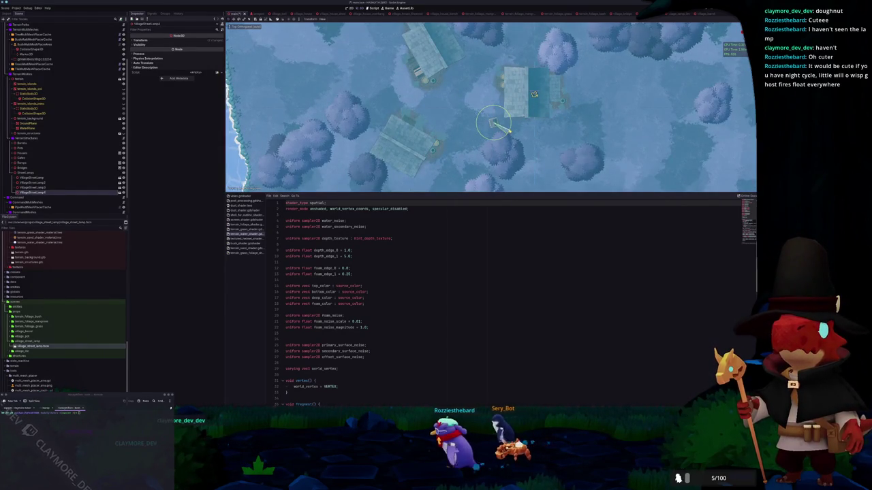
scroll(538, 92, "down", 3)
- Place a fourth lamp copy on the lower-left island, focus on it, and view in perspective
key("ctrl+d")
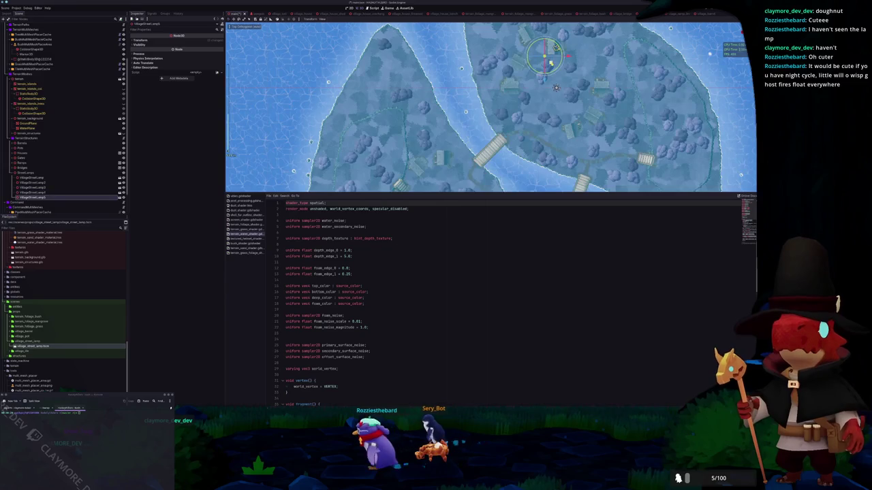
left_click_drag(545, 60, 433, 167)
scroll(556, 87, "up", 8)
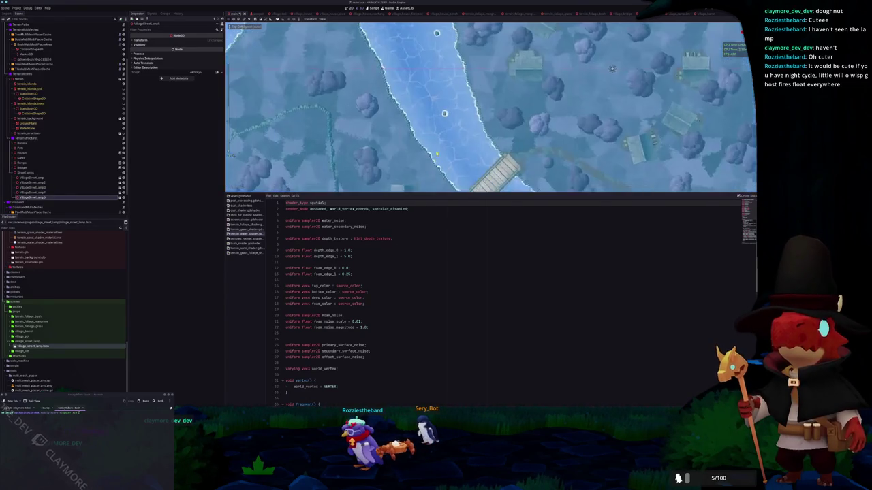
key("f")
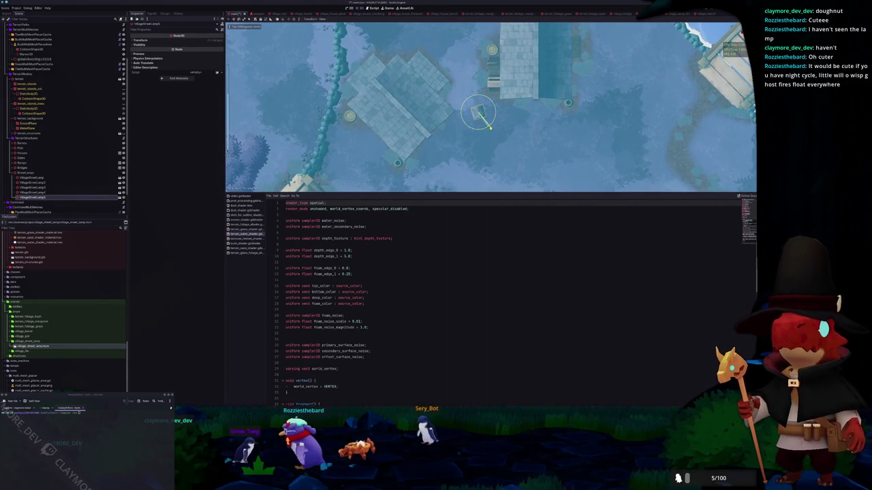
scroll(497, 132, "down", 4)
scroll(501, 134, "down", 4)
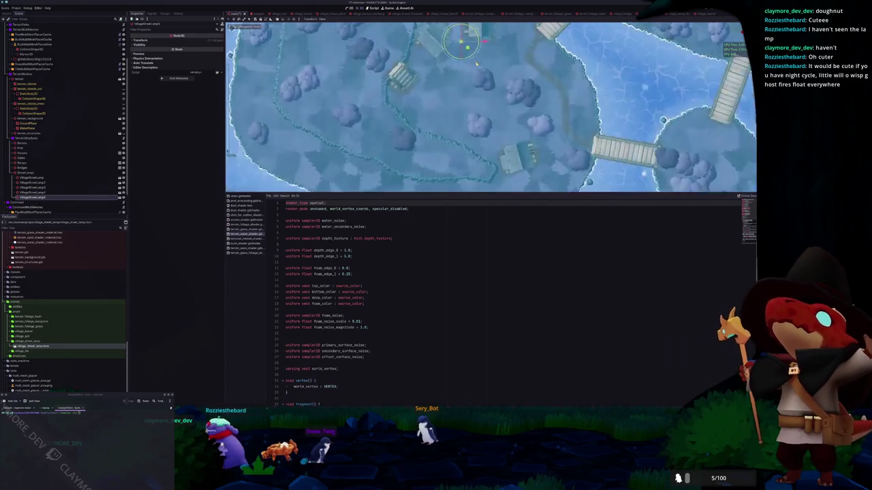
scroll(499, 143, "up", 5)
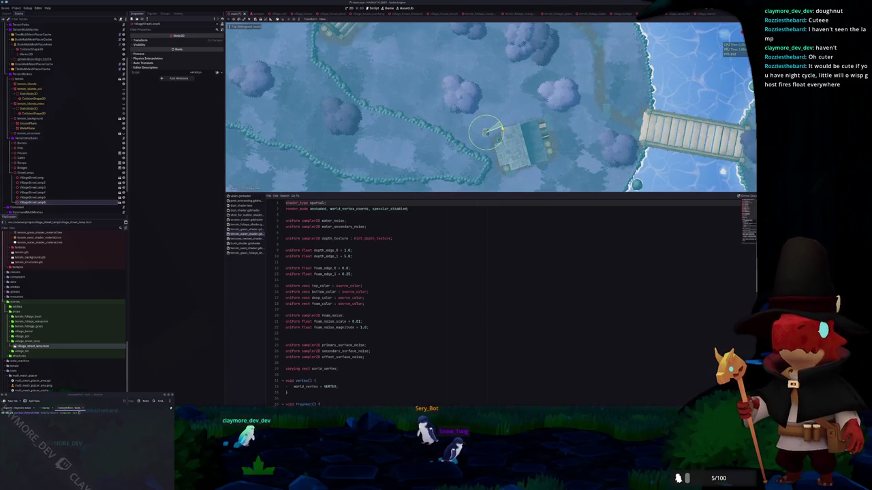
scroll(487, 126, "down", 3)
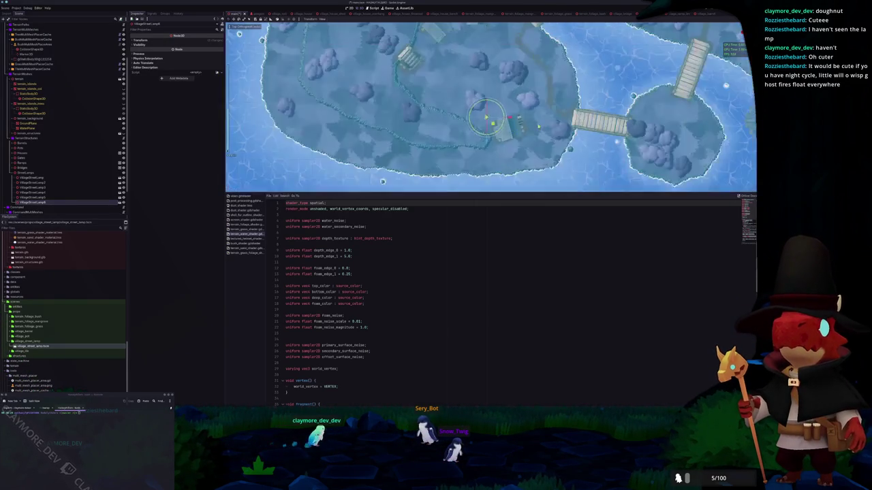
left_click_drag(501, 134, 504, 102)
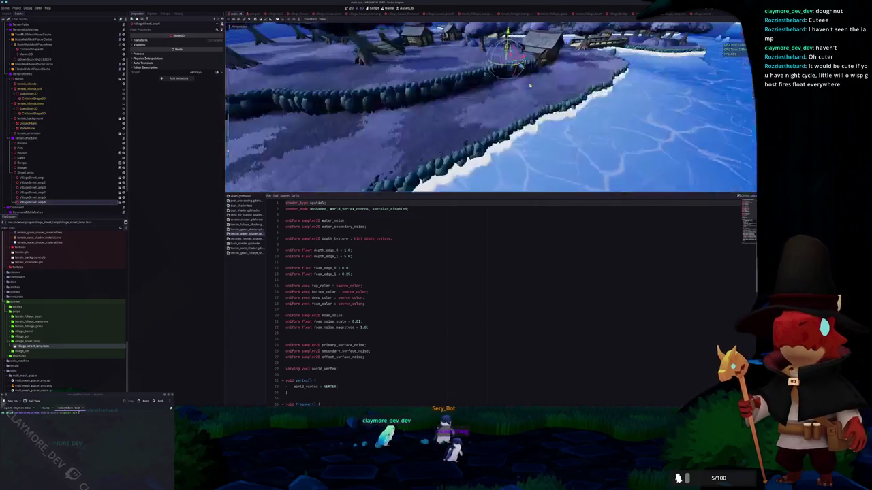
- Inspect the placed street lamps and nearby houses such as VillageHouse2 from around the village
scroll(545, 85, "down", 6)
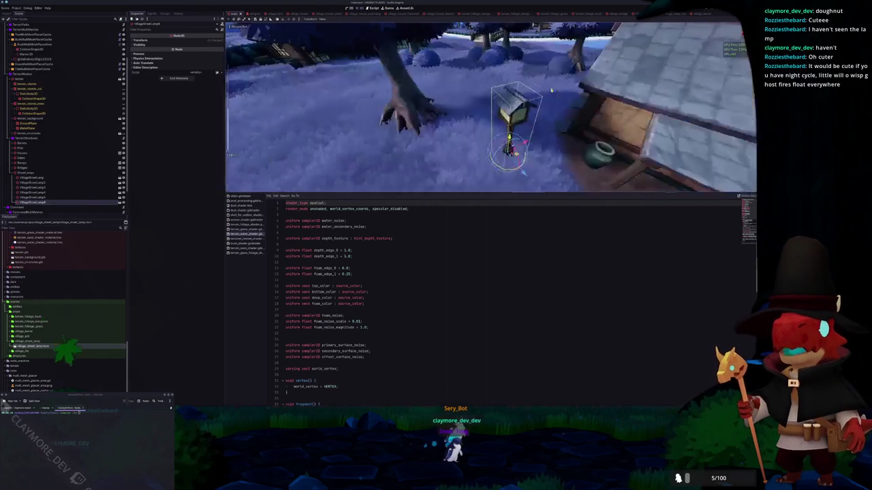
left_click(326, 113)
key("f")
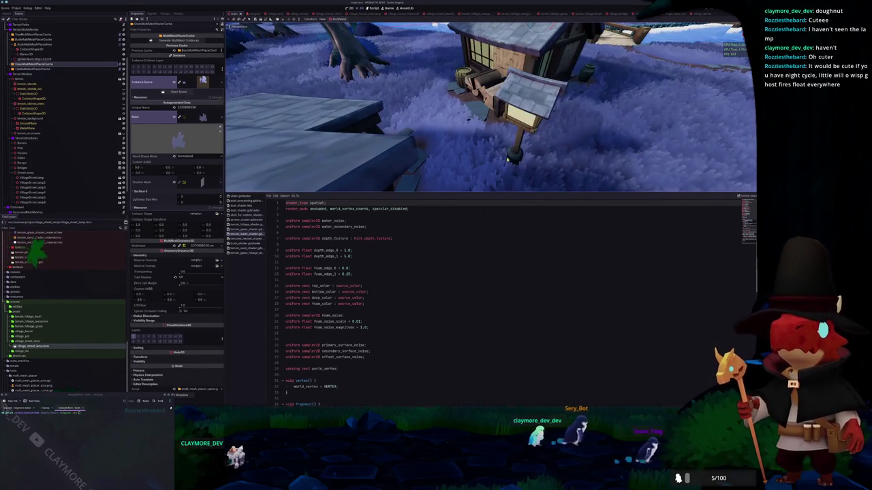
left_click(530, 175)
scroll(534, 179, "down", 5)
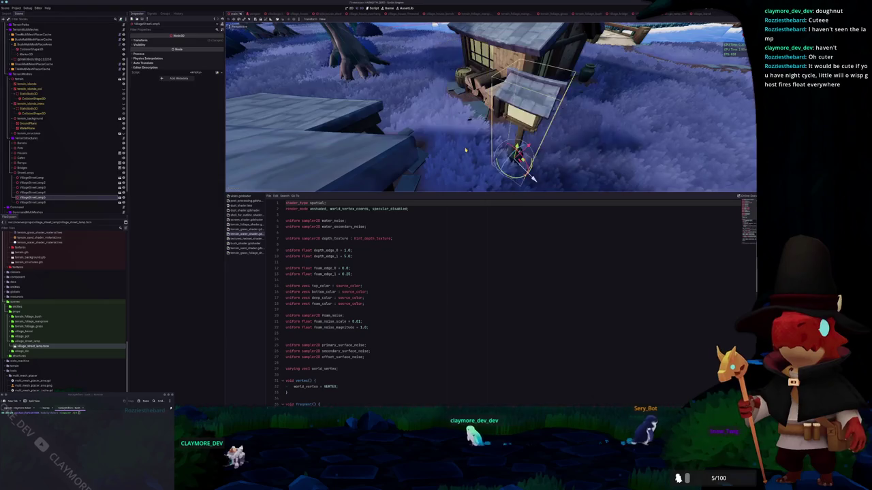
left_click_drag(491, 109, 463, 116)
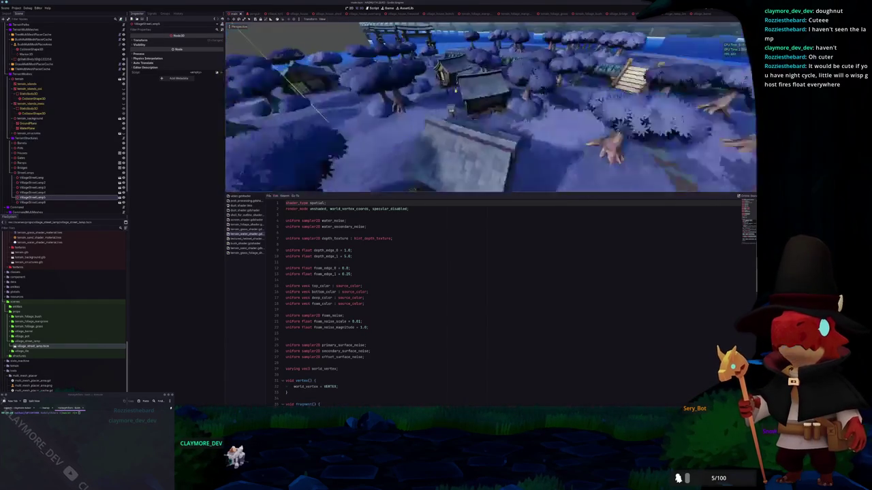
left_click(497, 131)
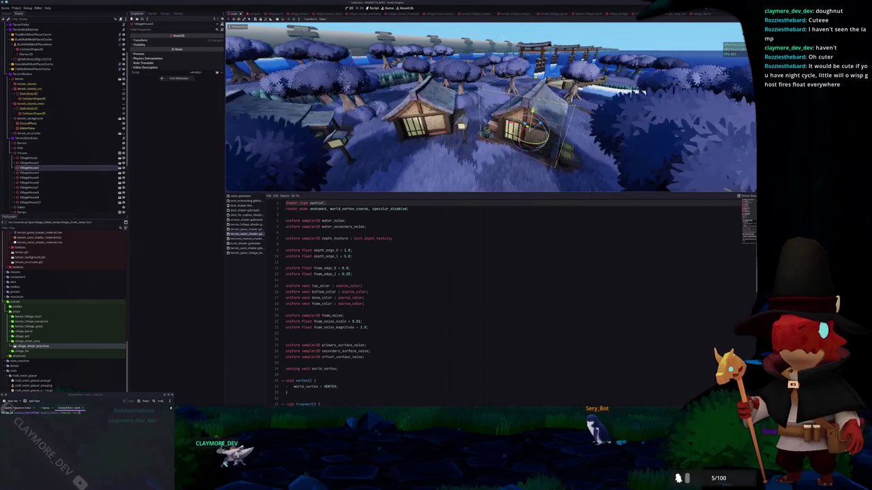
- Check the WaterPlane's shader foam_color uniform, then bring the task board window forward
left_click(387, 91)
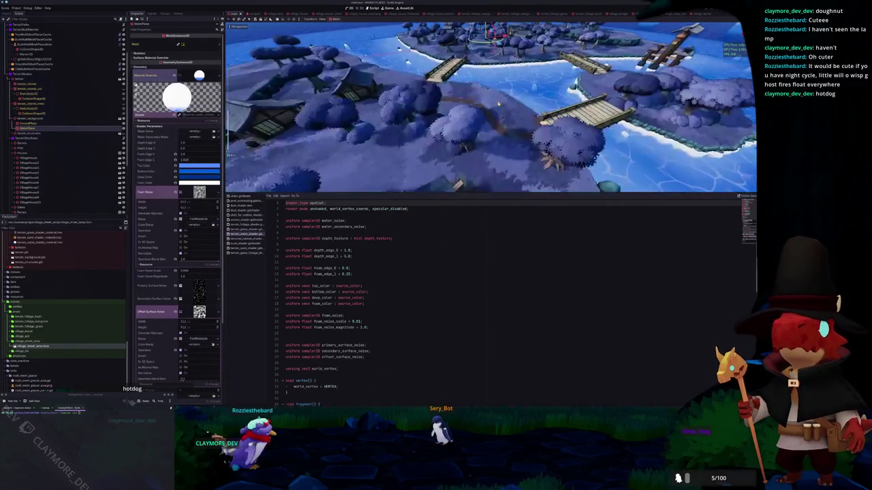
left_click(364, 304)
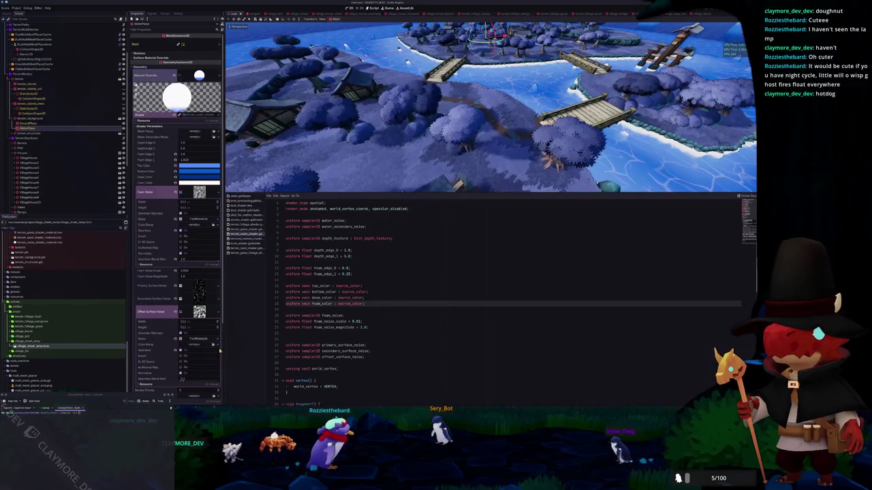
key("alt+Tab")
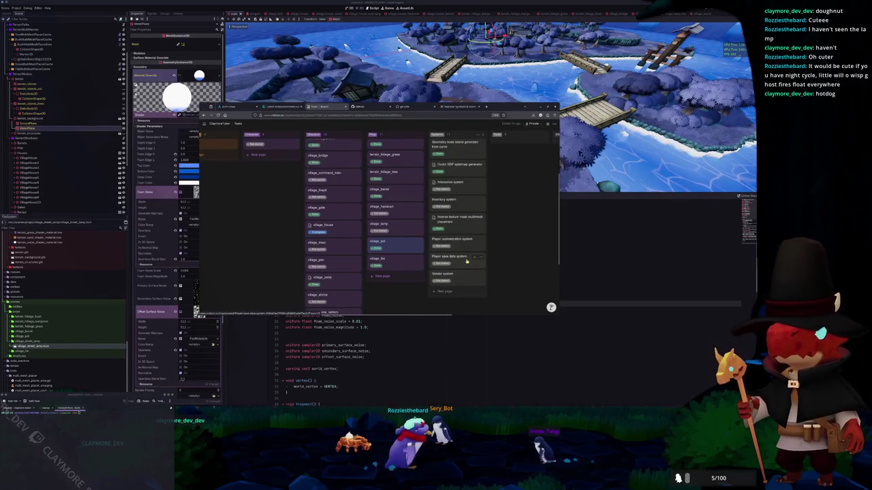
- Set the village_lamp card's status to Done and return to the Godot window
left_click(379, 232)
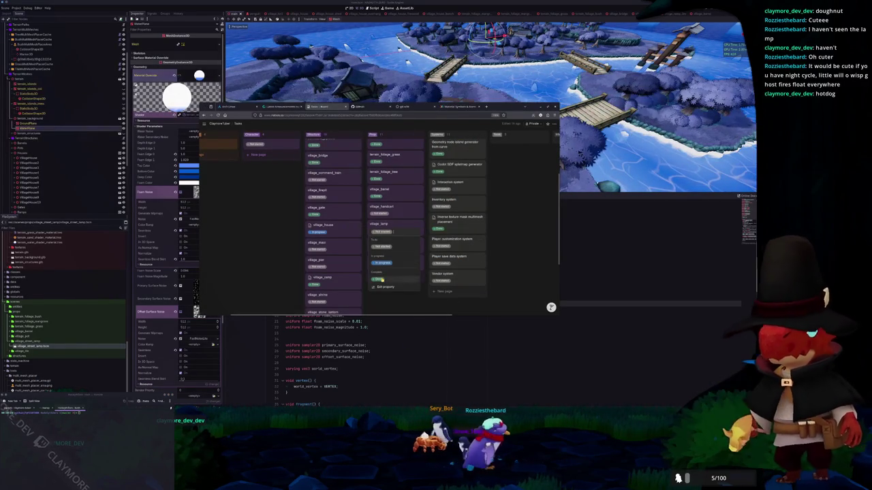
left_click(379, 279)
scroll(380, 259, "up", 1)
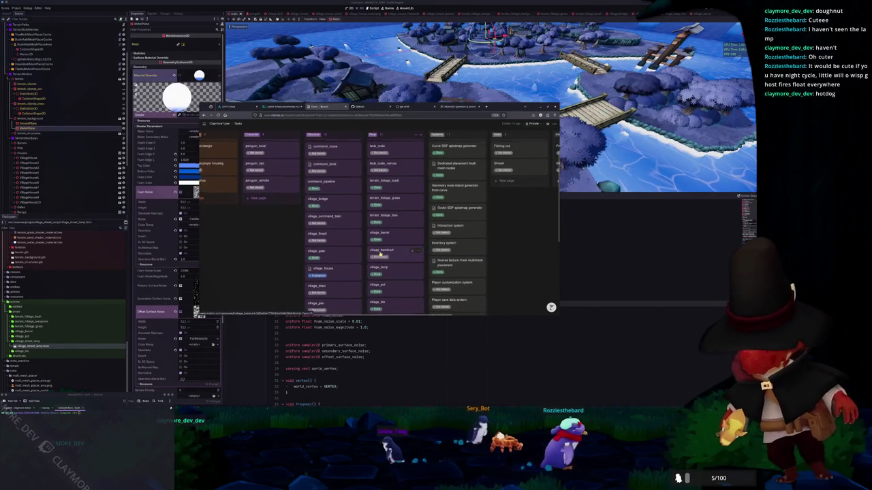
scroll(380, 254, "up", 1)
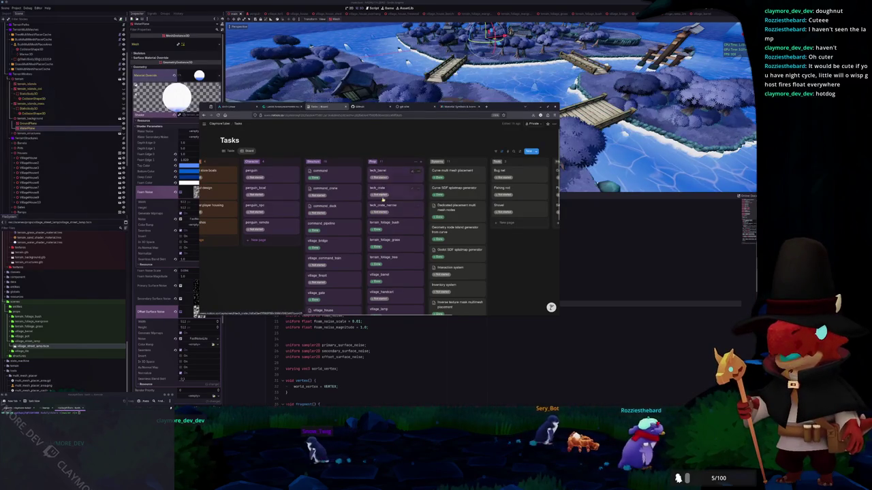
scroll(382, 204, "down", 1)
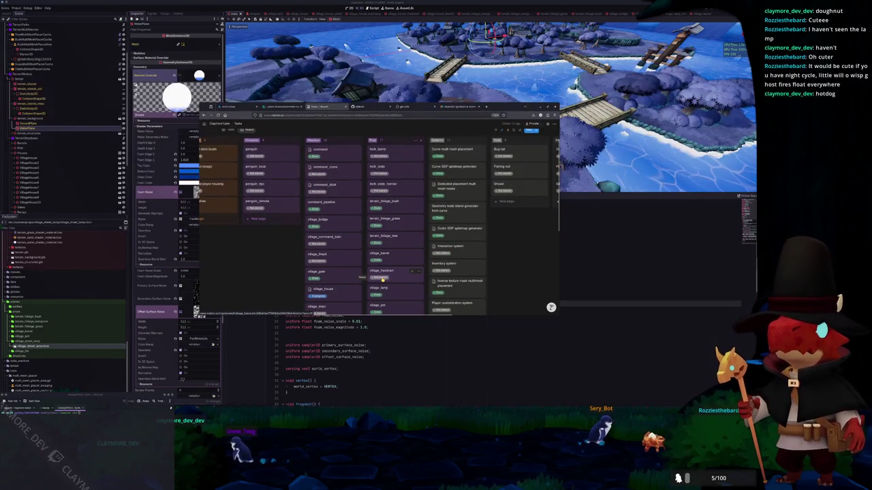
scroll(382, 278, "down", 1)
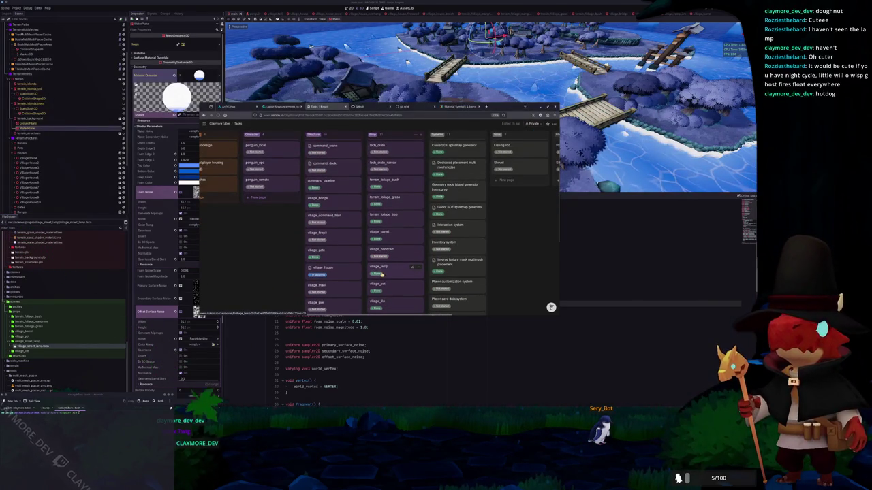
left_click(366, 362)
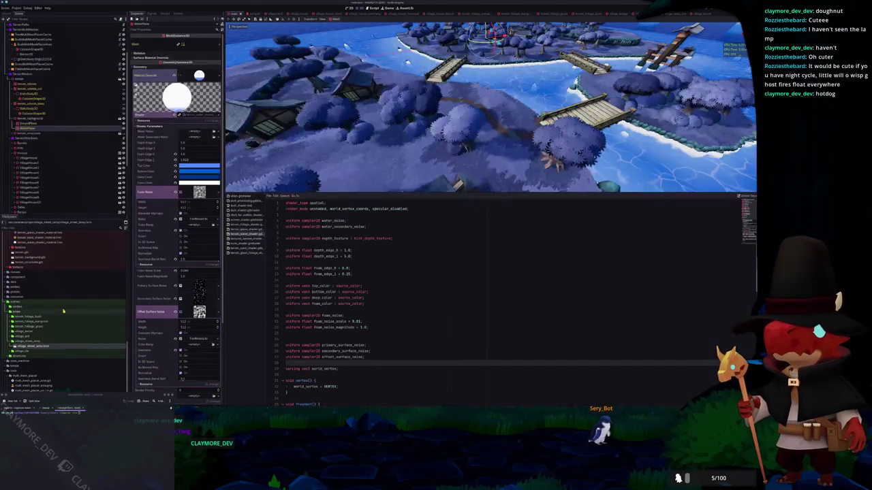
- Create a village_handcart folder inside the props folder
left_click(20, 340)
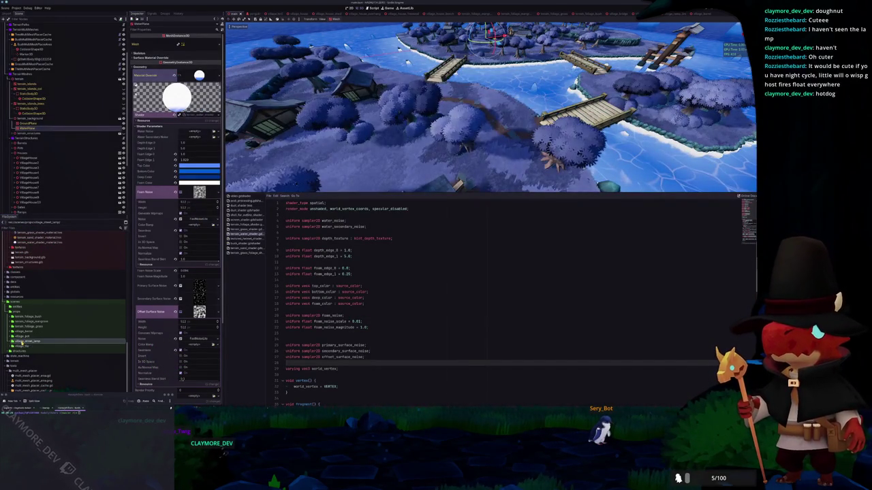
right_click(21, 311)
mouse_move(43, 314)
left_click(83, 314)
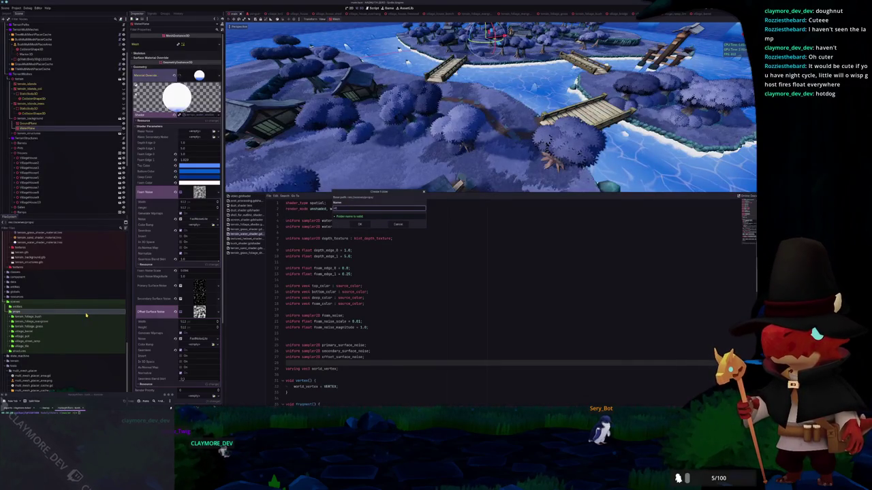
key("Return")
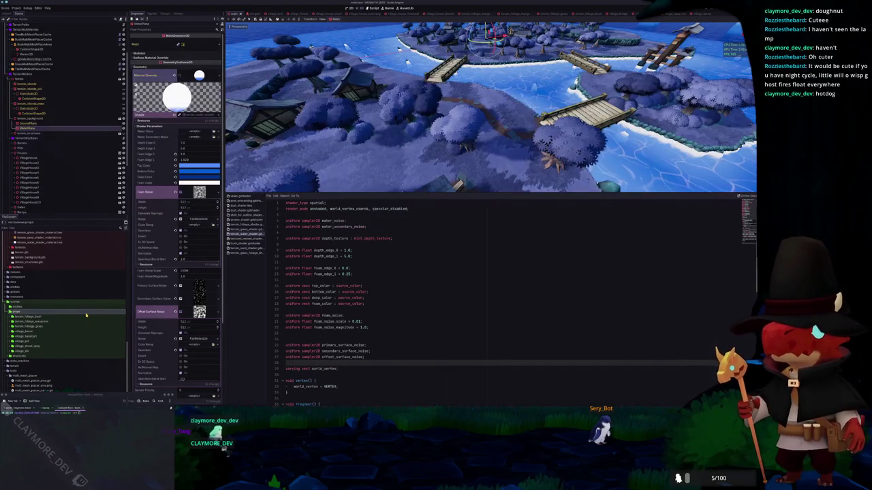
- Create a new village_handcart 3D scene inside that folder
right_click(26, 337)
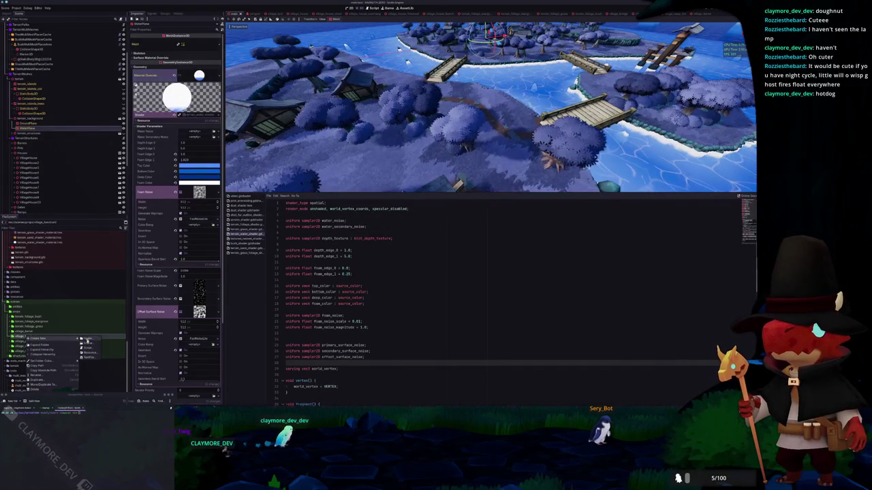
left_click(89, 344)
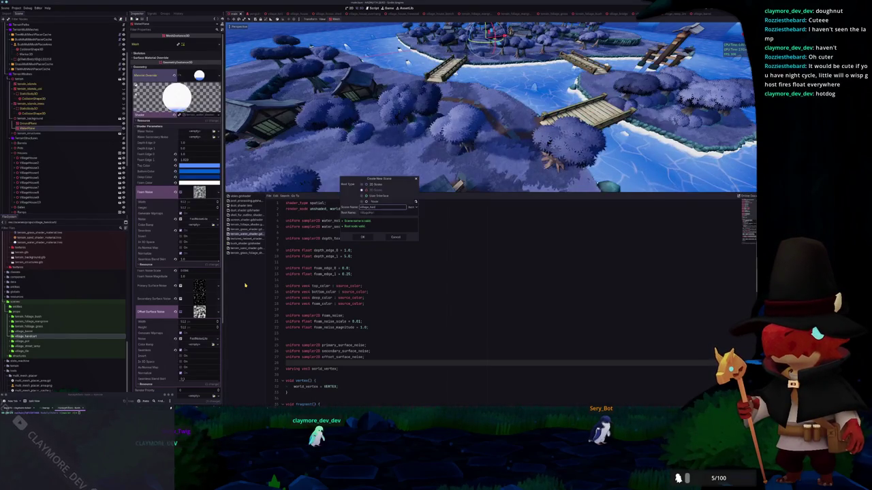
key("Return")
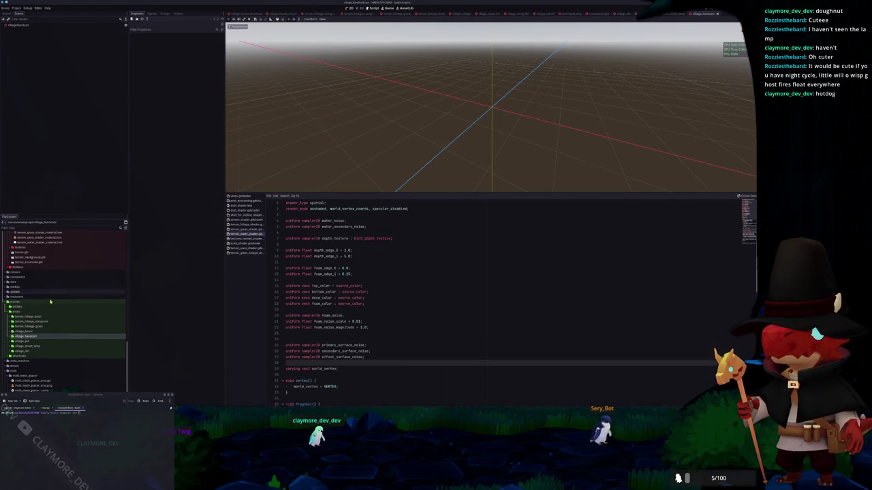
- Add village_handcart.glb from the village_handcart folder into the new scene
left_click(35, 26)
scroll(62, 310, "down", 5)
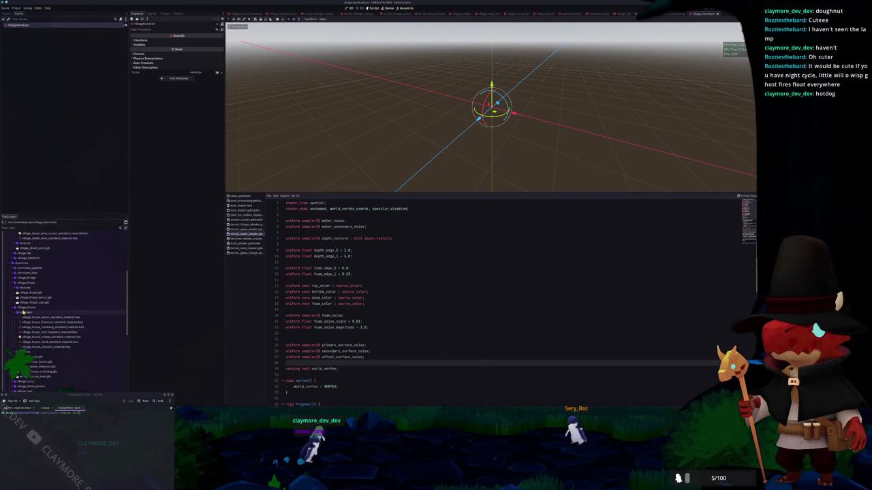
scroll(34, 314, "up", 5)
left_click(26, 293)
double_click(25, 293)
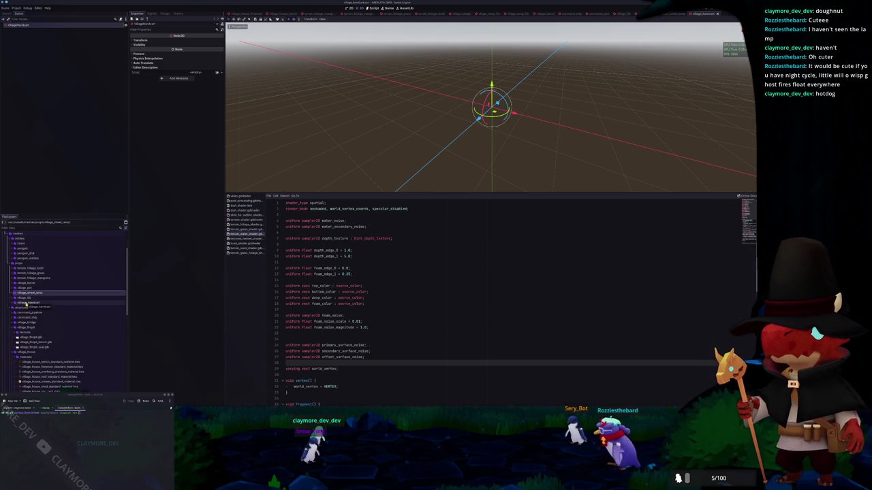
left_click(26, 303)
double_click(26, 304)
left_click_drag(34, 318, 41, 54)
- Select the handcart mesh node and bring up the resource picker for its mesh
left_click(23, 34)
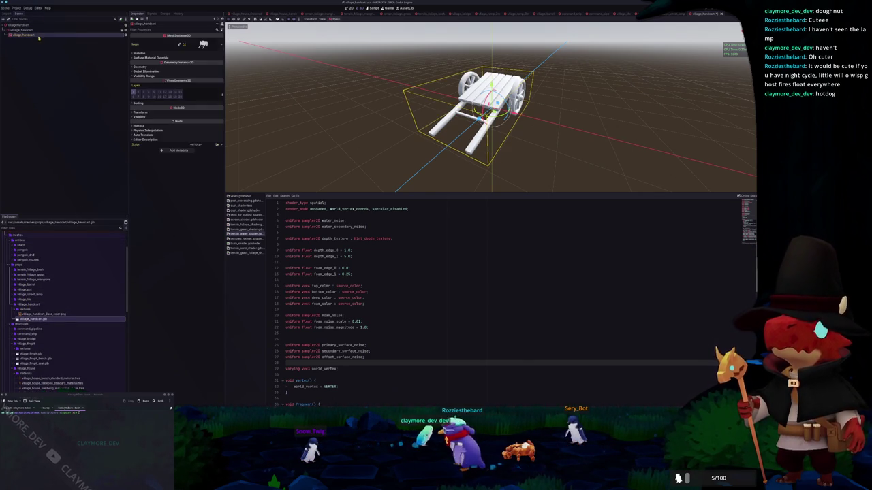
left_click(139, 66)
left_click(217, 72)
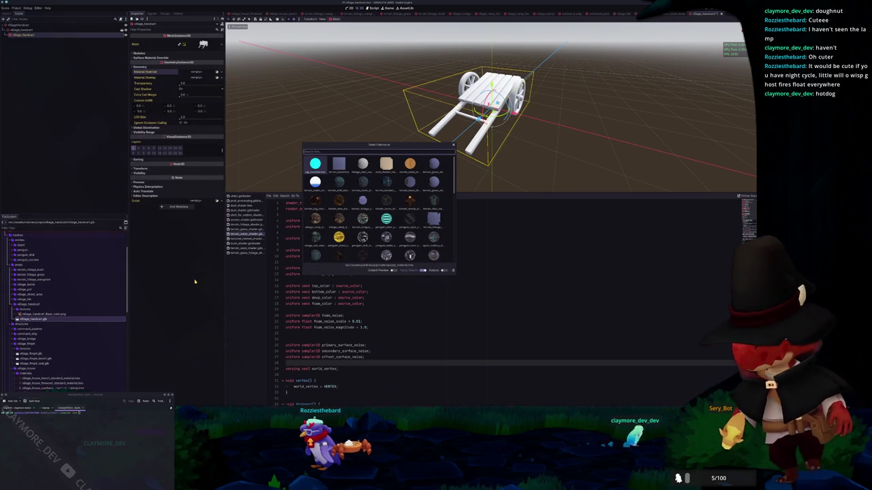
- Create a new materials folder inside the village_handcart folder
key("Escape")
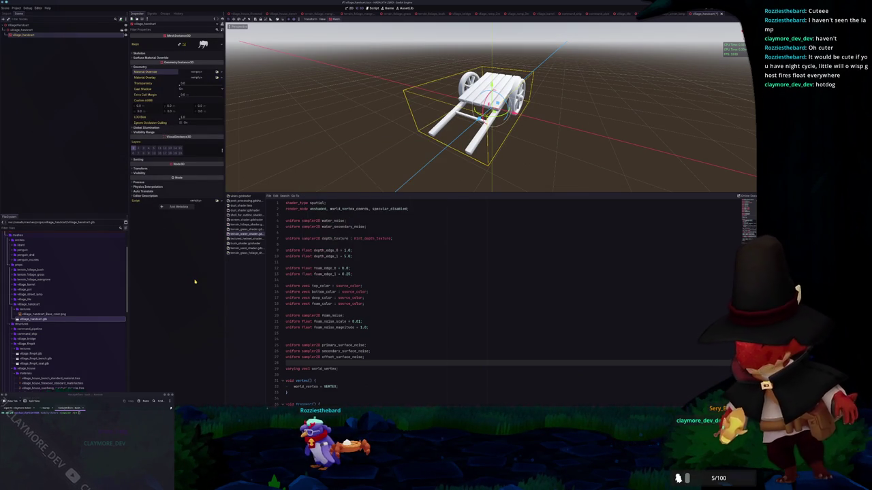
right_click(35, 304)
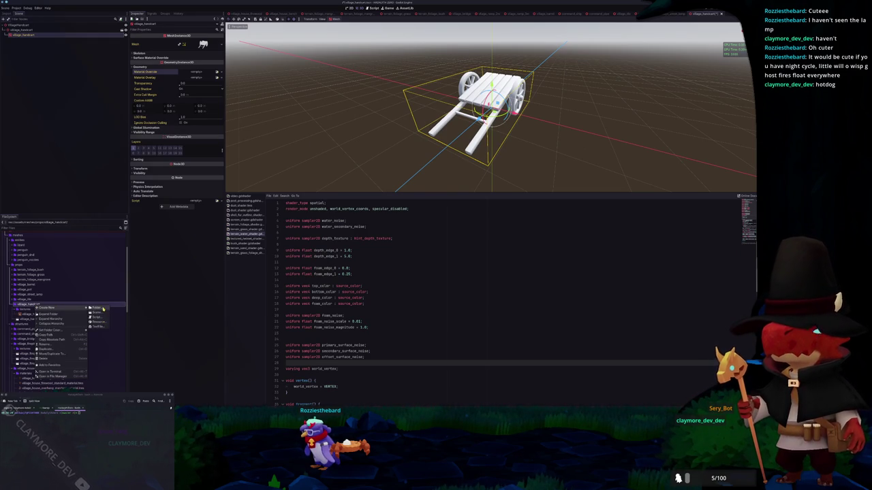
left_click(101, 308)
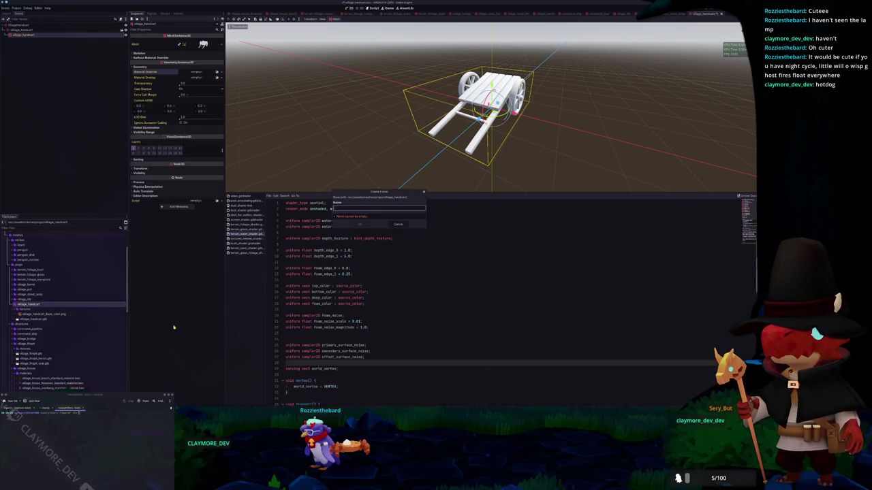
key("Return")
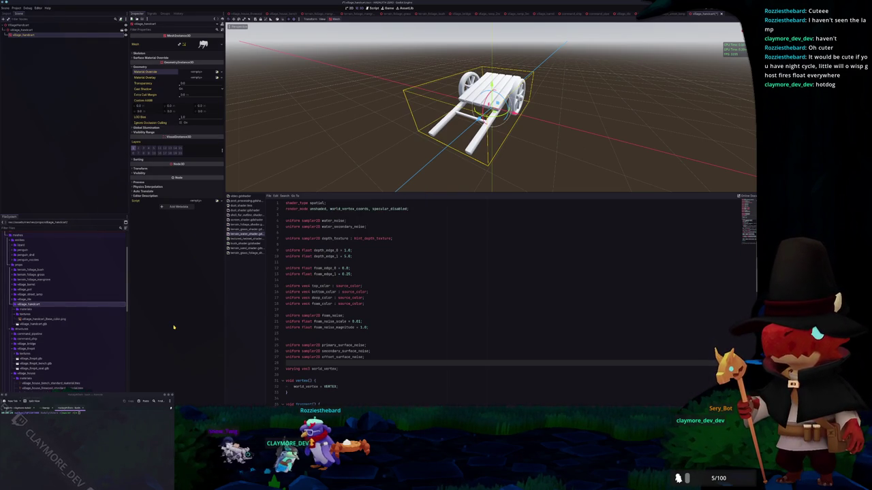
- Create a StandardMaterial3D in materials saved as village_handcart_standard_material
right_click(39, 309)
mouse_move(57, 313)
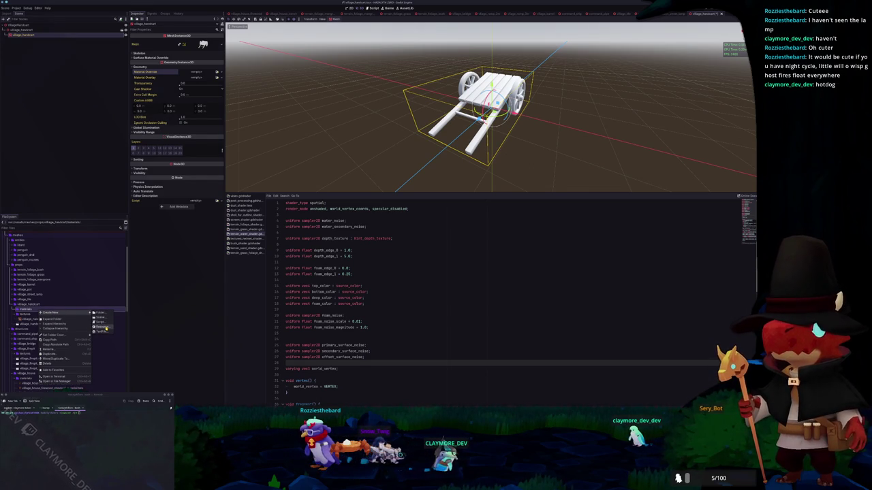
left_click(104, 328)
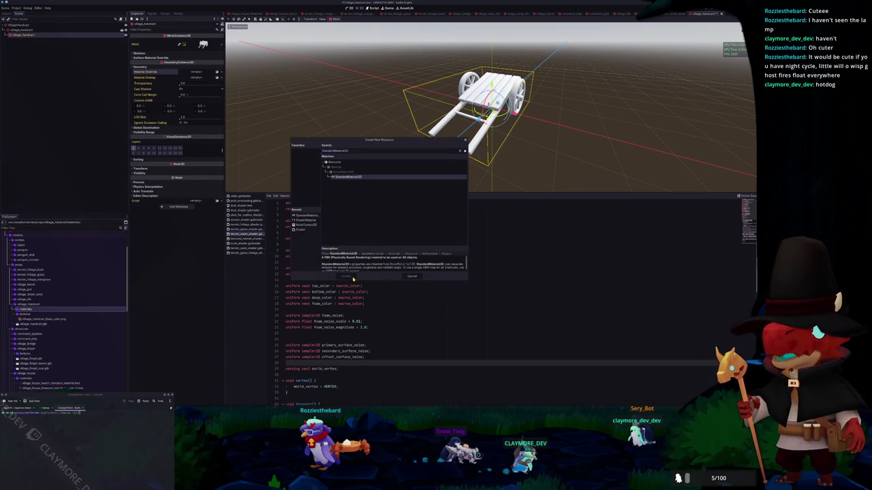
left_click(352, 278)
type("_handcart")
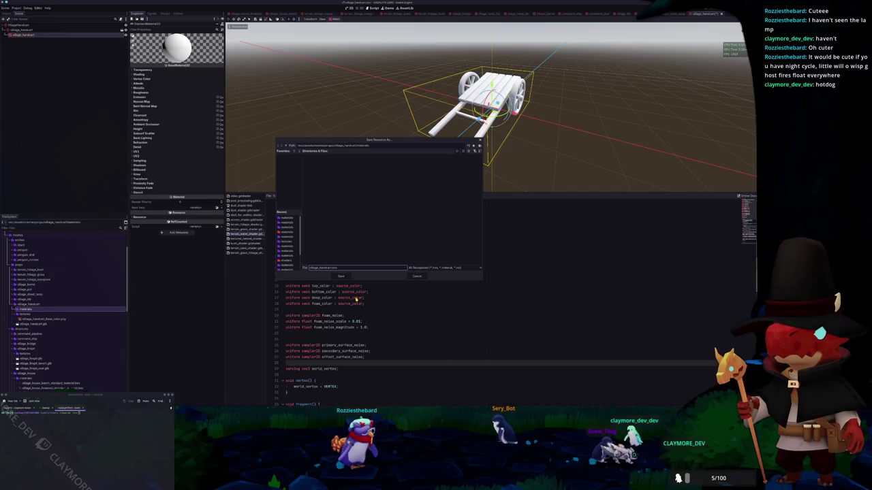
type("_standard_material")
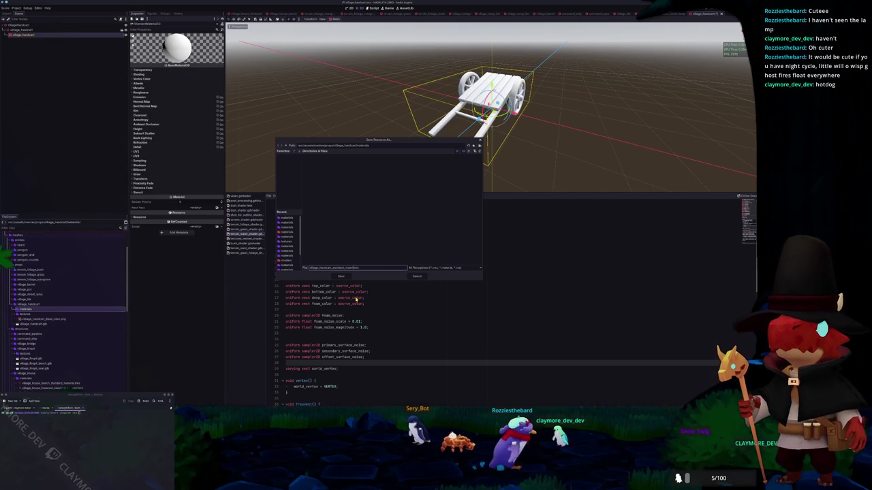
key("Return")
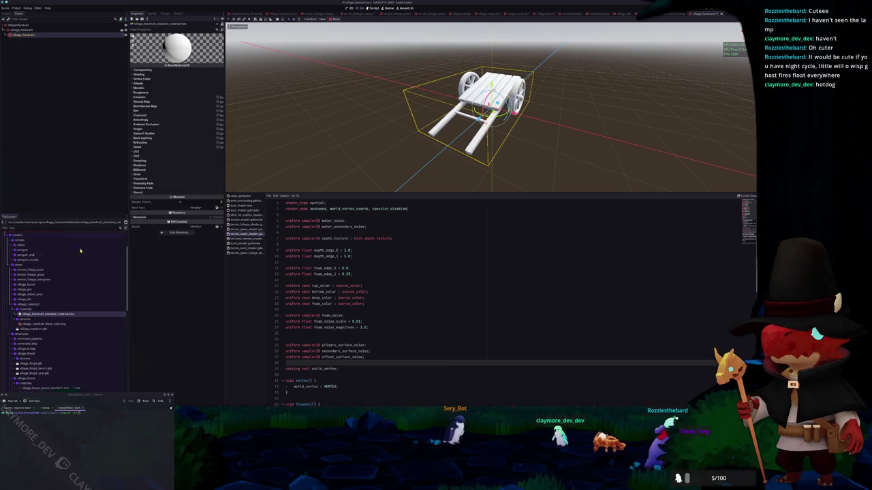
- Assign the village_handcart colour texture to the material's Albedo
left_click(174, 84)
left_click(217, 94)
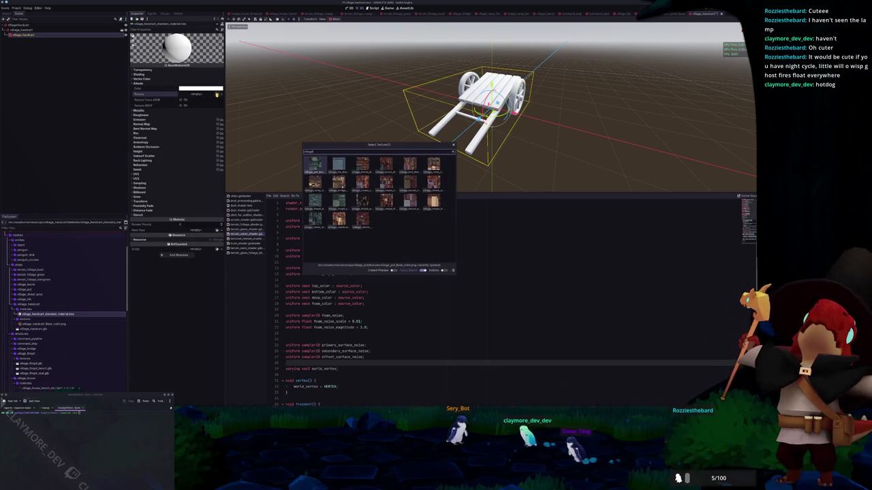
type("village_handcart")
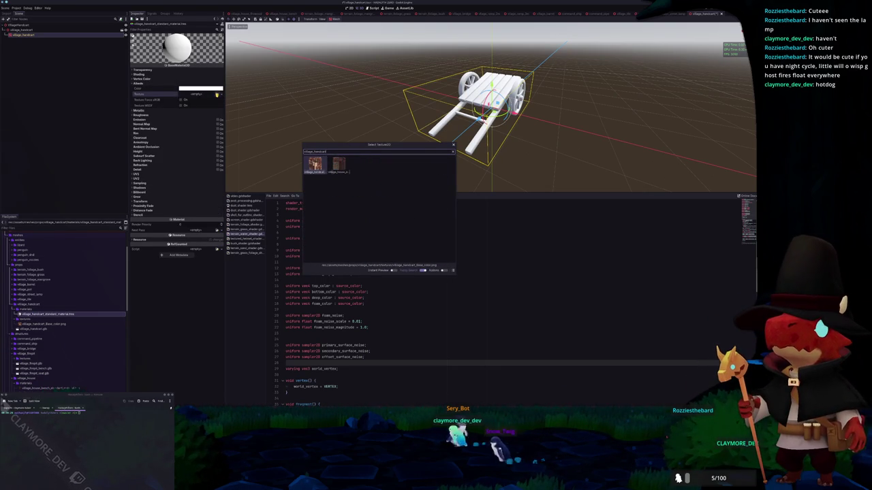
key("Return")
- Set the handcart material as the cart mesh's Surface Material Override
left_click(142, 74)
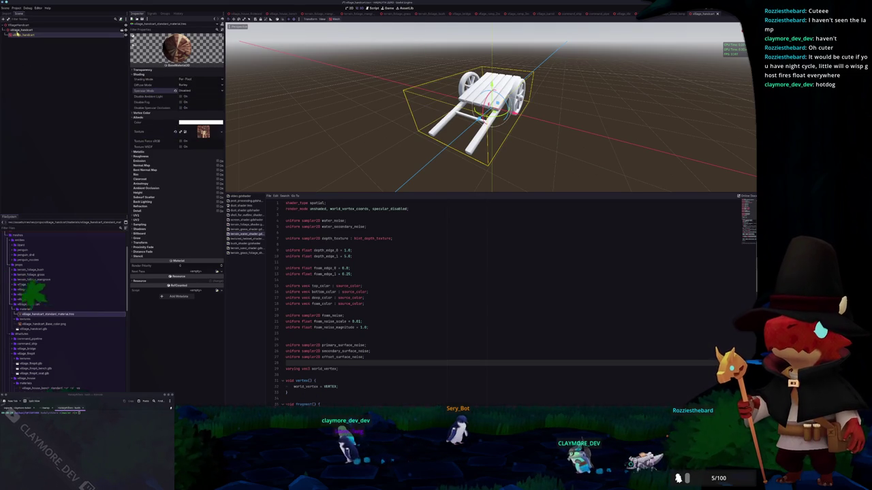
left_click(216, 24)
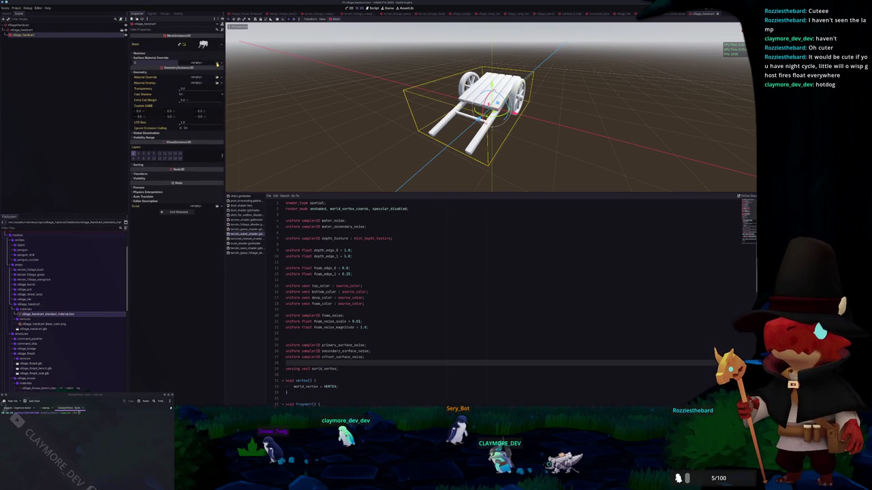
left_click(217, 64)
type("handcart")
key("Return")
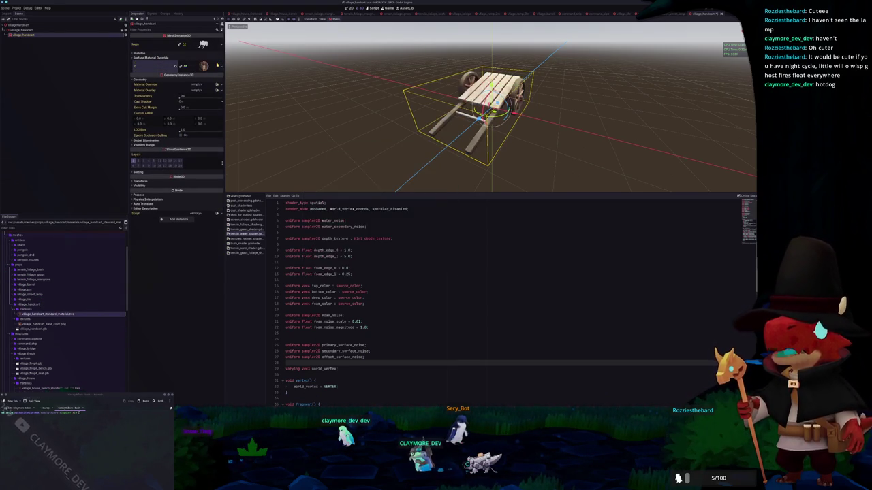
left_click(21, 25)
- Add a StaticBody3D under VillageHandcart with a CollisionShape3D child
right_click(26, 24)
left_click(42, 30)
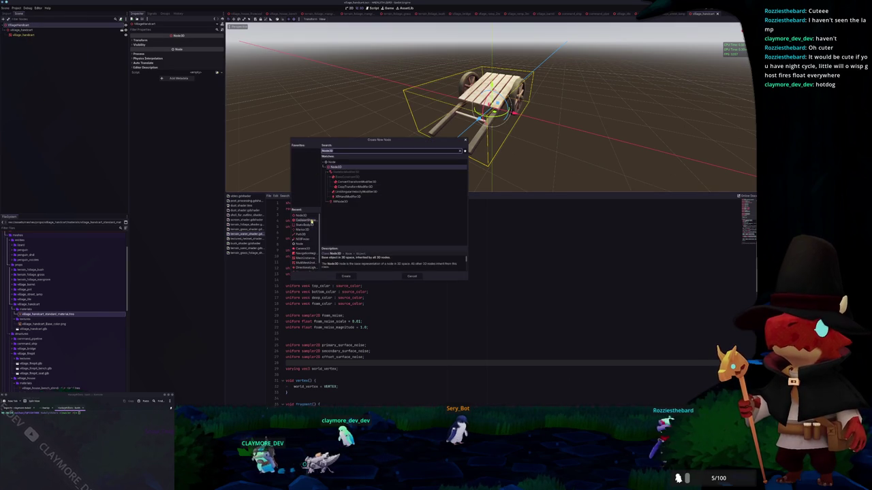
type("StaticBody3D")
left_click(347, 276)
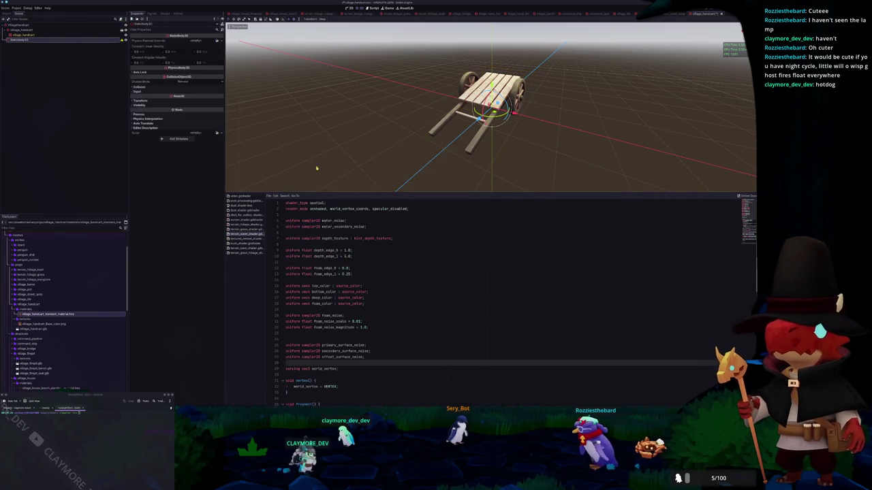
key("ctrl+a")
type("CollisionShape3D")
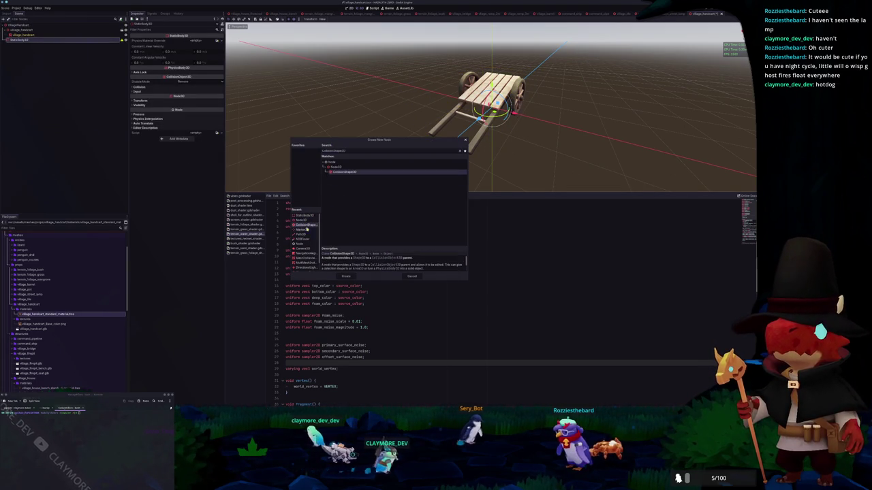
double_click(332, 174)
- Give the collision a new BoxShape3D and stretch it along the cart in Top view
scroll(332, 174, "up", 2)
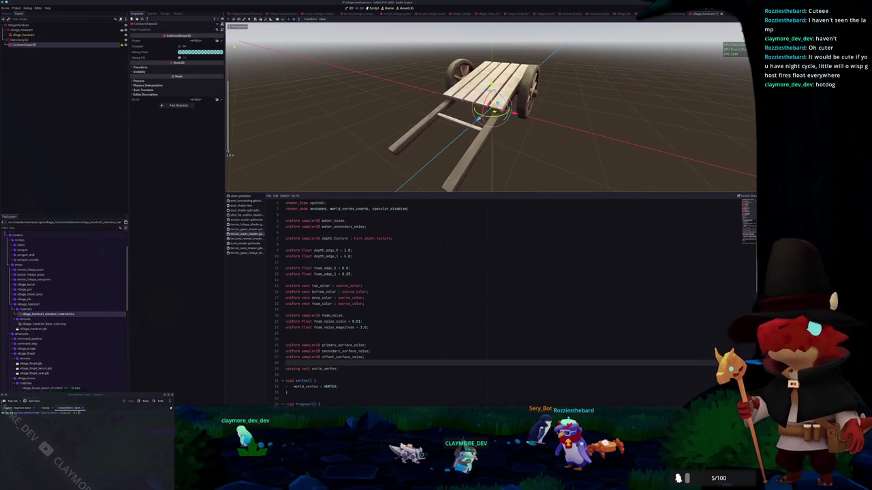
left_click(200, 40)
left_click(198, 49)
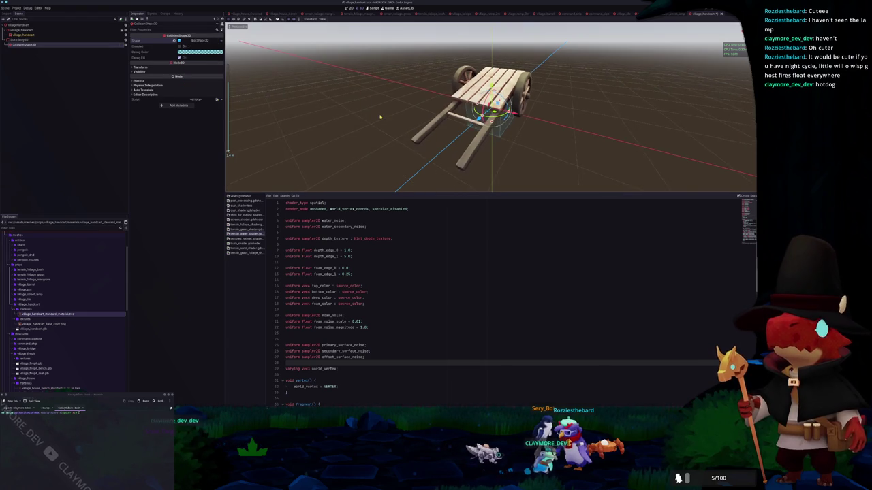
key("KP_7")
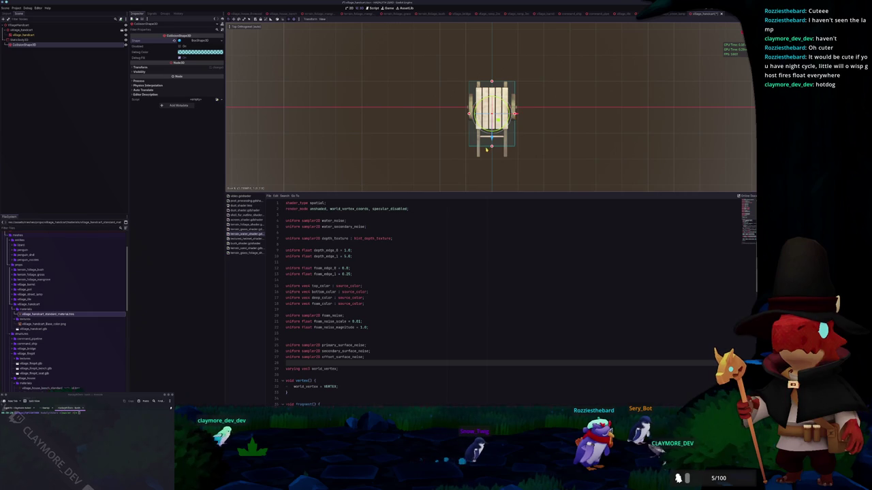
mouse_move(492, 147)
left_mouse_down()
mouse_move(494, 158)
mouse_move(470, 159)
left_mouse_up()
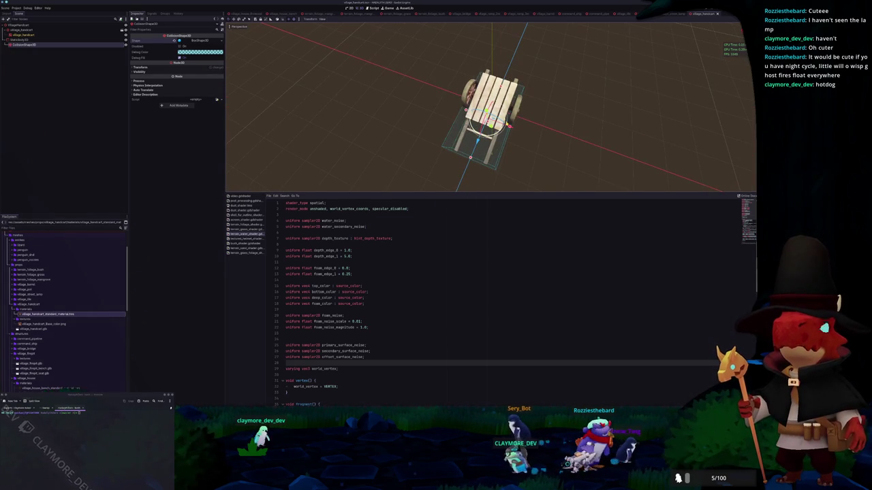
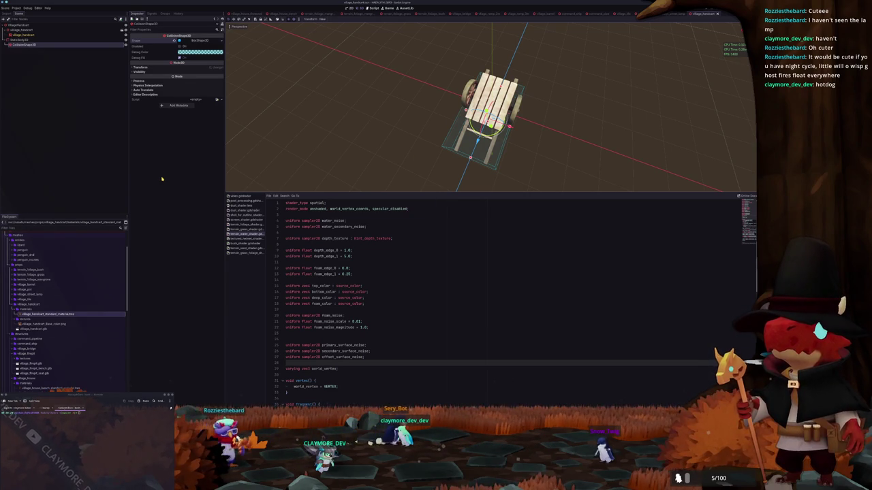
- Check the handcart's StaticBody3D from a few angles, then quick-open the main.tscn world scene
left_click(66, 40)
mouse_move(382, 143)
left_mouse_down()
mouse_move(309, 116)
mouse_move(333, 100)
left_mouse_up()
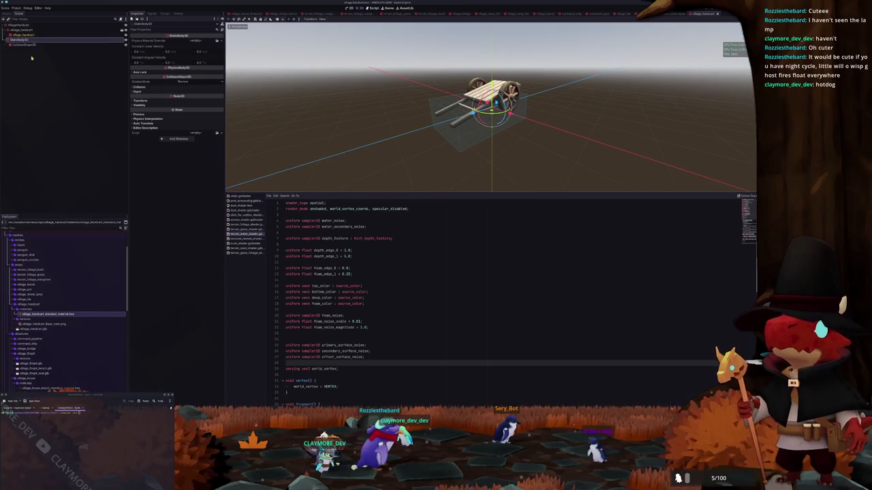
mouse_move(492, 112)
left_mouse_down()
mouse_move(492, 68)
mouse_move(373, 118)
left_mouse_up()
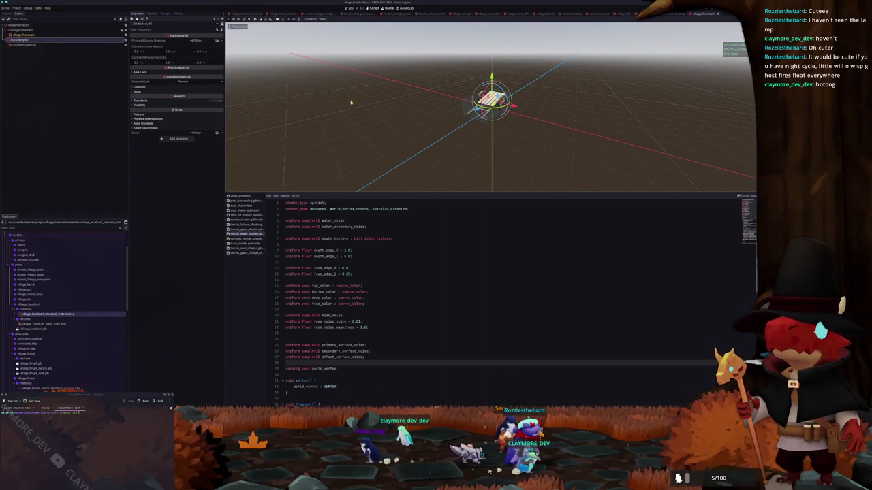
key("alt+shift+o")
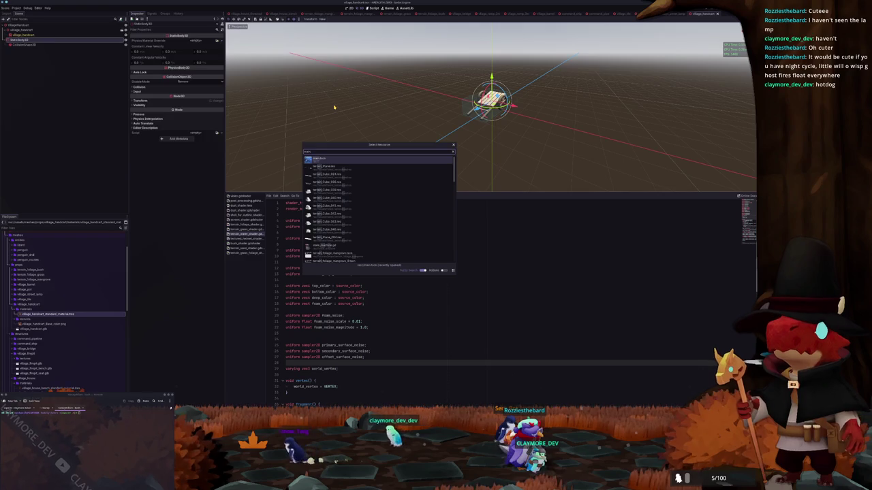
key("Return")
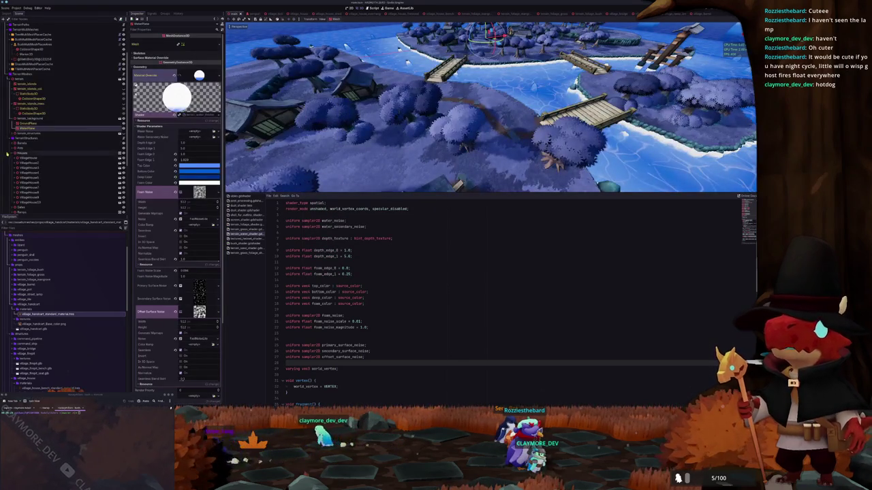
- Add a Node3D child named HandCarts under TerrainStructures
left_click(13, 154)
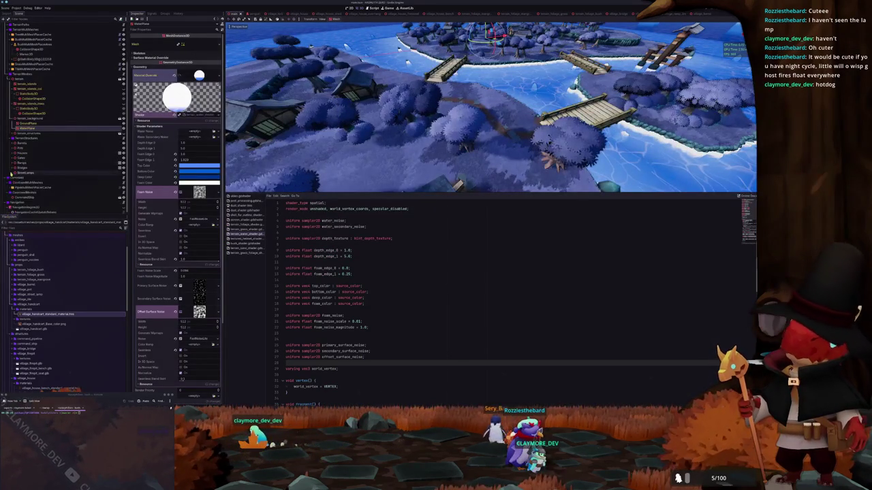
right_click(28, 138)
left_click(42, 149)
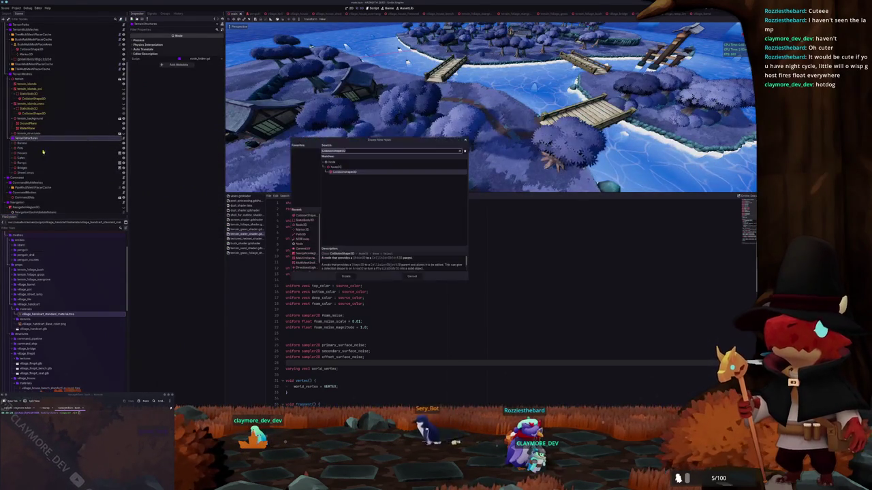
key("Up")
left_click(346, 277)
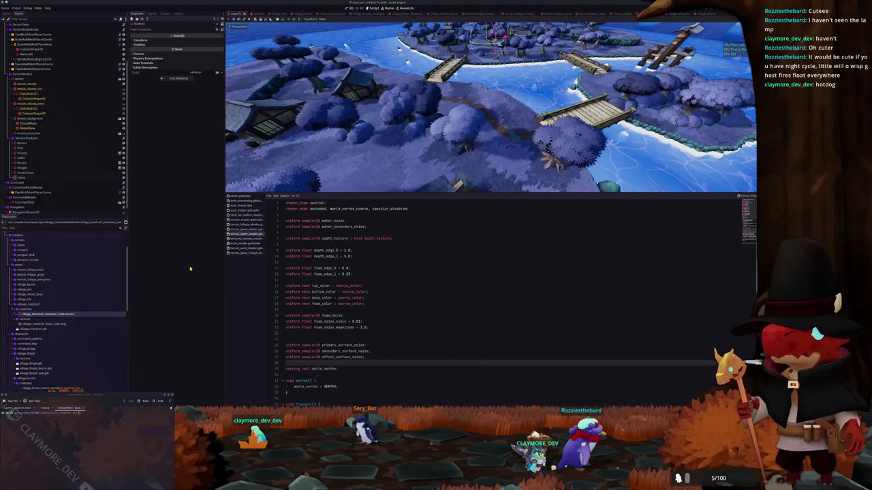
key("F2")
key("Return")
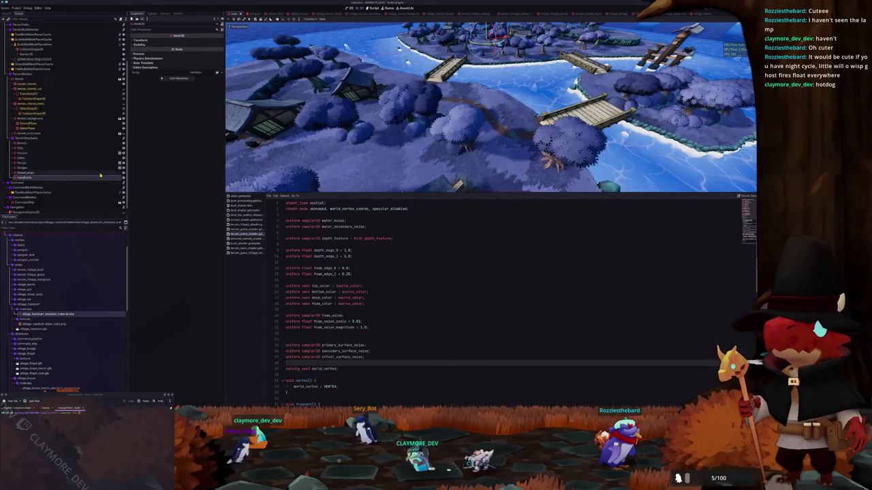
- Review the global groups listed in the HandCarts node's Groups tab
left_click(164, 14)
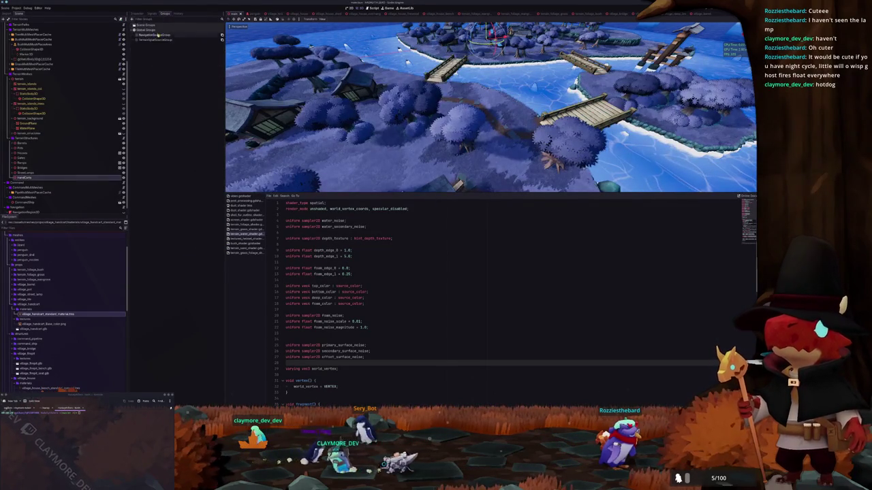
left_click(139, 39)
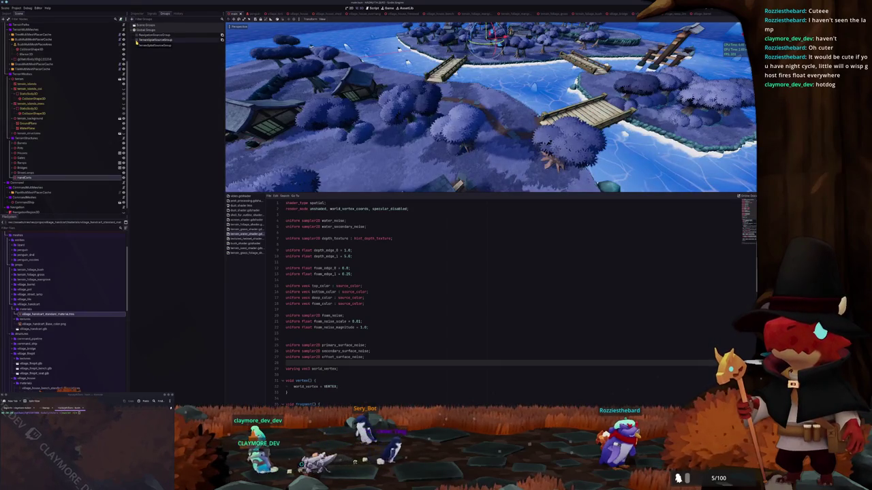
left_click(153, 35)
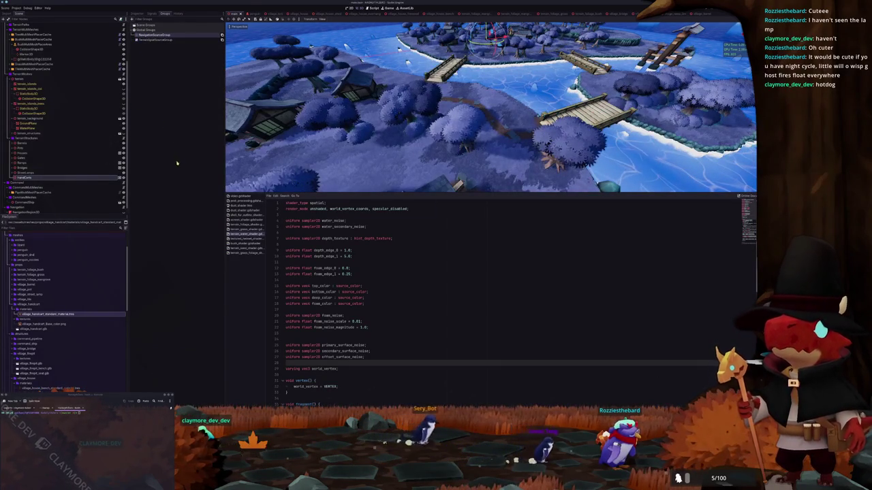
scroll(45, 272, "down", 5)
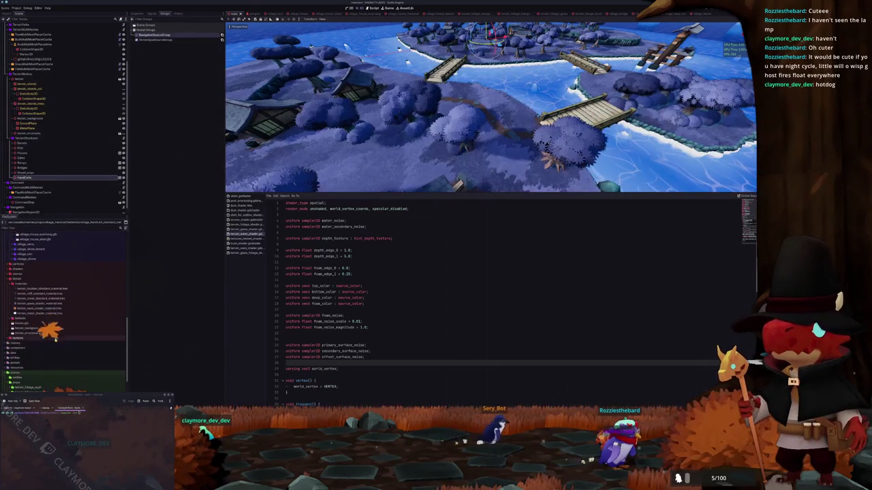
- Instance village_handcart.tscn under HandCarts and move it across the island in top view
left_click(27, 348)
double_click(31, 338)
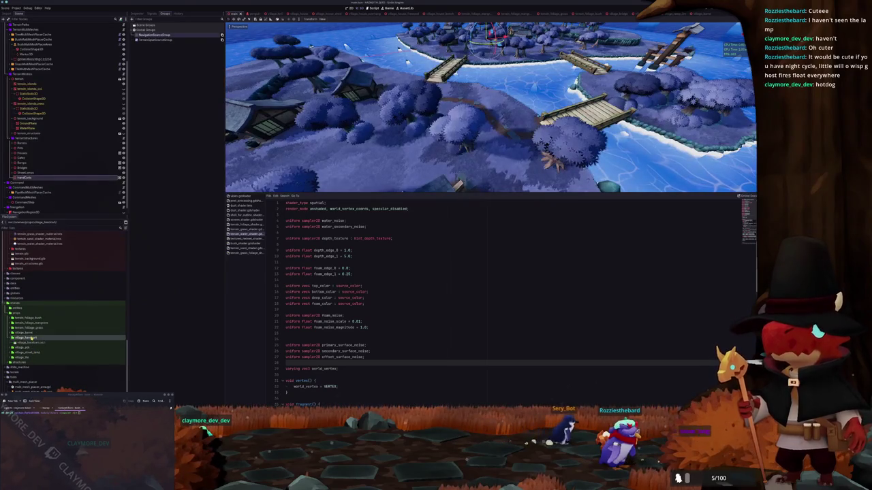
left_click_drag(30, 343, 275, 173)
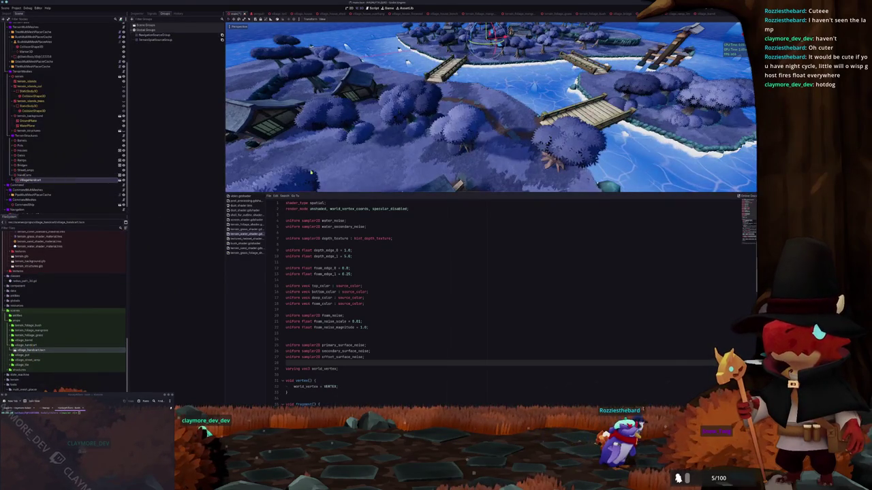
key("KP_7")
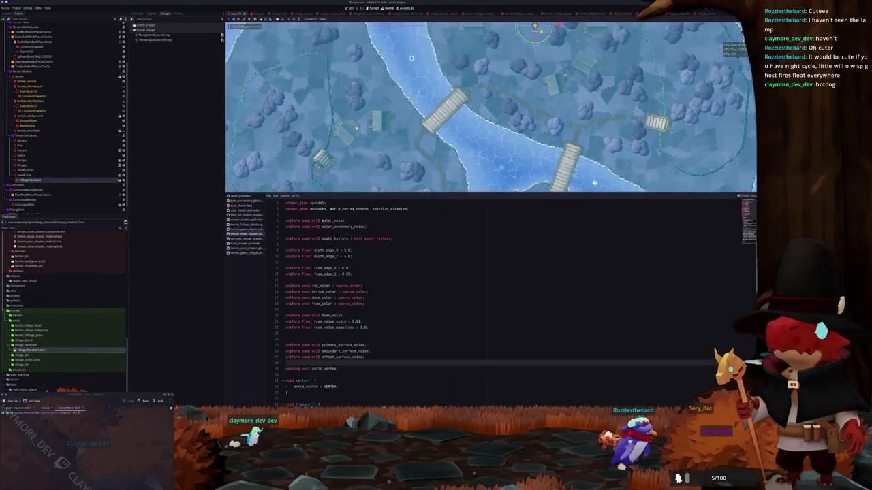
scroll(491, 107, "up", 3)
scroll(484, 102, "up", 2)
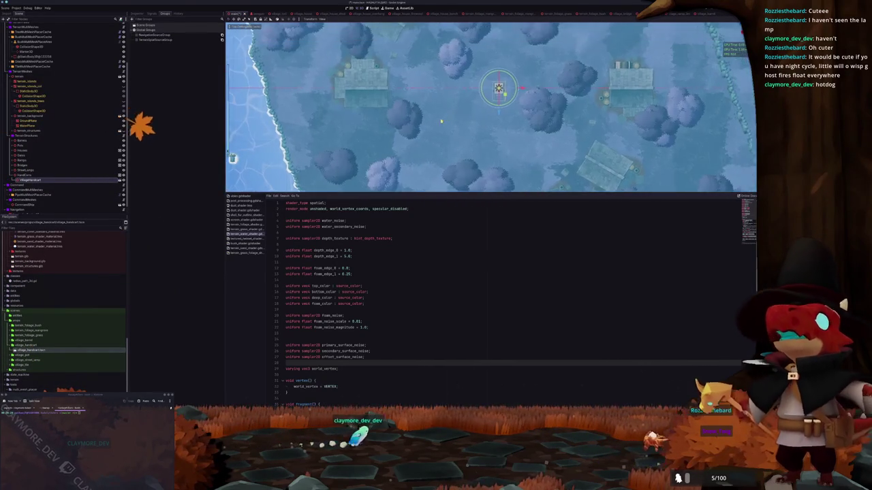
mouse_move(487, 97)
left_mouse_down()
mouse_move(356, 130)
mouse_move(406, 134)
mouse_move(354, 127)
left_mouse_up()
scroll(334, 122, "up", 3)
key("f")
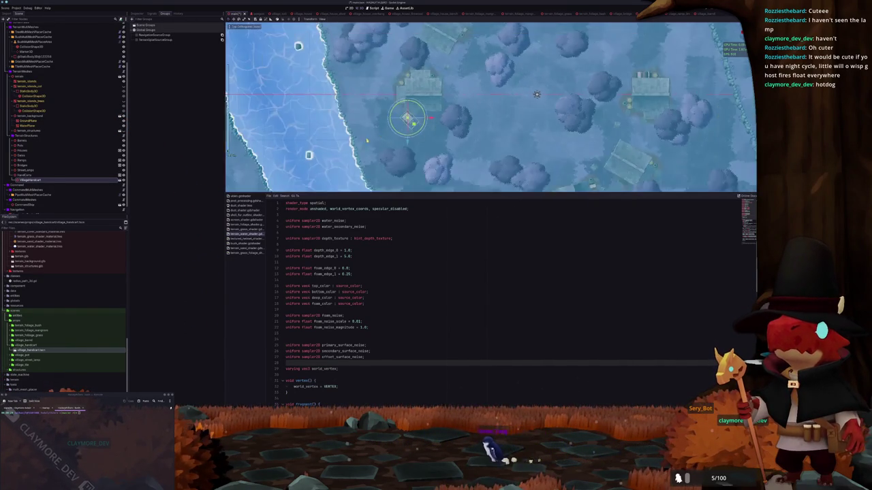
- Duplicate the handcart as VillageHandcart2 and position it beside the house
key("ctrl+d")
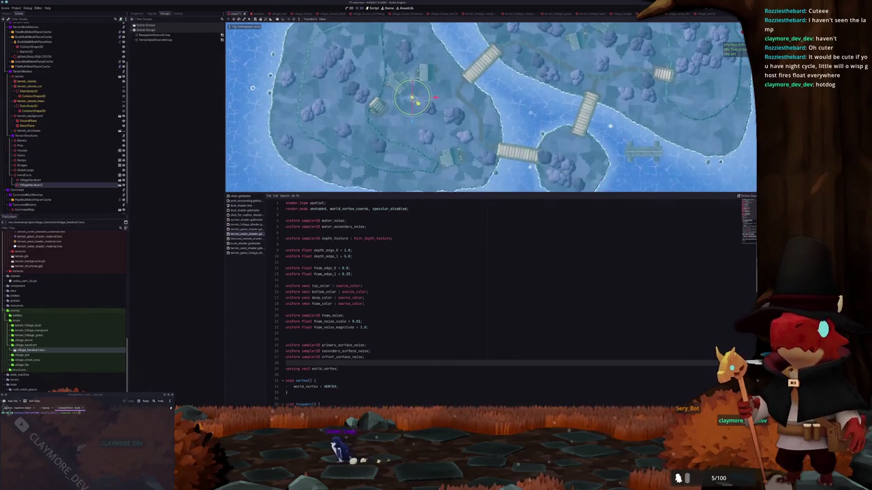
scroll(490, 107, "up", 5)
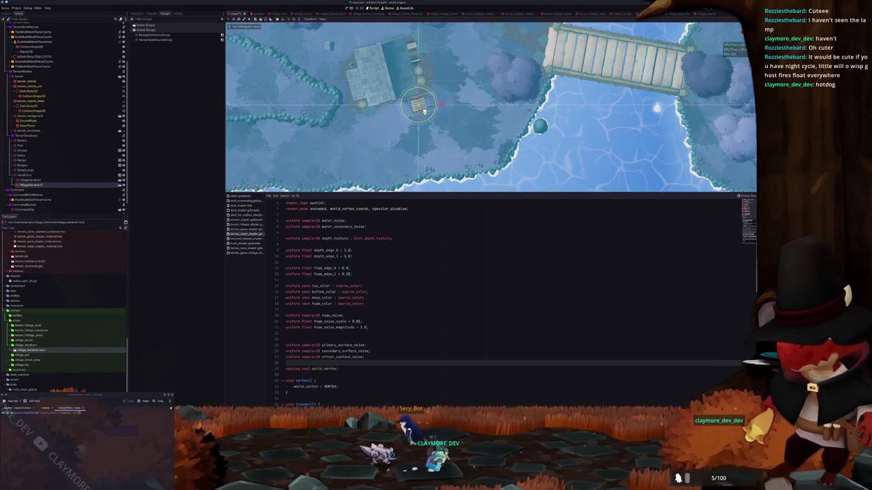
scroll(403, 120, "down", 3)
scroll(403, 119, "up", 5)
left_click_drag(437, 124, 463, 140)
scroll(464, 140, "down", 5)
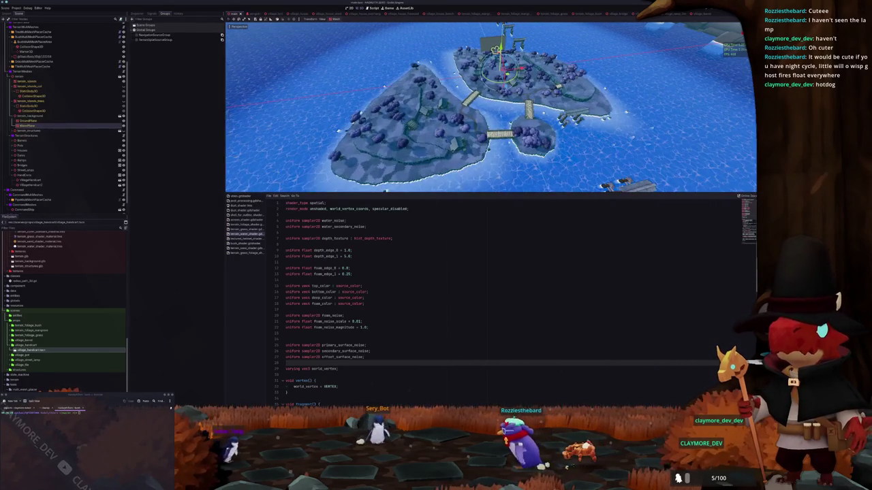
- Set the village_handcart card's status to Done in Notion, then return to the Godot viewport
key("alt+Tab")
scroll(401, 249, "down", 1)
left_click(380, 236)
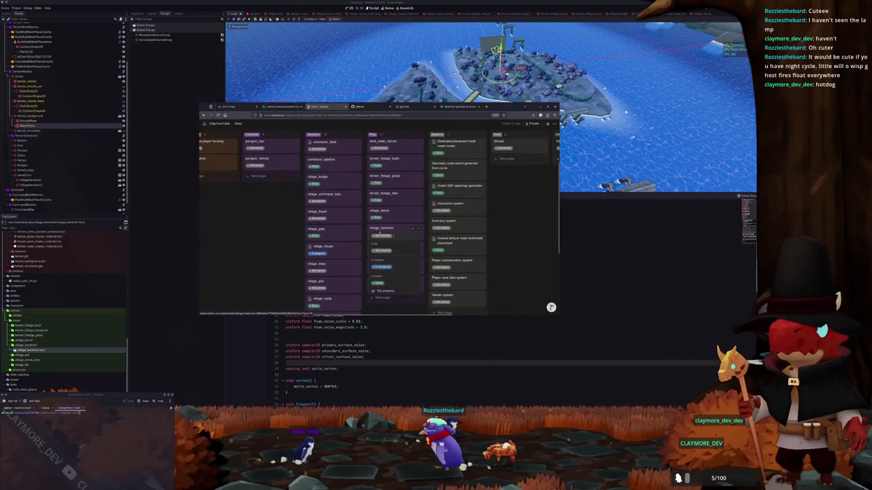
left_click(378, 283)
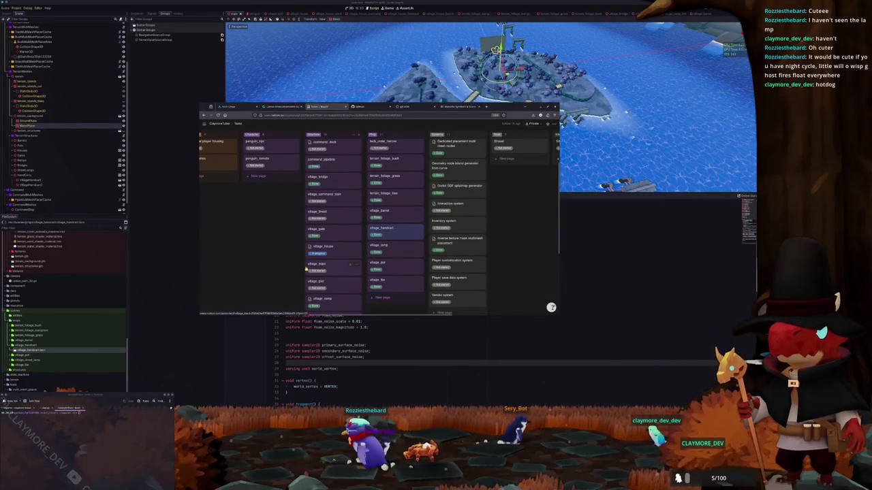
scroll(297, 268, "up", 3)
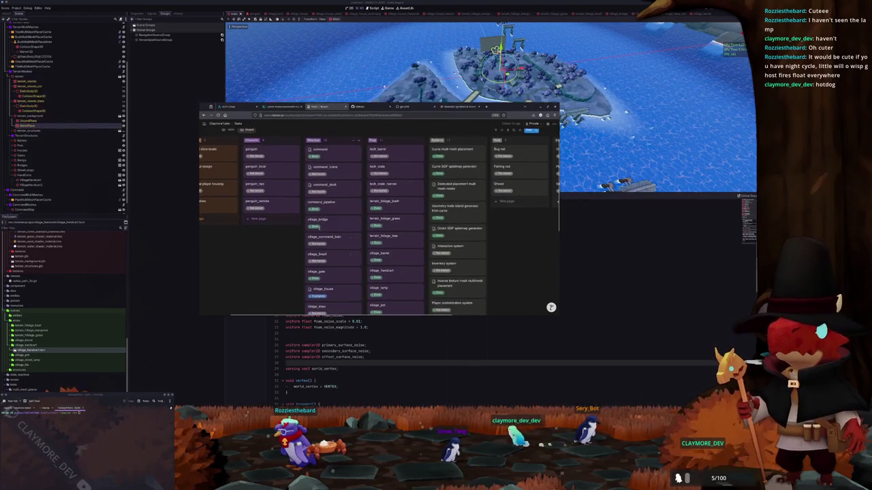
left_click(324, 106)
left_click_drag(325, 105, 340, 82)
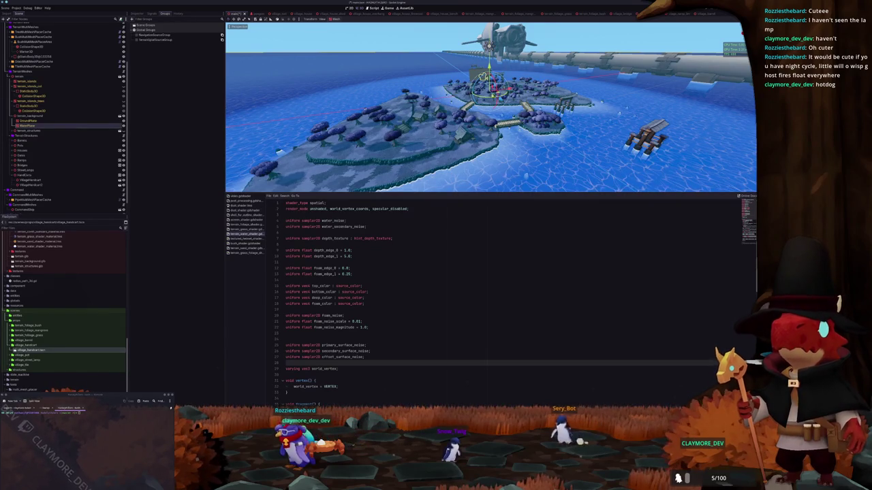
- Orbit over the small island, frame the ship, then open terrain_islands' grass shader code
mouse_move(487, 47)
left_mouse_down()
mouse_move(420, 42)
mouse_move(421, 132)
mouse_move(440, 133)
mouse_move(408, 123)
mouse_move(404, 107)
left_mouse_up()
mouse_move(453, 127)
left_mouse_down()
mouse_move(467, 130)
mouse_move(428, 107)
mouse_move(451, 95)
left_mouse_up()
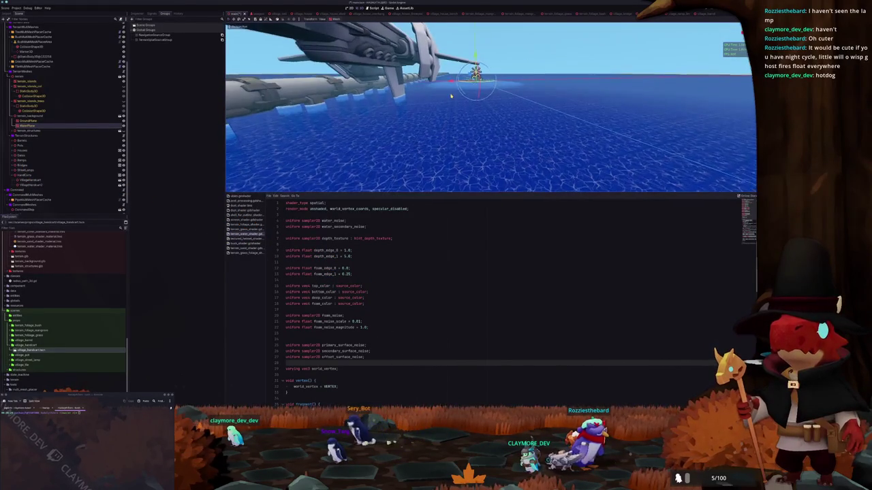
double_click(24, 209)
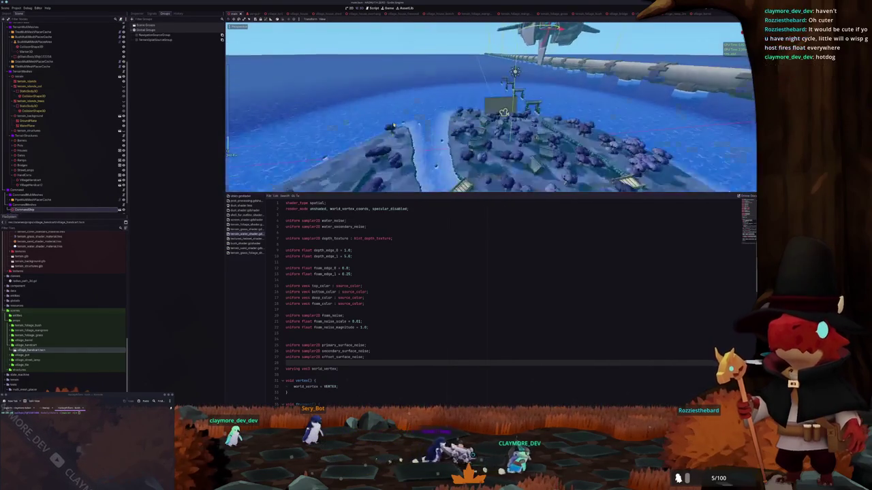
double_click(26, 81)
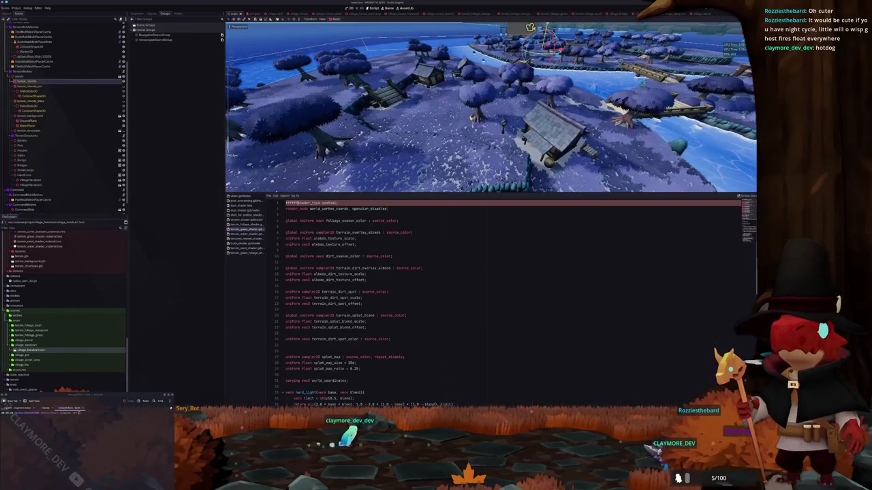
left_click(418, 233)
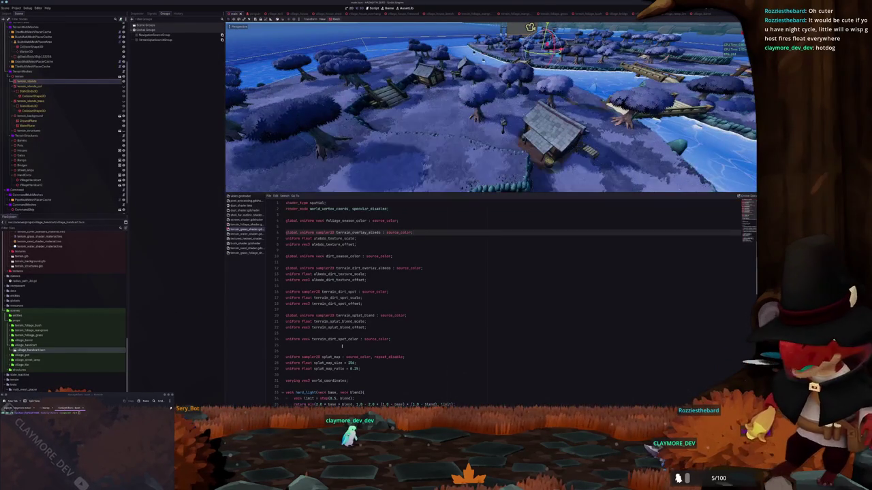
key("Escape")
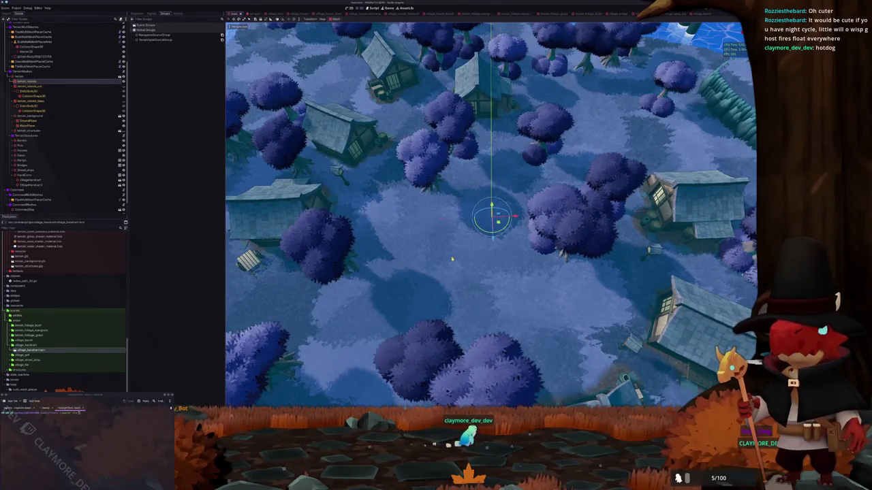
scroll(473, 252, "down", 2)
scroll(486, 251, "down", 5)
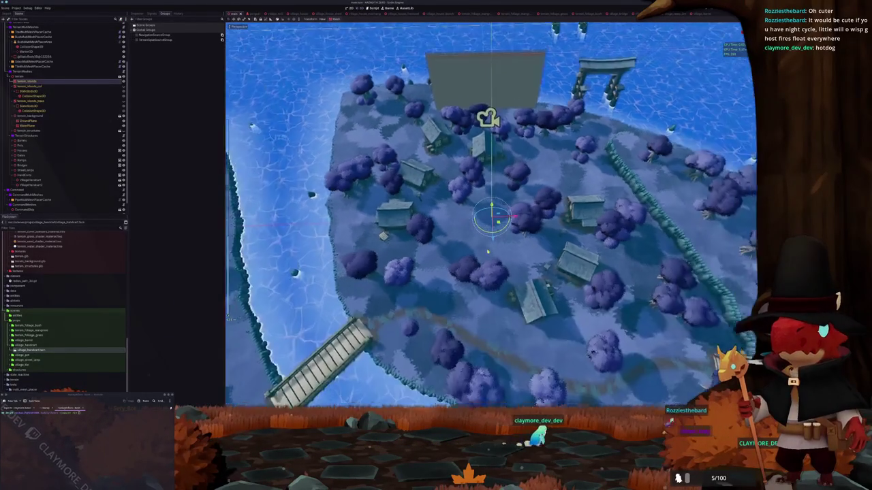
scroll(470, 255, "up", 6)
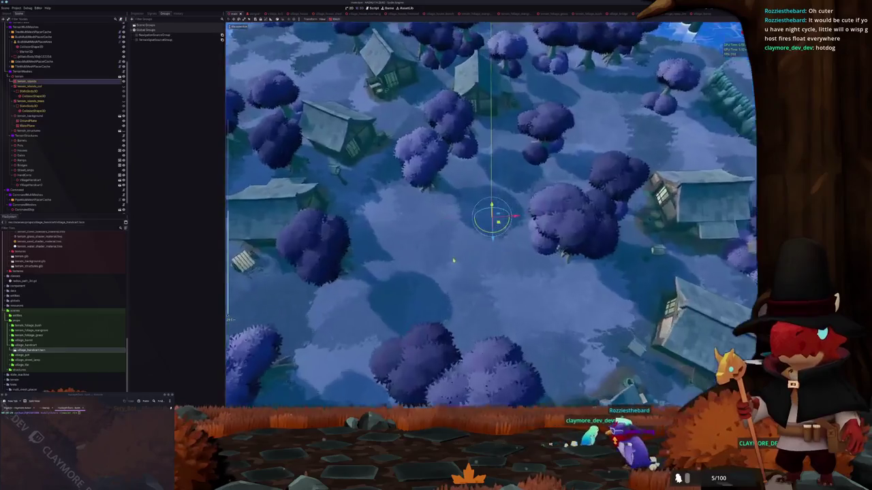
scroll(453, 260, "up", 3)
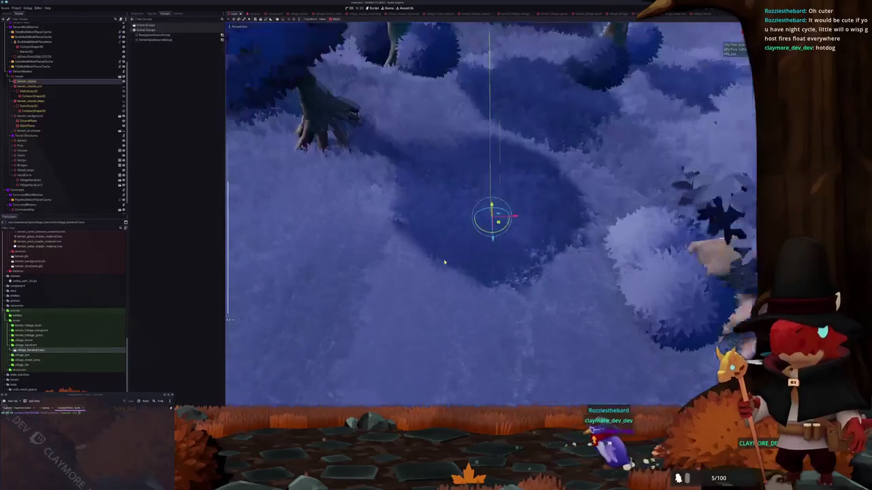
mouse_move(444, 258)
left_mouse_down()
mouse_move(431, 220)
mouse_move(518, 220)
left_mouse_up()
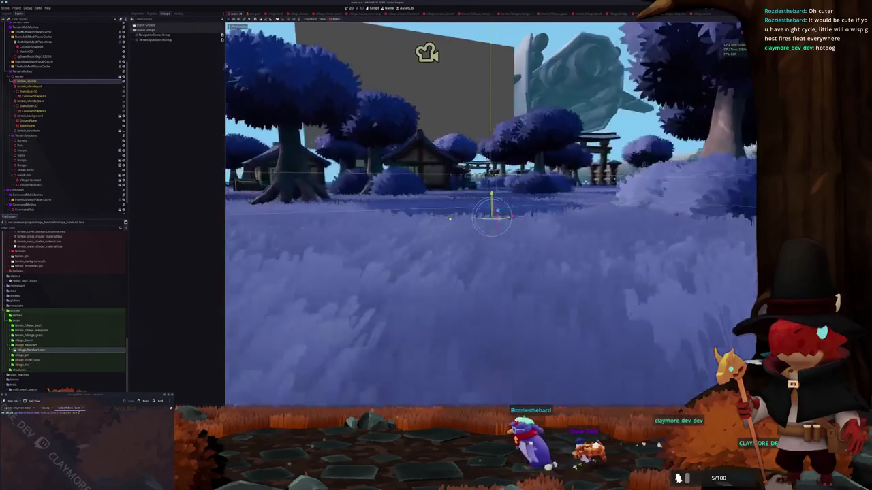
mouse_move(435, 147)
left_mouse_down()
mouse_move(498, 172)
mouse_move(506, 164)
left_mouse_up()
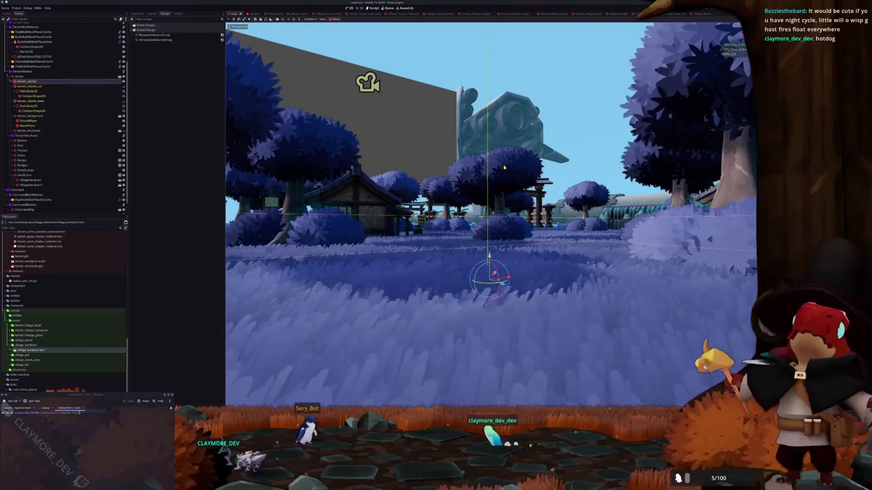
scroll(504, 167, "up", 2)
left_click(567, 126)
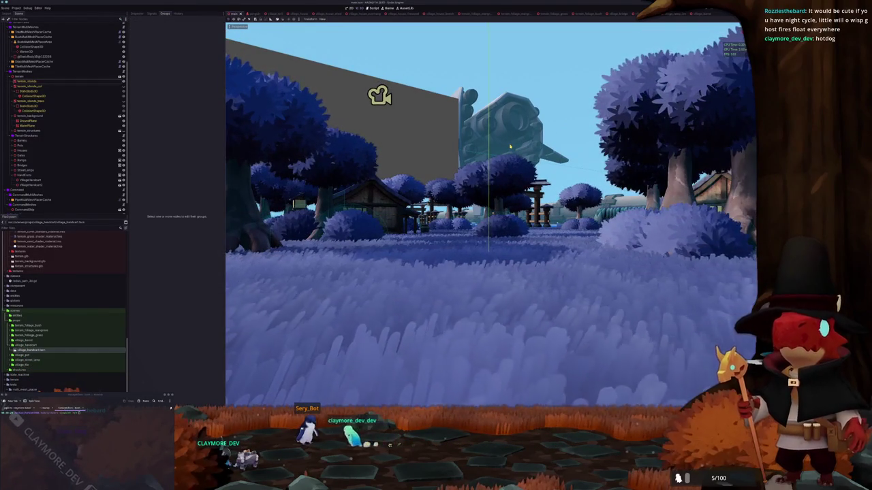
scroll(64, 116, "up", 3)
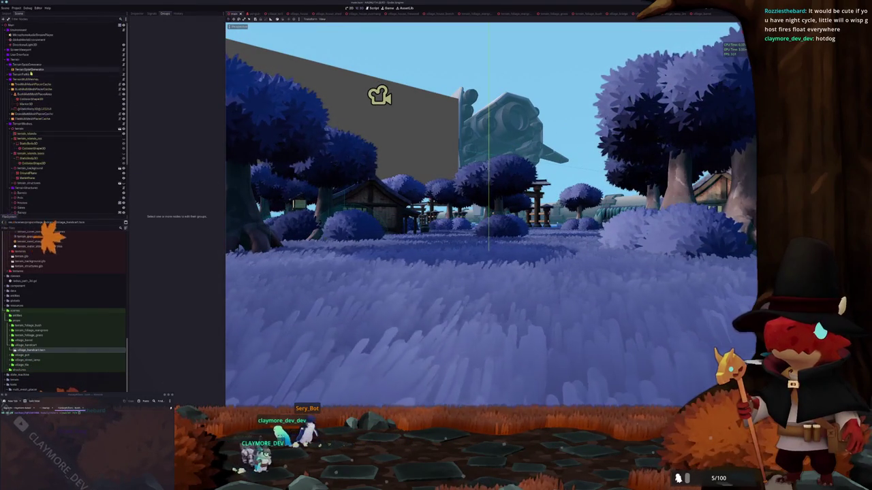
- Inspect TreeMultiMeshPlacerCache's properties and survey the village island from above and among the trees
left_click(34, 84)
left_click(134, 13)
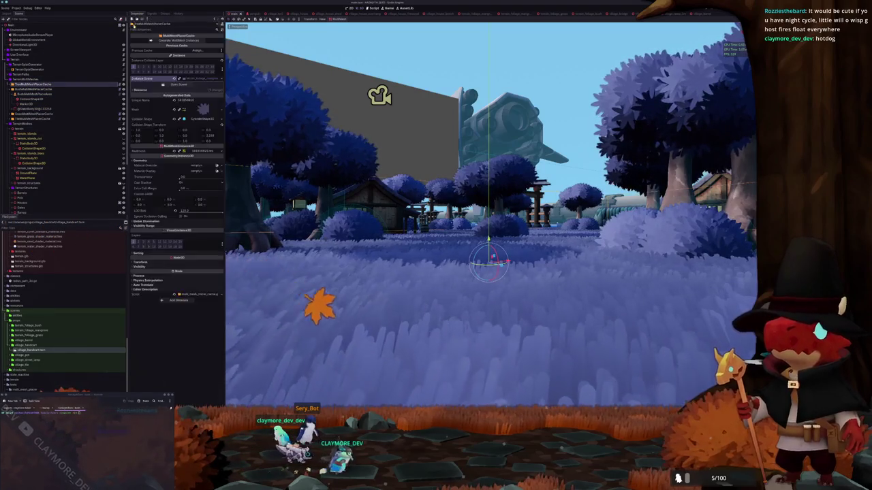
left_click_drag(379, 123, 385, 146)
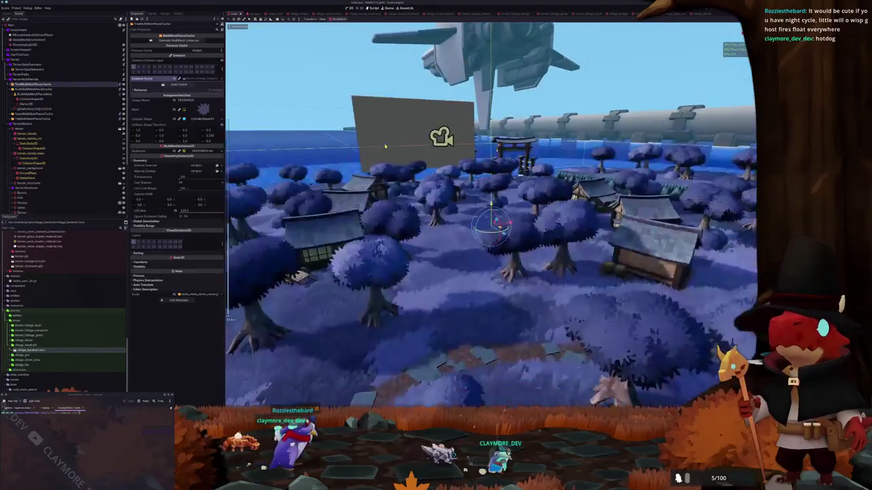
scroll(388, 148, "down", 10)
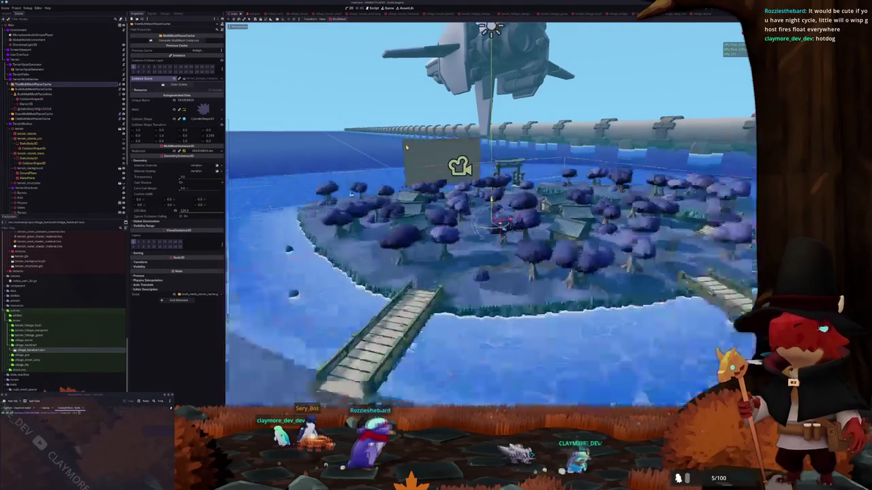
scroll(408, 145, "up", 10)
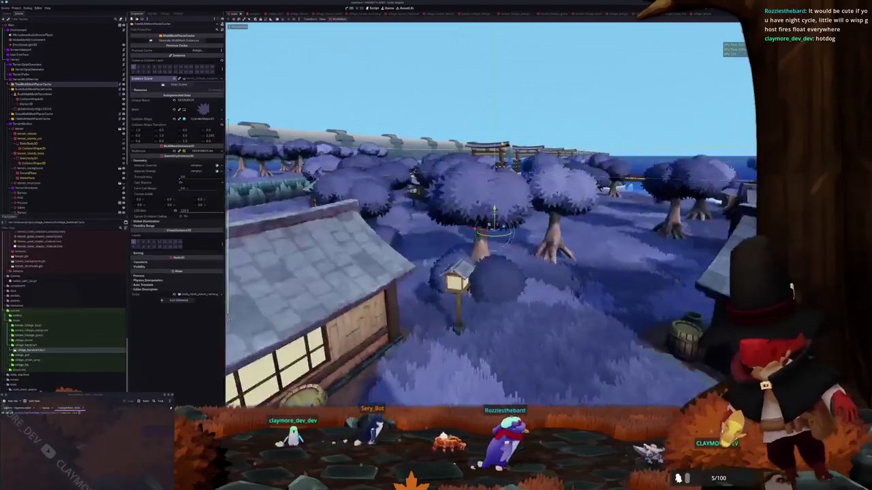
mouse_move(408, 146)
left_mouse_down()
mouse_move(395, 143)
mouse_move(407, 215)
left_mouse_up()
key("alt+Tab")
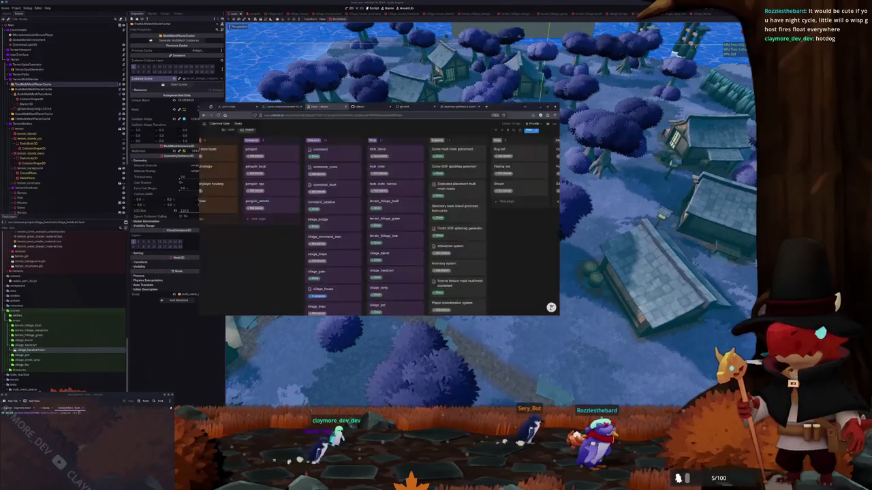
- Open and close the village_command_train card, then scroll through the Structure column's village cards
scroll(341, 215, "up", 1)
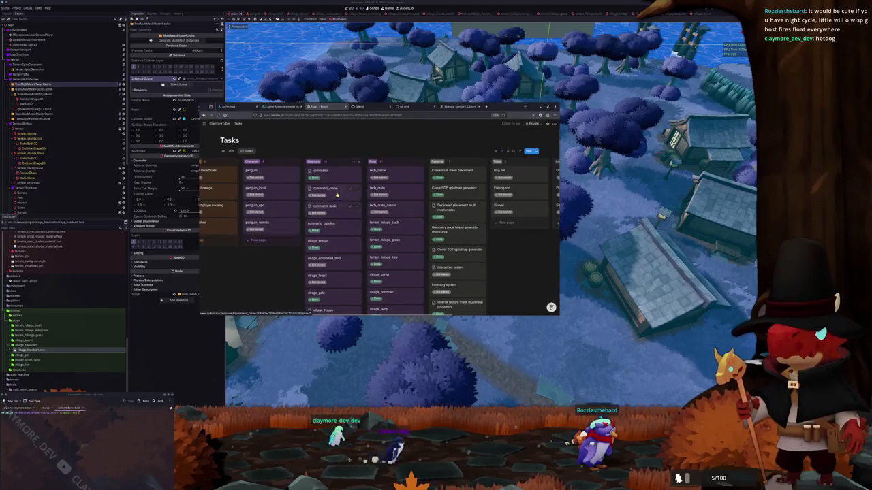
scroll(338, 218, "down", 3)
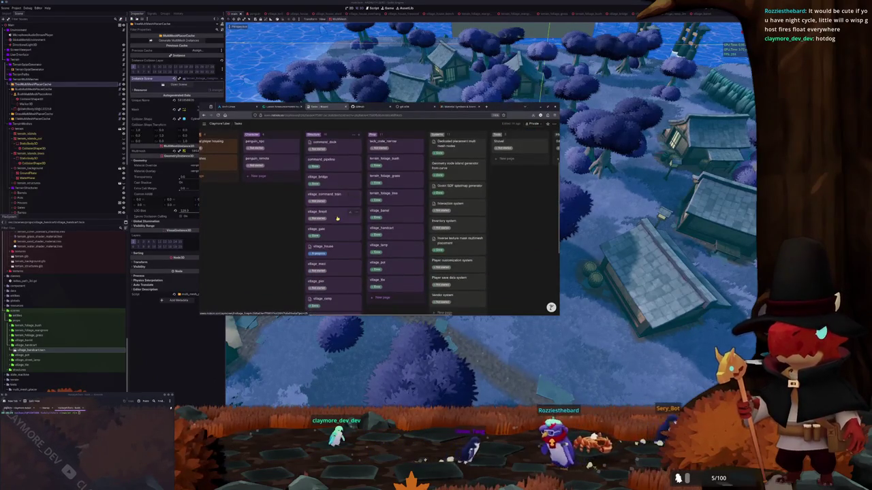
left_click(327, 195)
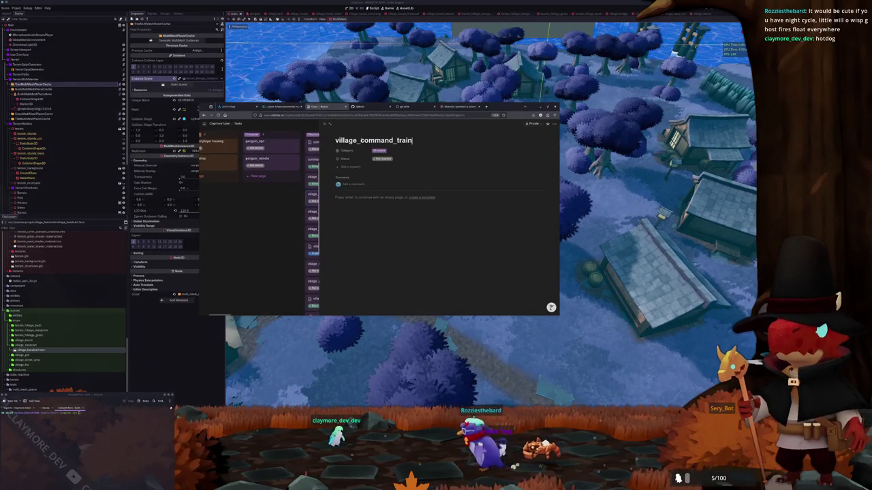
left_click(326, 125)
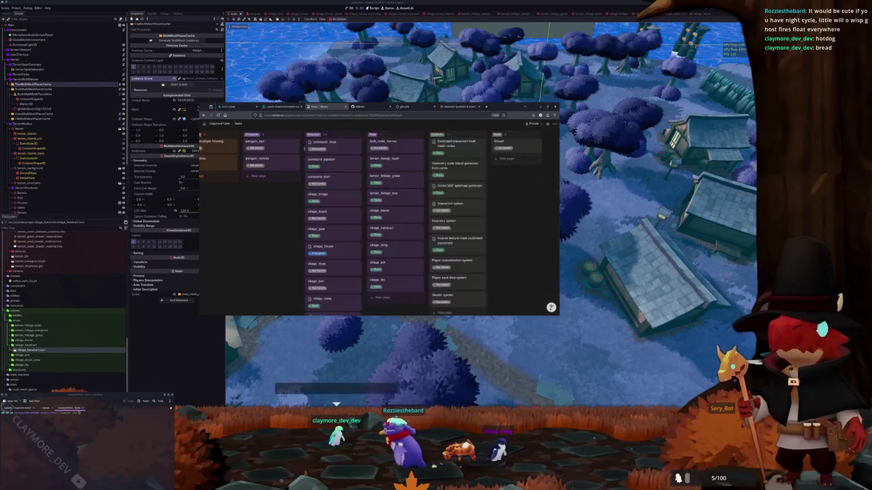
scroll(279, 253, "down", 2)
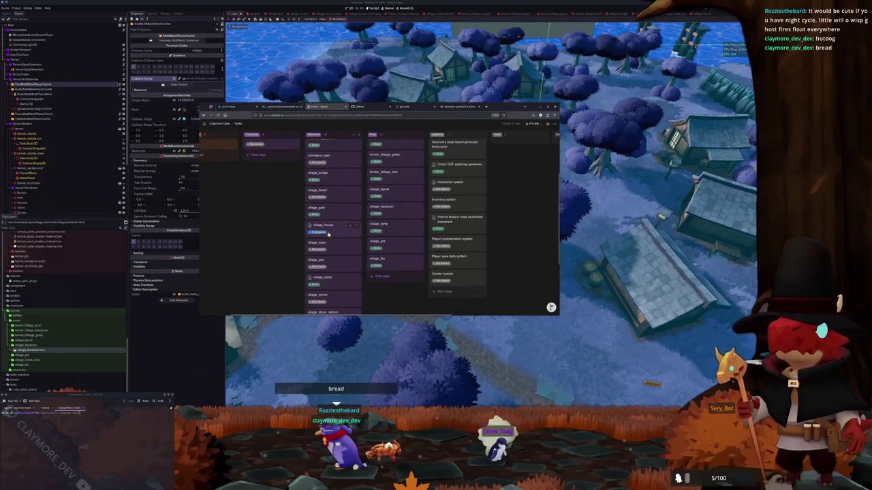
scroll(327, 238, "down", 1)
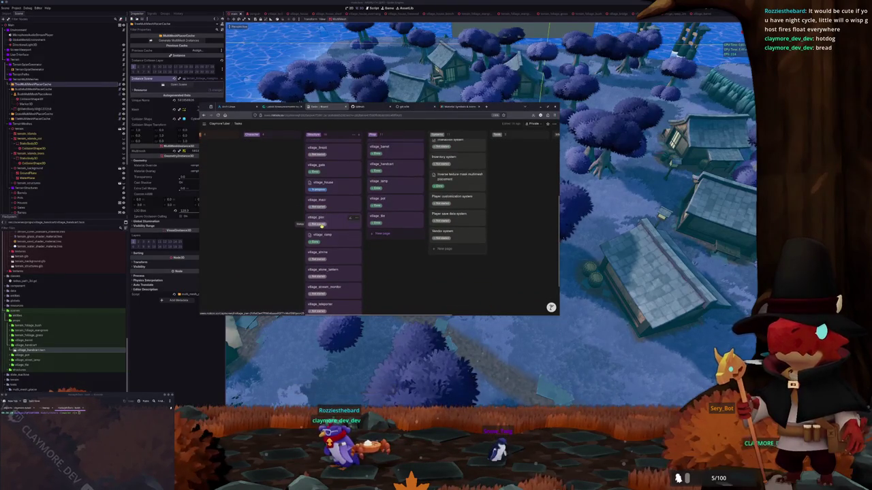
scroll(321, 225, "down", 1)
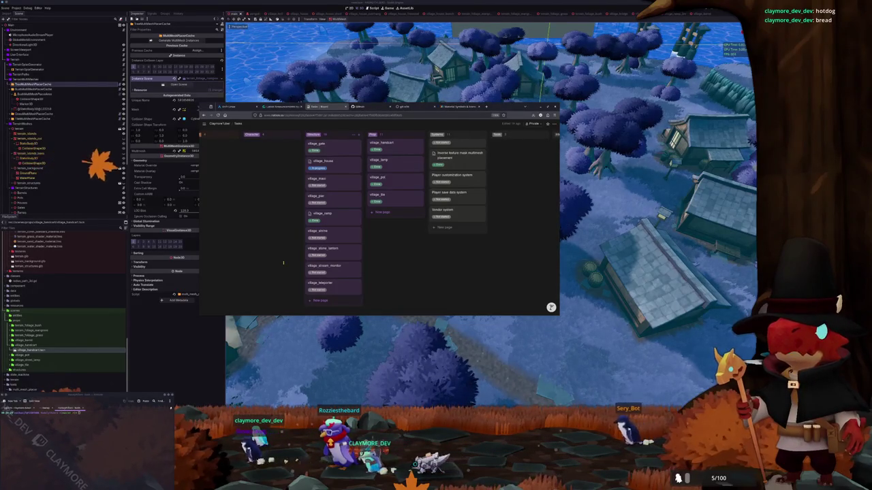
key("alt+Tab")
- Orbit over the village, select VillageHouse3 near the river, and open its own scene
left_click_drag(387, 226, 473, 212)
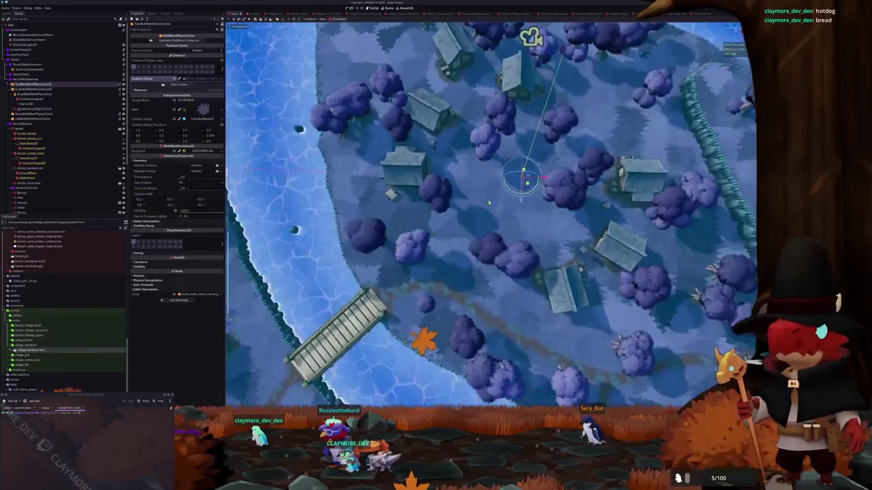
key("f")
scroll(448, 247, "up", 5)
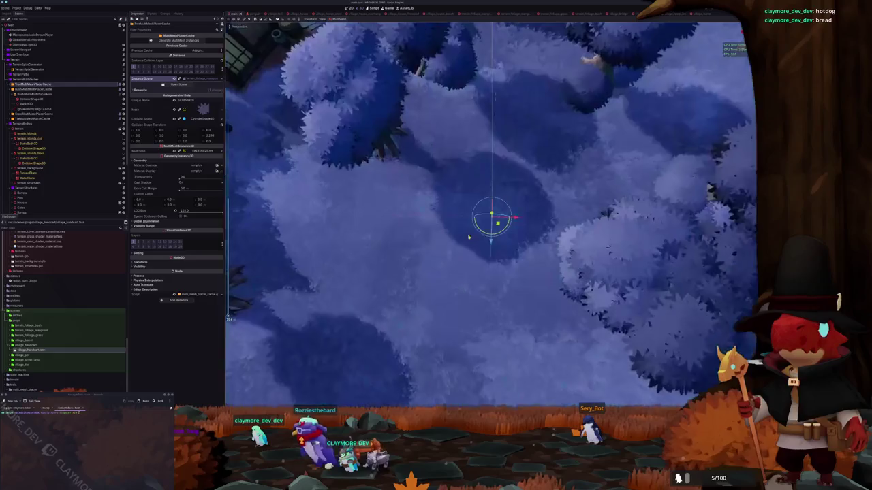
left_click_drag(431, 256, 455, 228)
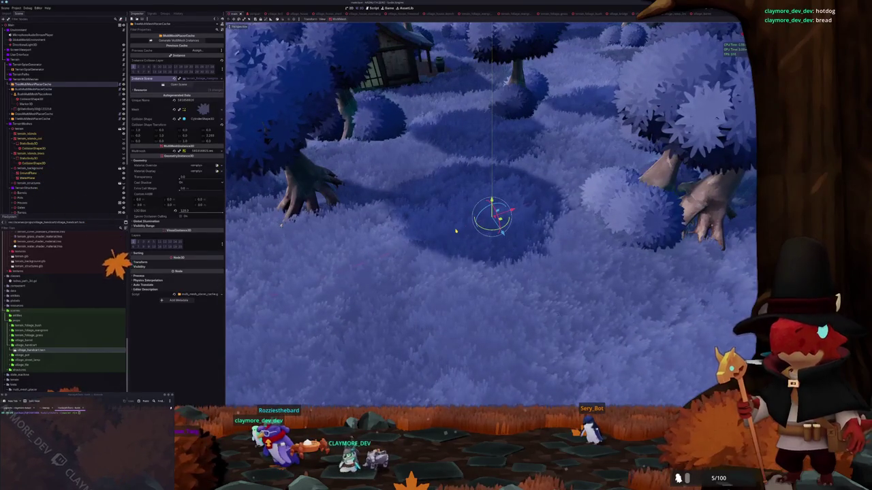
scroll(454, 230, "down", 6)
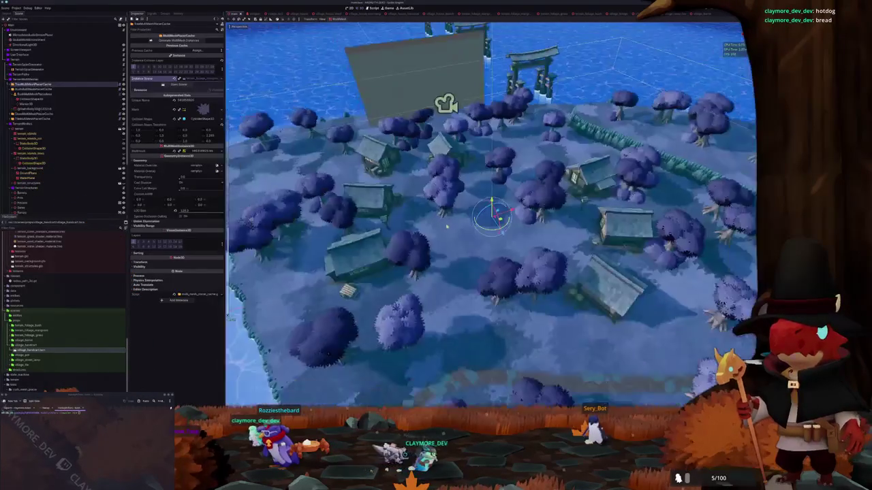
scroll(451, 227, "up", 4)
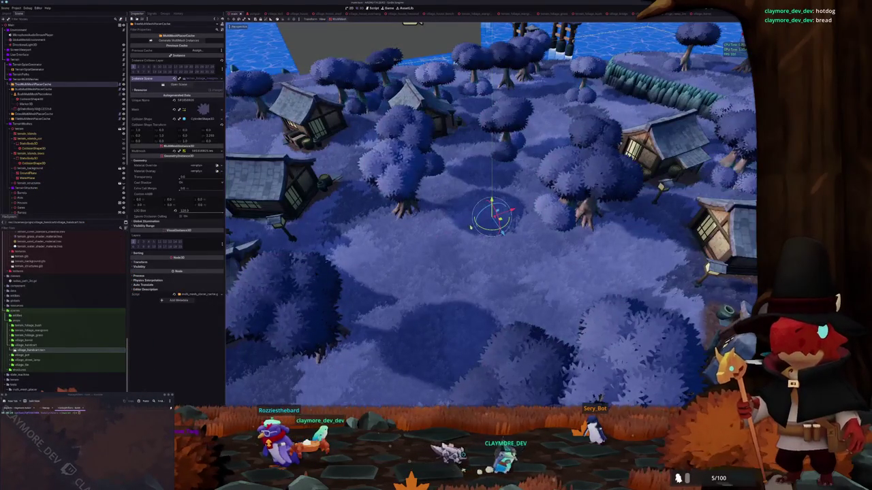
left_click_drag(470, 227, 421, 210)
mouse_move(363, 212)
left_mouse_down()
mouse_move(361, 222)
mouse_move(417, 220)
left_mouse_up()
mouse_move(516, 215)
left_mouse_down()
mouse_move(535, 215)
mouse_move(551, 232)
left_mouse_up()
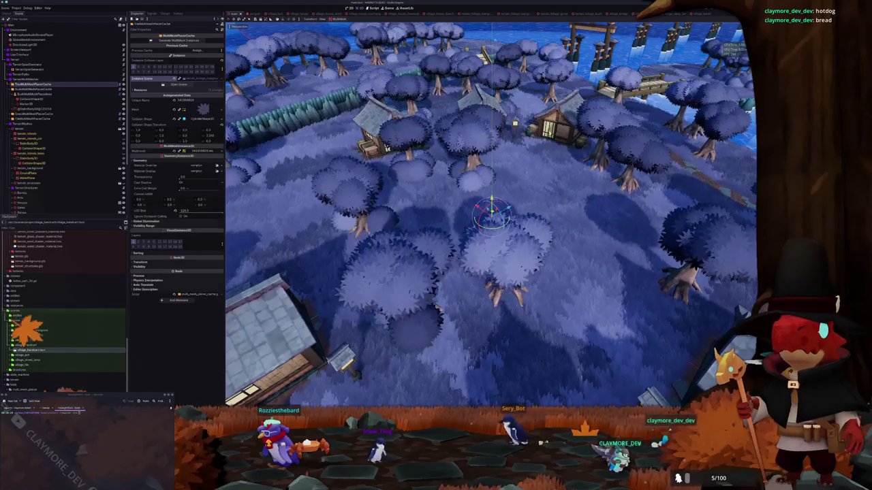
left_click(555, 126)
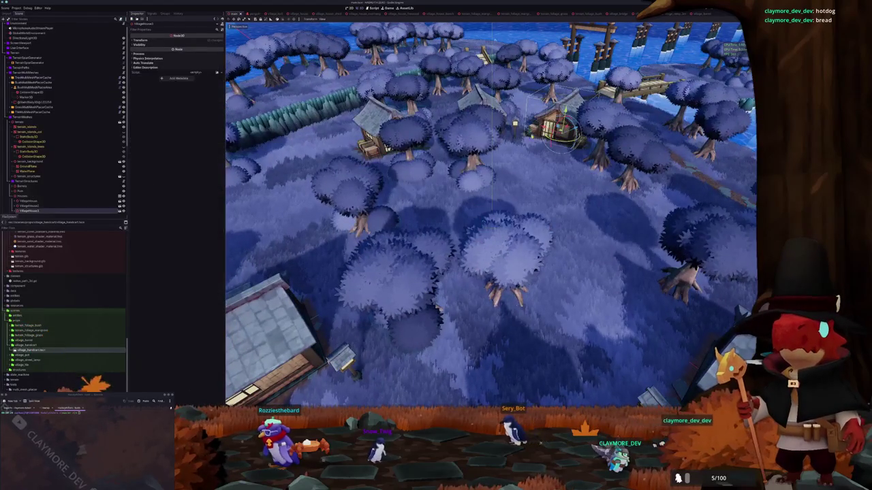
left_click(120, 211)
- Select the village_house_roof mesh, try moving it off the walls, then undo the move
left_click(533, 162)
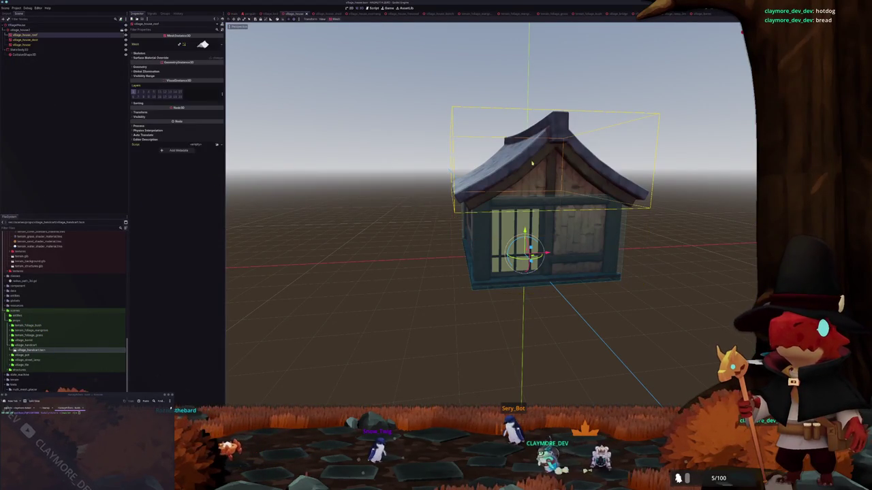
left_click_drag(507, 164, 470, 149)
left_click_drag(555, 252, 658, 224)
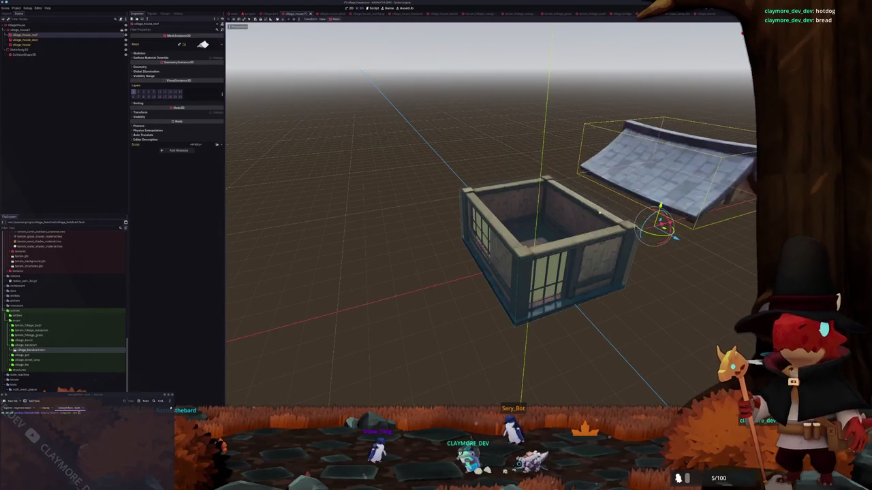
scroll(452, 214, "up", 4)
mouse_move(451, 214)
left_mouse_down()
mouse_move(405, 202)
mouse_move(477, 200)
mouse_move(511, 184)
mouse_move(448, 220)
mouse_move(456, 198)
mouse_move(448, 207)
mouse_move(467, 229)
mouse_move(477, 218)
mouse_move(483, 94)
left_mouse_up()
key("ctrl+z")
key("ctrl+shift+z")
key("ctrl+z")
key("ctrl+z")
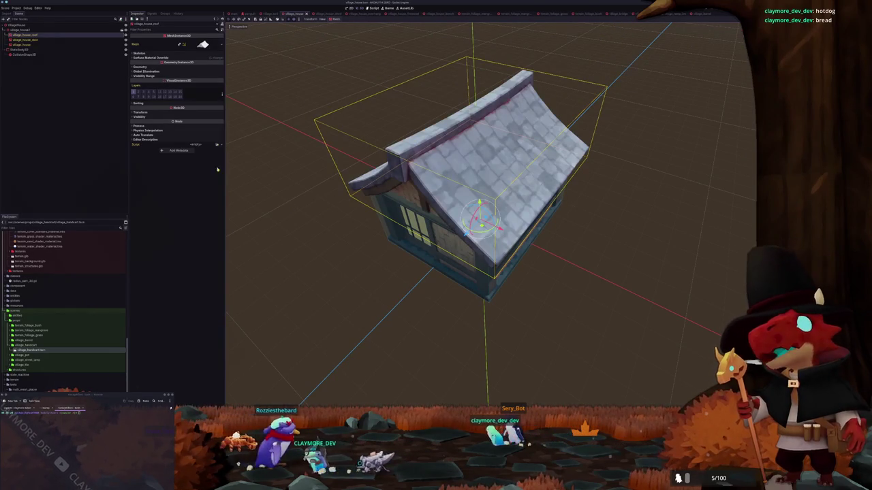
- Raise the roof's Geometry Transparency so it's partly see-through, then return to the village scene
left_click(154, 67)
left_click_drag(178, 85, 217, 87)
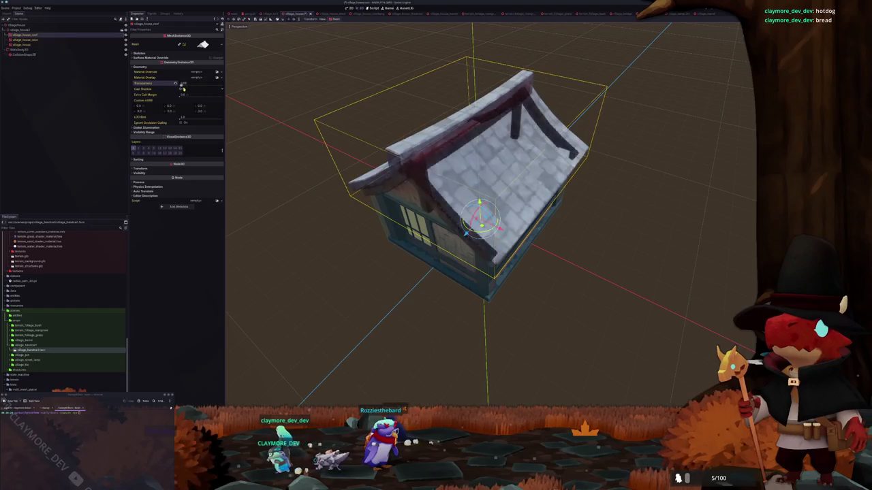
mouse_move(177, 84)
left_mouse_down()
mouse_move(221, 84)
mouse_move(195, 84)
mouse_move(208, 96)
mouse_move(142, 106)
left_mouse_up()
scroll(306, 130, "down", 5)
left_click(284, 140)
key("ctrl+Tab")
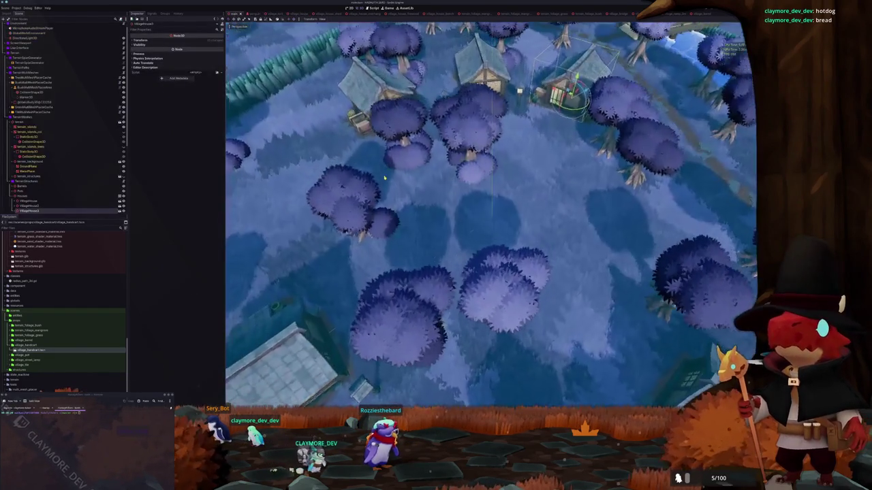
- Survey the village and river near ground level, then open the terrain material's shader code
mouse_move(384, 179)
left_mouse_down()
mouse_move(407, 163)
mouse_move(393, 164)
left_mouse_up()
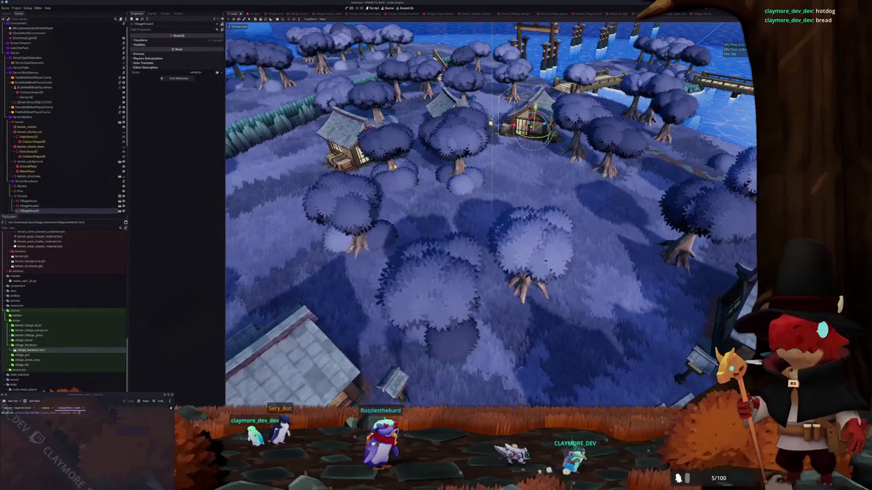
left_click_drag(501, 178, 496, 178)
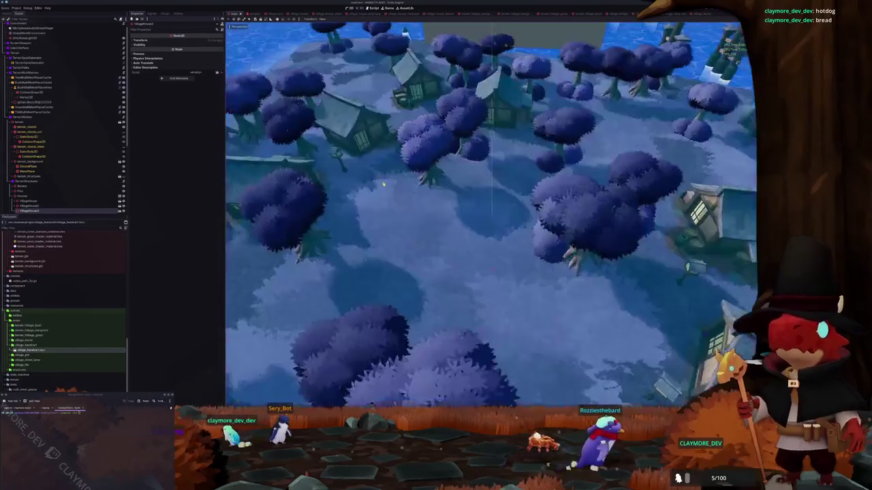
mouse_move(384, 184)
left_mouse_down()
mouse_move(406, 156)
mouse_move(376, 146)
mouse_move(352, 159)
mouse_move(247, 159)
left_mouse_up()
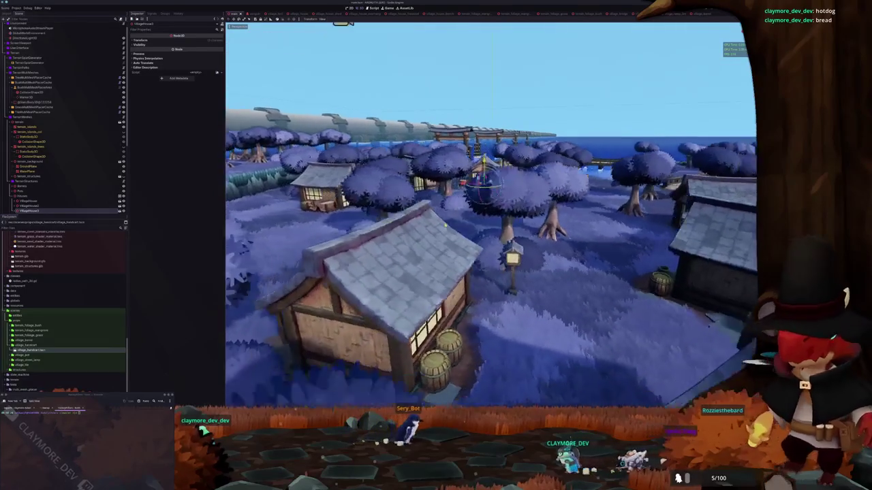
scroll(449, 224, "down", 4)
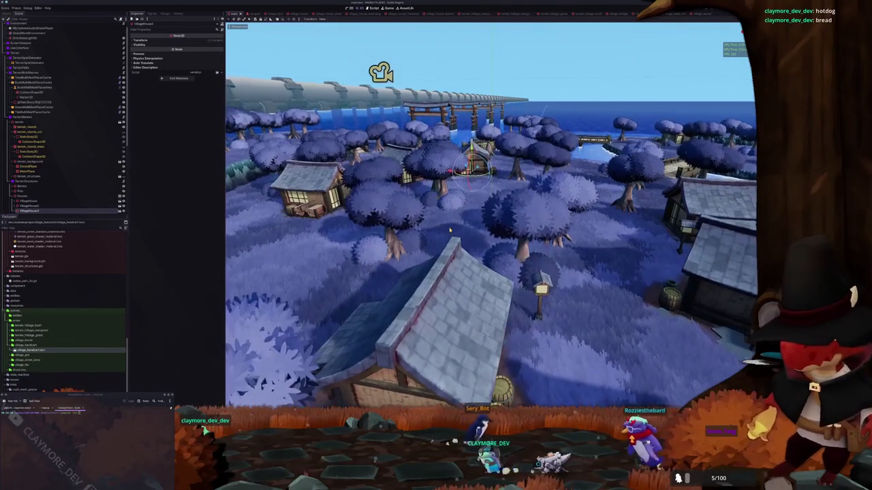
scroll(449, 232, "up", 5)
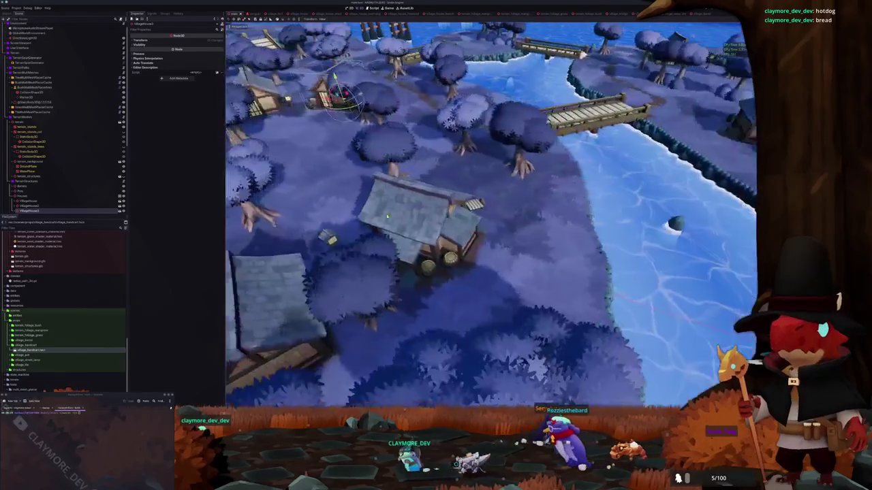
left_click_drag(480, 220, 429, 193)
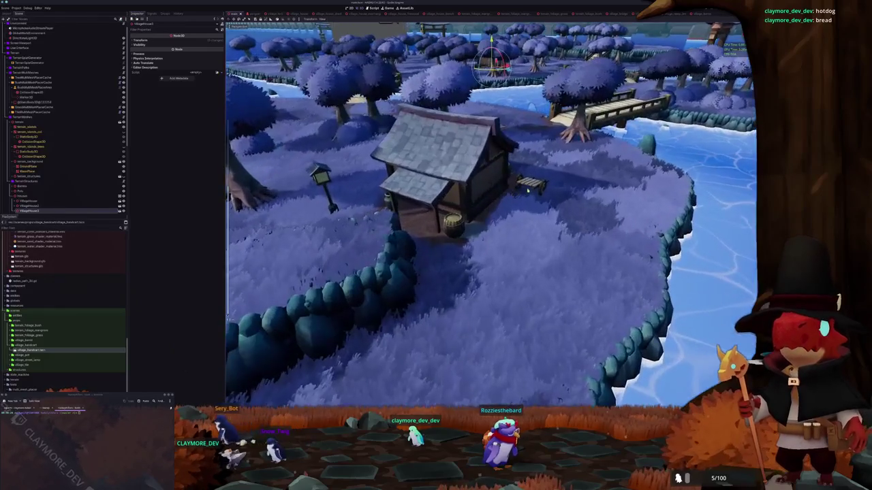
left_click(27, 127)
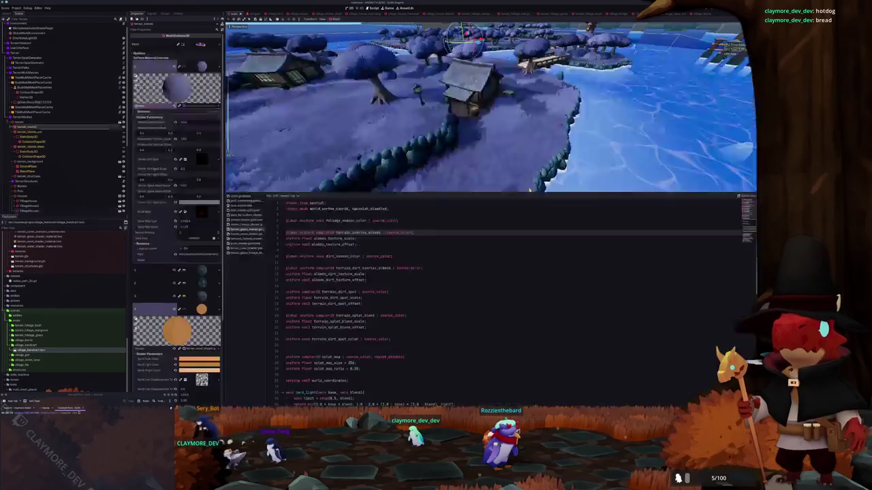
- Enlarge the 3D view and scroll through the messages in the Output log
left_click_drag(504, 193, 505, 215)
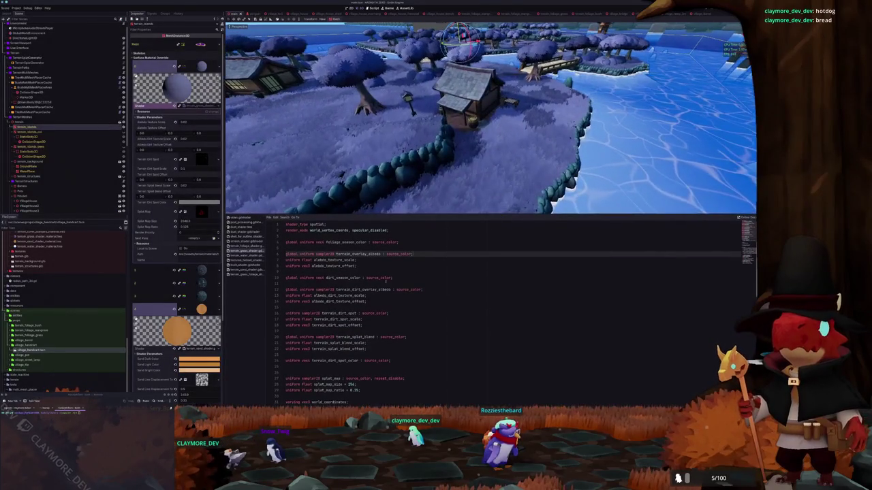
left_click(289, 384)
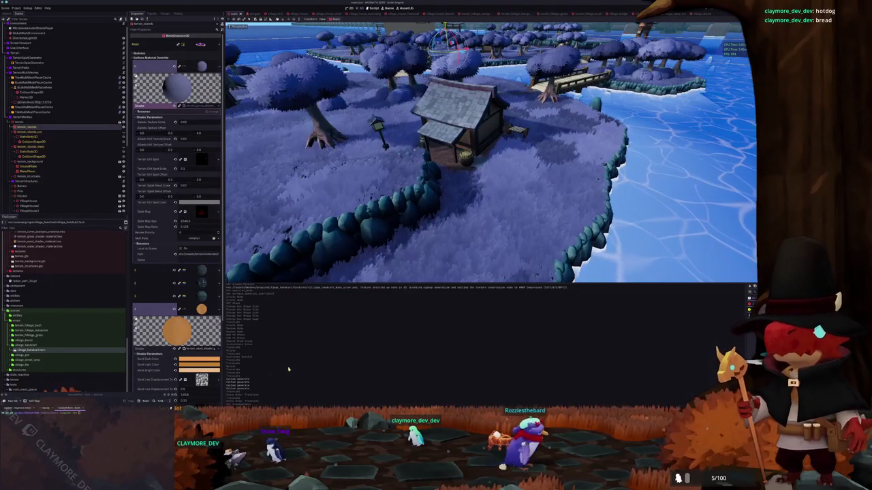
scroll(293, 361, "up", 3)
scroll(364, 347, "down", 3)
scroll(364, 347, "up", 1)
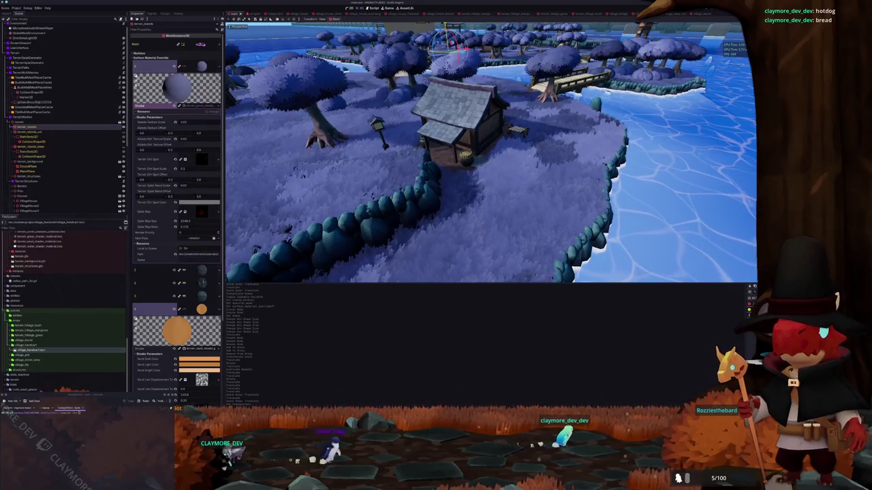
- Filter the log to errors and warnings and back, then clear it and switch to the task board
left_click(750, 305)
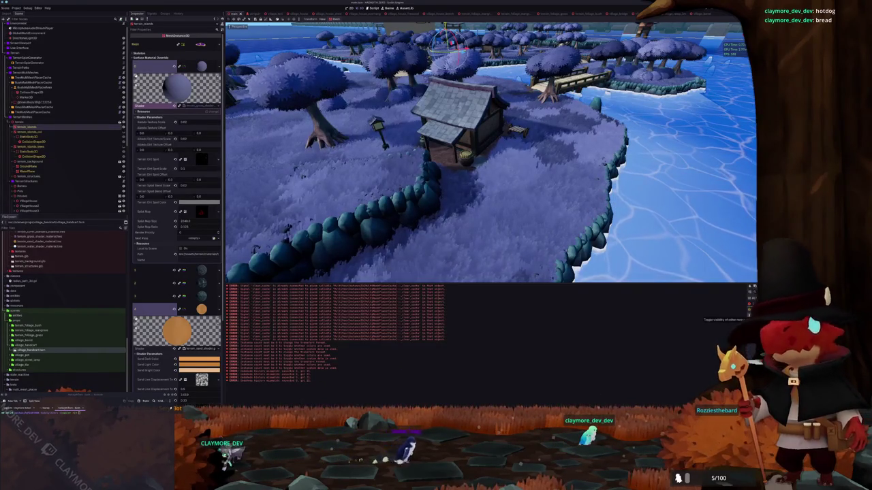
left_click(750, 311)
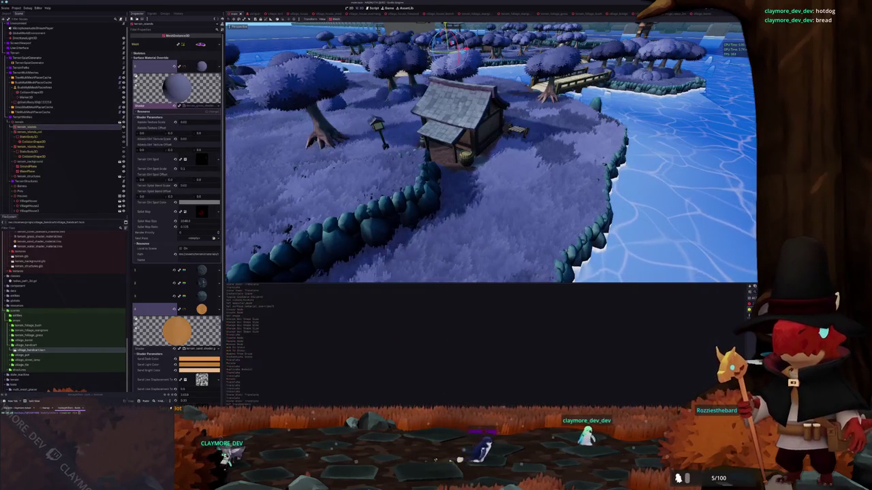
left_click(753, 287)
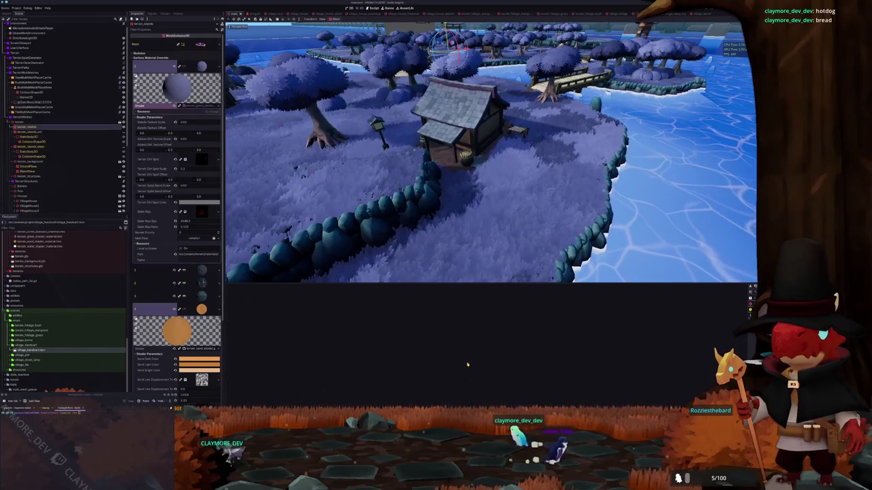
key("alt+Tab")
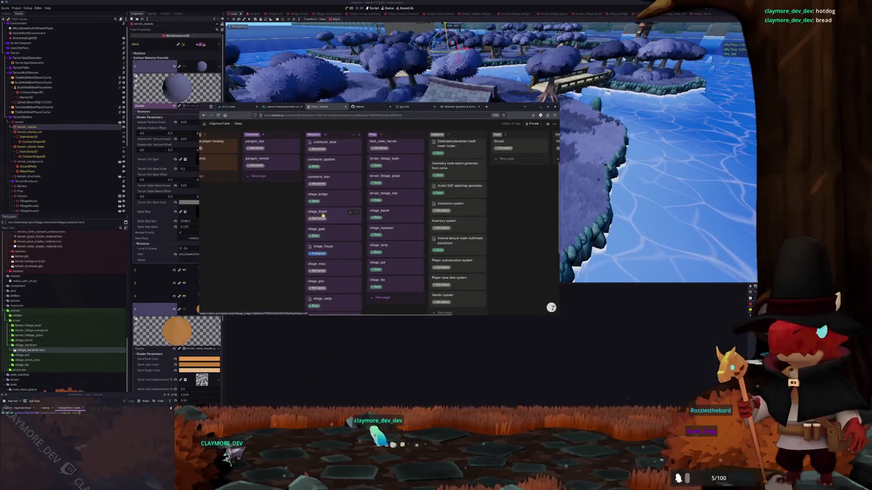
scroll(334, 235, "up", 2)
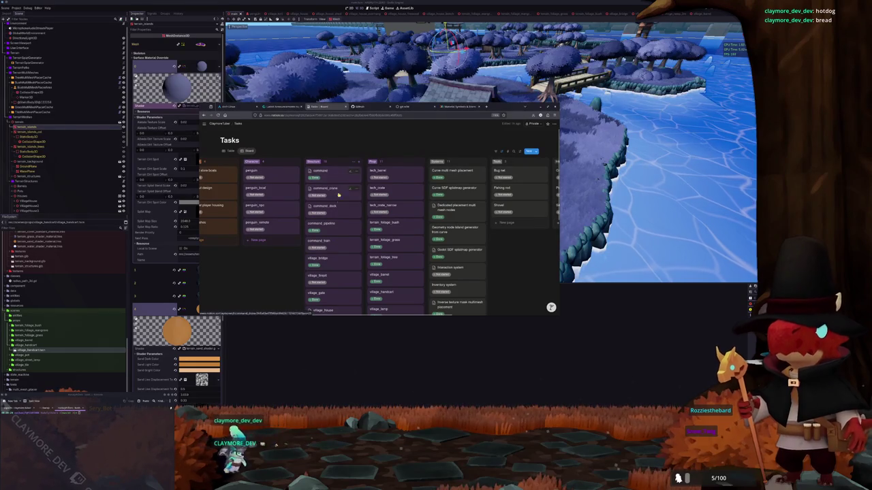
scroll(337, 188, "down", 5)
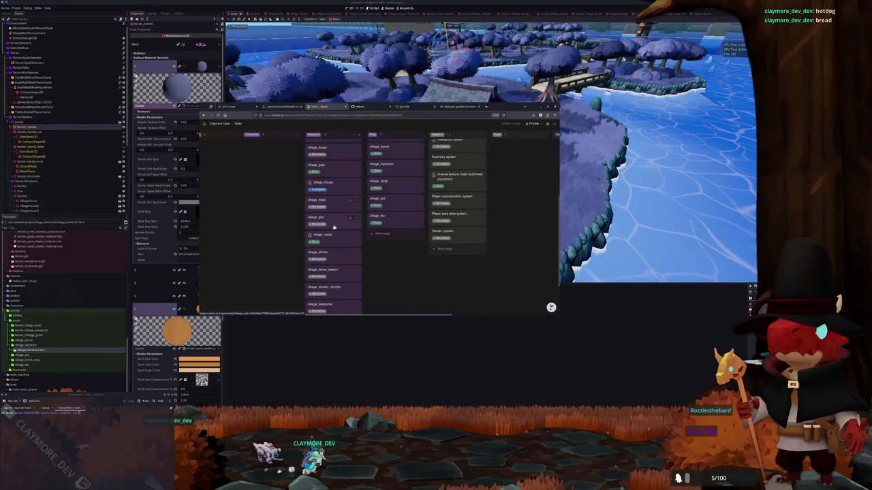
left_click(80, 272)
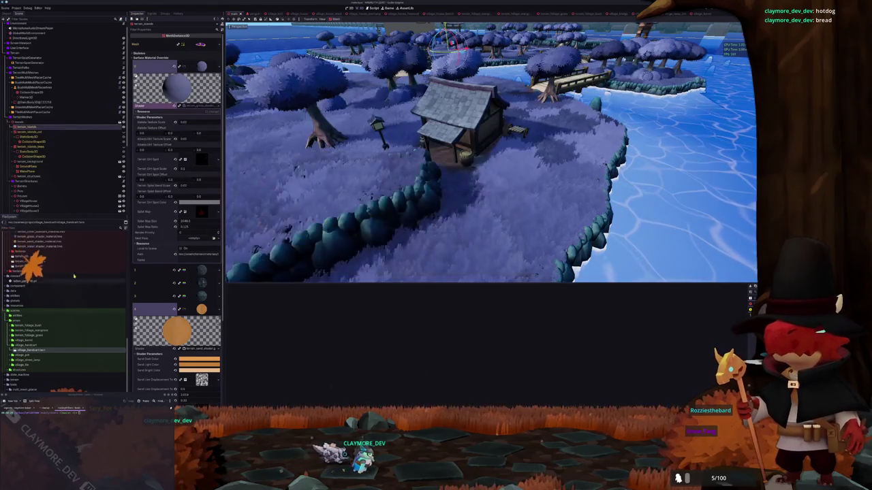
- Create a village_shrine folder inside the structures folder
double_click(19, 320)
double_click(20, 326)
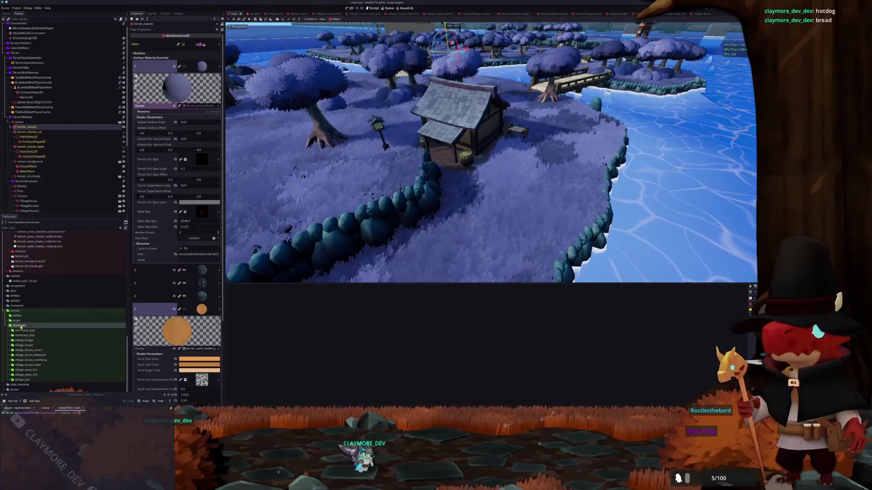
key("ctrl+shift+n")
type("village")
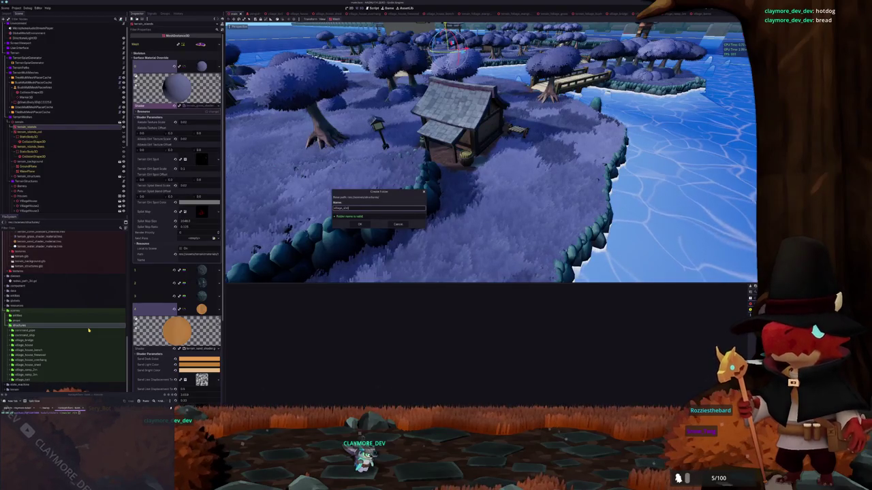
key("Return")
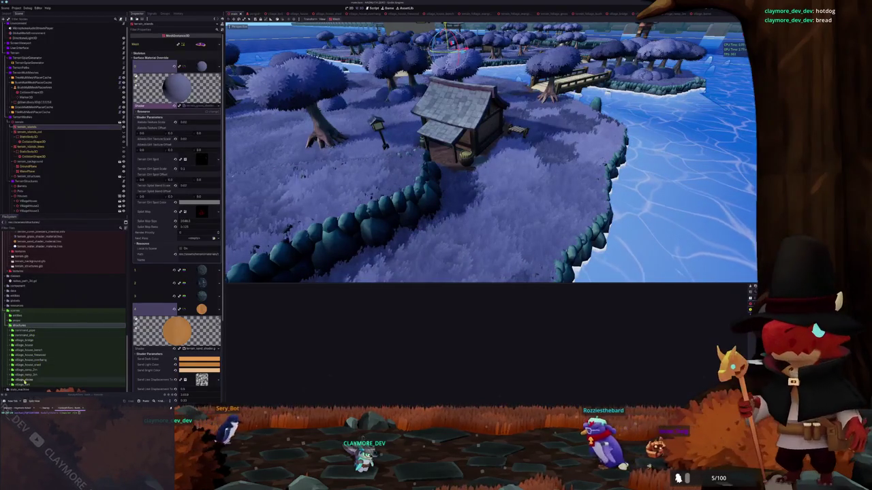
- Create a new village_shrine scene in that folder with a VillageShrine 3D root
right_click(26, 346)
mouse_move(41, 347)
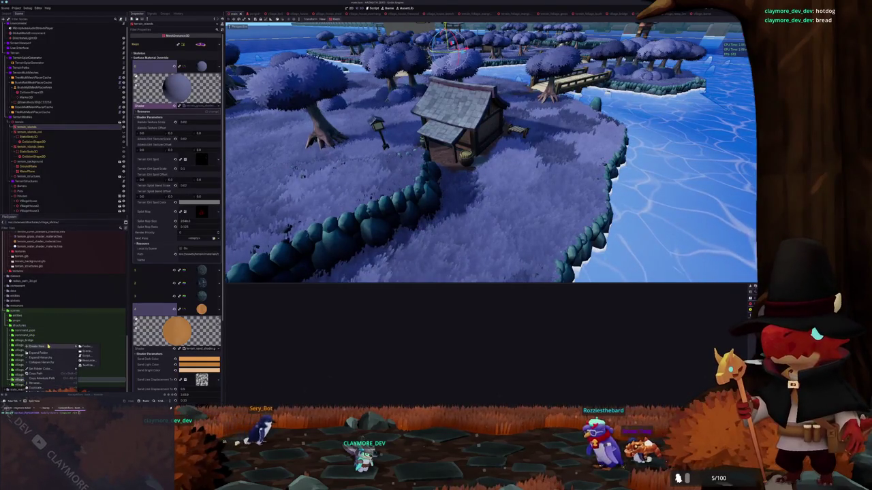
left_click(87, 352)
type("village_")
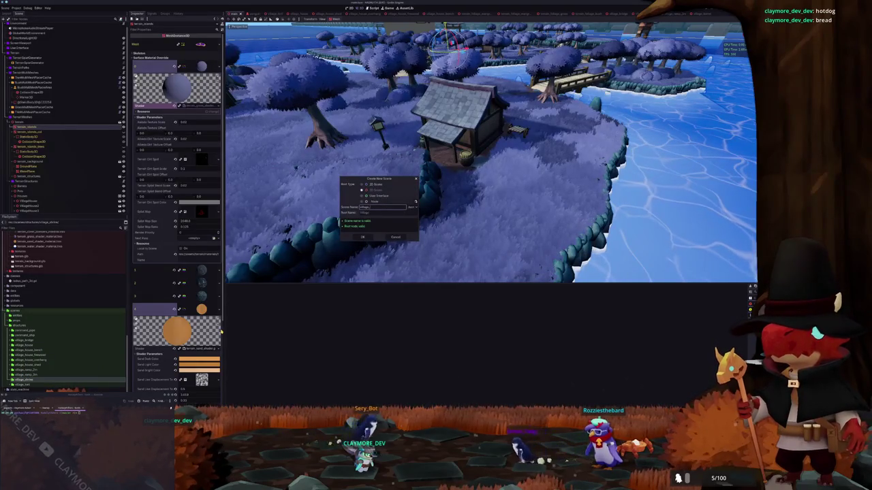
key("Return")
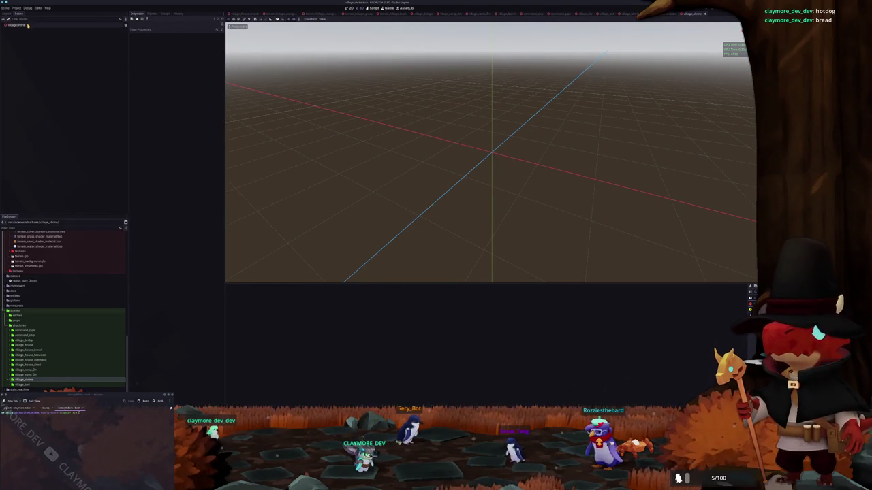
scroll(45, 322, "up", 3)
scroll(45, 321, "up", 2)
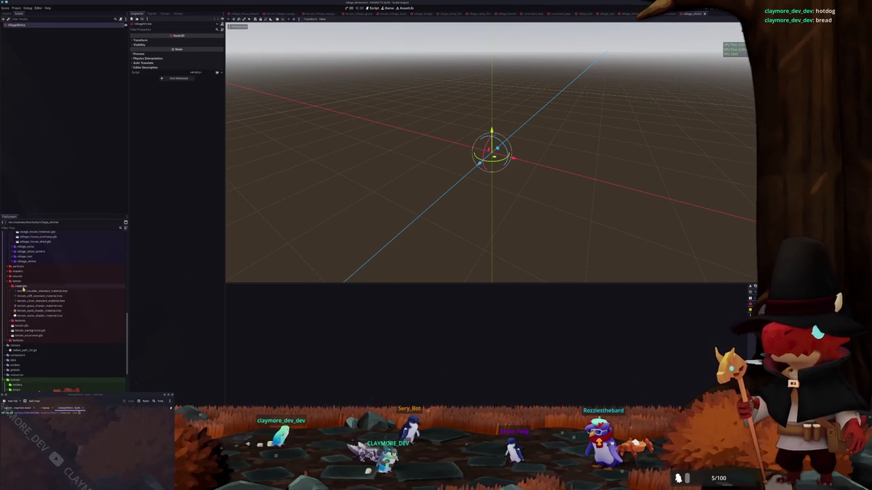
- Drag village_shrine.glb under the VillageShrine root and enable Editable Children on it
double_click(30, 288)
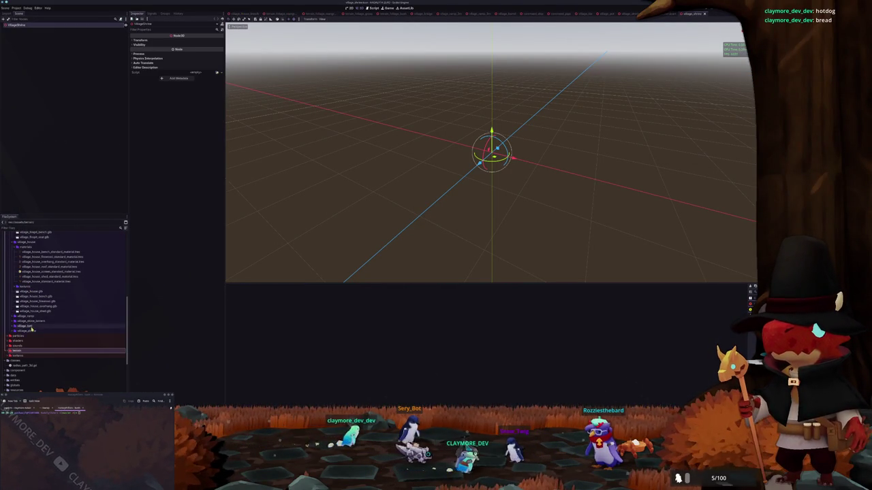
double_click(26, 331)
mouse_move(28, 341)
left_mouse_down()
mouse_move(62, 150)
mouse_move(38, 33)
mouse_move(28, 30)
left_mouse_up()
right_click(29, 31)
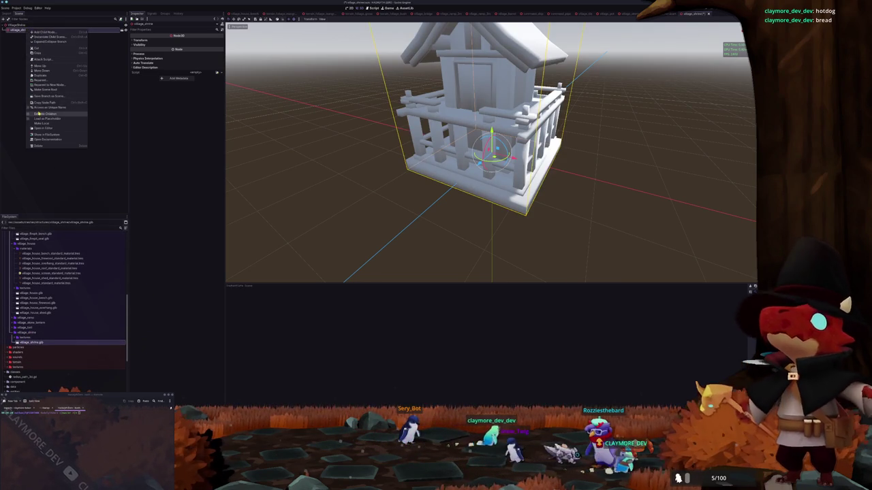
left_click(44, 113)
left_click(20, 35)
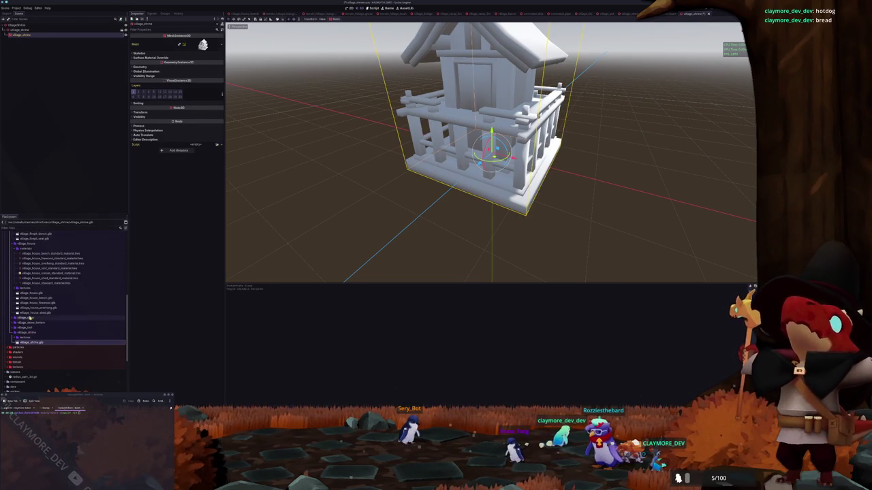
right_click(27, 332)
- Create a materials folder and save a new StandardMaterial3D in it
left_click(89, 336)
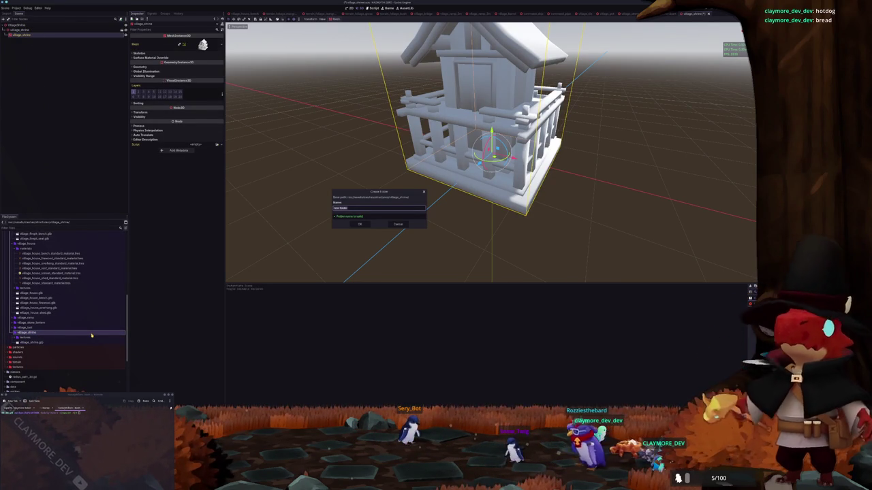
key("Return")
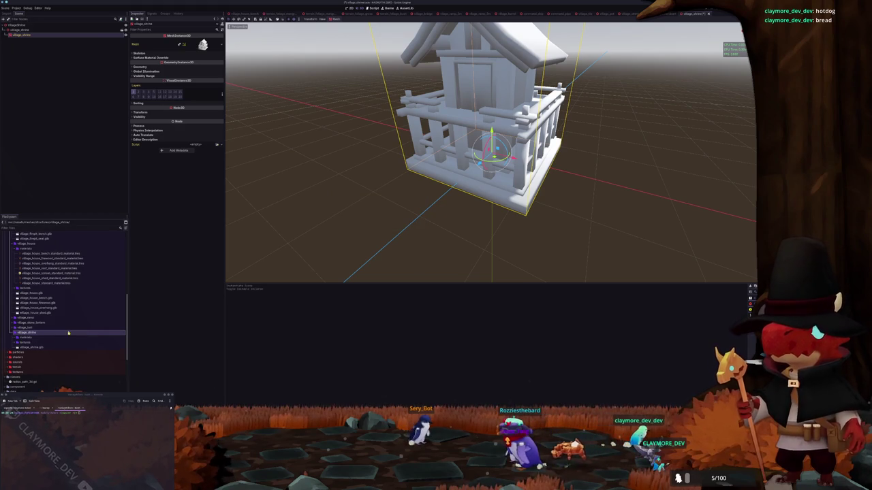
right_click(23, 338)
mouse_move(51, 342)
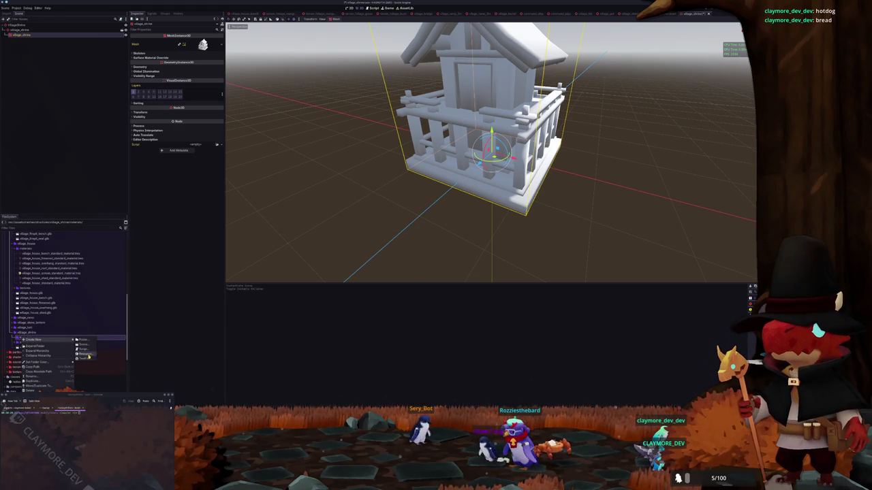
left_click(87, 355)
left_click(314, 216)
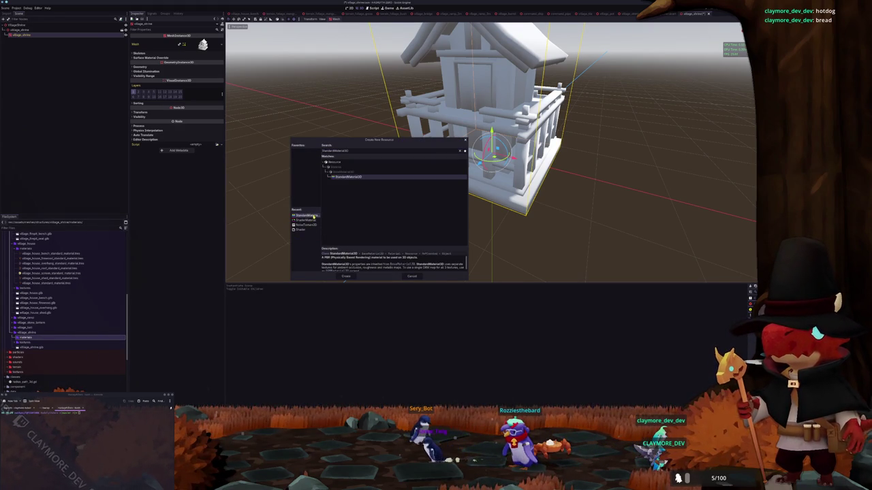
left_click(346, 277)
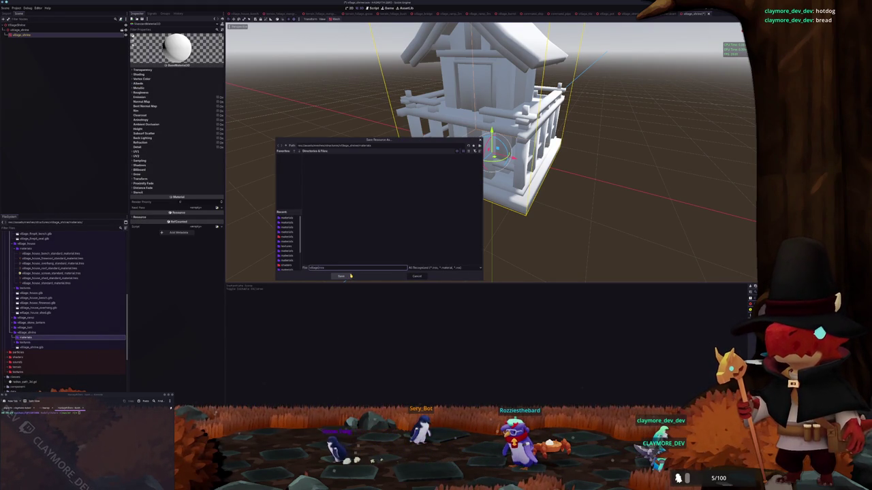
left_click(349, 276)
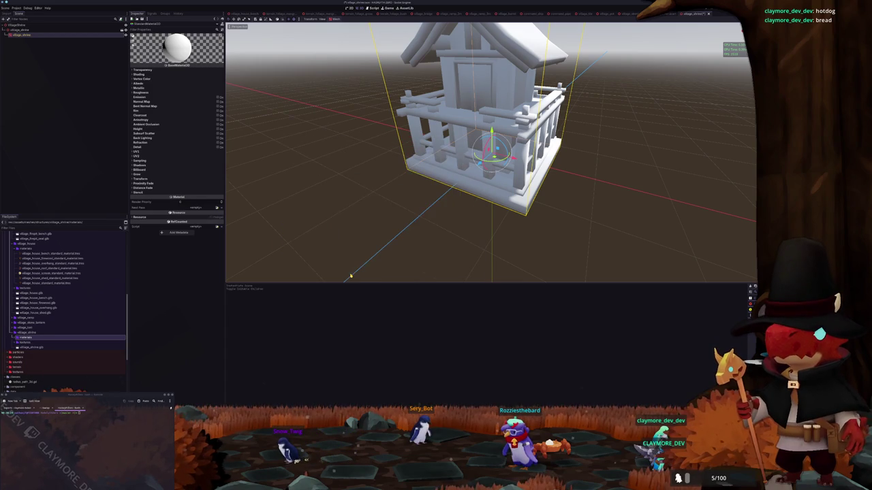
- Assign the shrine's albedo texture to the new material's Albedo
left_click(160, 70)
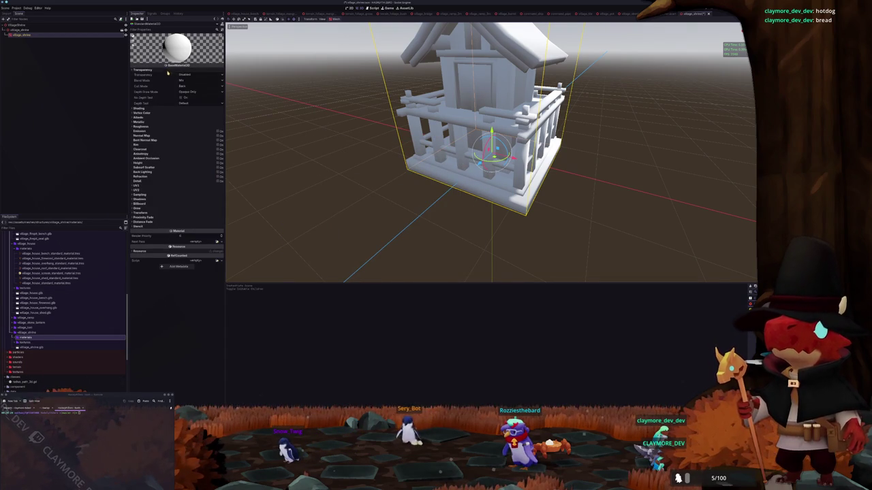
left_click(181, 113)
left_click(181, 108)
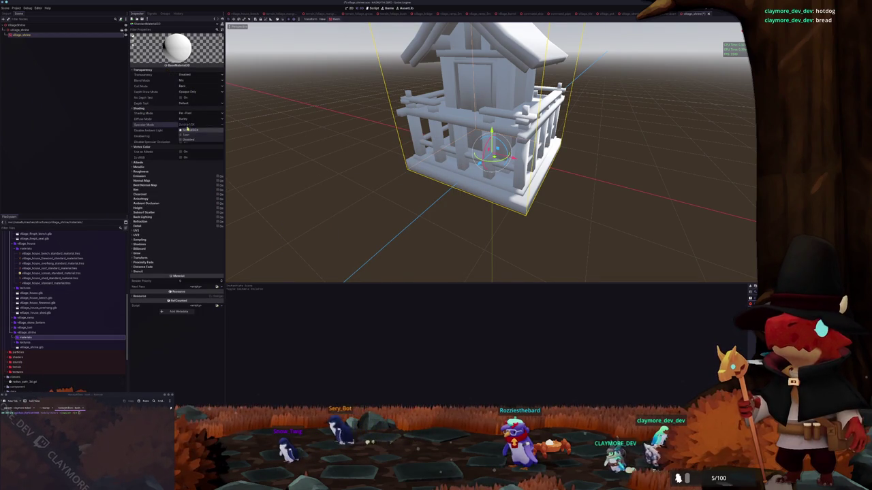
left_click(163, 162)
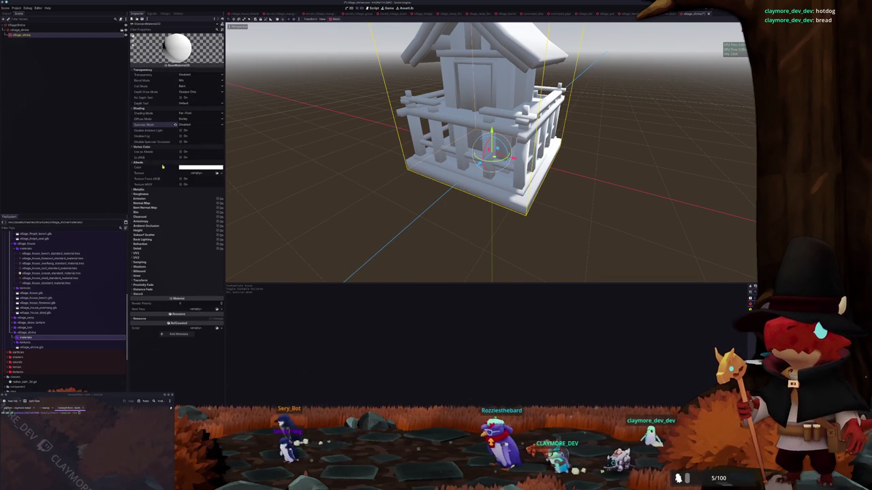
left_click(217, 173)
type("albedo")
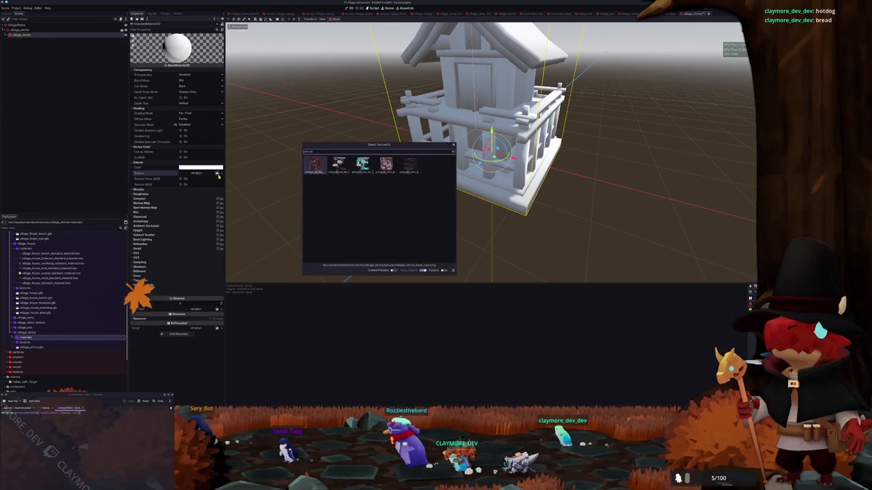
key("Return")
- Set the shrine mesh's Geometry material override to the shrine material
left_click(61, 36)
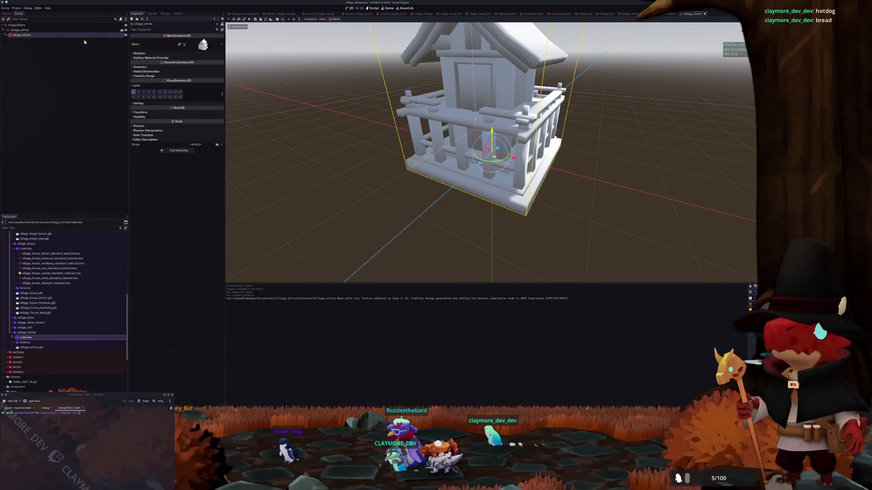
left_click(140, 66)
left_click(217, 72)
type("shrine")
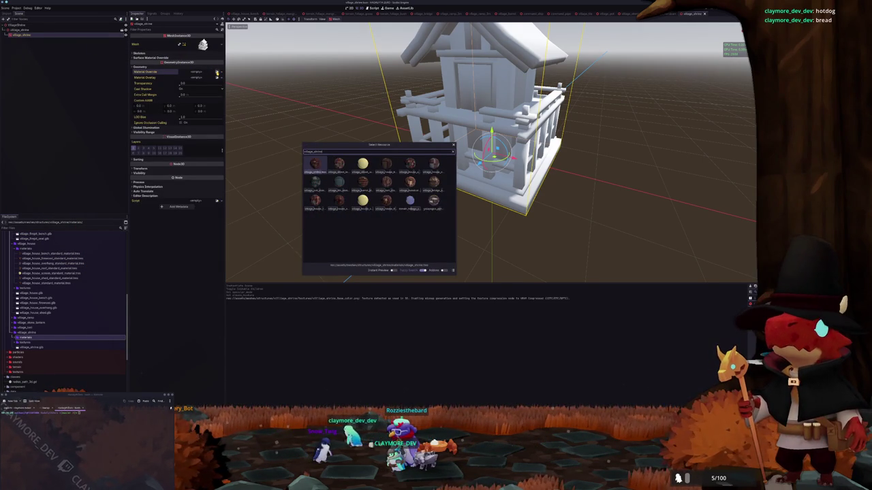
key("Return")
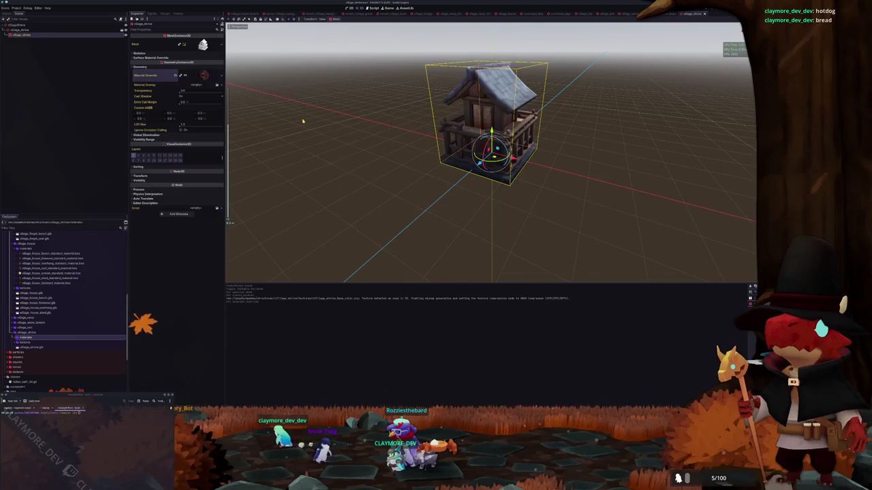
right_click(32, 26)
- Add a StaticBody3D child under the VillageShrine root
left_click(47, 27)
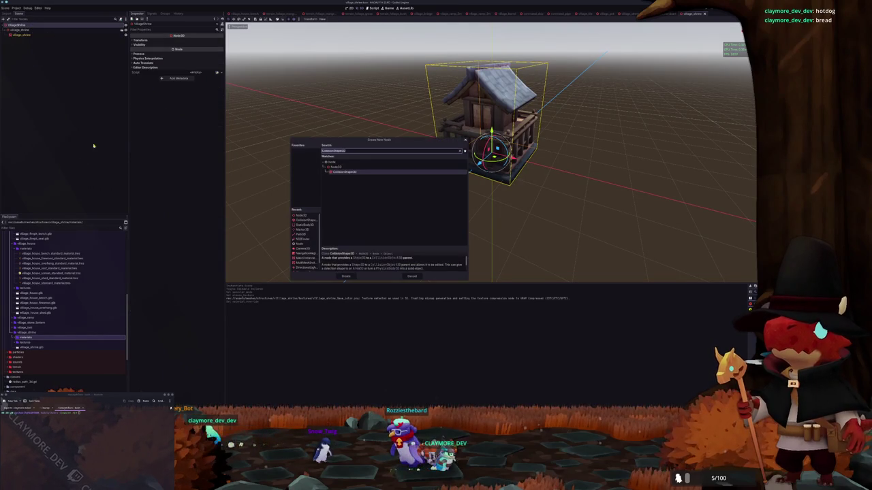
left_click(308, 225)
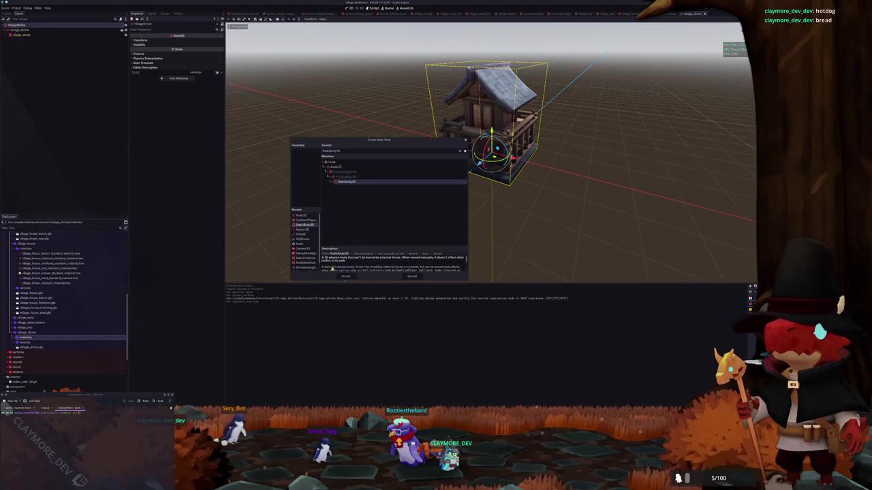
left_click(346, 277)
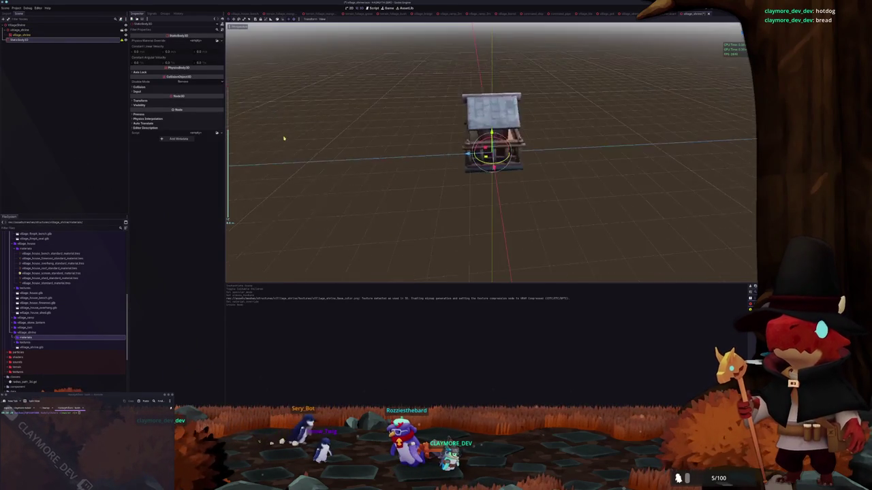
- Give the StaticBody3D a CollisionShape3D child with a new BoxShape3D
right_click(75, 41)
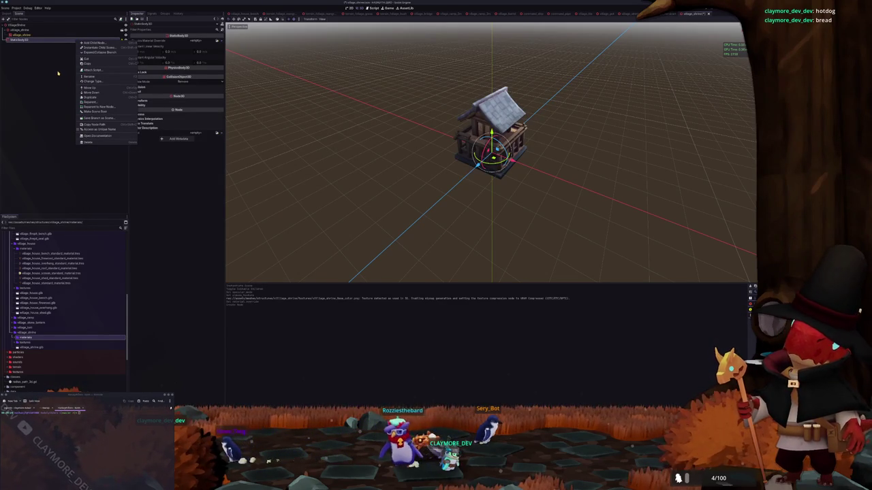
left_click(92, 43)
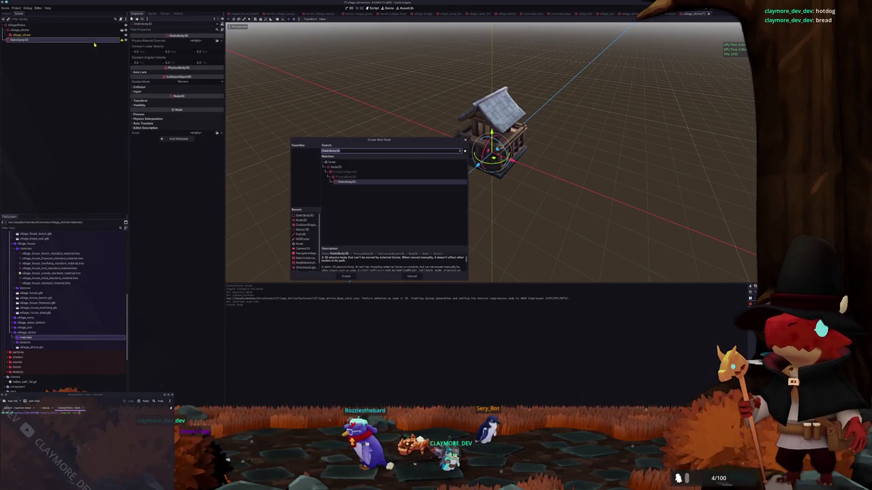
left_click(308, 225)
left_click(347, 277)
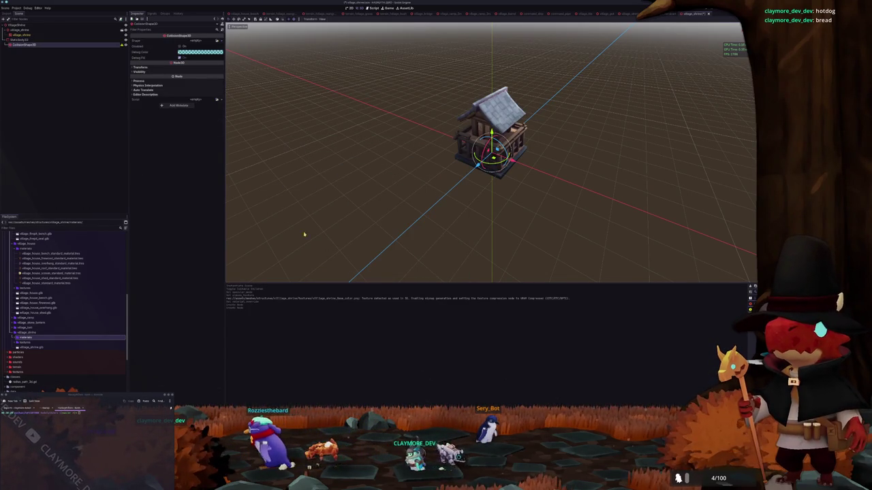
left_click(217, 41)
left_click(287, 184)
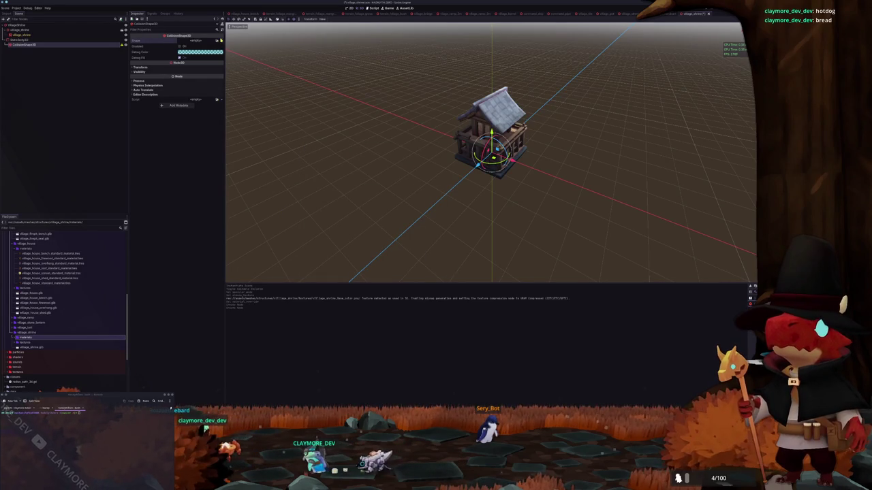
left_click(218, 41)
left_click(201, 50)
- Drag the collision box handles in front, top and perspective views to stretch it from base to roof
key("f")
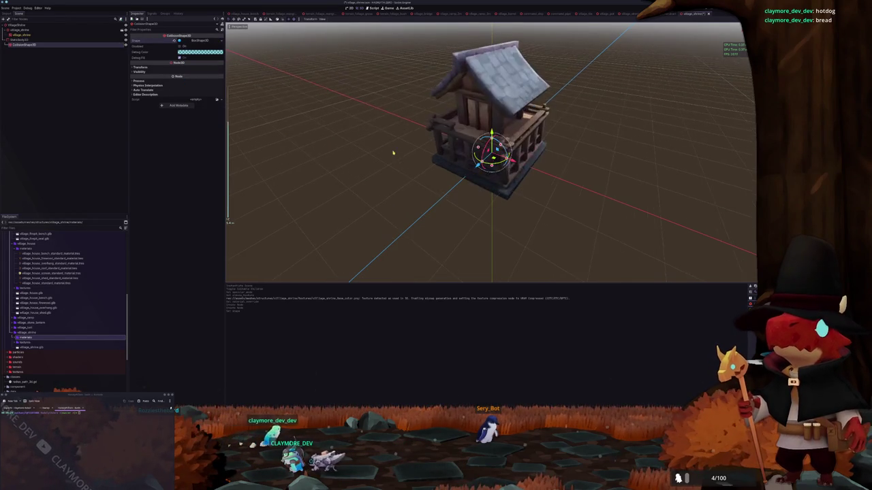
key("KP_1")
scroll(459, 169, "up", 3)
mouse_move(492, 127)
left_mouse_down()
mouse_move(490, 106)
mouse_move(529, 132)
mouse_move(549, 134)
left_mouse_up()
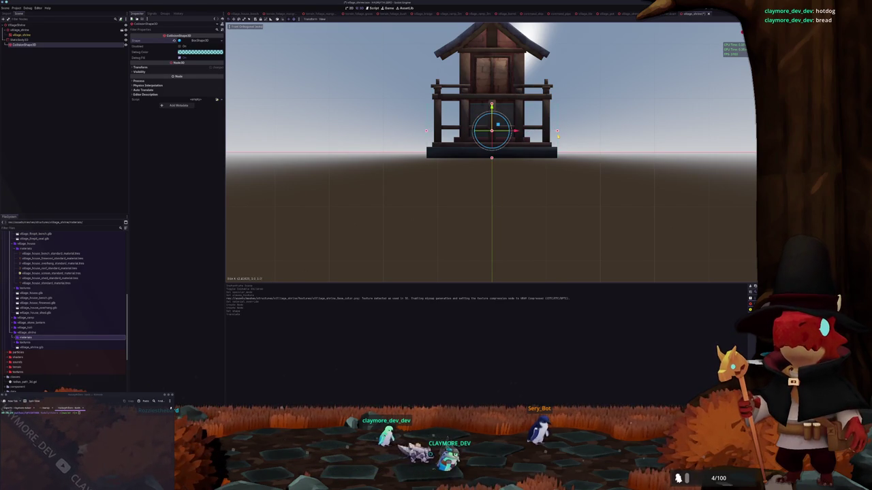
key("KP_7")
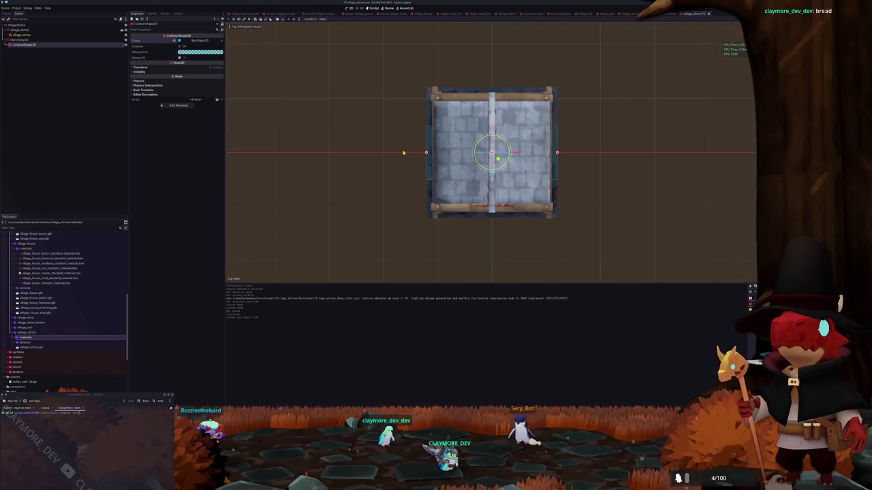
mouse_move(494, 93)
left_mouse_down()
mouse_move(492, 74)
mouse_move(496, 88)
left_mouse_up()
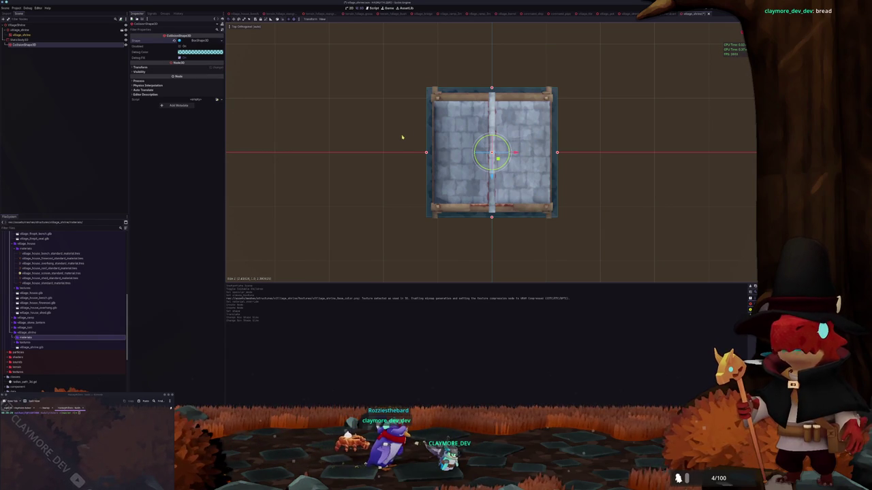
key("KP_5")
mouse_move(492, 123)
left_mouse_down()
mouse_move(492, 55)
mouse_move(492, 63)
mouse_move(402, 93)
left_mouse_up()
- Fine-tune the box shape's Size and Position Y in the Inspector to enclose the shrine
left_click(189, 40)
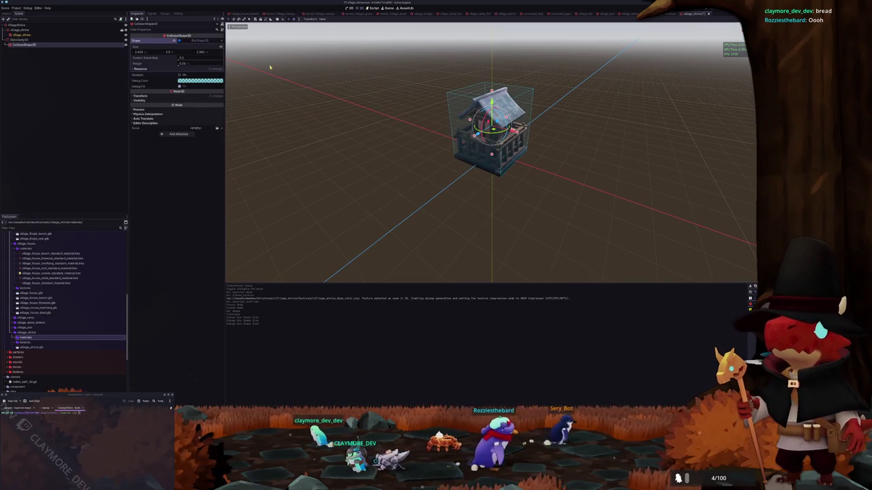
scroll(345, 74, "up", 3)
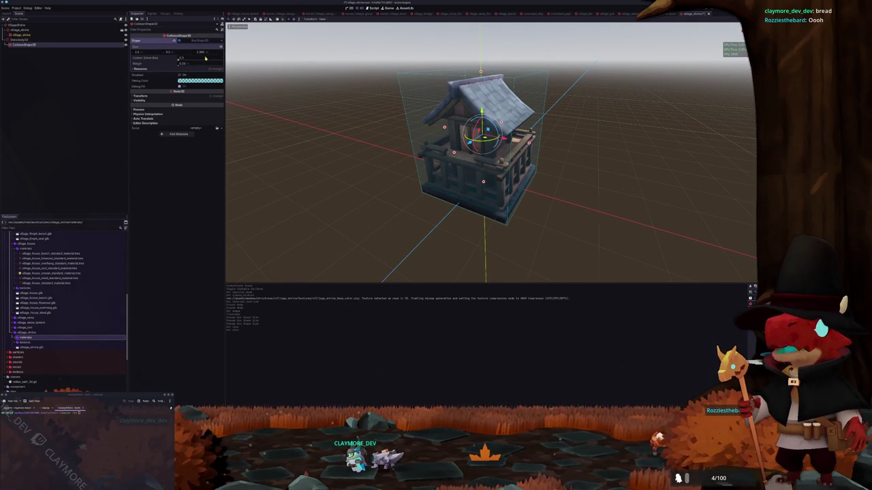
left_click_drag(206, 55, 225, 55)
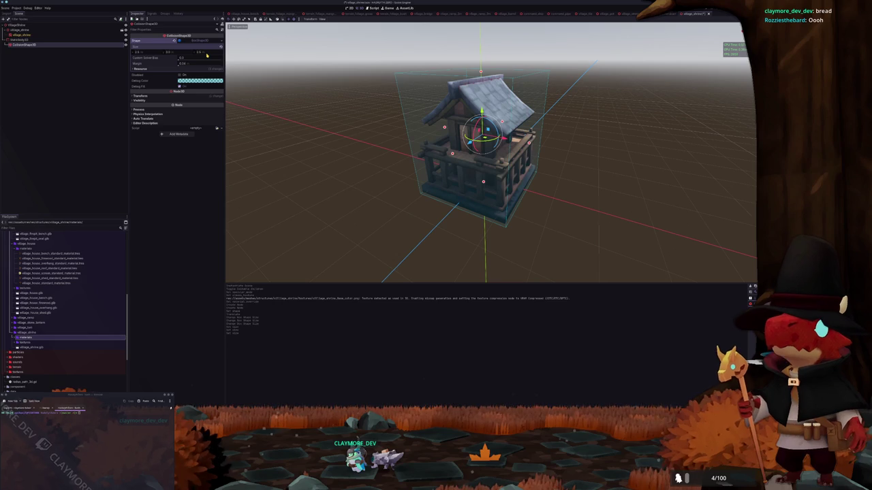
left_click(191, 95)
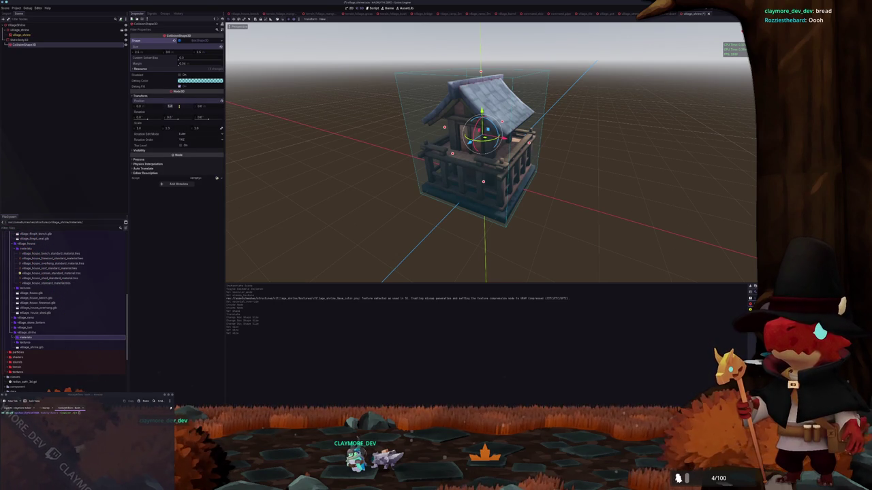
left_click_drag(179, 106, 180, 106)
mouse_move(327, 157)
left_mouse_down()
mouse_move(330, 122)
mouse_move(318, 137)
left_mouse_up()
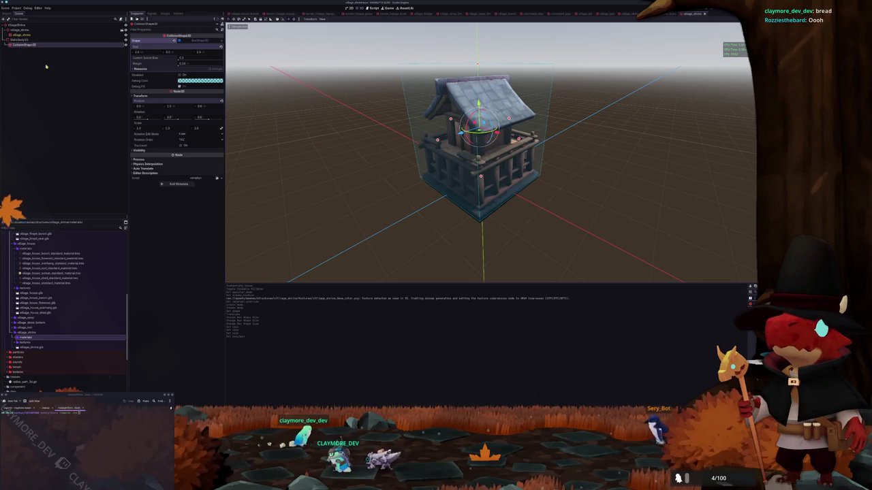
- Quick-open the terrain material and return to the island world scene
key("alt+shift+o")
type("mate")
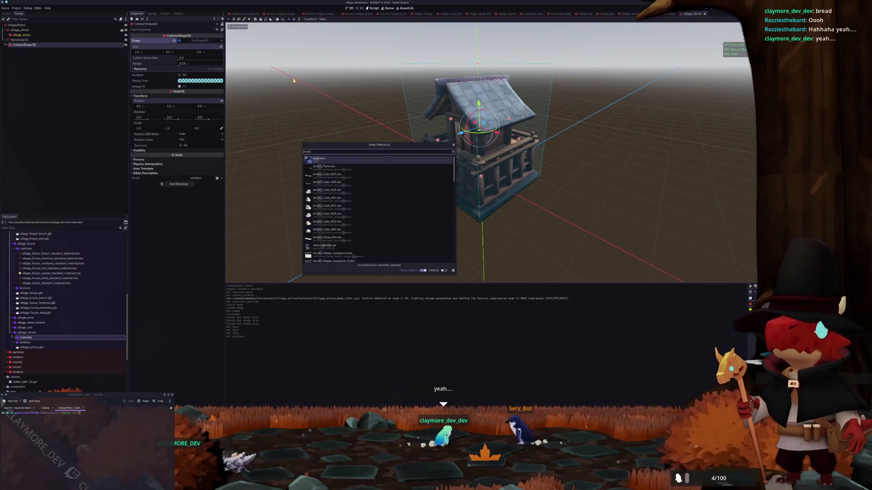
key("Return")
left_click_drag(294, 80, 387, 113)
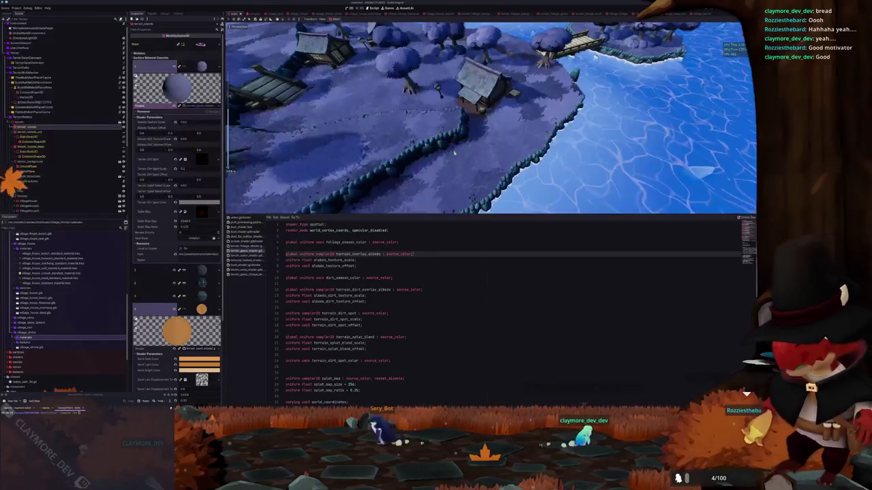
- Hide the shader panel and pan the top view to the round island with bridges
key("ctrl+j")
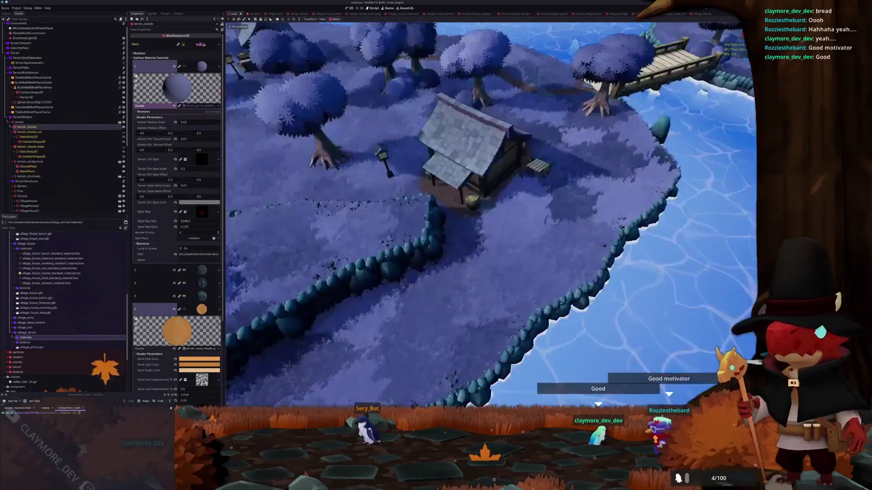
key("KP_7")
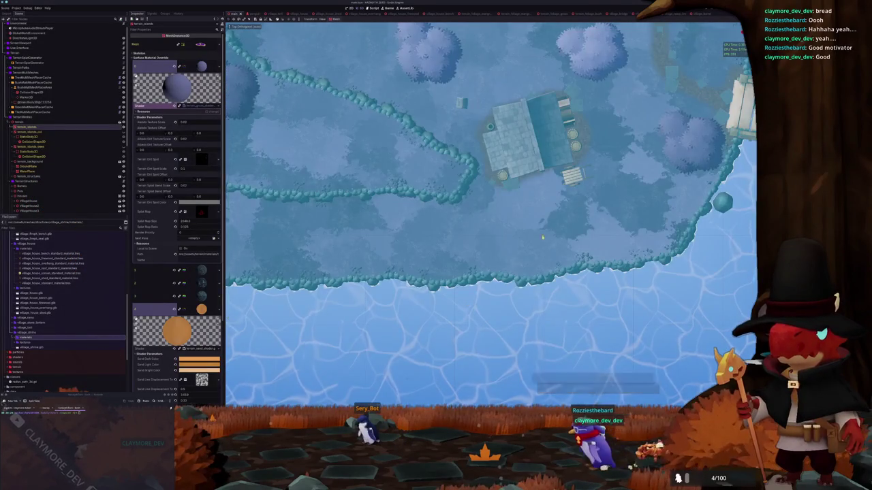
mouse_move(543, 237)
left_mouse_down()
mouse_move(409, 286)
mouse_move(98, 315)
left_mouse_up()
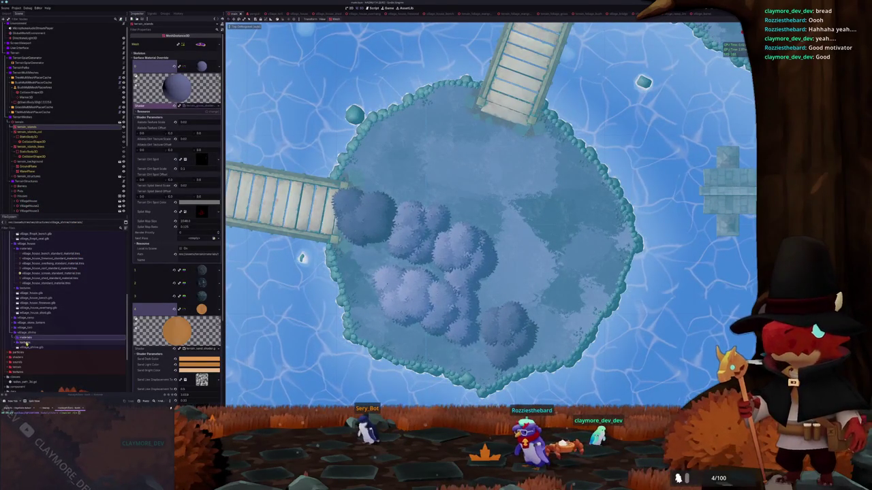
scroll(27, 344, "down", 10)
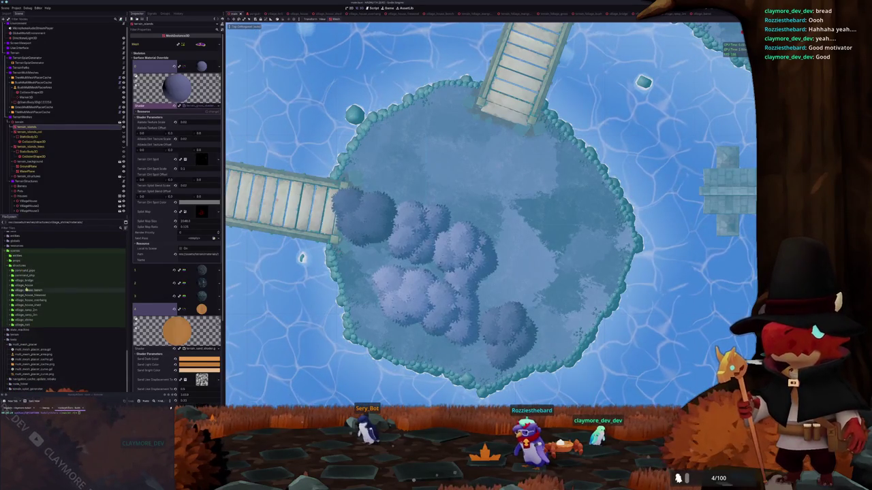
- Drag the village_shrine scene from structures onto the small island
double_click(26, 325)
mouse_move(27, 330)
left_mouse_down()
mouse_move(232, 286)
mouse_move(320, 252)
mouse_move(102, 325)
left_mouse_up()
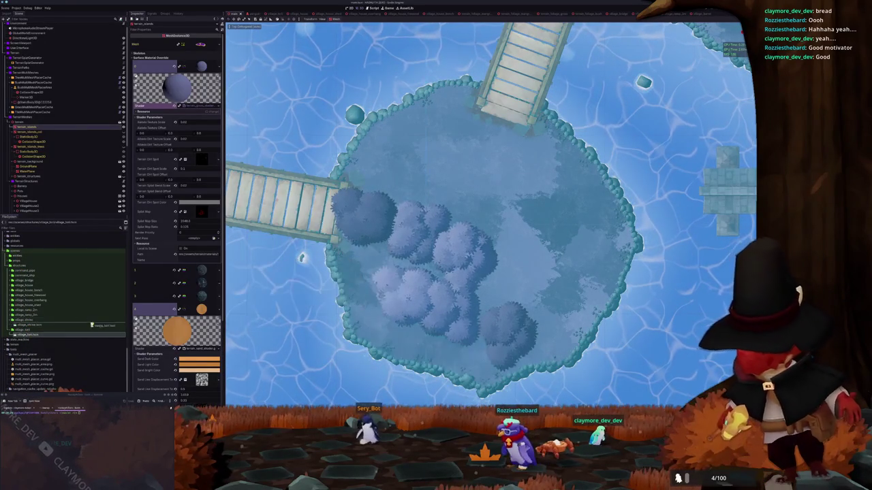
left_click(30, 325)
mouse_move(414, 278)
left_mouse_down()
mouse_move(496, 220)
mouse_move(473, 238)
mouse_move(475, 230)
left_mouse_up()
scroll(483, 276, "up", 5)
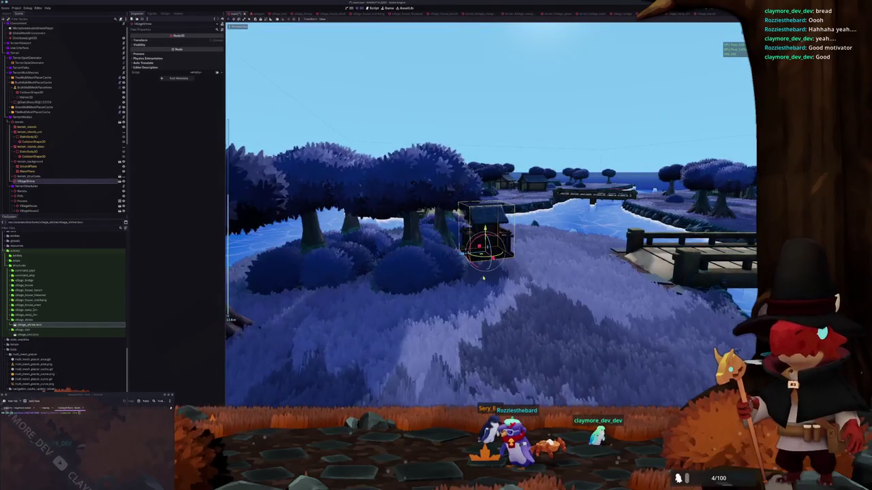
- Inspect the placed shrine from ground level, then return to the top view
key("KP_7")
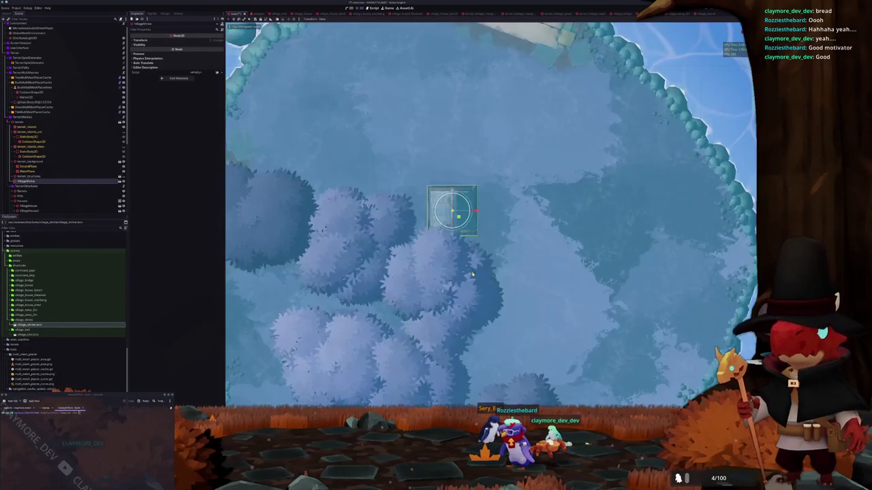
scroll(472, 274, "down", 5)
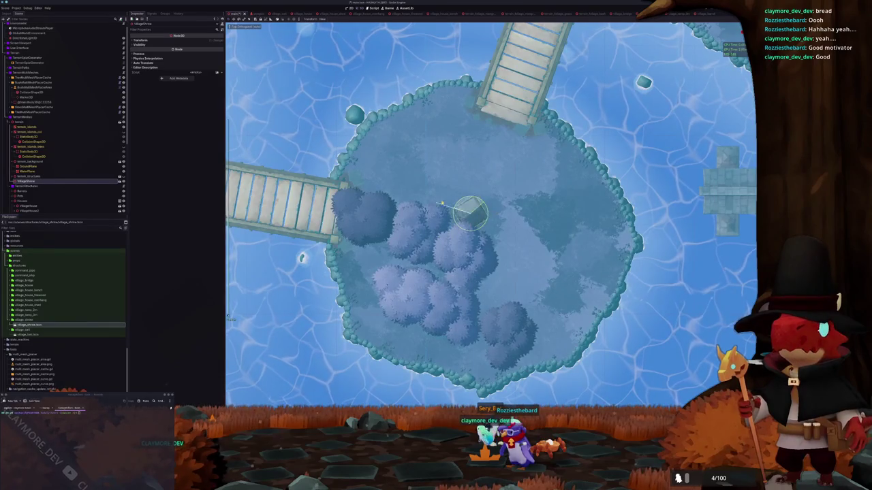
mouse_move(490, 273)
left_mouse_down()
mouse_move(613, 266)
mouse_move(654, 218)
left_mouse_up()
key("f")
mouse_move(490, 272)
left_mouse_down()
mouse_move(470, 177)
mouse_move(518, 265)
mouse_move(579, 262)
mouse_move(569, 320)
left_mouse_up()
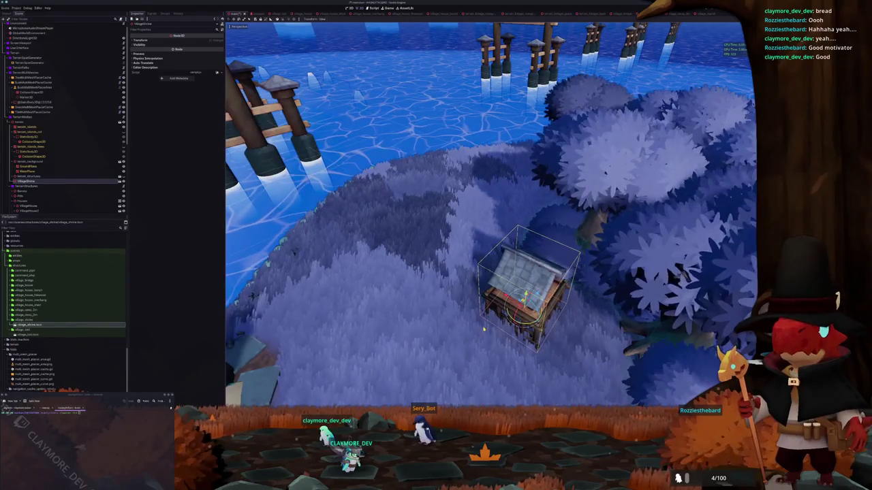
key("KP_7")
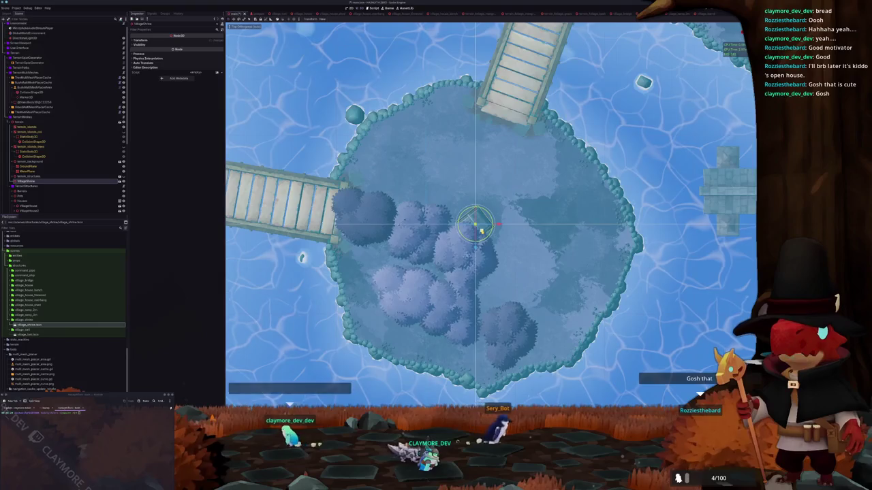
- Save the world scene with the shrine instance in it
scroll(477, 225, "down", 2)
key("ctrl+s")
scroll(491, 212, "down", 5)
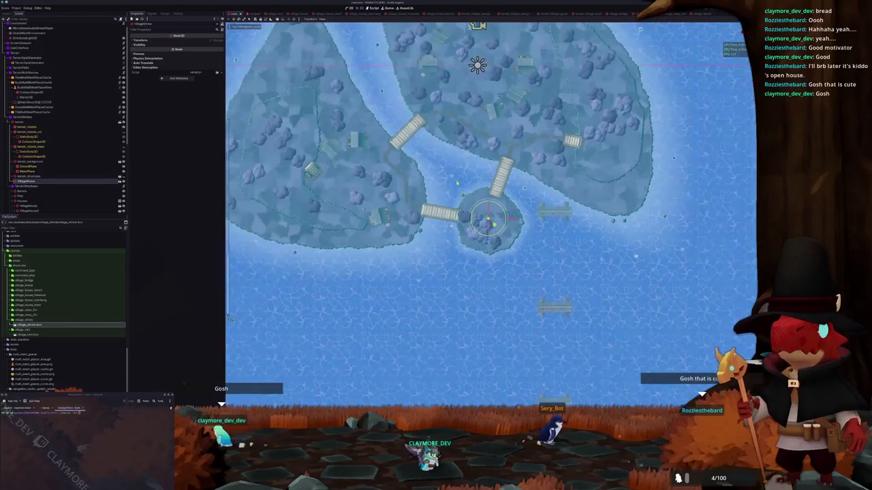
scroll(493, 180, "up", 1)
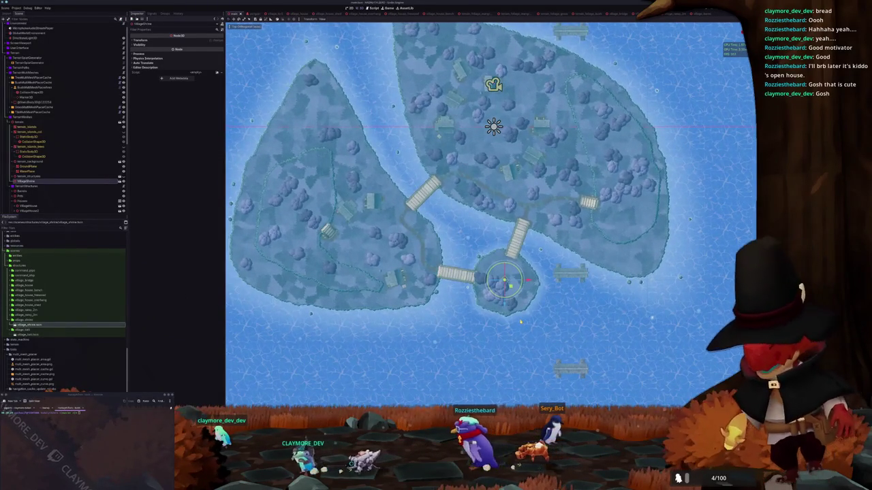
- Pan across both large islands and the shrine island, then select the tree placement cache
left_click_drag(518, 321, 515, 324)
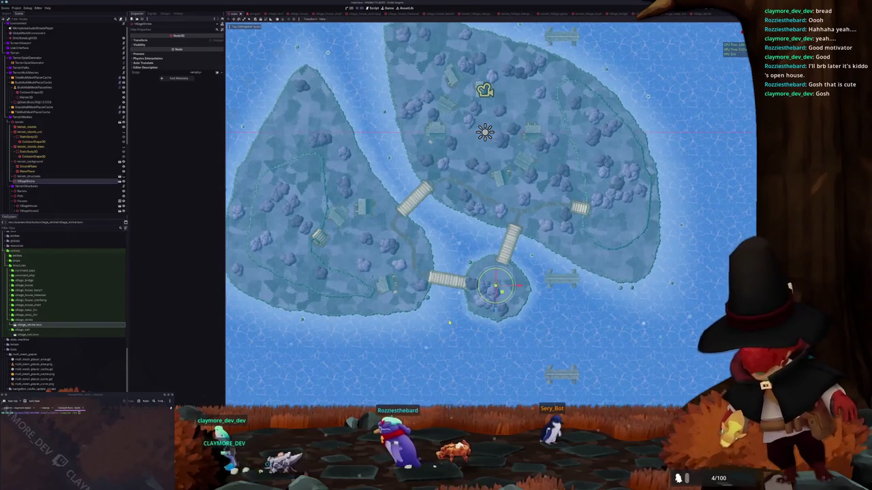
scroll(449, 322, "up", 2)
scroll(448, 320, "left", 3)
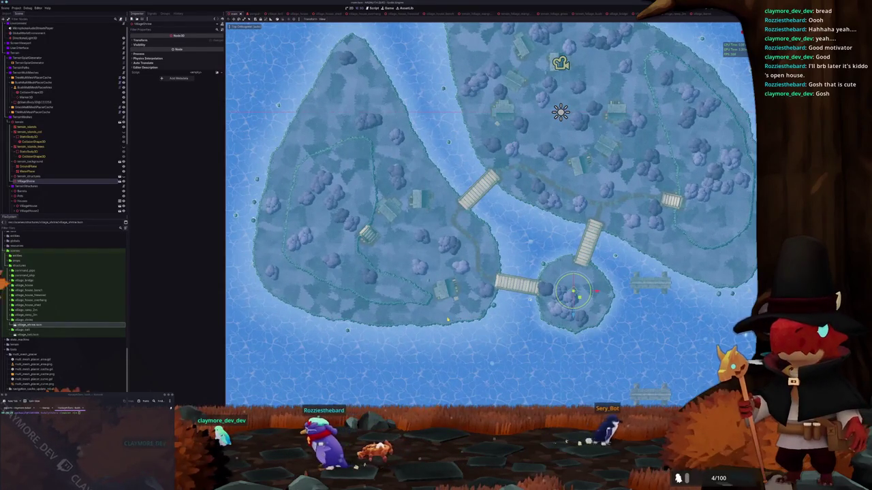
scroll(447, 320, "left", 2)
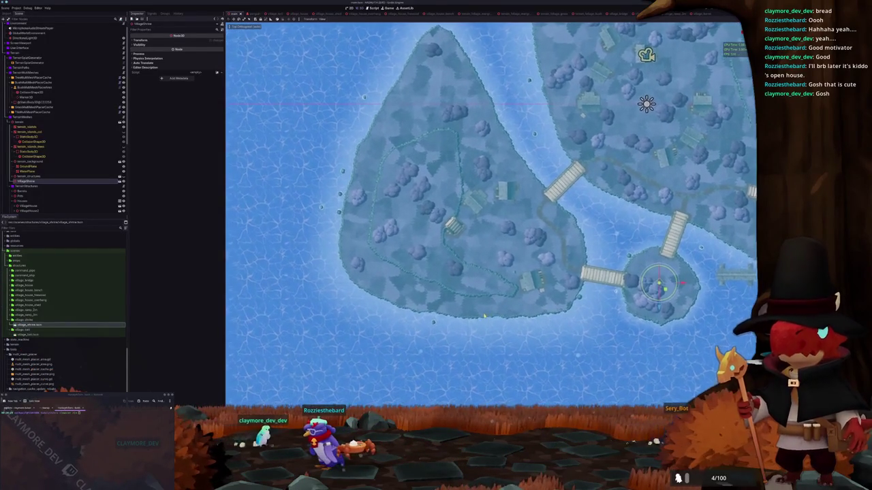
scroll(448, 320, "left", 2)
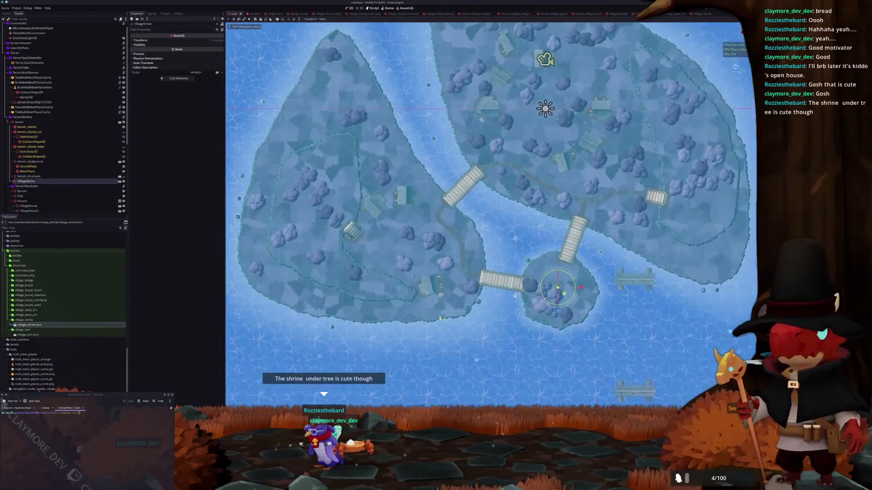
scroll(447, 320, "up", 4)
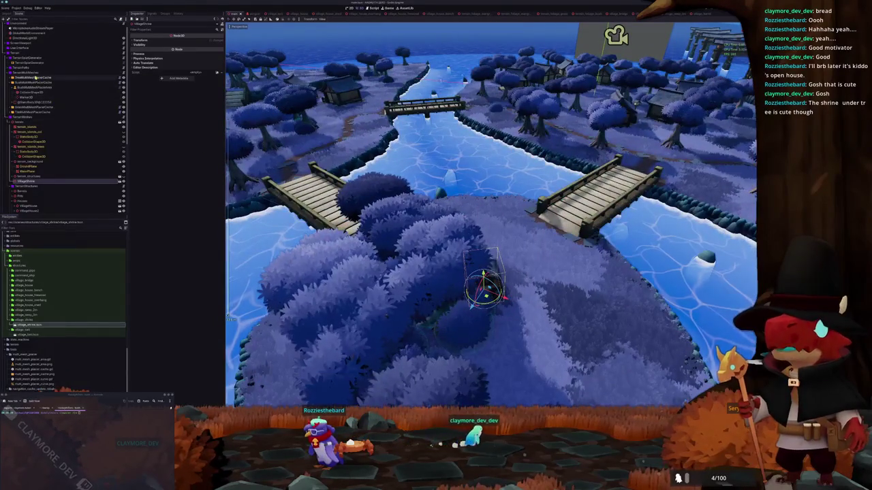
left_click(36, 77)
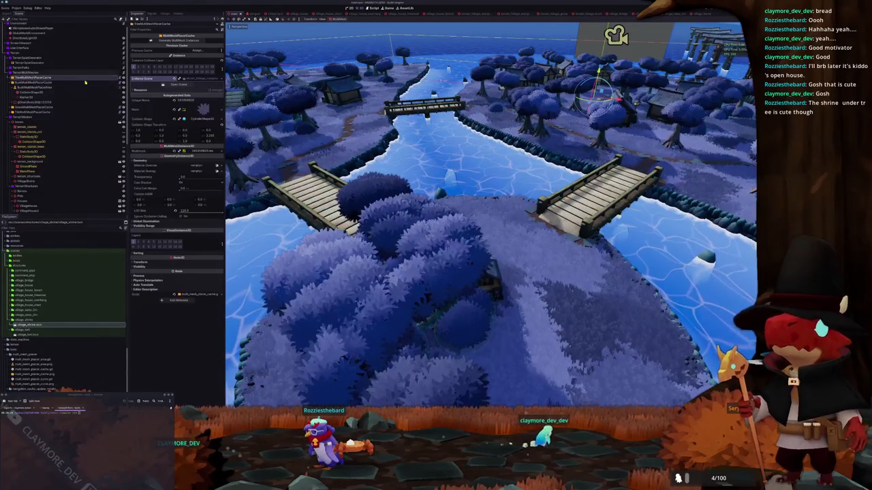
- Regenerate the TreeMultiMeshPlacerCache instances and inspect the new tree layout around the shrine
left_click(182, 41)
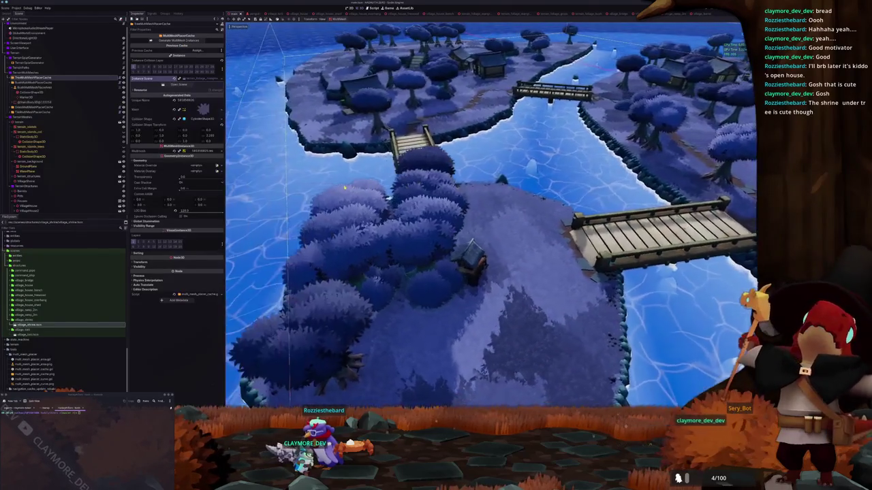
left_click_drag(344, 187, 289, 199)
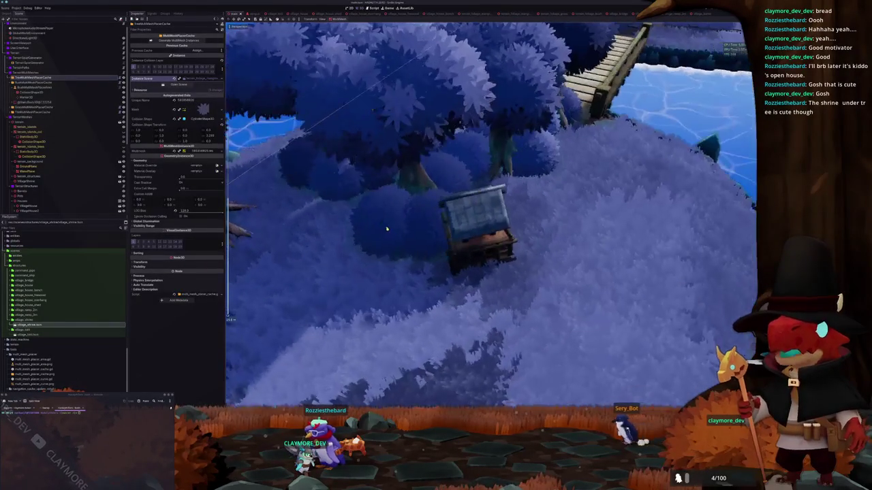
left_click(477, 235)
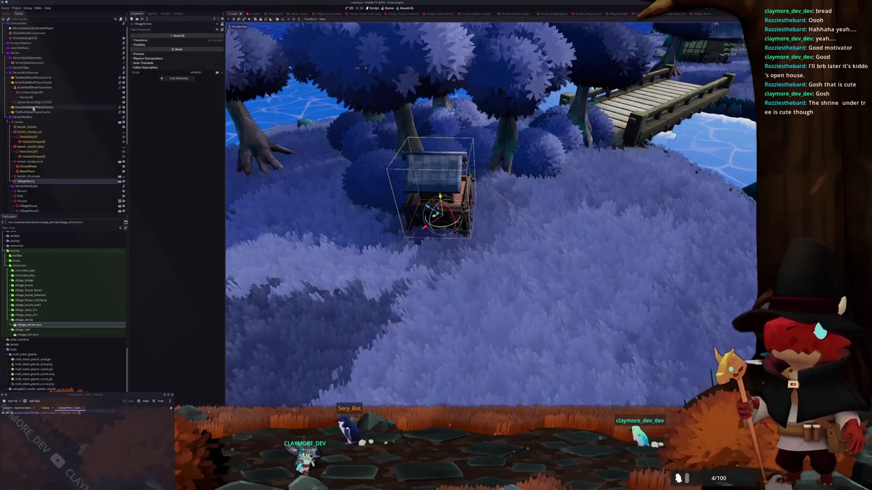
double_click(25, 97)
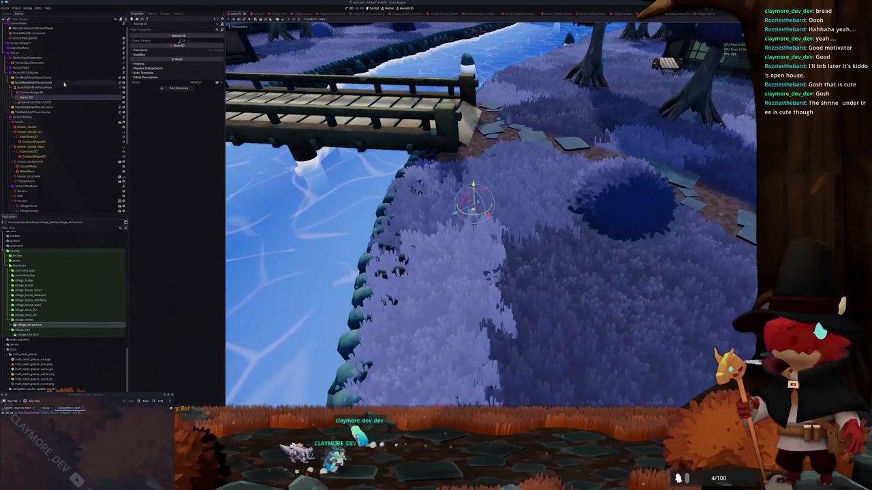
- Select the bush placement cache and orbit around the bridge and trees
left_click(85, 83)
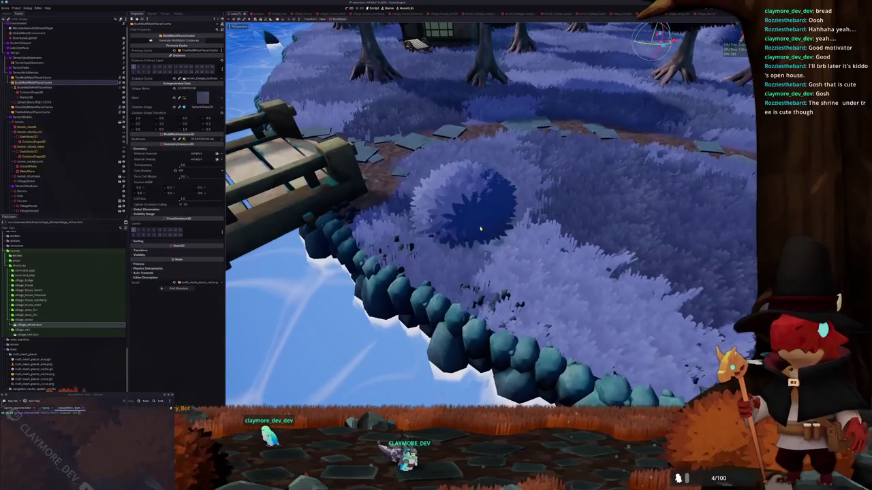
left_click_drag(481, 228, 446, 221)
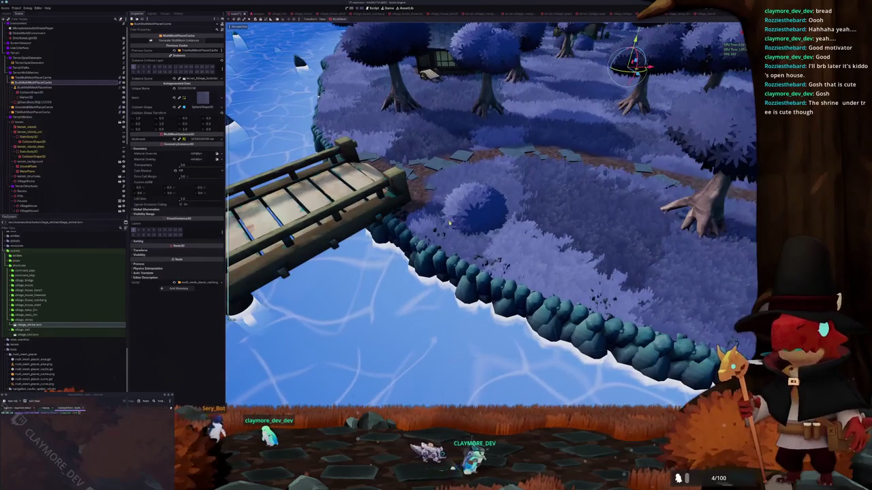
scroll(446, 220, "down", 10)
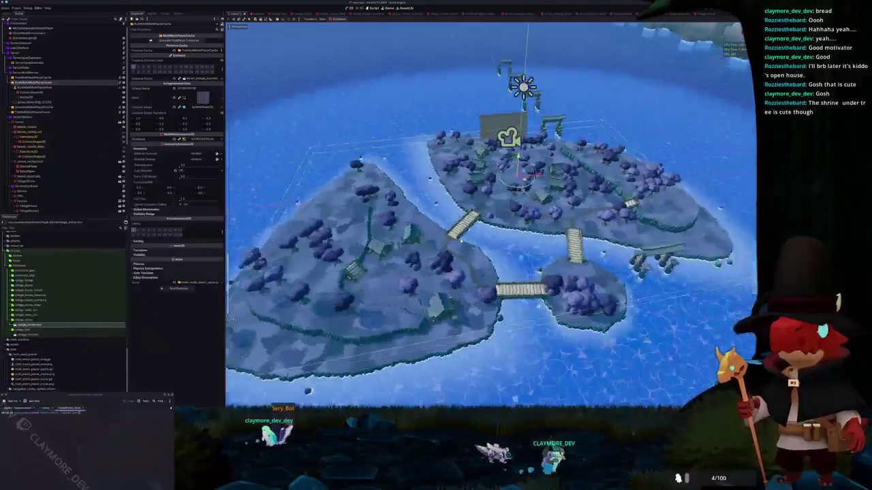
scroll(446, 220, "up", 10)
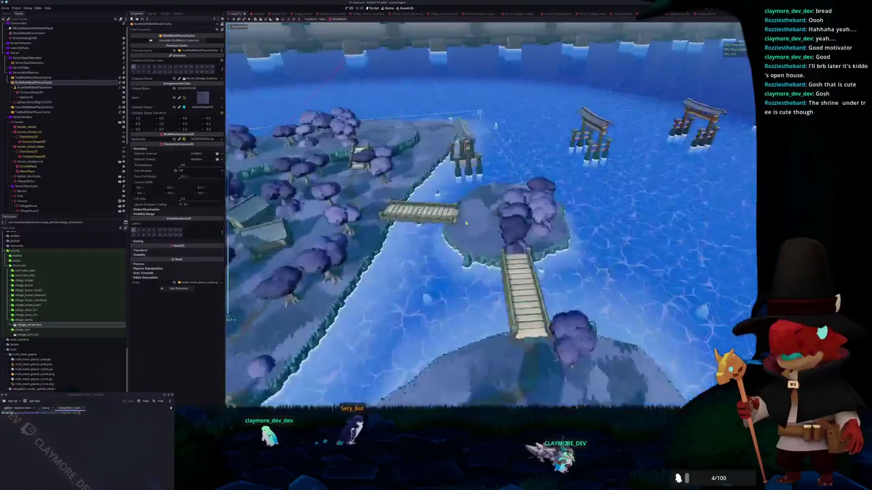
scroll(491, 218, "up", 3)
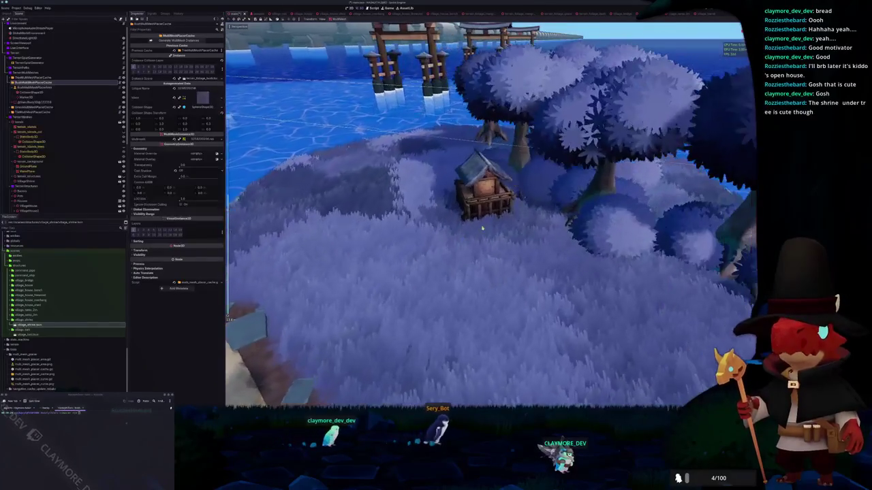
- Rotate the shrine around Y so it faces the front of the island
left_click(480, 217)
scroll(485, 215, "up", 5)
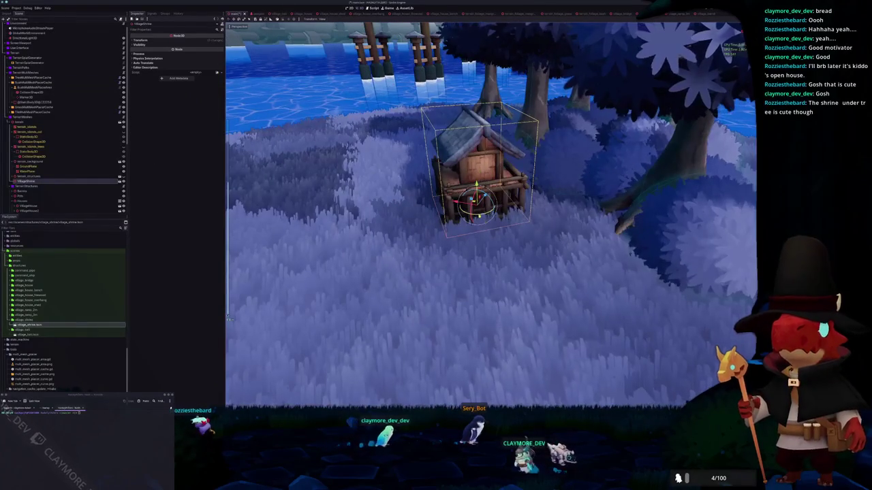
key("r")
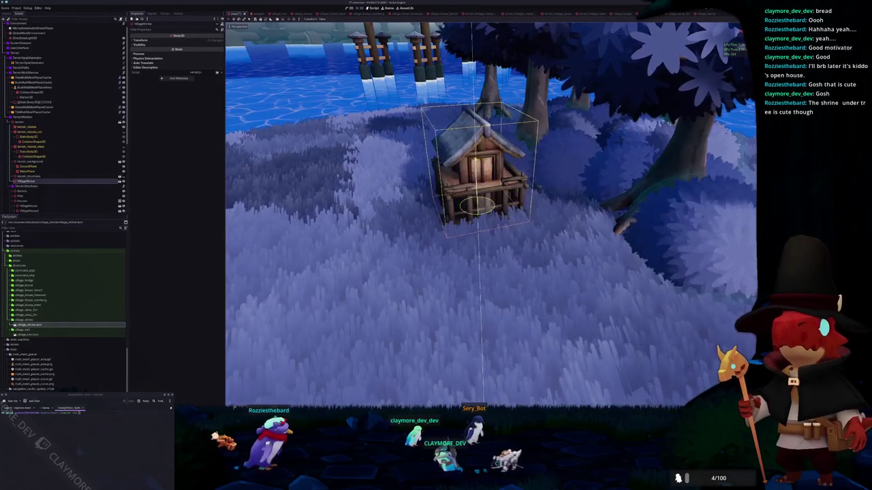
scroll(487, 211, "down", 10)
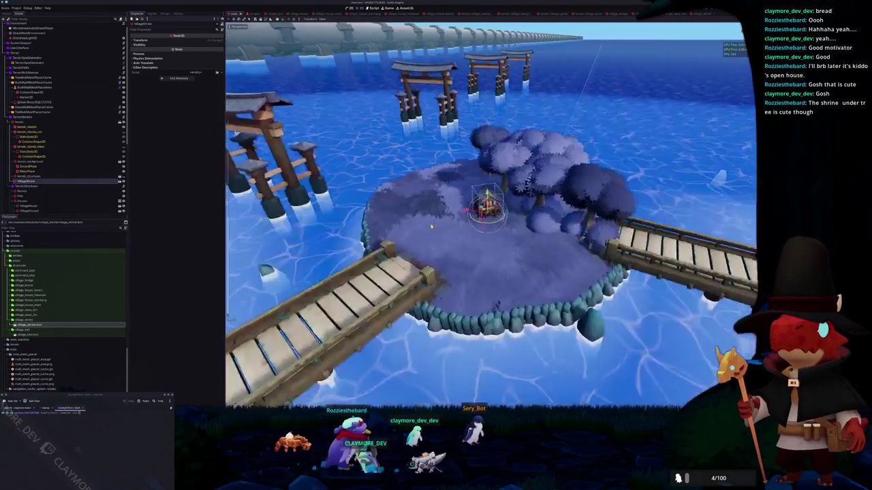
scroll(422, 219, "up", 10)
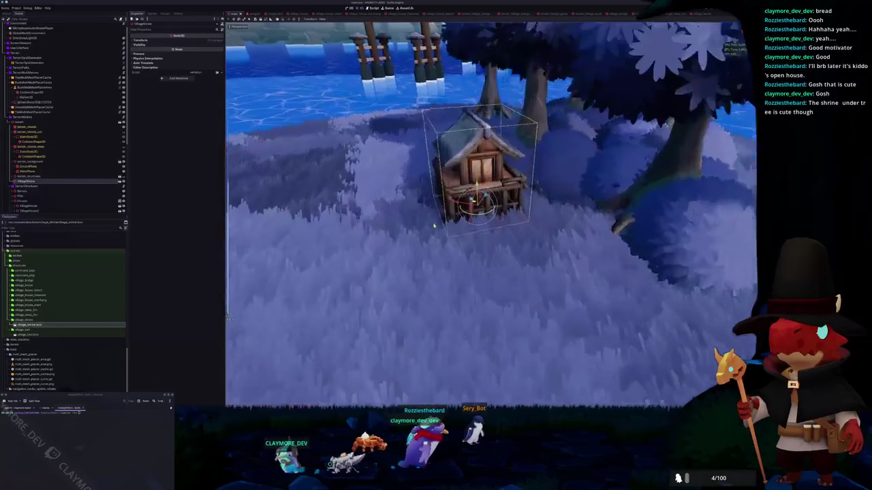
mouse_move(422, 219)
left_mouse_down()
mouse_move(422, 191)
mouse_move(422, 231)
mouse_move(395, 218)
mouse_move(379, 227)
mouse_move(382, 218)
left_mouse_up()
scroll(395, 218, "down", 10)
scroll(379, 228, "down", 8)
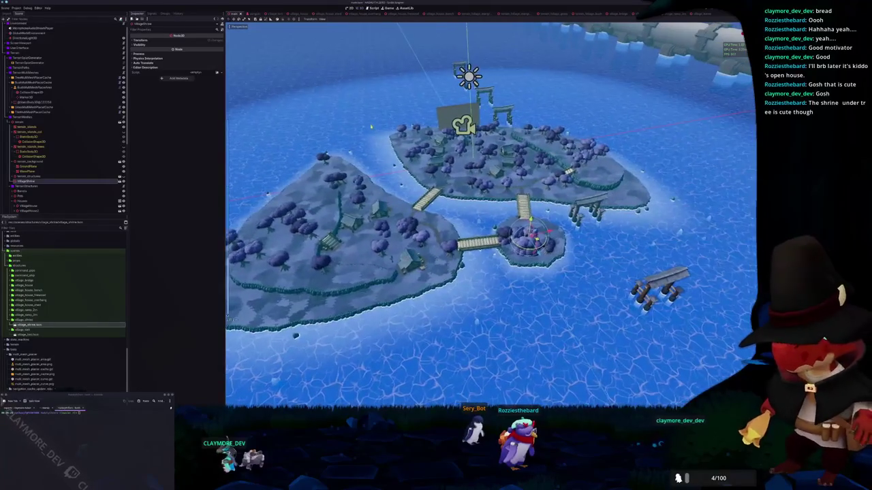
- Close the WaterPlane shader editor, collapse its material, and mark the village_shrine task Done
left_click(27, 171)
key("ctrl+j")
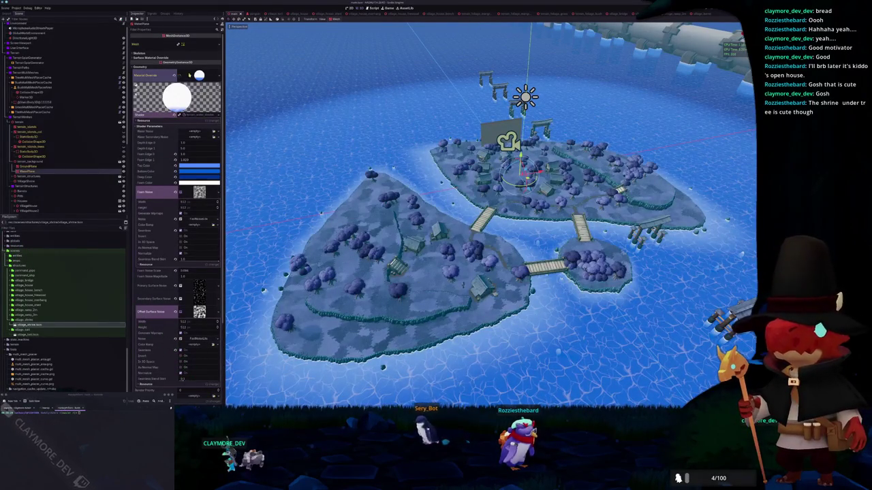
left_click(188, 76)
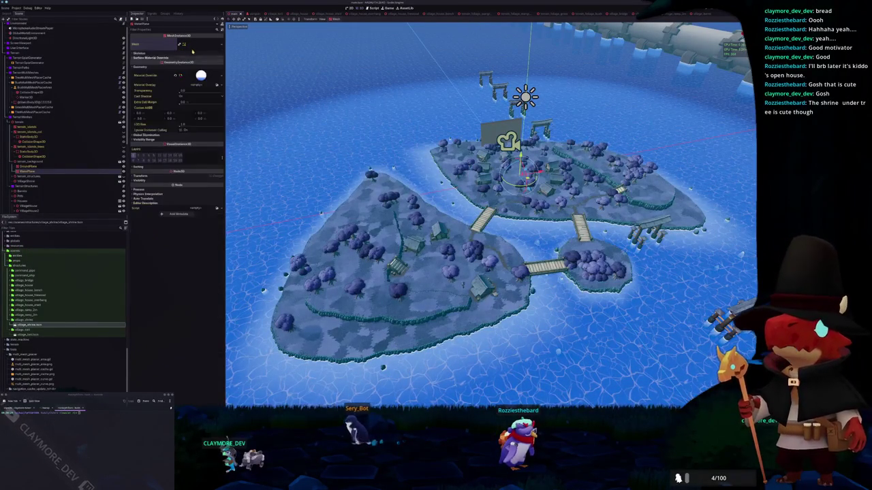
key("alt+Tab")
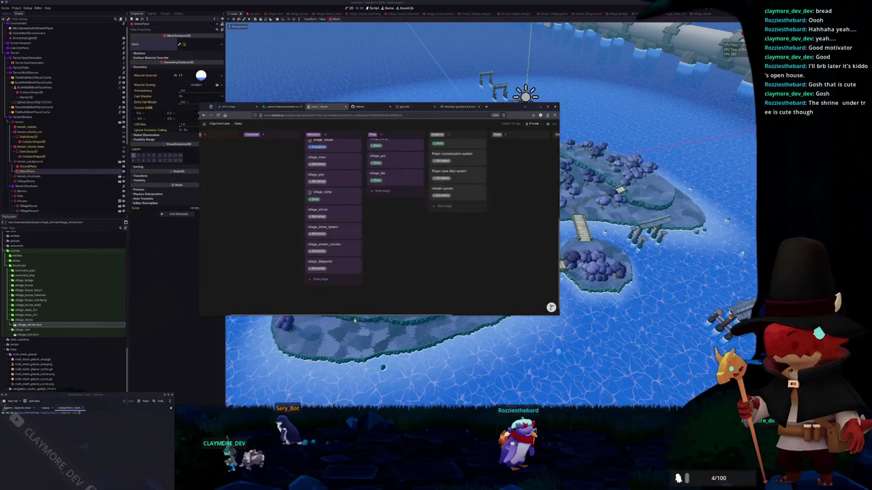
left_click(318, 217)
- Mark the village_shrine task Done and glance at the village_house task details
left_click(318, 267)
scroll(281, 276, "up", 5)
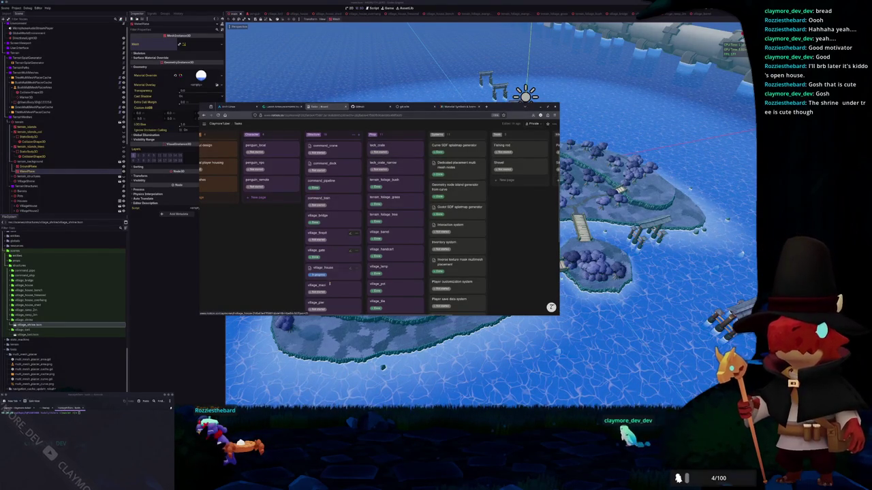
left_click(335, 273)
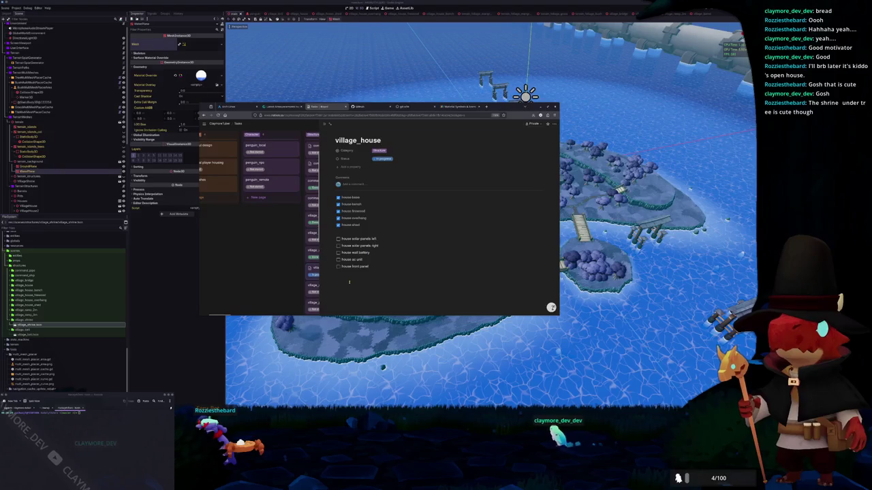
left_click(266, 294)
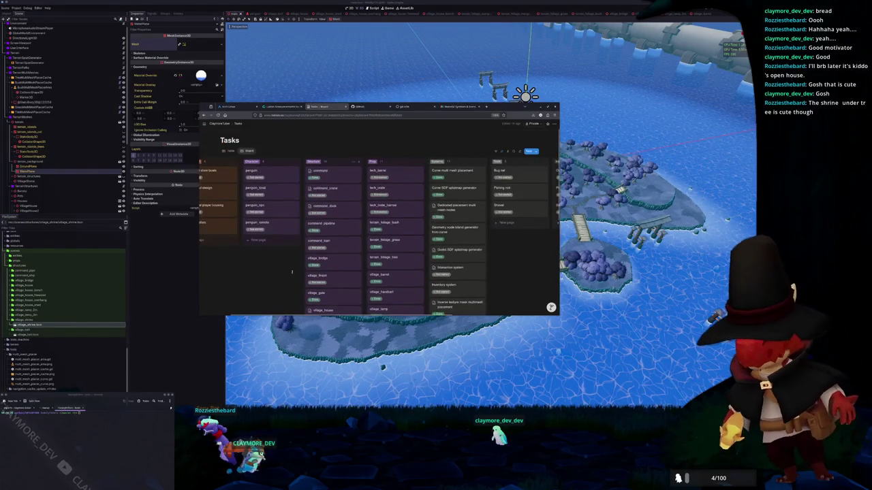
- Open the village_firepit card on the Tasks board, then switch back to Godot
scroll(391, 258, "down", 5)
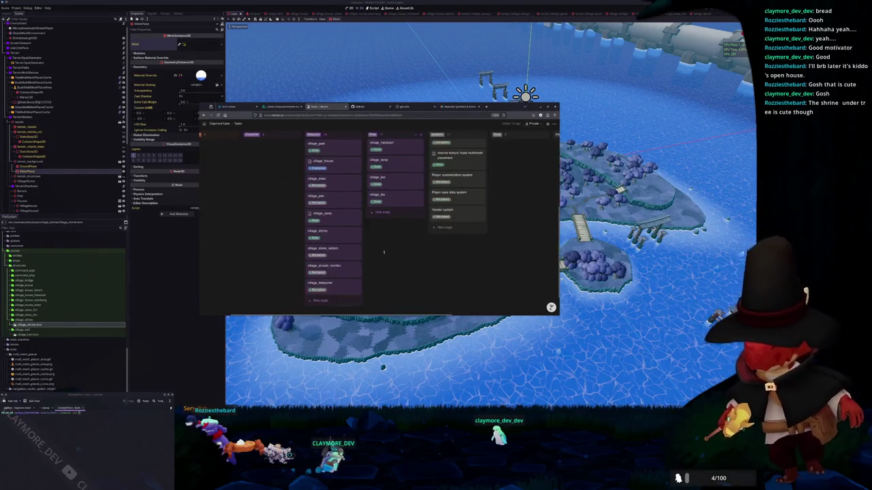
scroll(392, 259, "up", 5)
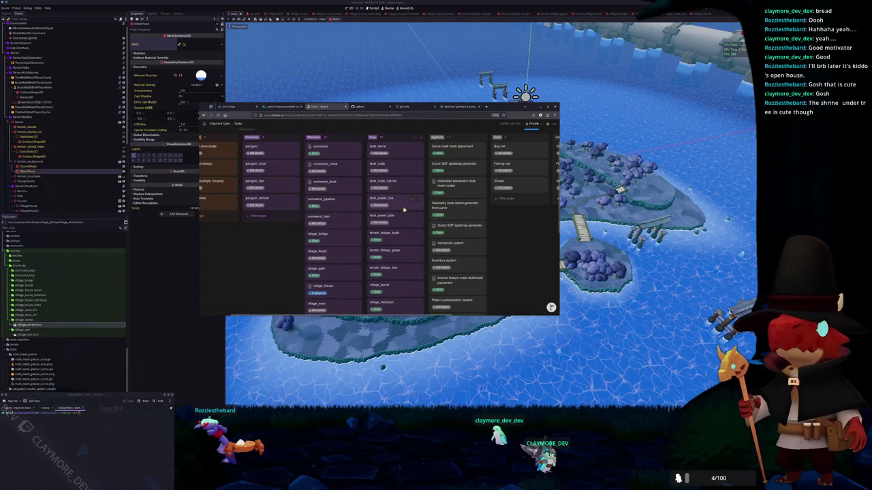
scroll(404, 194, "up", 2)
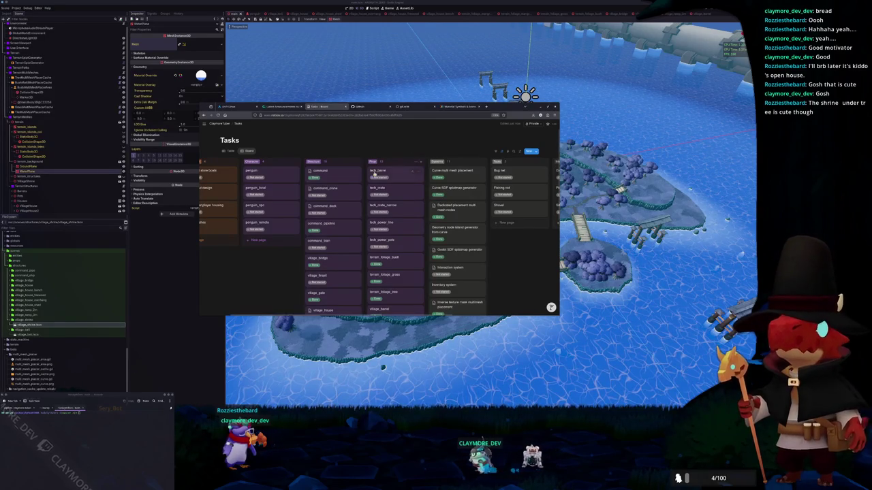
scroll(338, 259, "down", 1)
left_click(333, 254)
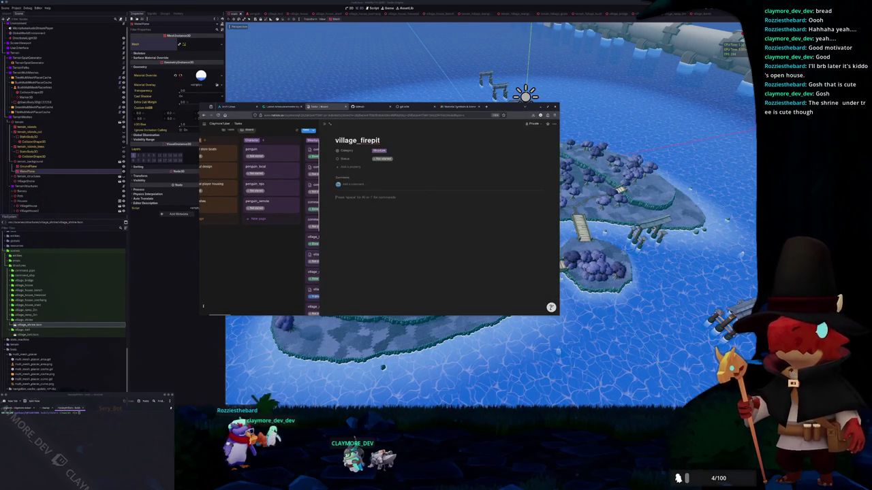
left_click(18, 320)
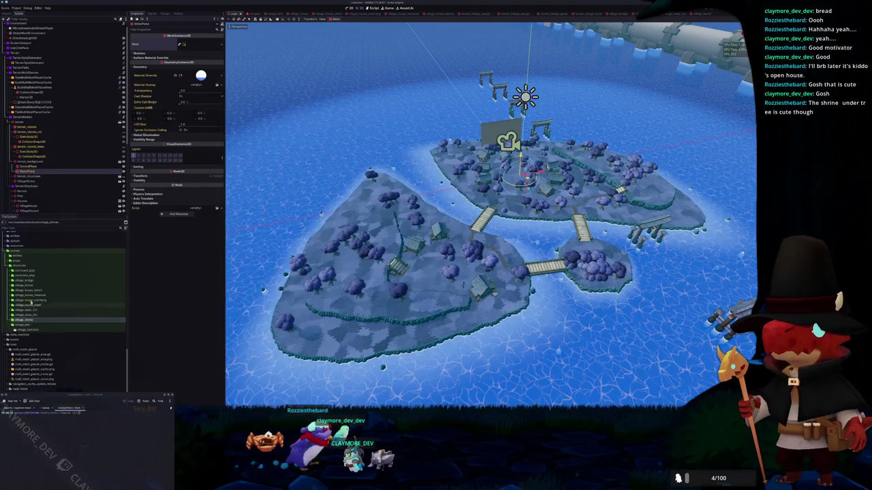
- Collapse the village_house materials folder after rechecking the village_firepit task in Notion
scroll(41, 300, "down", 3)
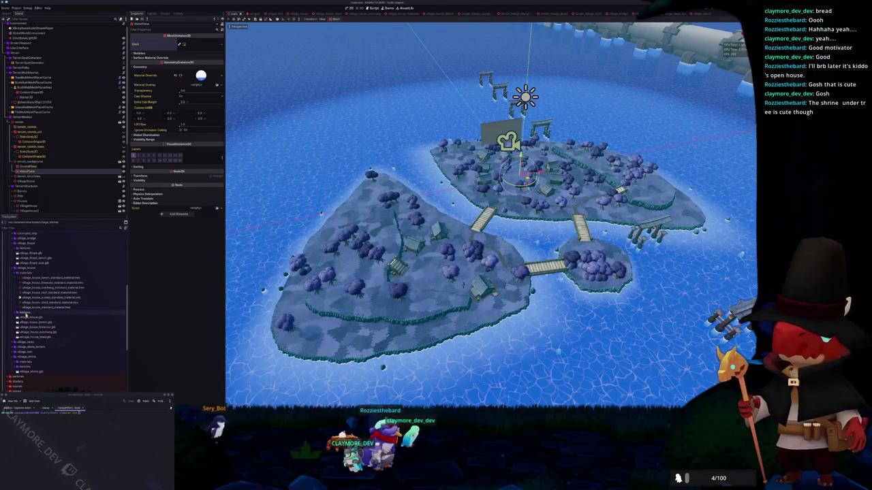
scroll(22, 316, "up", 1)
double_click(23, 296)
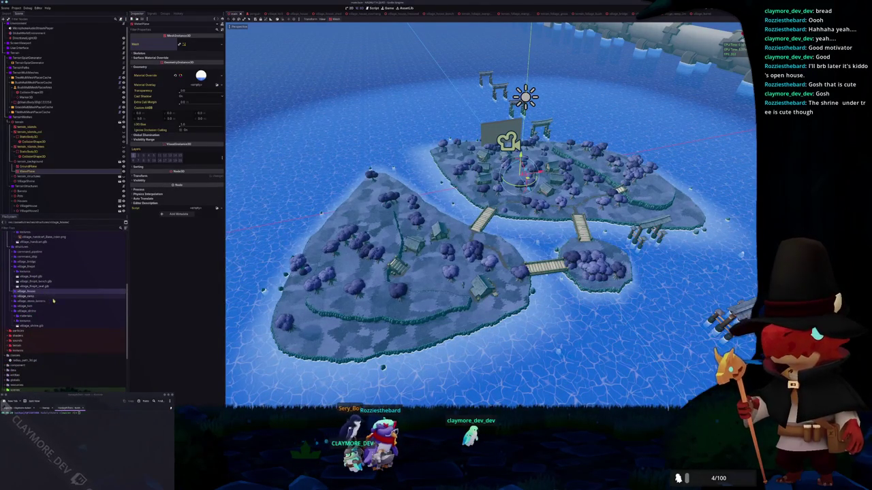
key("alt+Tab")
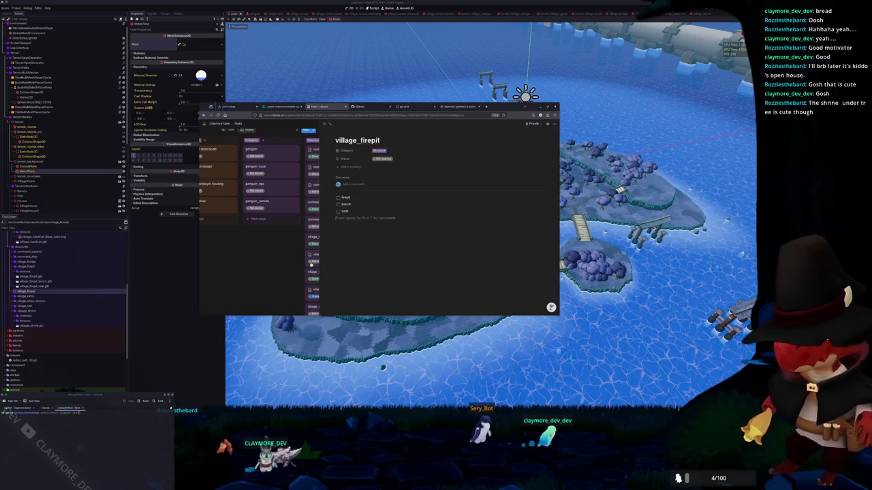
key("Escape")
key("alt+Tab")
- Collapse the HandCarts group in the Scene dock, then select Bridges and Ramps
scroll(341, 294, "up", 5)
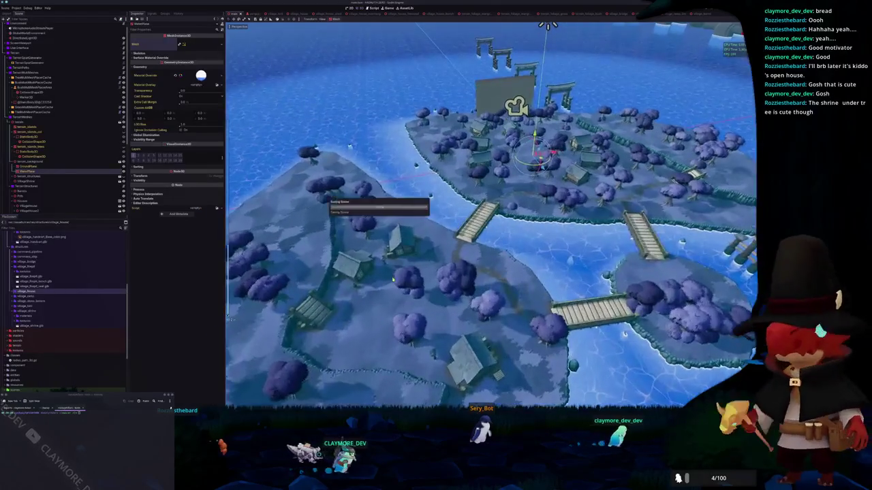
scroll(31, 186, "down", 5)
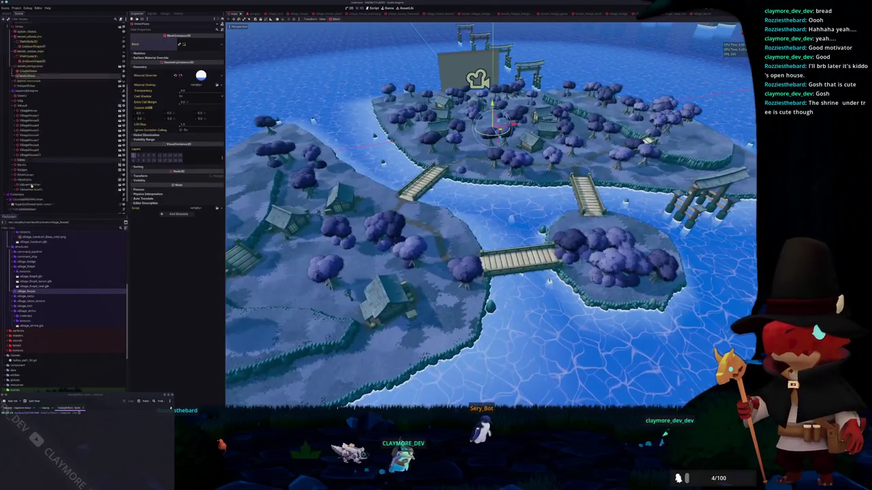
scroll(32, 186, "down", 1)
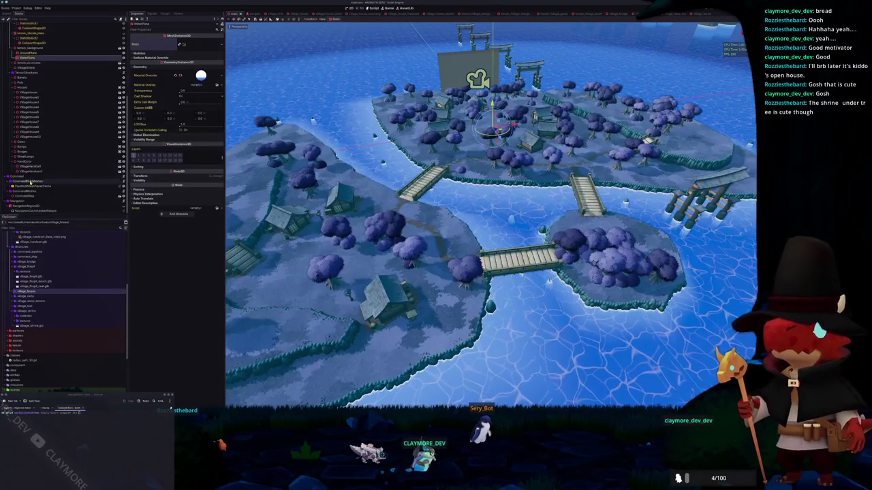
left_click(10, 162)
left_click(10, 163)
left_click(23, 158)
left_click(23, 158)
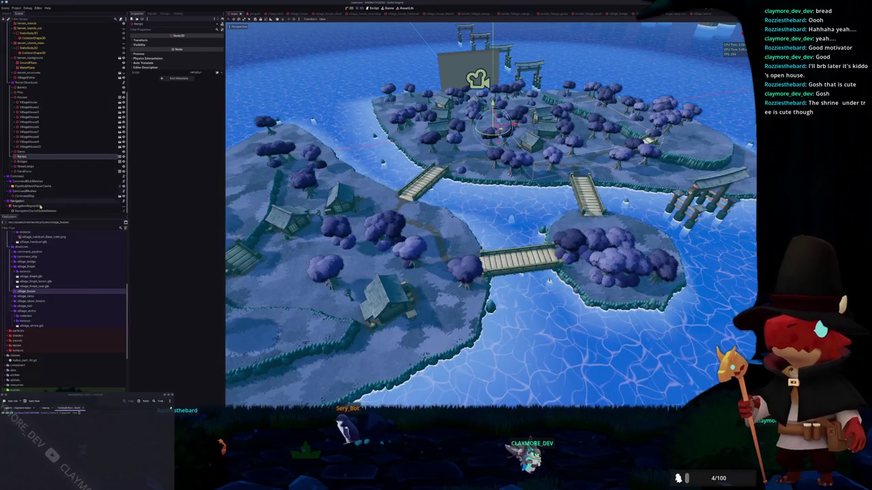
- Add a Node3D child to TerrainStructures and drag VillageShrine into it
key("f")
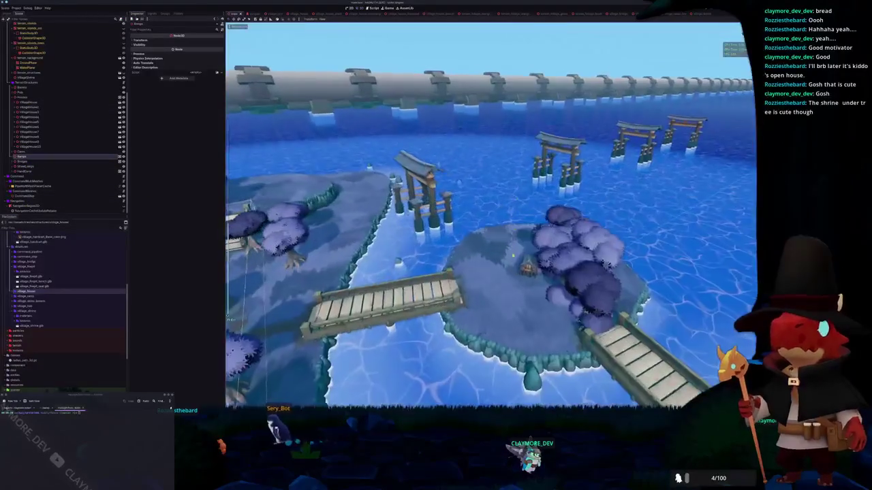
left_click(528, 268)
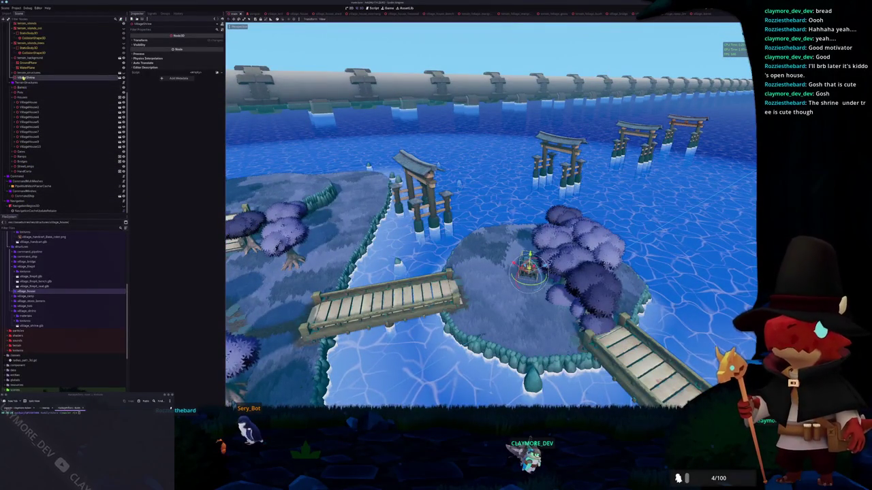
right_click(25, 83)
left_click(46, 91)
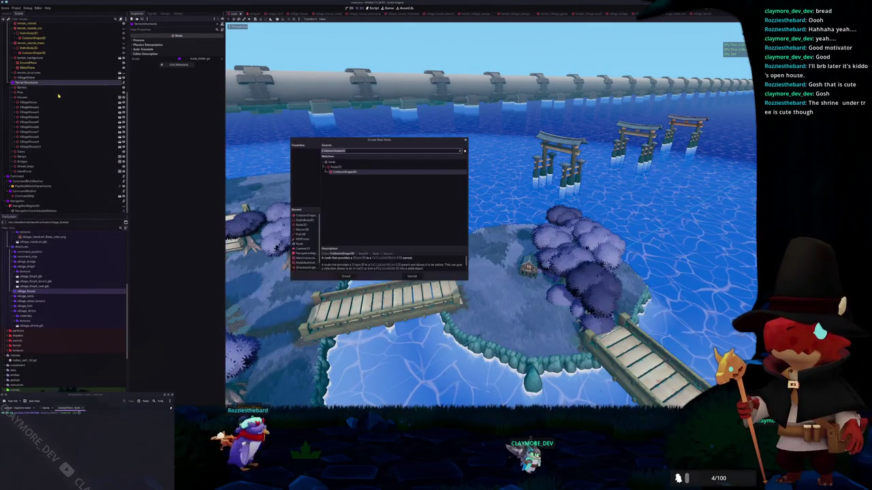
type("Shrine")
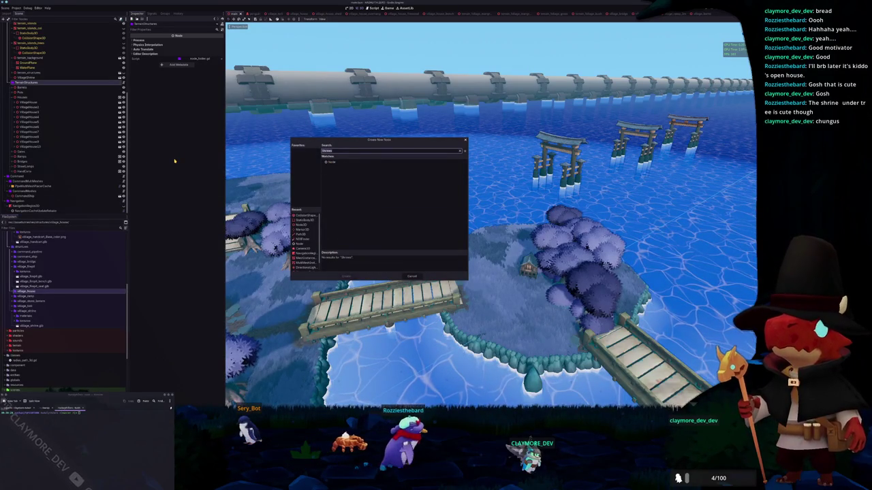
type("Node3D")
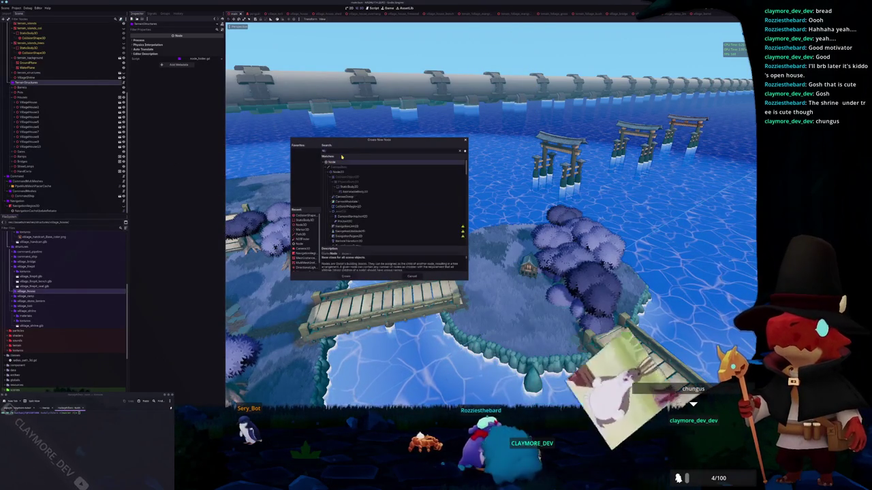
key("Return")
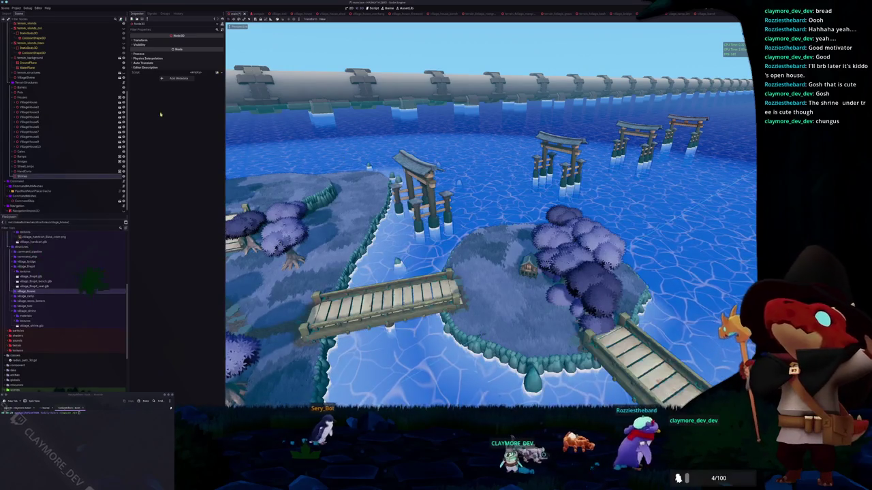
left_click_drag(27, 78, 30, 176)
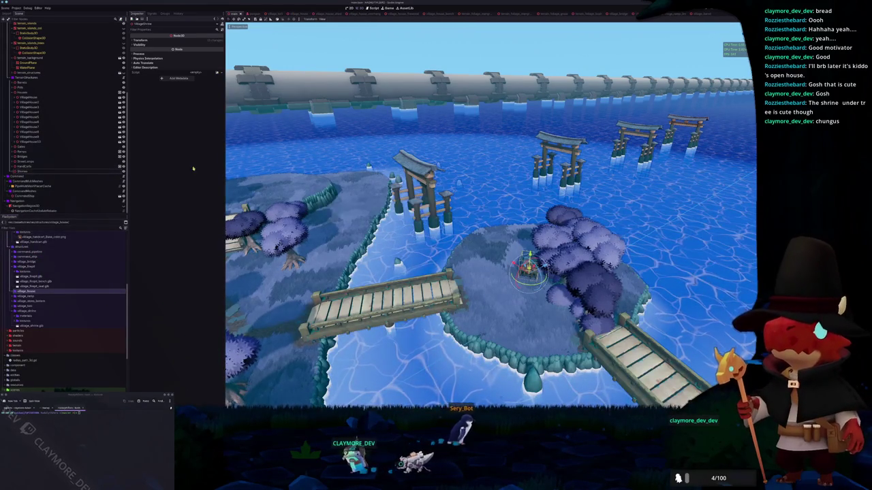
- Frame the shrine in the viewport and briefly check the Notion task board
key("f")
key("alt+Tab")
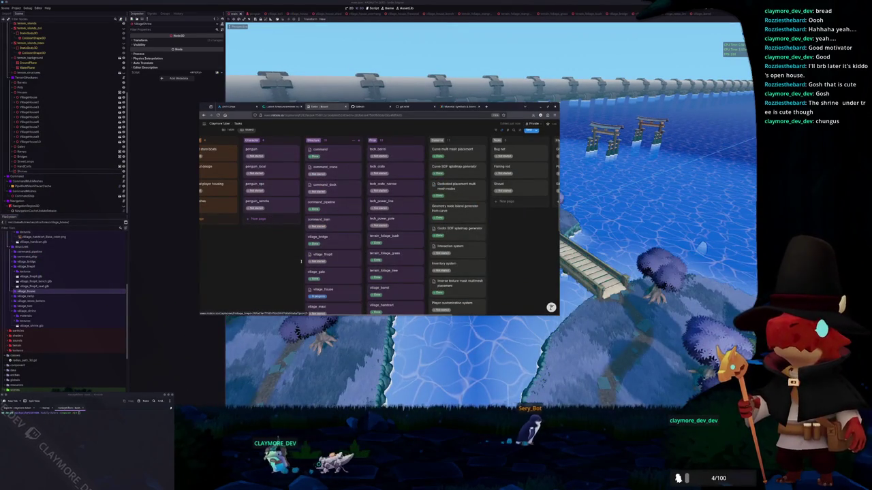
scroll(334, 190, "down", 5)
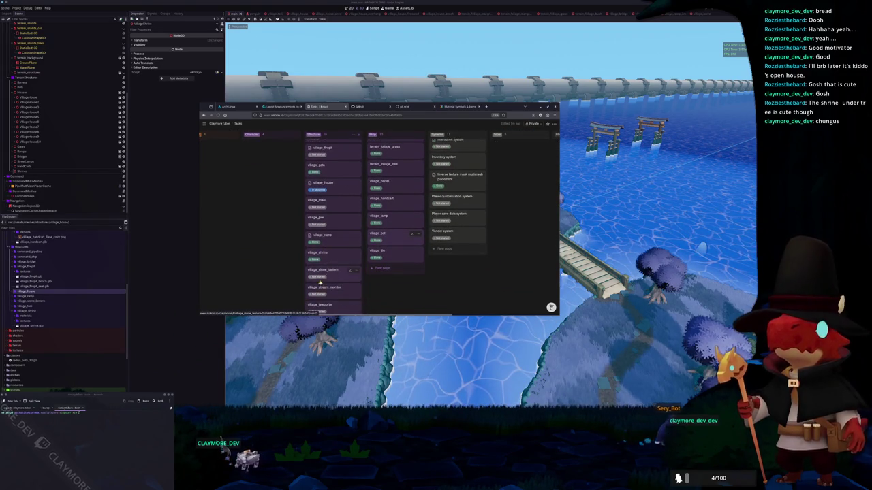
key("alt+Tab")
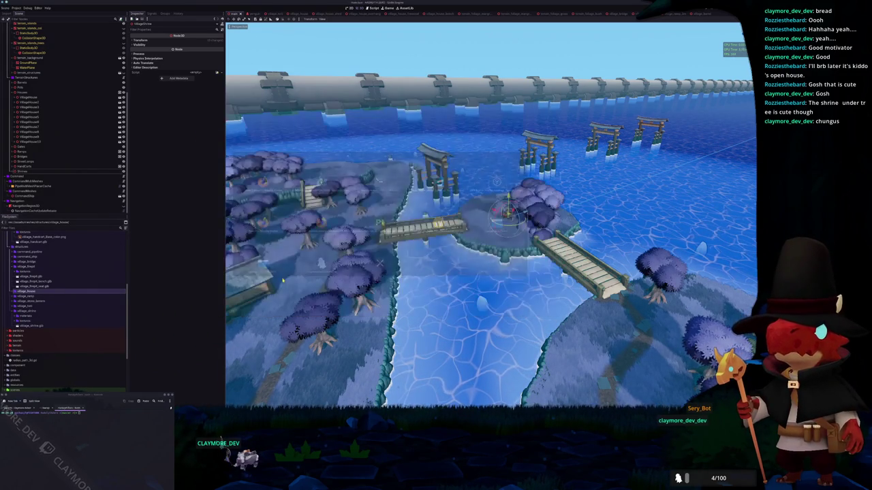
- Create the village_stone_lantern folder inside the structures folder
scroll(28, 329, "down", 5)
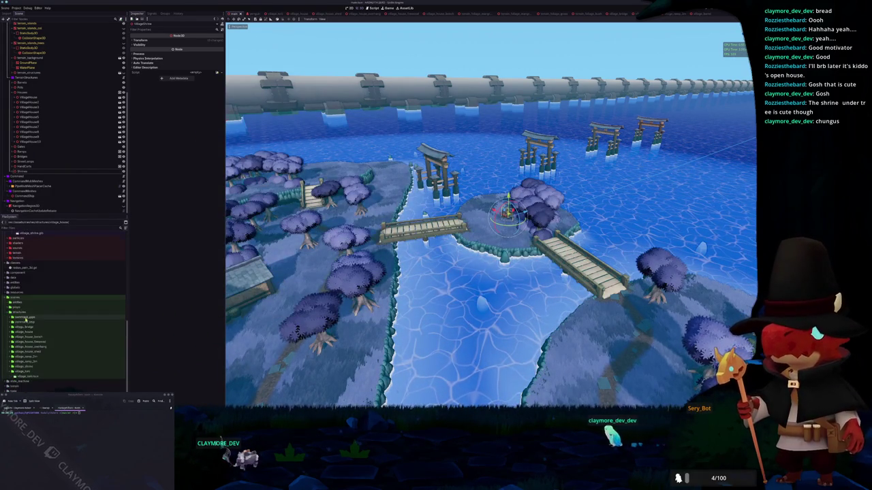
right_click(15, 311)
left_click(82, 315)
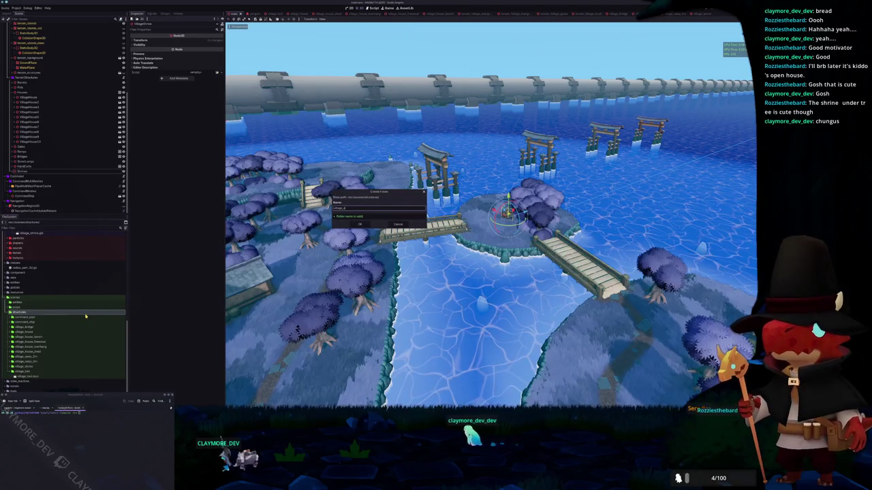
key("Return")
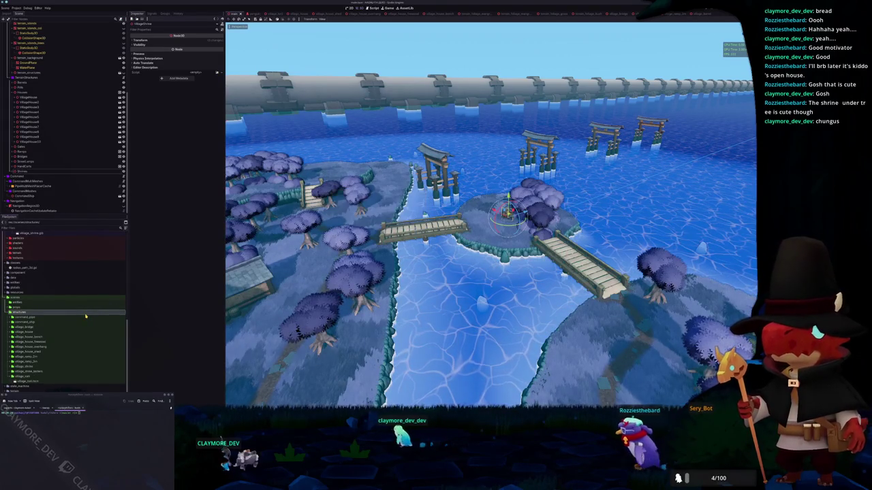
- Add a folder named village_shrine_2, then create the empty 3D scene VillageStoneLantern
right_click(21, 344)
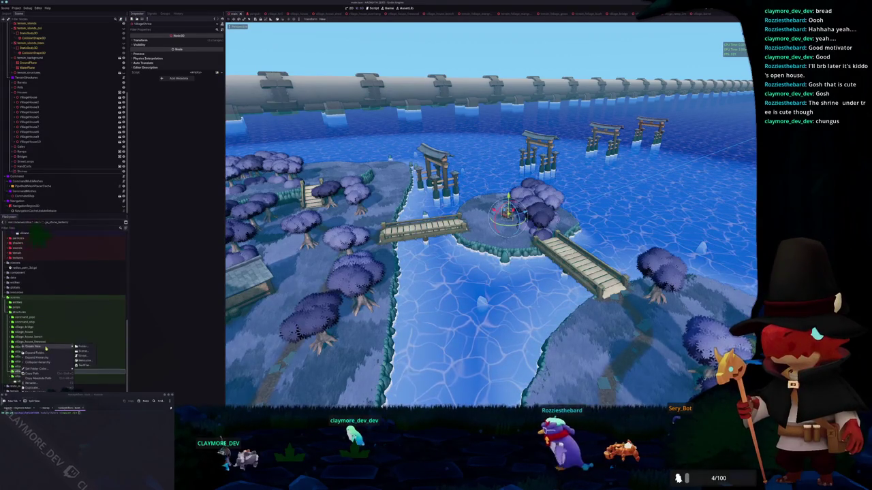
left_click(84, 348)
type("village_shrine_2")
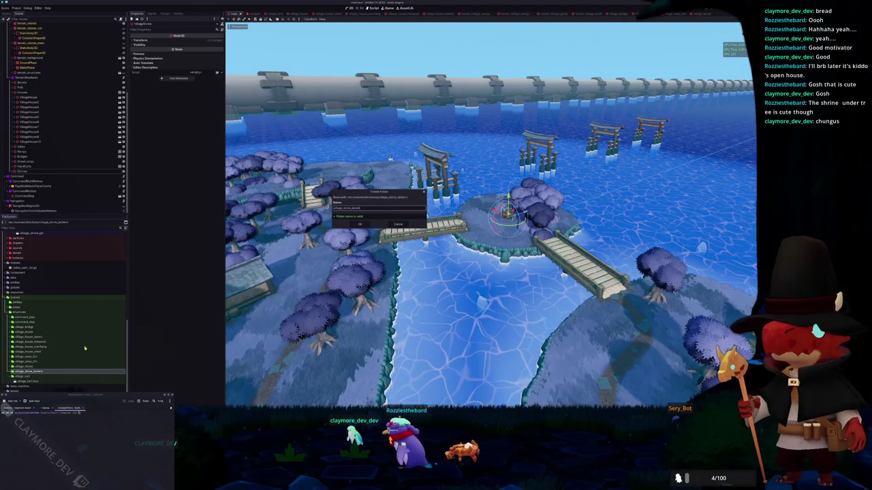
key("Return")
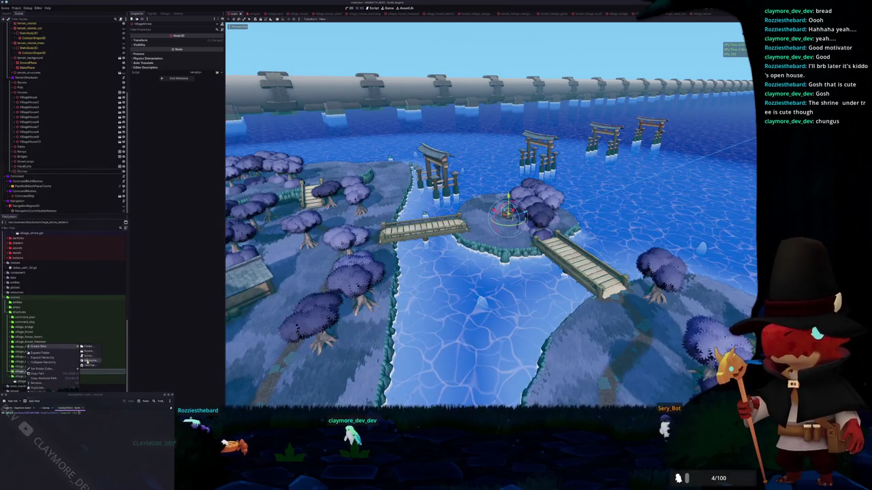
left_click(89, 352)
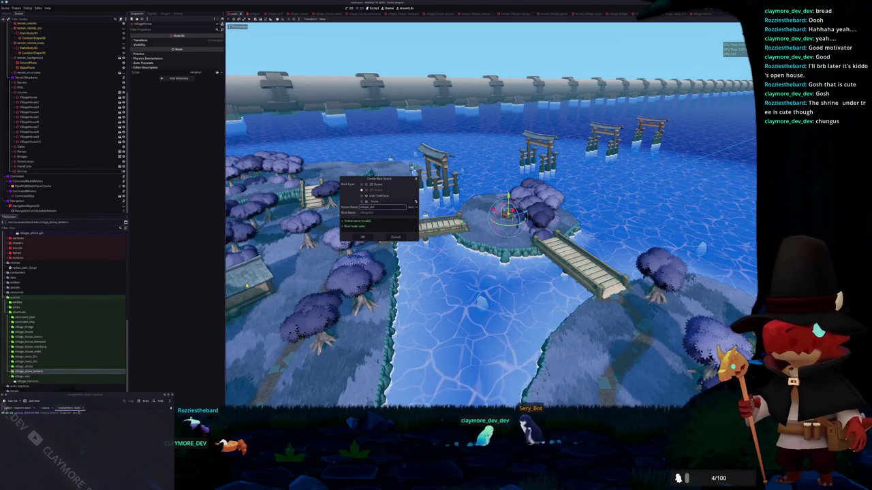
key("Return")
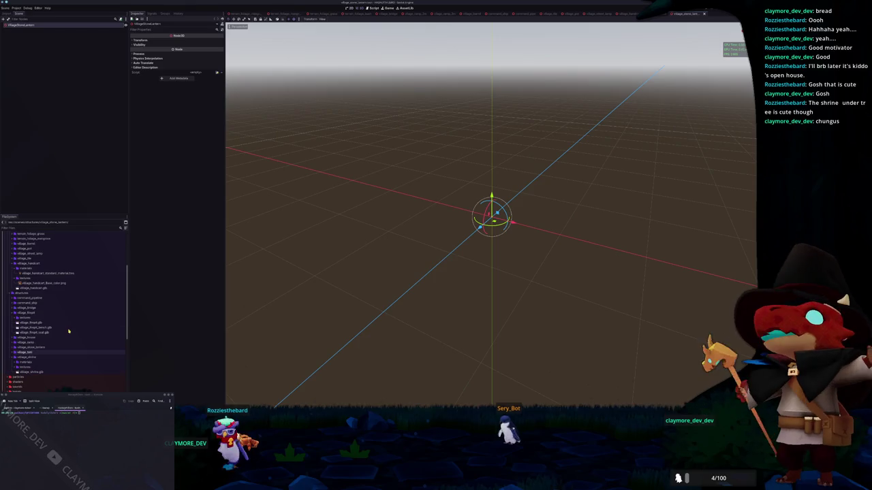
- Place the stone lantern model in the new scene, removing an accidentally added shrine model
double_click(42, 313)
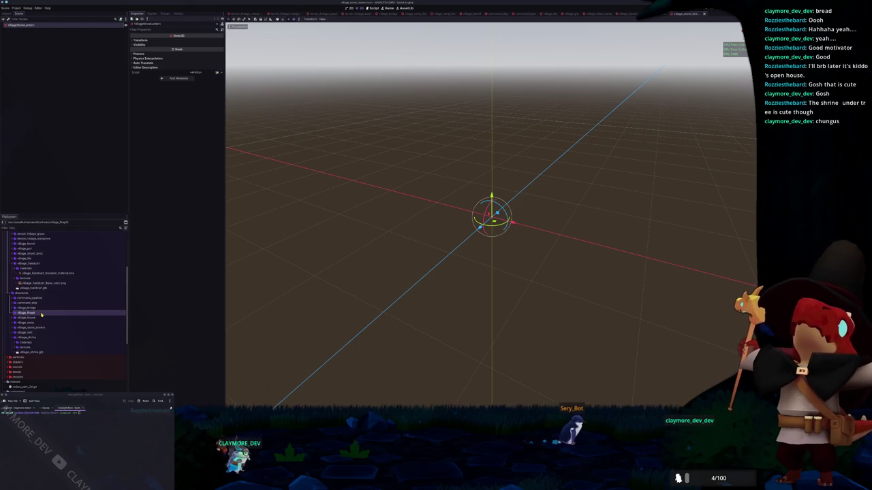
mouse_move(28, 353)
left_mouse_down()
mouse_move(64, 181)
mouse_move(32, 30)
left_mouse_up()
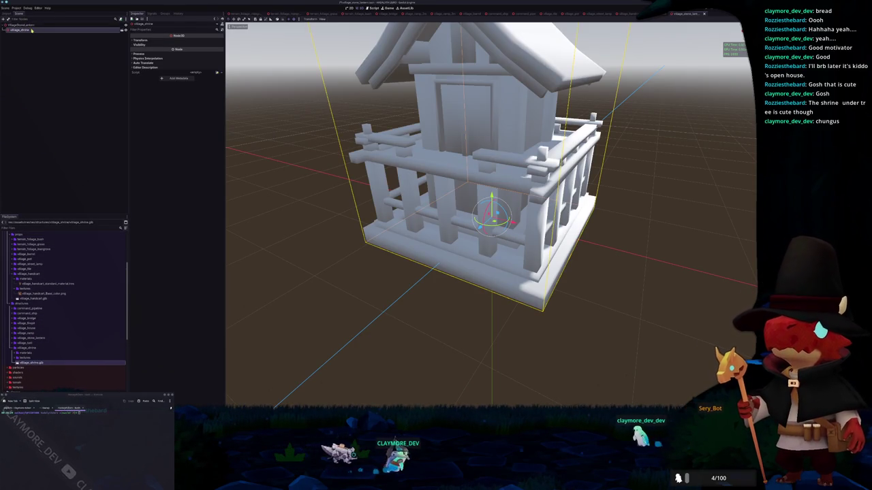
key("Delete")
double_click(26, 347)
double_click(31, 338)
left_click_drag(28, 349, 59, 64)
left_click_drag(20, 25, 20, 27)
right_click(21, 30)
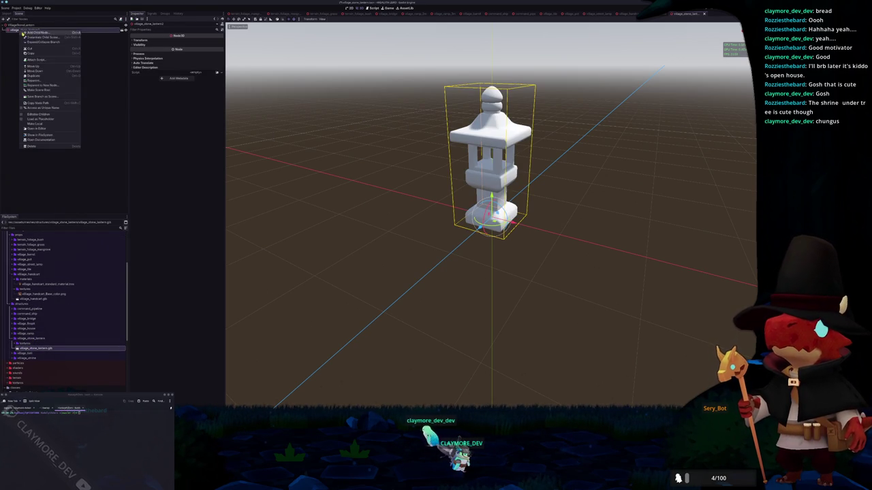
left_click(37, 114)
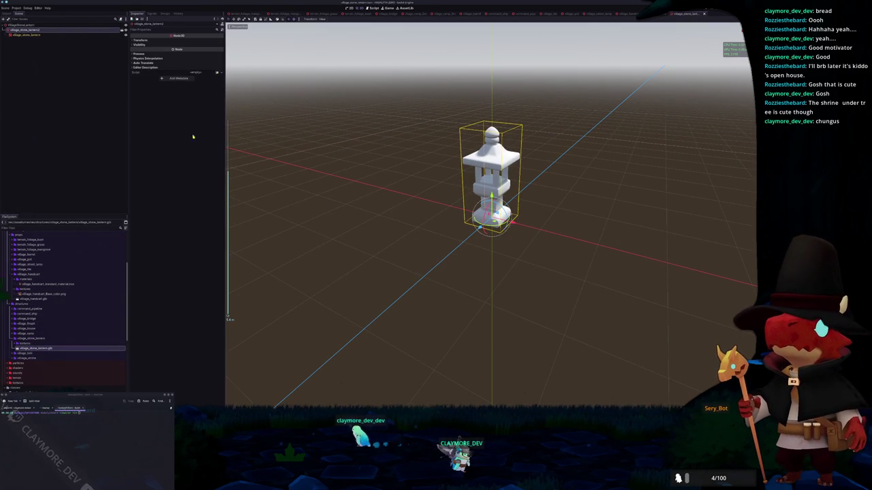
left_click(34, 34)
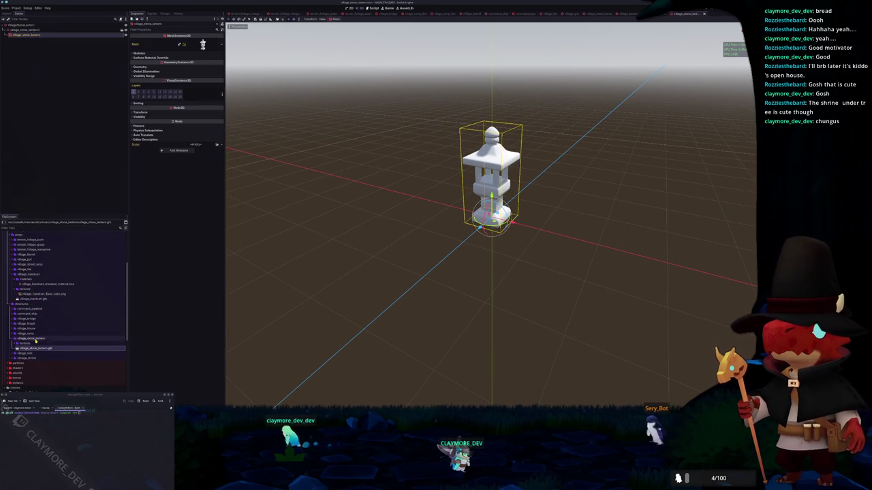
- Create a materials subfolder inside the village_stone_lantern folder
right_click(39, 338)
left_click(49, 342)
key("Escape")
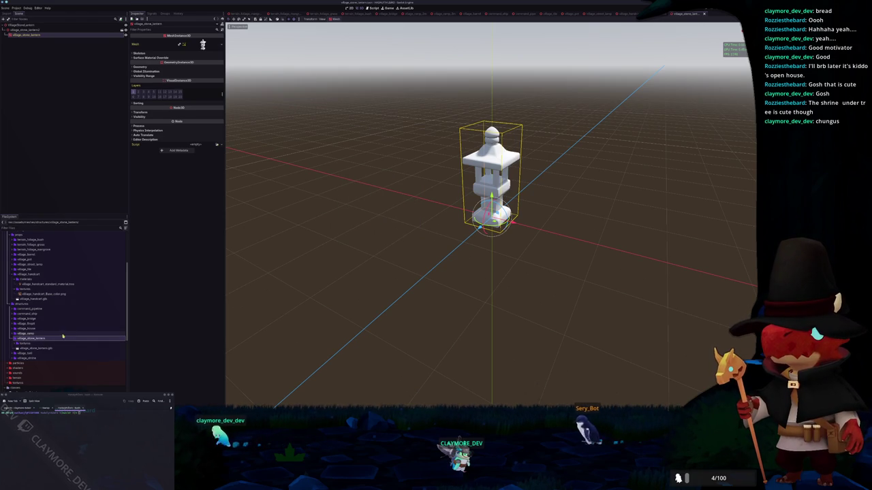
right_click(59, 338)
left_click(119, 342)
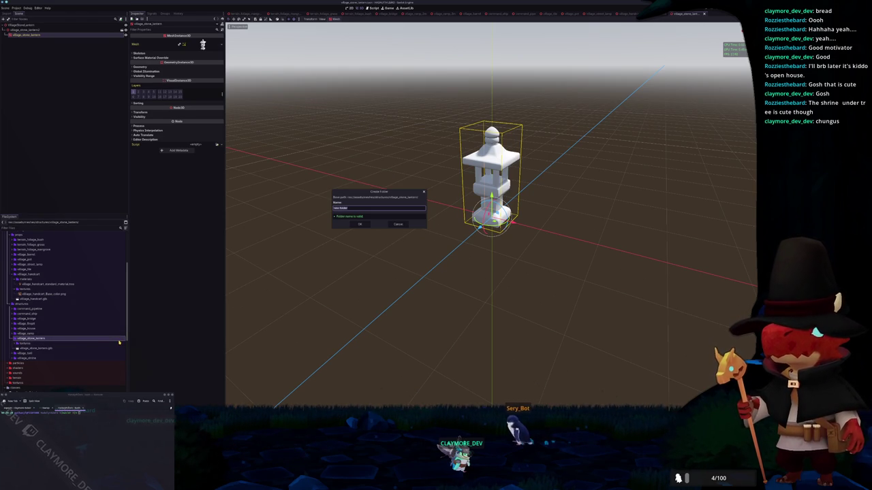
key("Return")
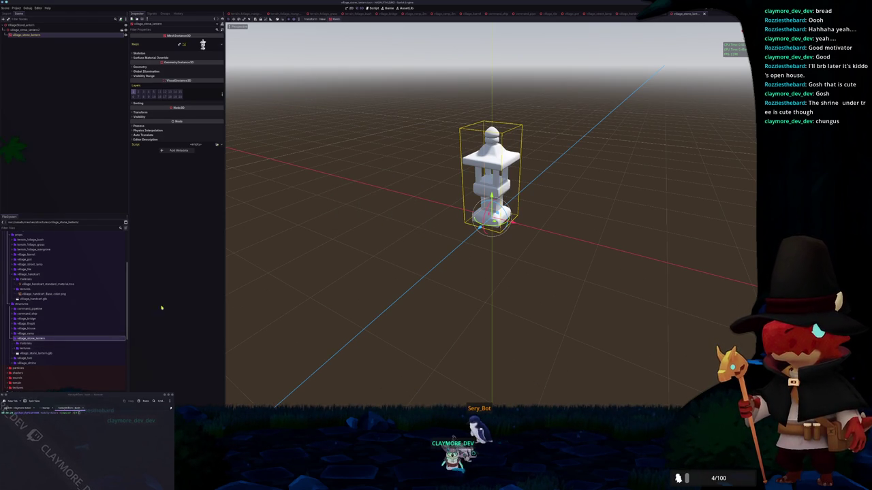
right_click(24, 343)
left_click(88, 360)
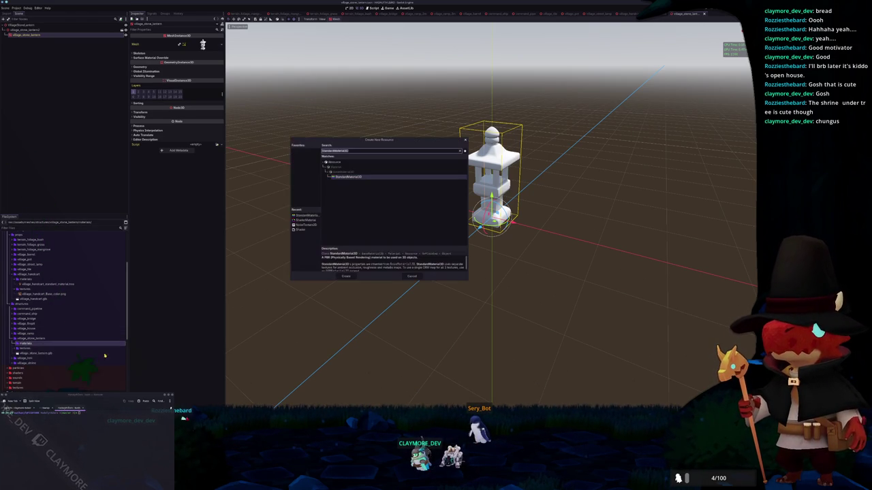
- Create village_stone_lantern_standard StandardMaterial3D with specular disabled and the stone texture as albedo
left_click(346, 276)
type("village_stone_lantern")
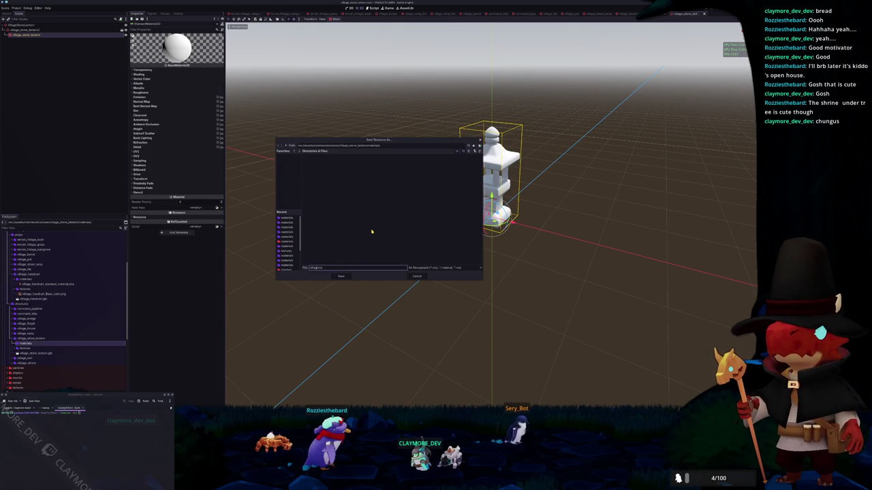
type("_standard_material")
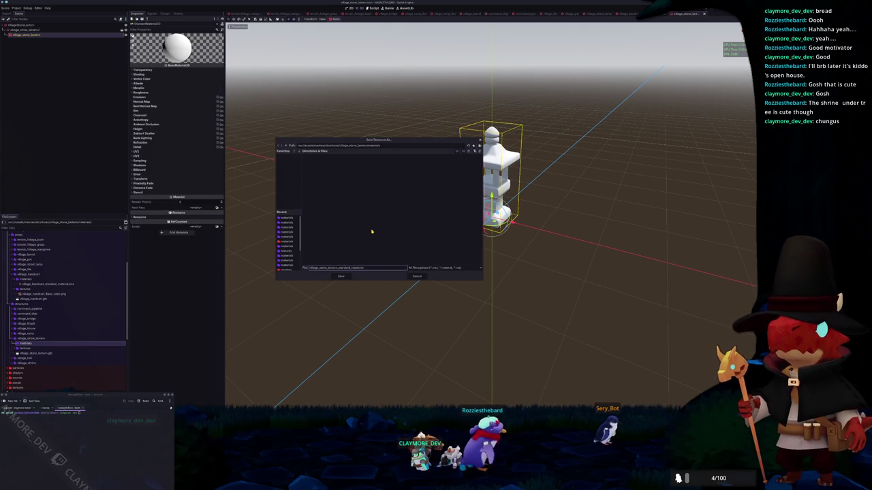
key("Return")
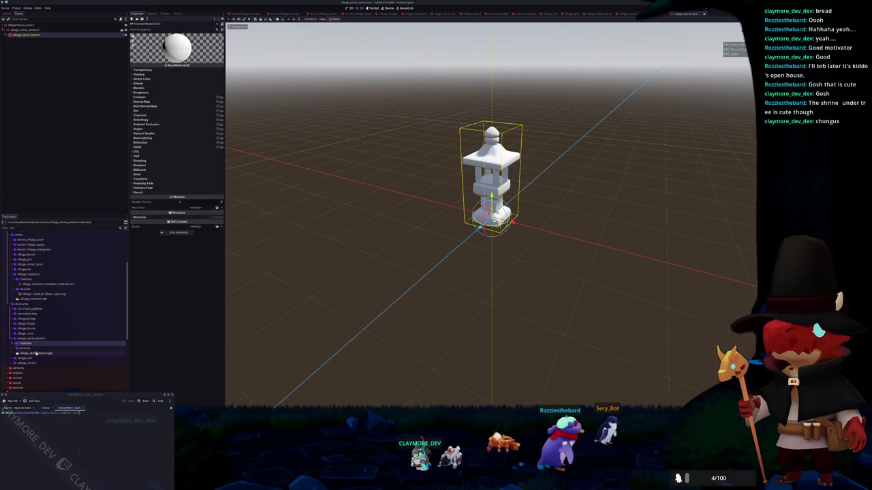
left_click(170, 74)
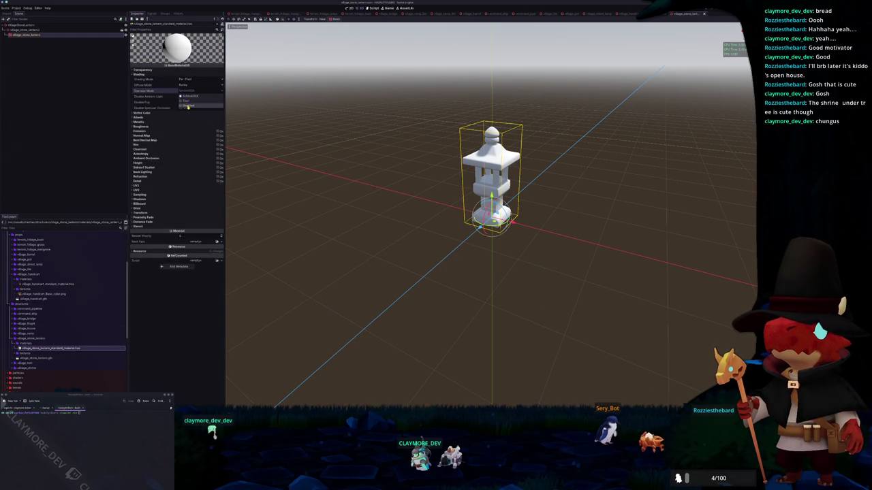
left_click(188, 106)
left_click(138, 117)
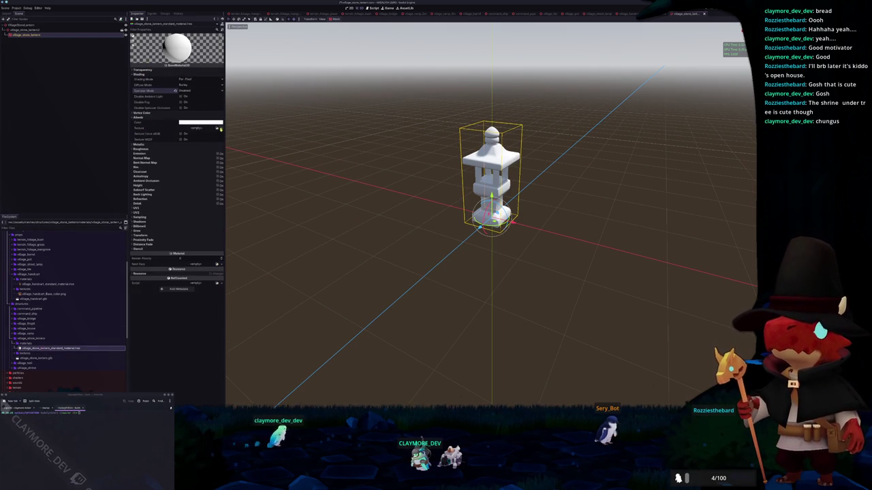
left_click(218, 127)
type("stone")
key("Return")
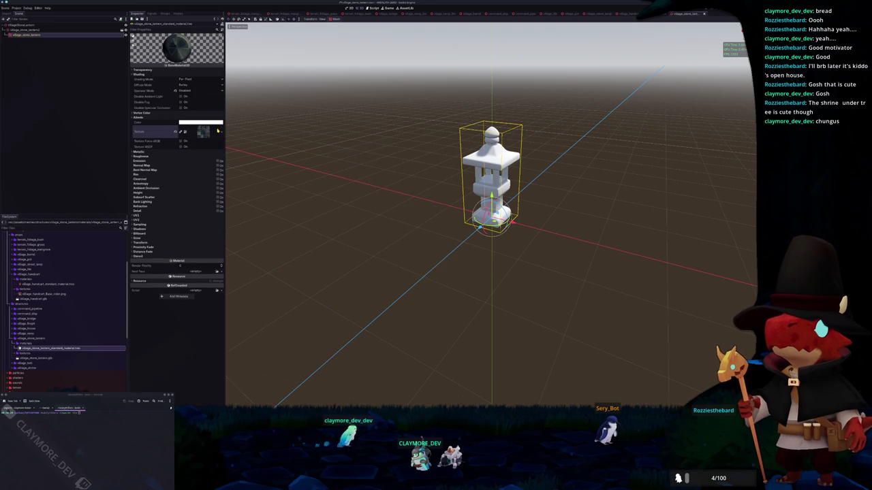
- Apply the stone material as the lantern mesh's Material Override
left_click(32, 34)
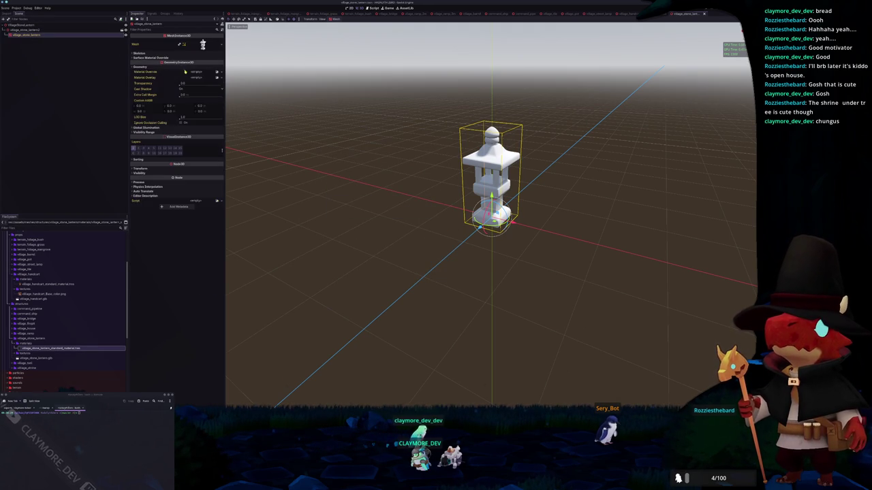
left_click(217, 72)
type("stone")
key("Return")
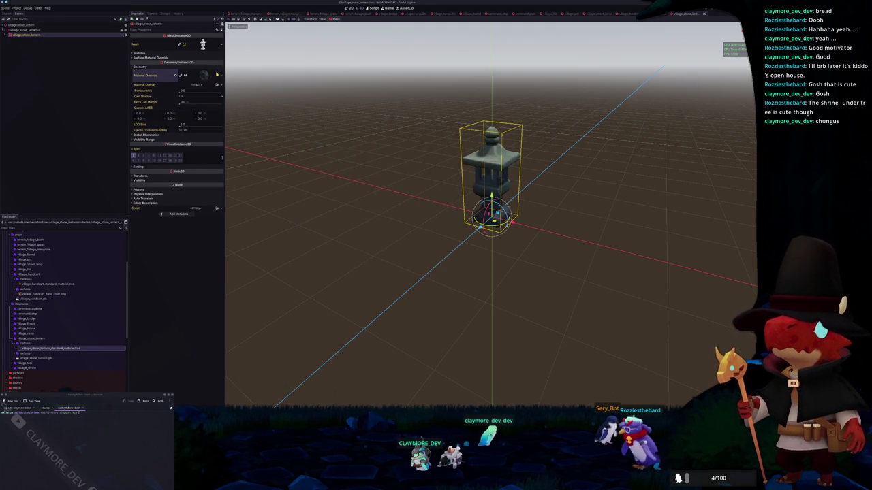
- Add a StaticBody3D under the lantern root with a CollisionShape3D using a new BoxShape3D
right_click(27, 25)
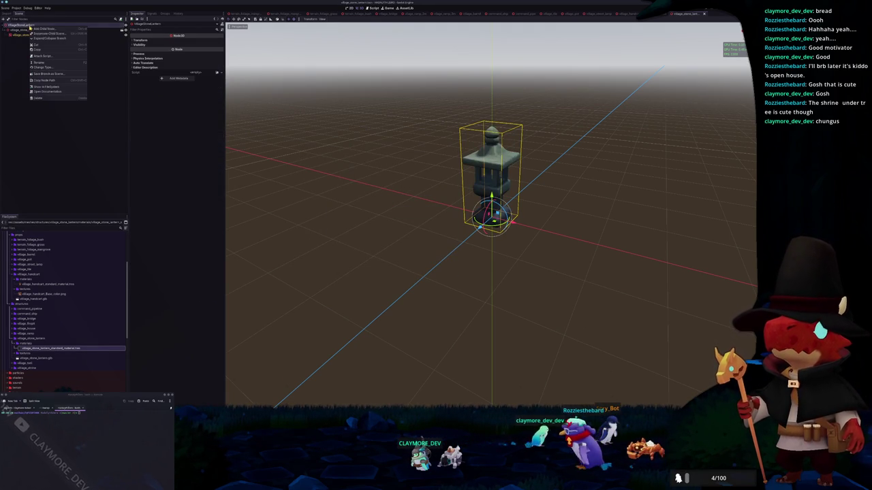
left_click(48, 31)
type("stat")
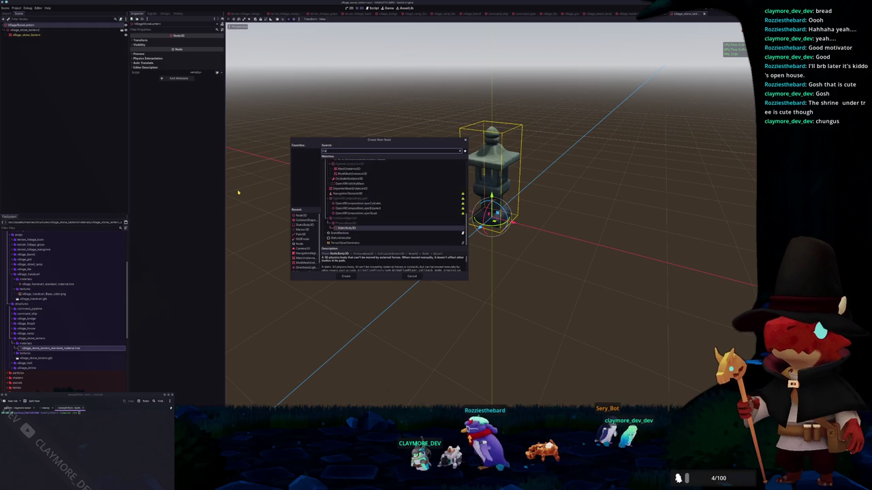
key("Return")
key("ctrl+a")
type("collisi")
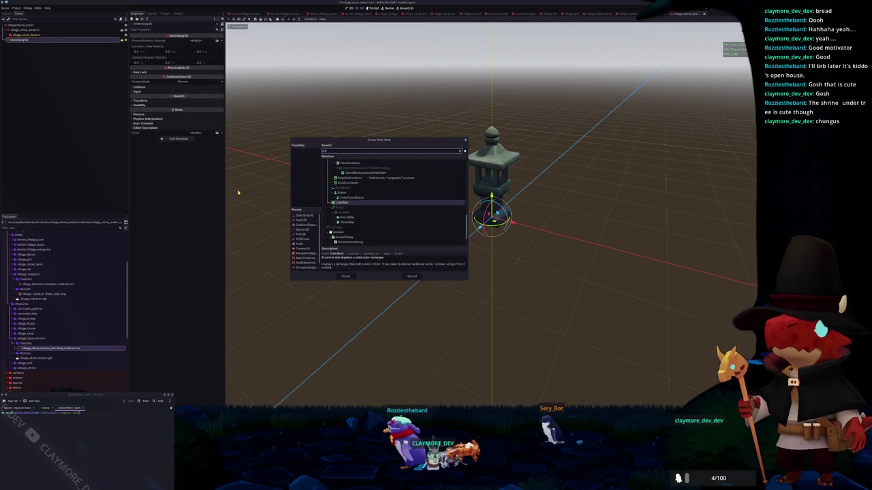
key("Return")
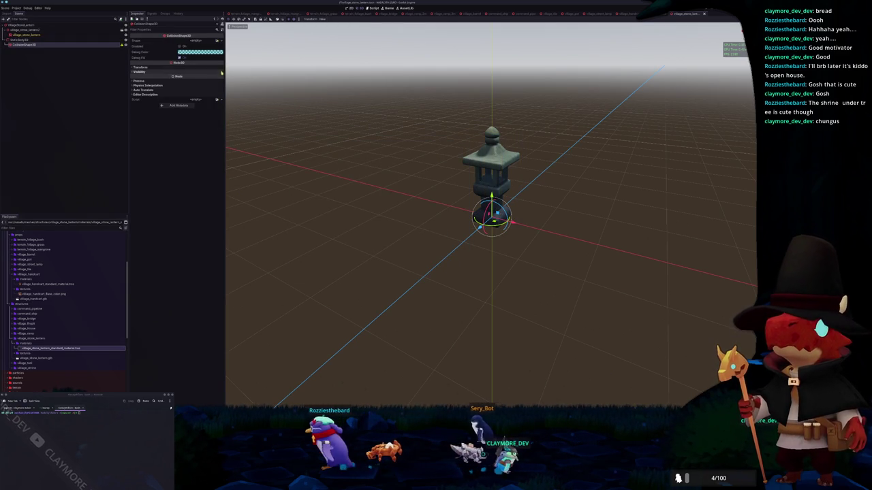
left_click(197, 41)
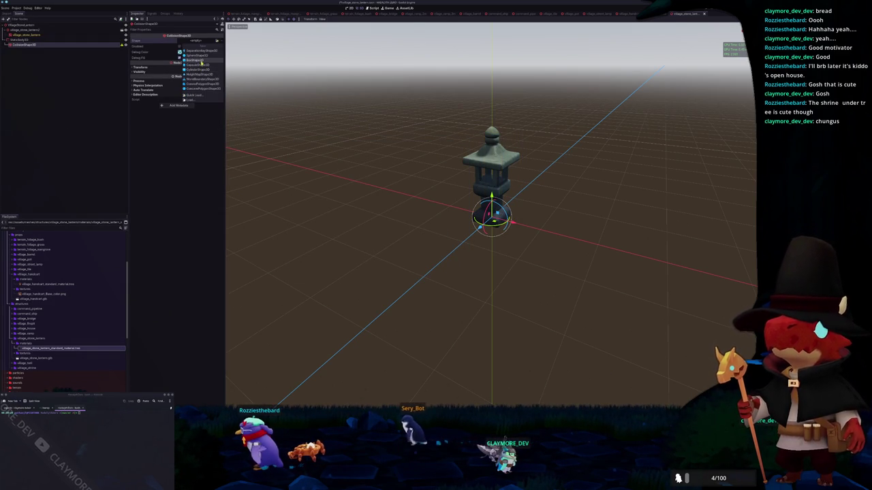
left_click(195, 47)
- In front view, resize the collision box's height, width and depth to enclose the lantern
key("KP_1")
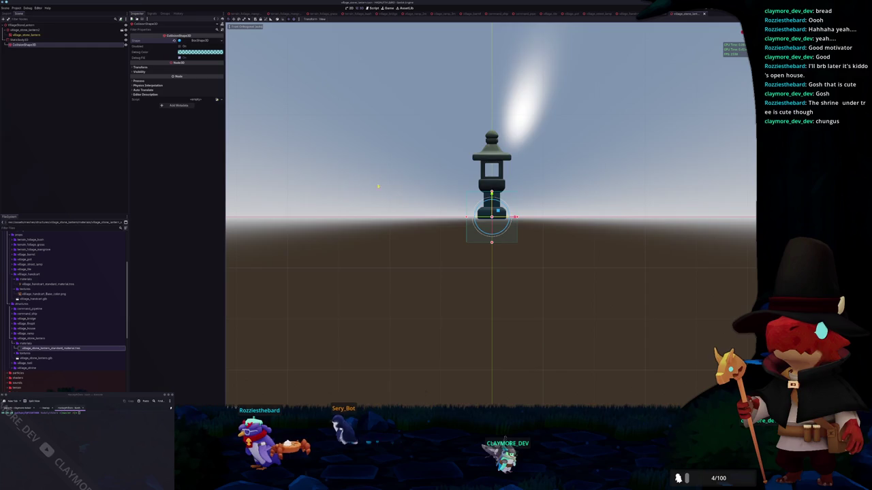
scroll(369, 180, "up", 5)
scroll(504, 142, "down", 5)
mouse_move(482, 204)
left_mouse_down()
mouse_move(482, 134)
mouse_move(522, 215)
left_mouse_up()
scroll(516, 216, "up", 5)
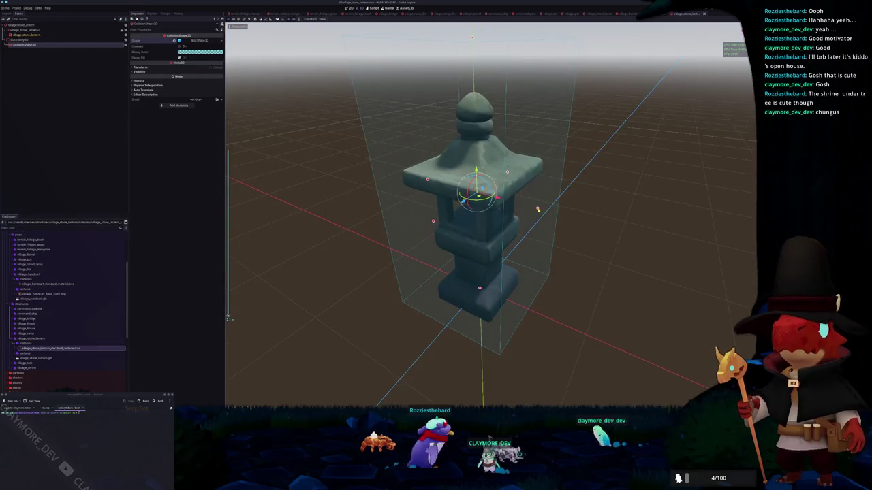
left_click_drag(536, 208, 512, 202)
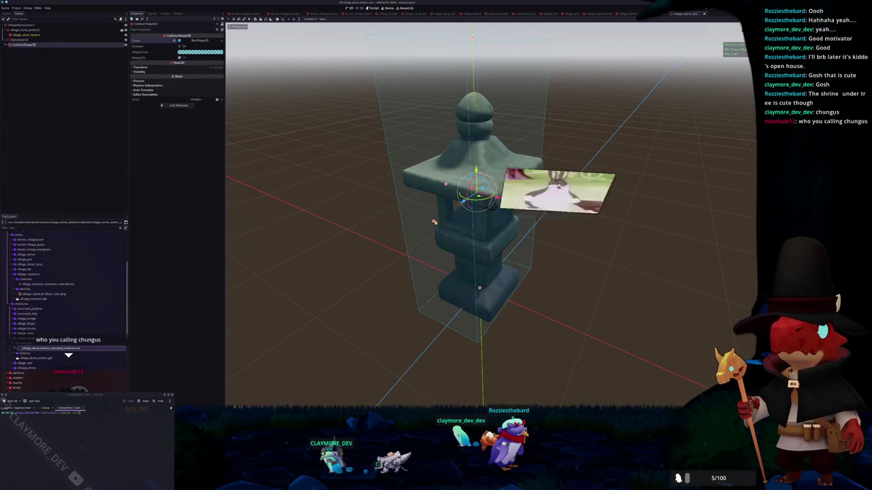
mouse_move(435, 221)
left_mouse_down()
mouse_move(447, 215)
mouse_move(386, 222)
mouse_move(355, 204)
left_mouse_up()
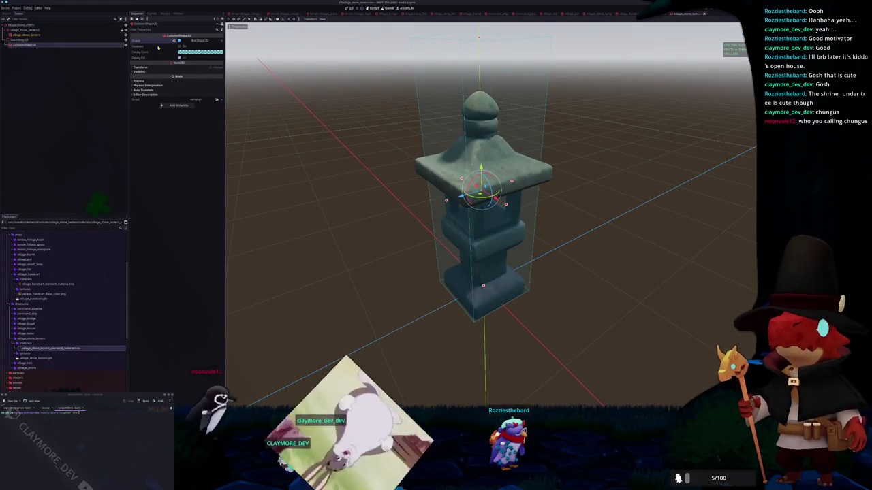
left_click(196, 40)
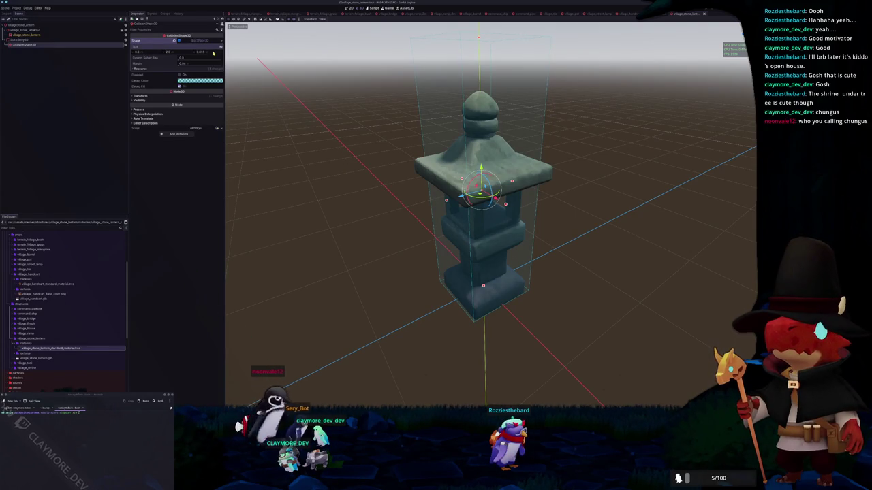
scroll(255, 204, "down", 4)
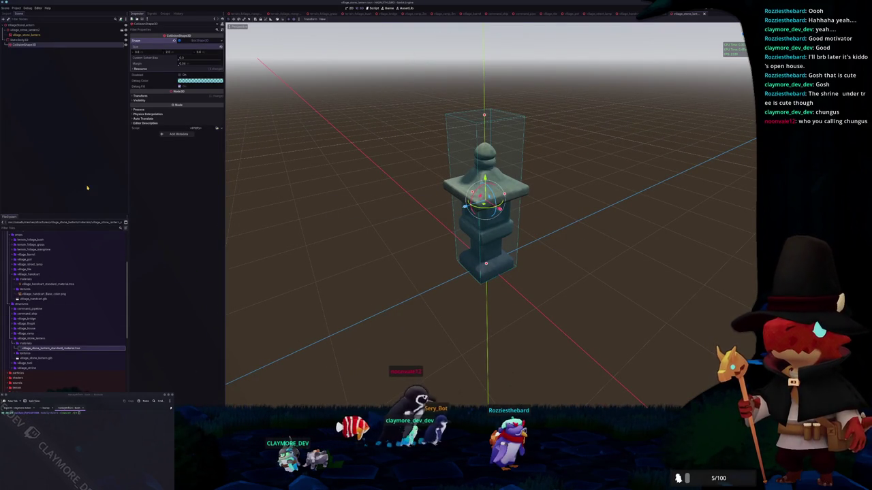
left_click(40, 96)
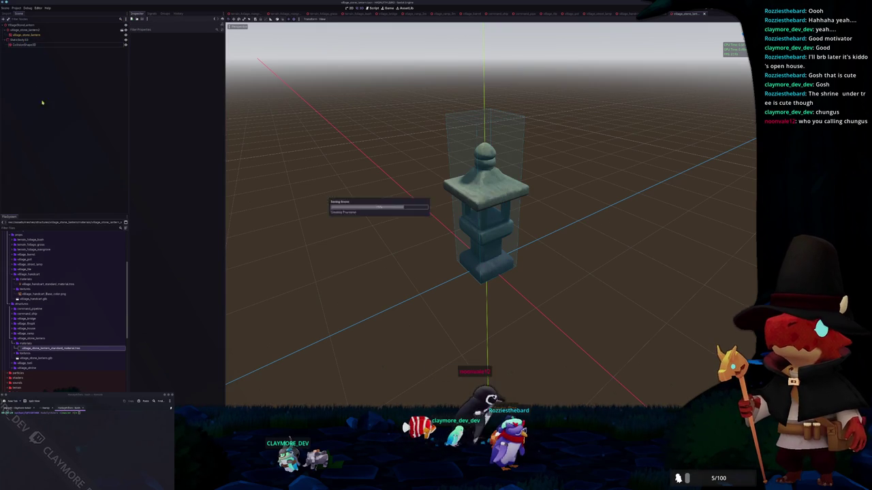
- Open the village world scene and select the Shrines group
key("ctrl+shift+o")
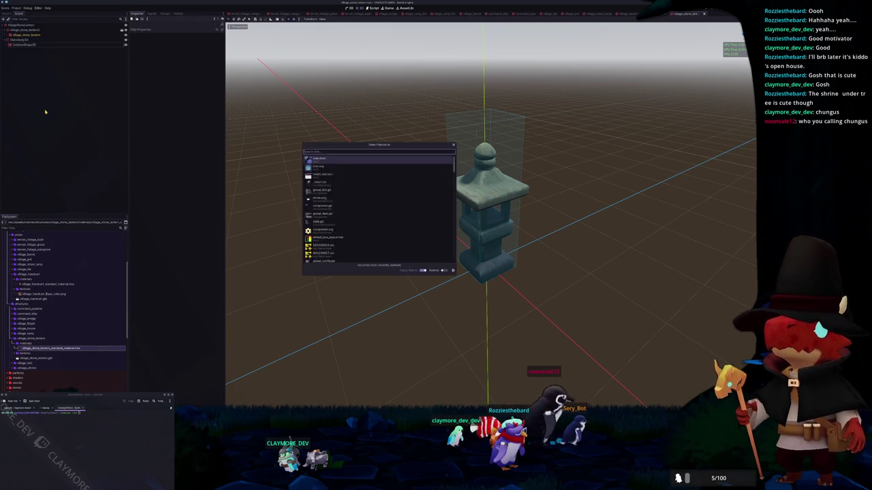
type("village")
key("Return")
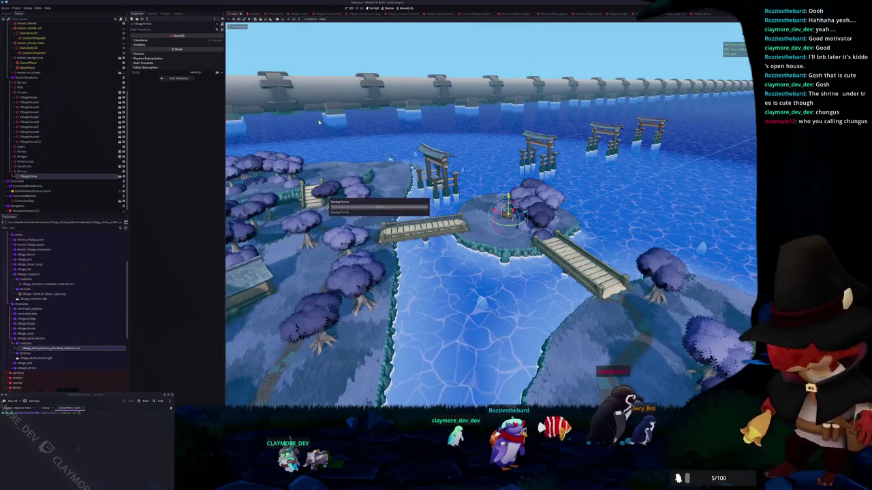
left_click(31, 172)
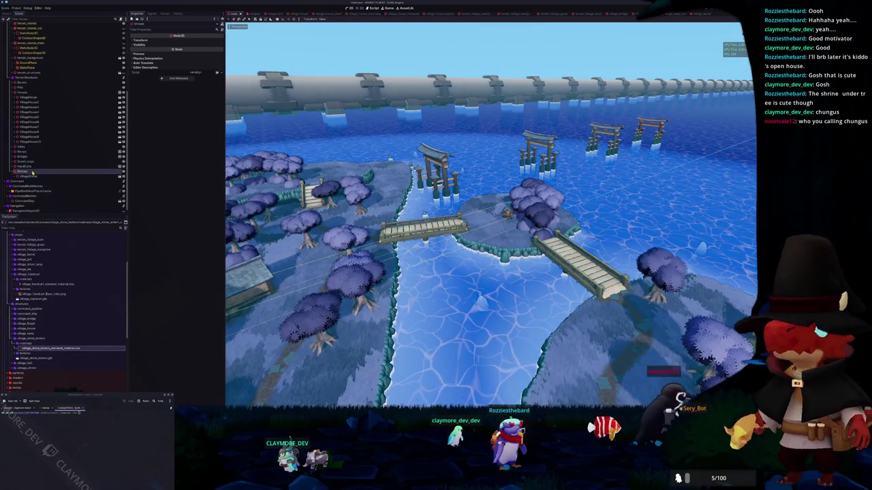
- Add a Node3D named StoneLanterns as a child of TerrainStructures
right_click(39, 79)
left_click(58, 87)
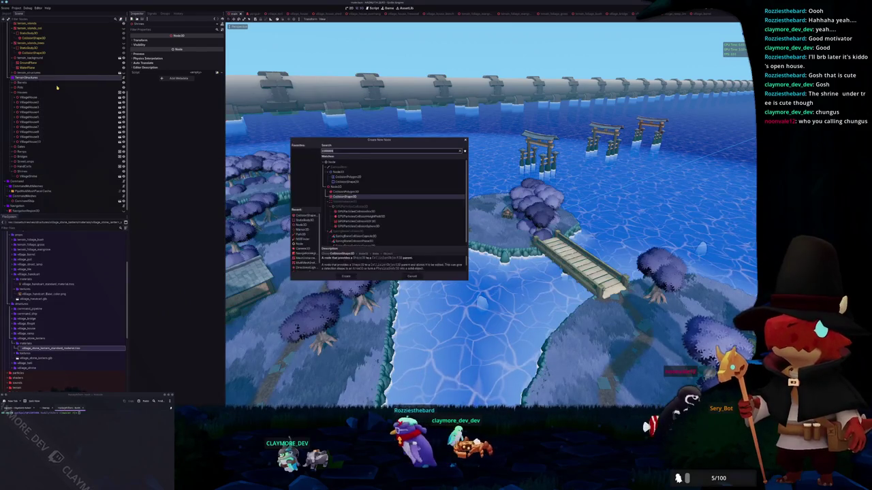
key("BackSpace")
type("node3d")
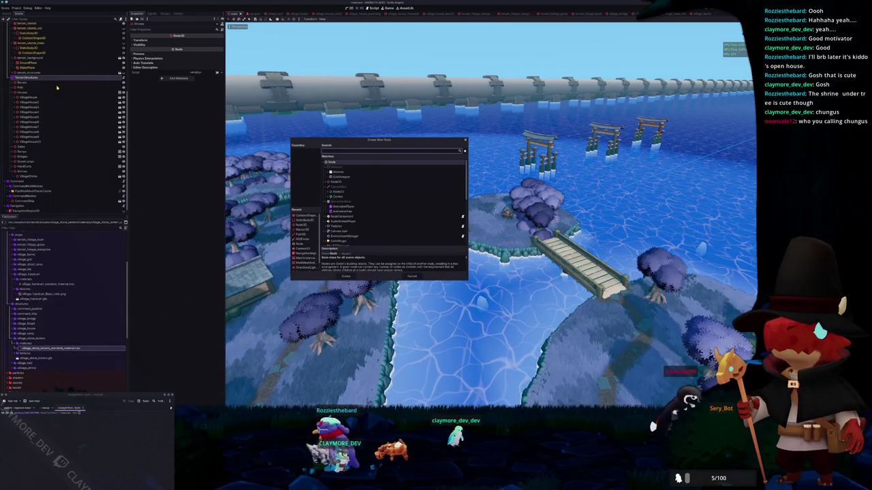
key("Return")
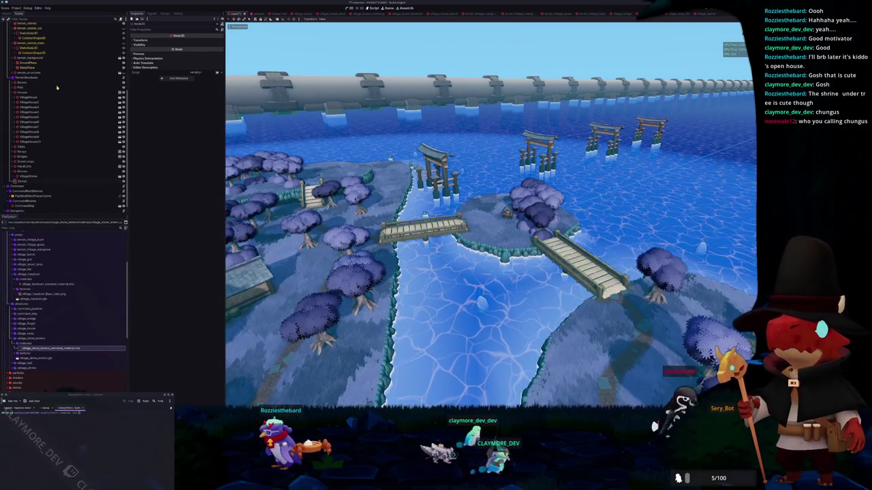
key("Return")
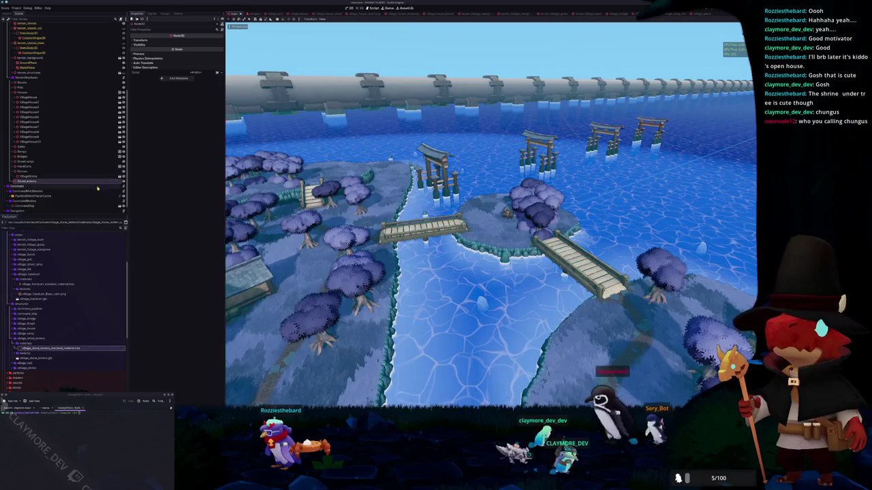
- Drag village_stone_lantern.tscn from its folder onto StoneLanterns to instance VillageStoneLantern
left_click(164, 13)
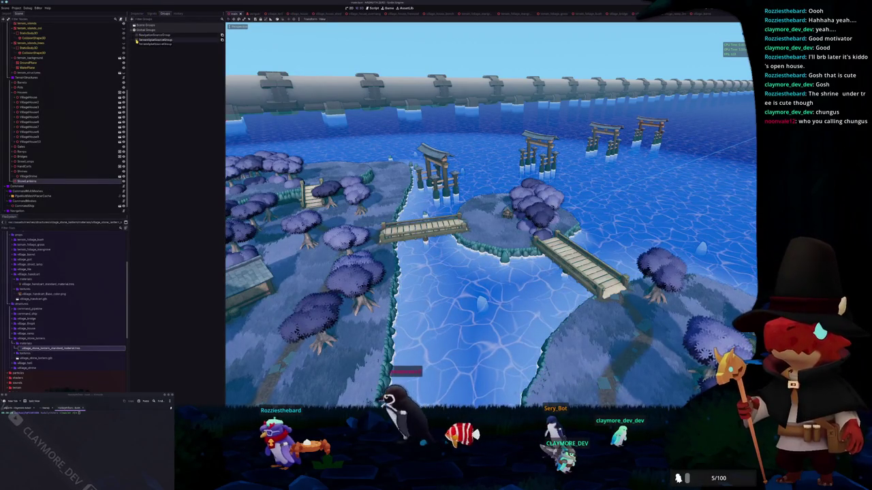
left_click(150, 39)
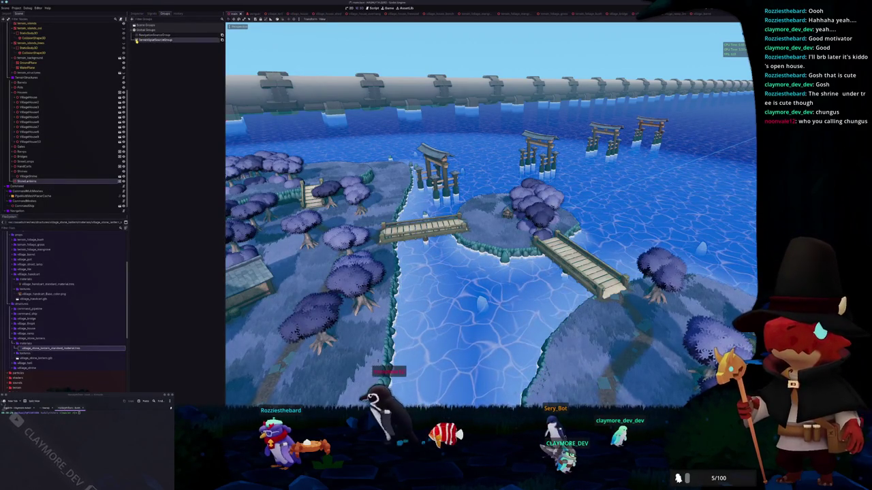
left_click(12, 172)
left_click(12, 339)
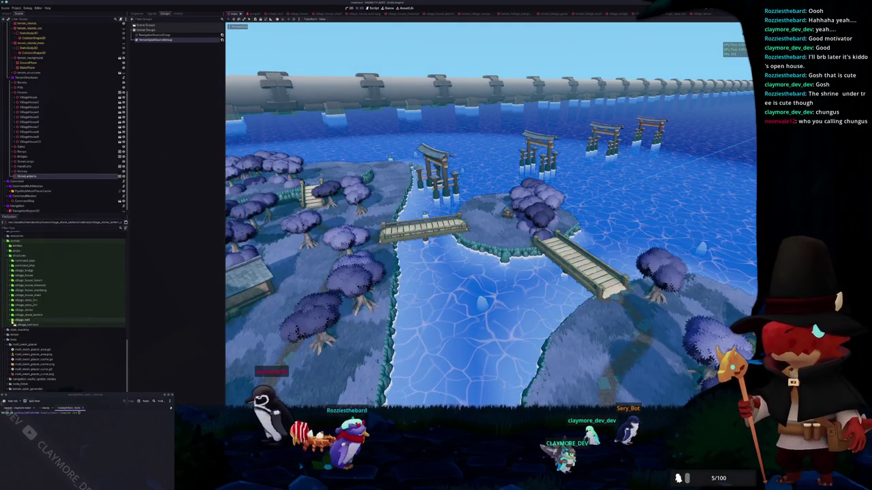
left_click(12, 321)
left_click_drag(31, 324, 259, 244)
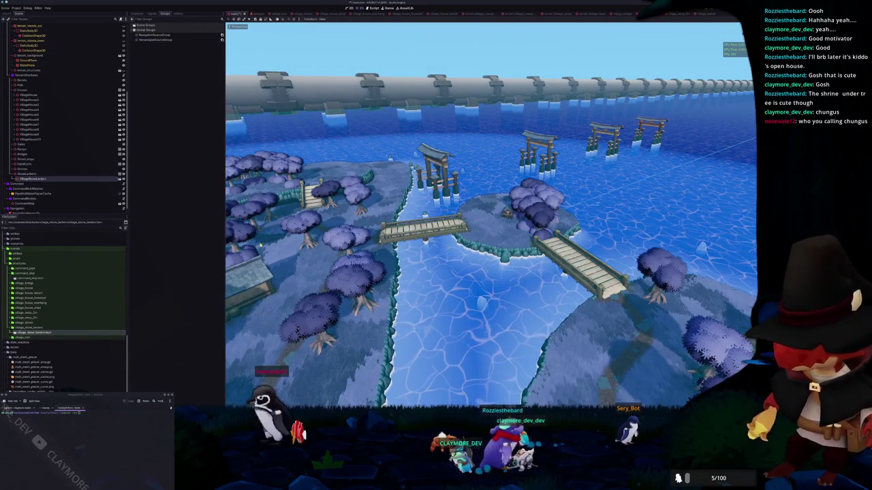
key("KP_7")
- In top view, move the first stone lantern onto the island shoreline
scroll(491, 204, "down", 5)
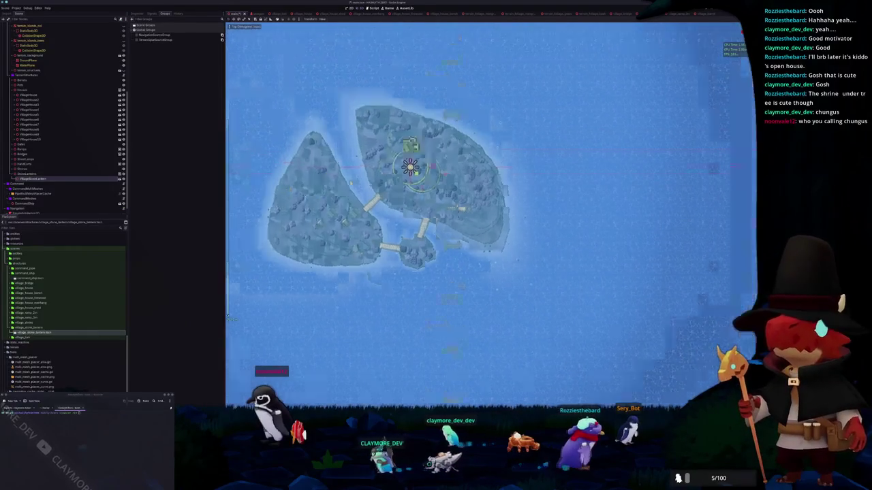
scroll(441, 216, "up", 5)
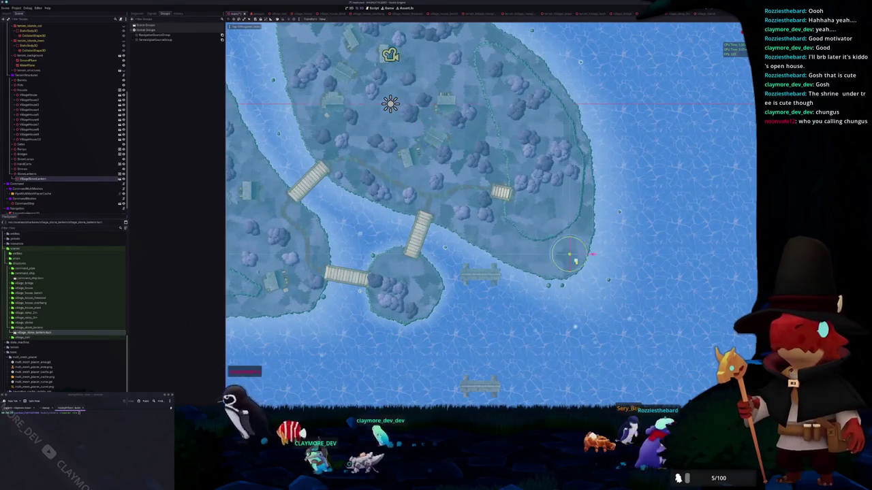
key("KP_5")
key("KP_2")
key("KP_2")
key("KP_2")
key("KP_7")
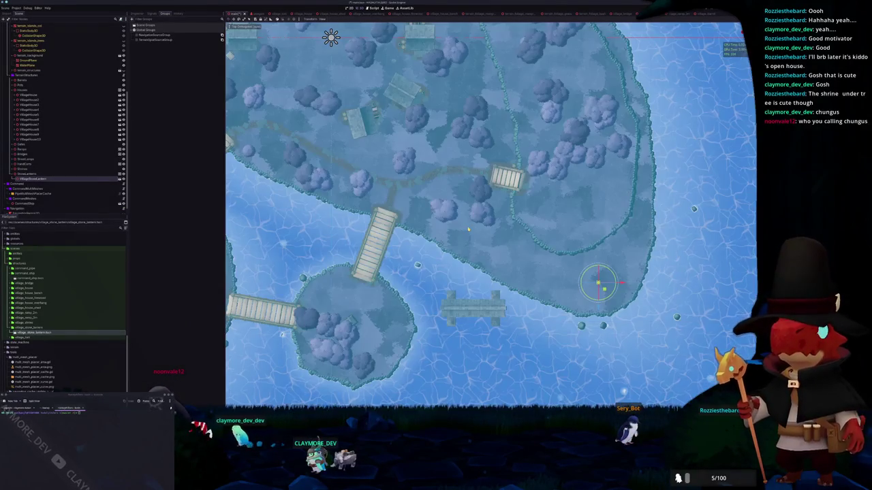
scroll(470, 231, "up", 8)
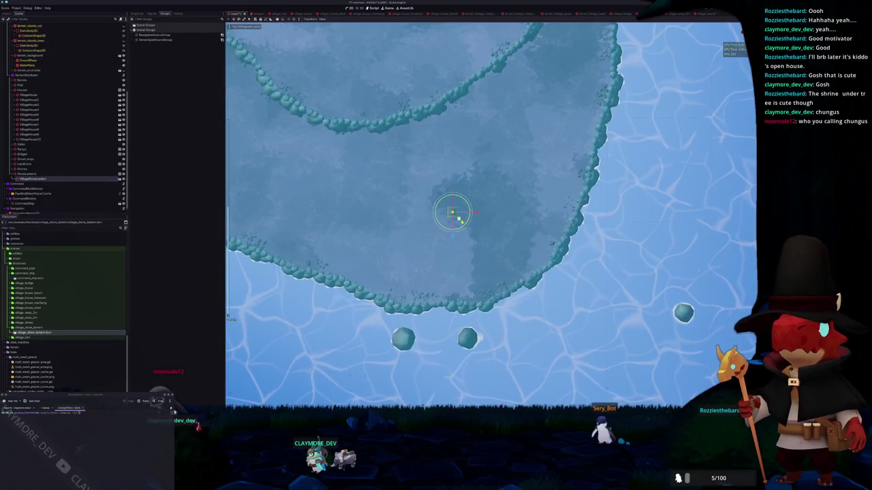
mouse_move(459, 218)
left_mouse_down()
mouse_move(493, 265)
mouse_move(486, 270)
mouse_move(485, 258)
left_mouse_up()
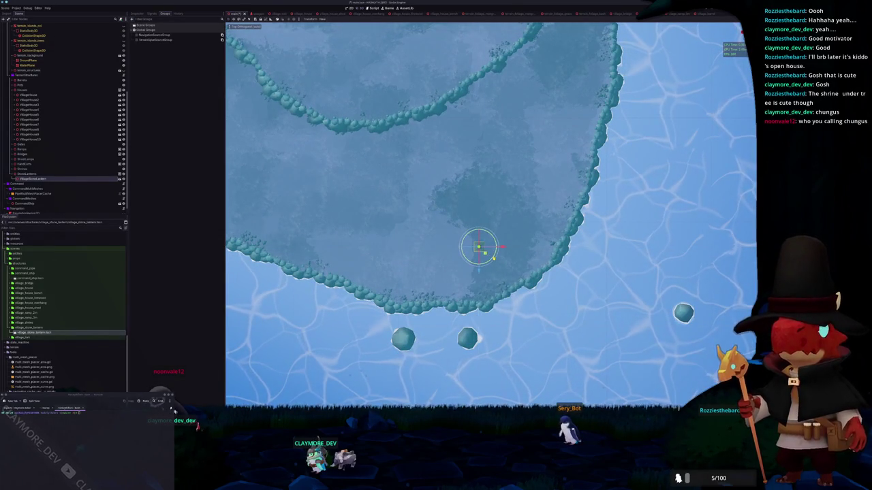
scroll(484, 245, "down", 8)
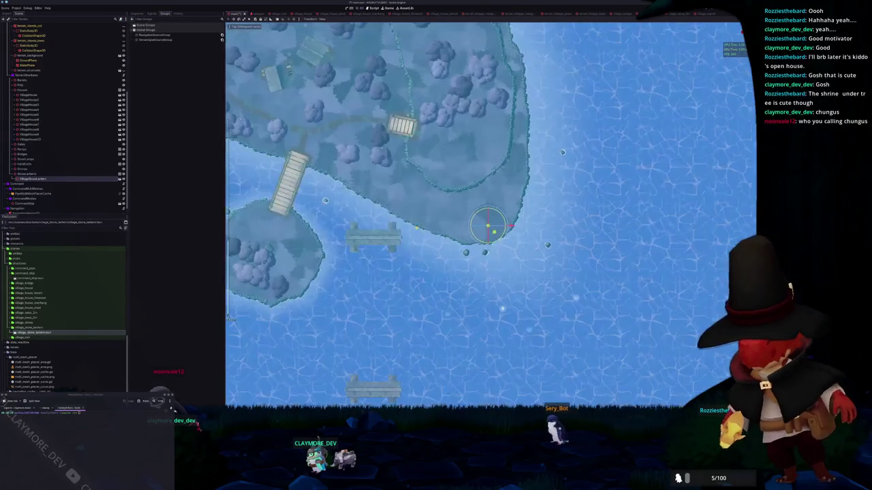
- Duplicate the lantern as VillageStoneLantern2 and place it at the peninsula tip
key("ctrl+d")
mouse_move(664, 348)
left_mouse_down()
mouse_move(496, 153)
mouse_move(469, 144)
left_mouse_up()
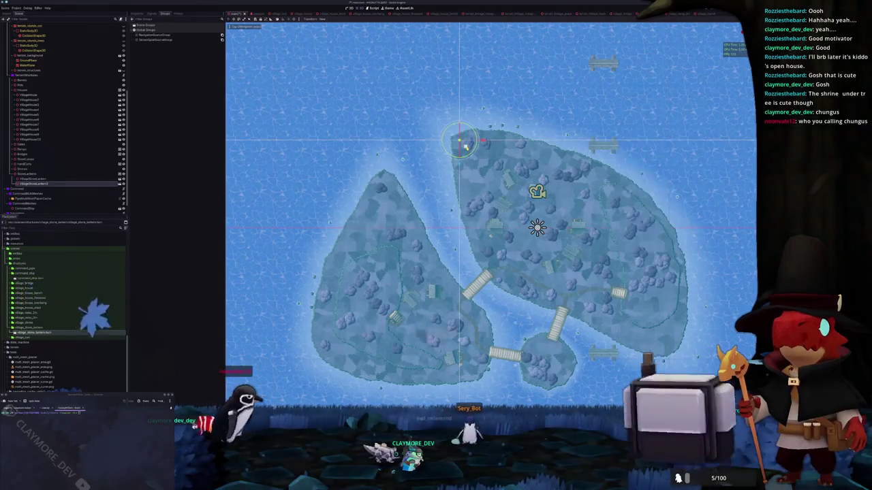
scroll(409, 129, "up", 5)
scroll(490, 234, "up", 6)
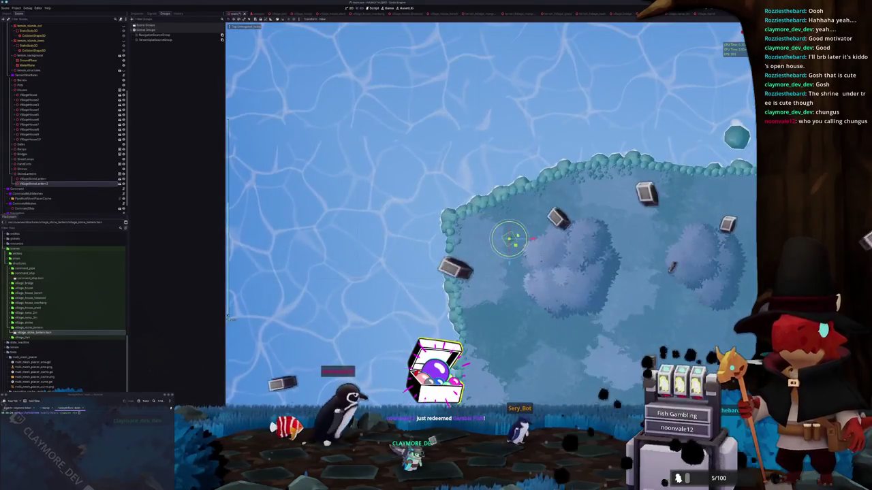
left_click_drag(511, 238, 501, 245)
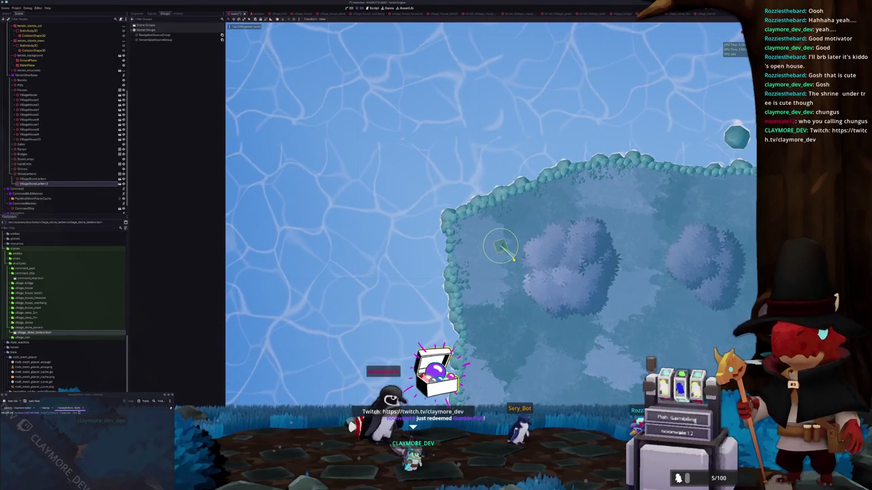
scroll(539, 185, "down", 5)
left_click_drag(576, 151, 481, 205)
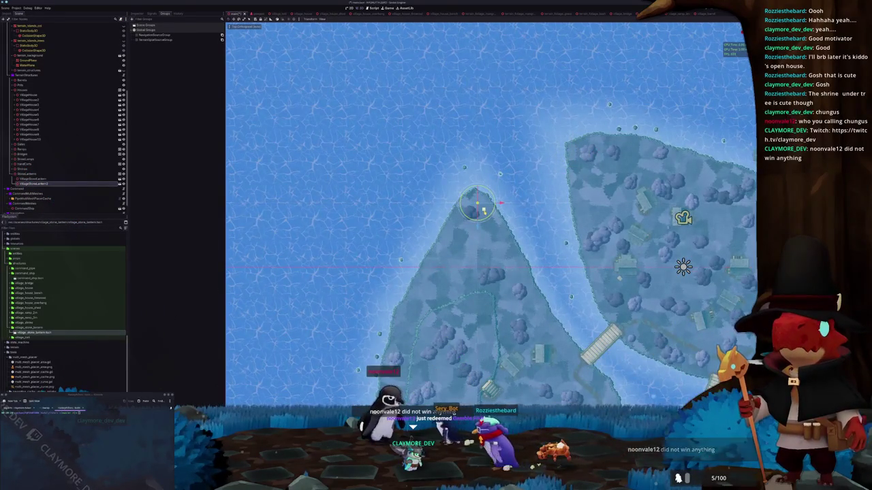
scroll(483, 212, "up", 3)
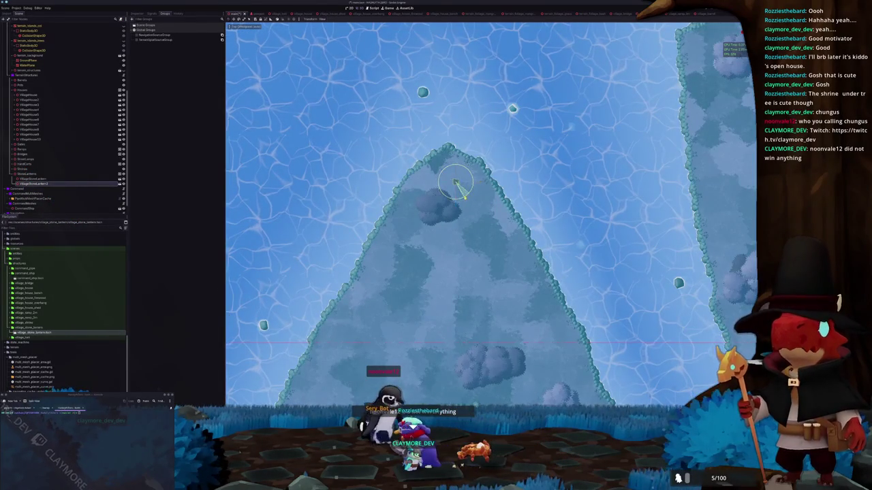
scroll(458, 191, "down", 4)
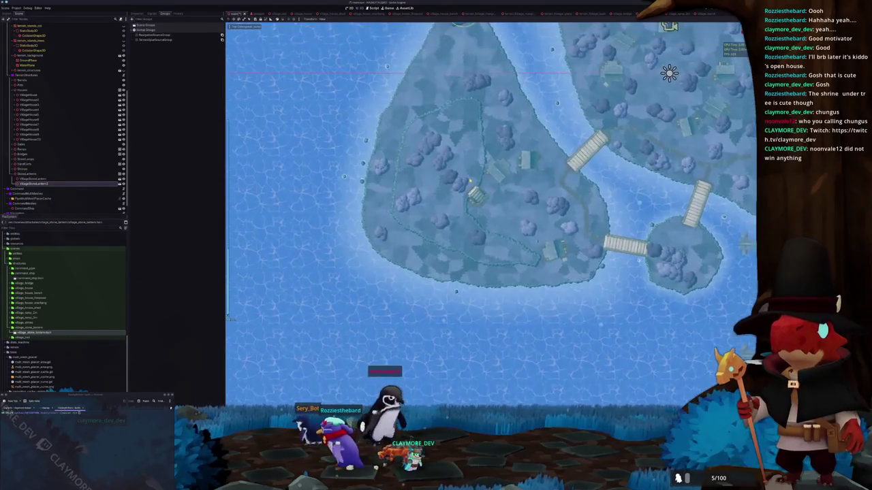
scroll(470, 182, "down", 3)
scroll(436, 189, "up", 3)
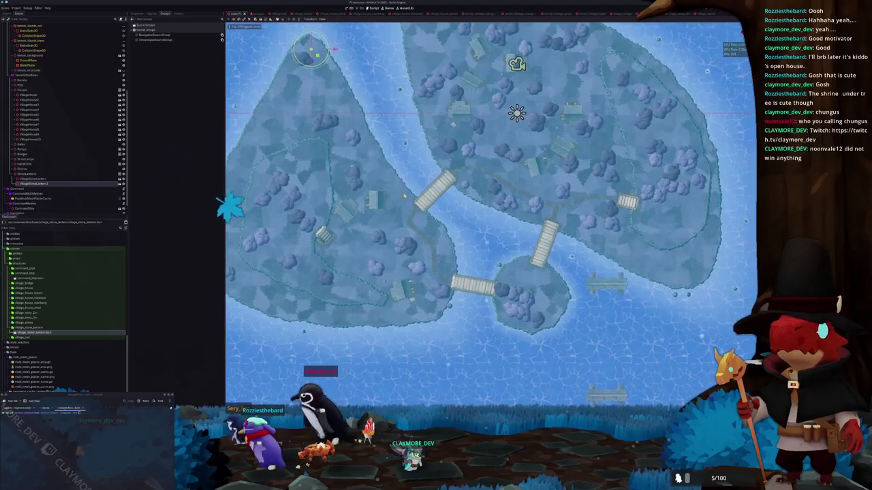
scroll(436, 189, "left", 3)
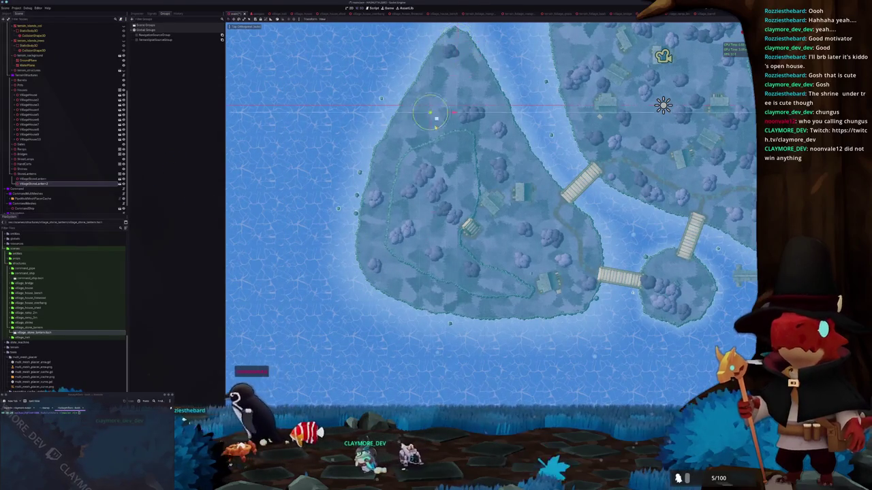
scroll(441, 68, "up", 5)
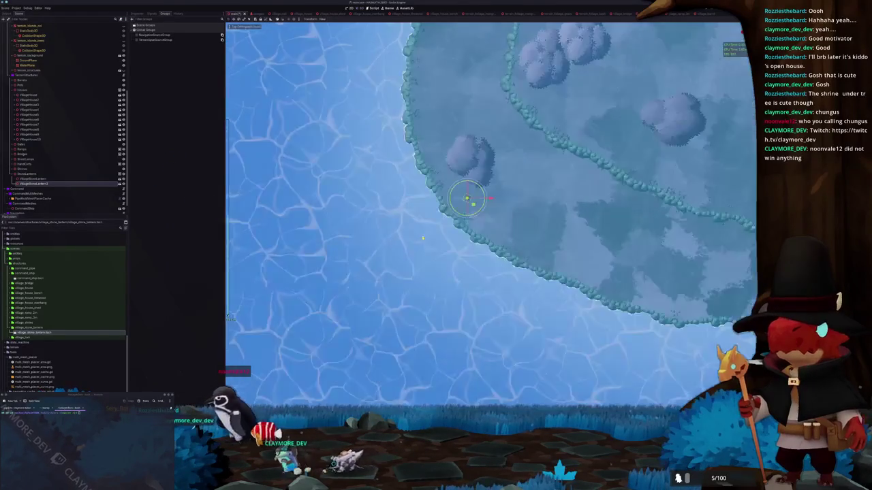
scroll(497, 218, "up", 2)
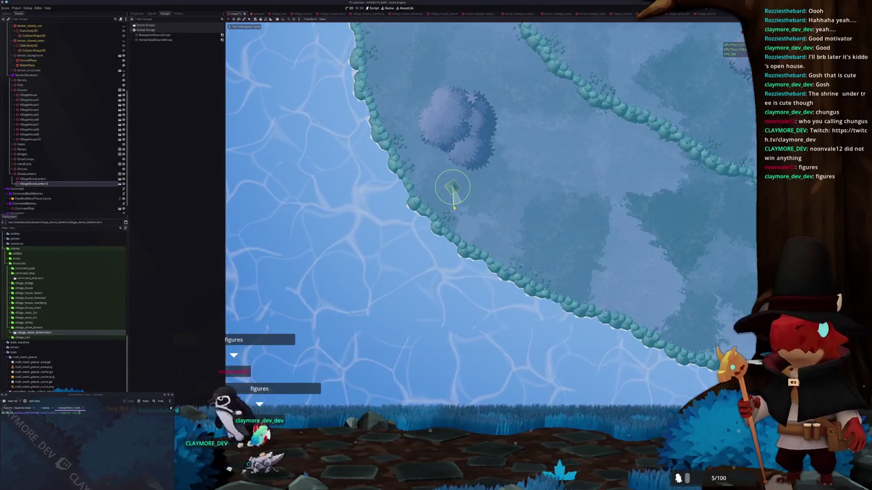
scroll(490, 197, "down", 5)
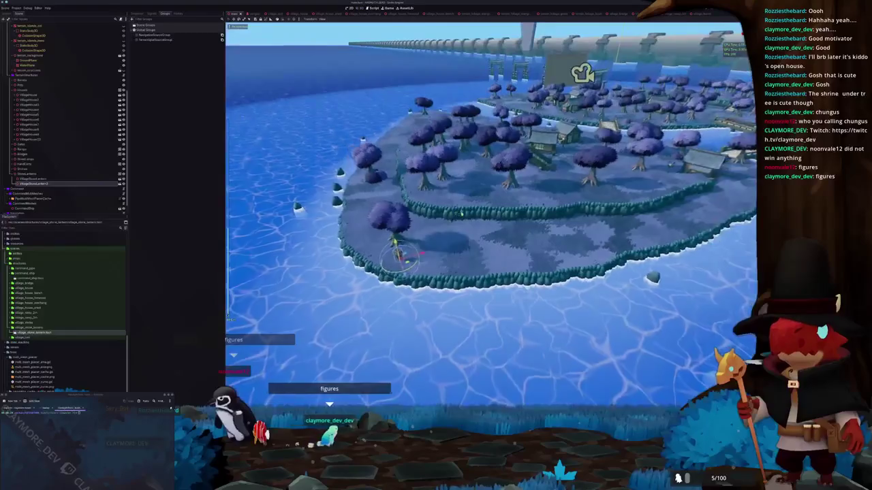
- Select the TerrainSplatGenerator node, view its properties in the Inspector, and bring up the Output log
scroll(491, 197, "down", 3)
scroll(62, 115, "up", 5)
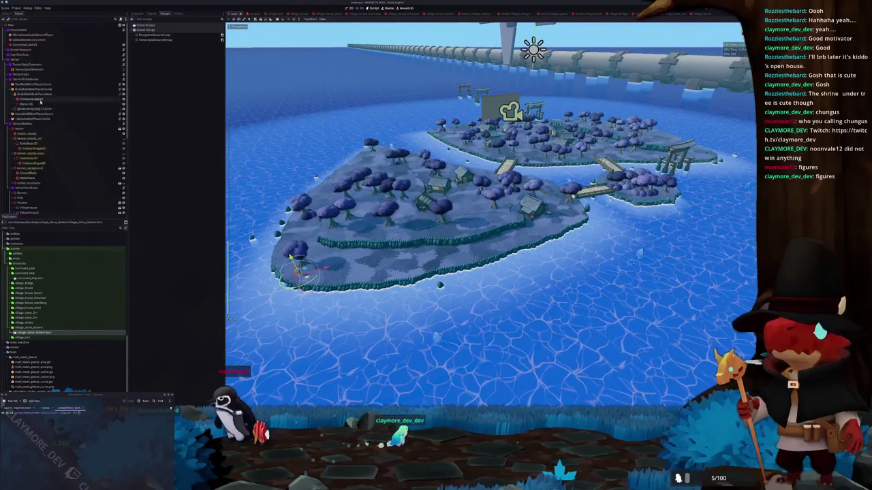
left_click(30, 69)
left_click(136, 15)
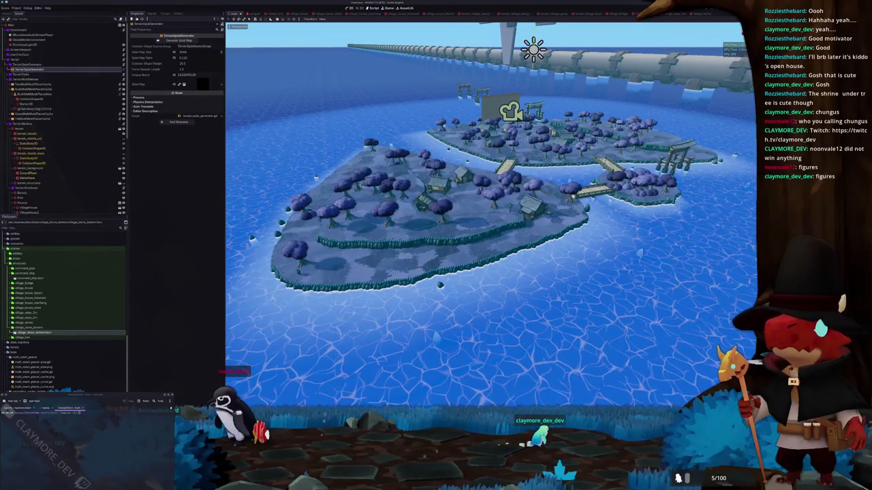
left_click(277, 397)
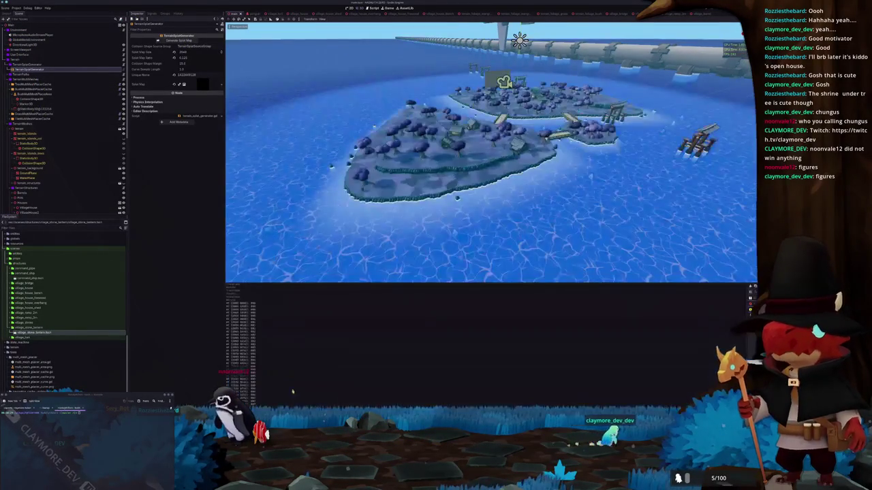
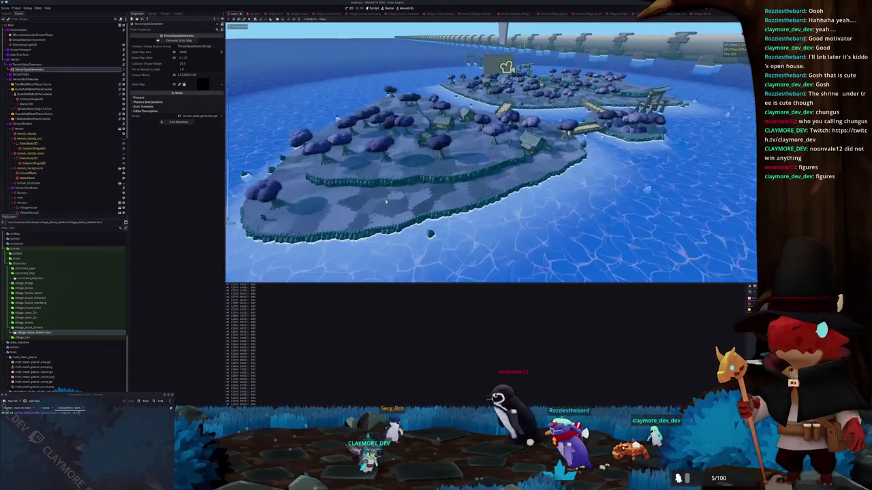
- Swing over the island to the stone lantern, select the MultiMesh placer, then look down from above
scroll(331, 144, "up", 5)
left_click_drag(330, 144, 383, 165)
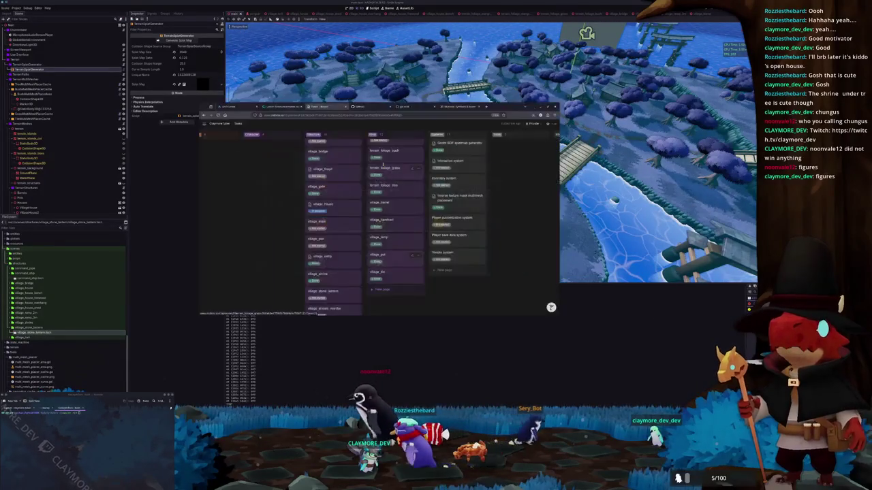
left_click_drag(477, 169, 457, 154)
left_click(31, 84)
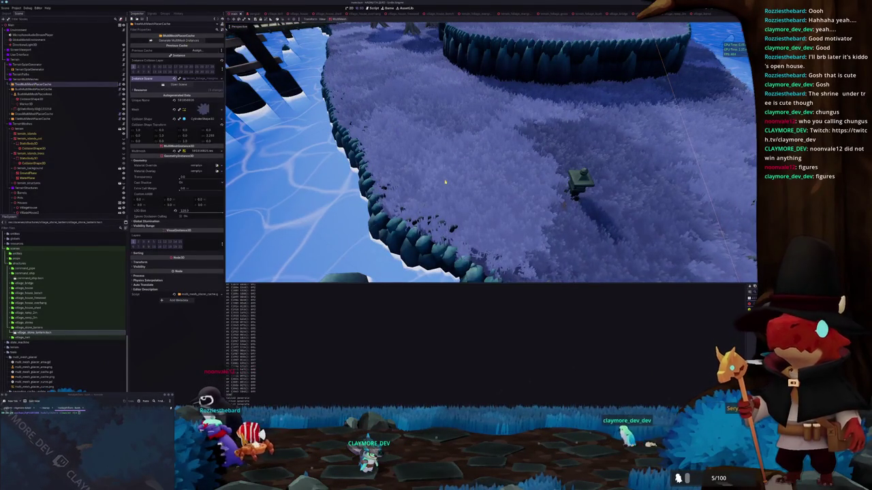
mouse_move(445, 182)
left_mouse_down()
mouse_move(372, 202)
mouse_move(488, 141)
mouse_move(442, 156)
left_mouse_up()
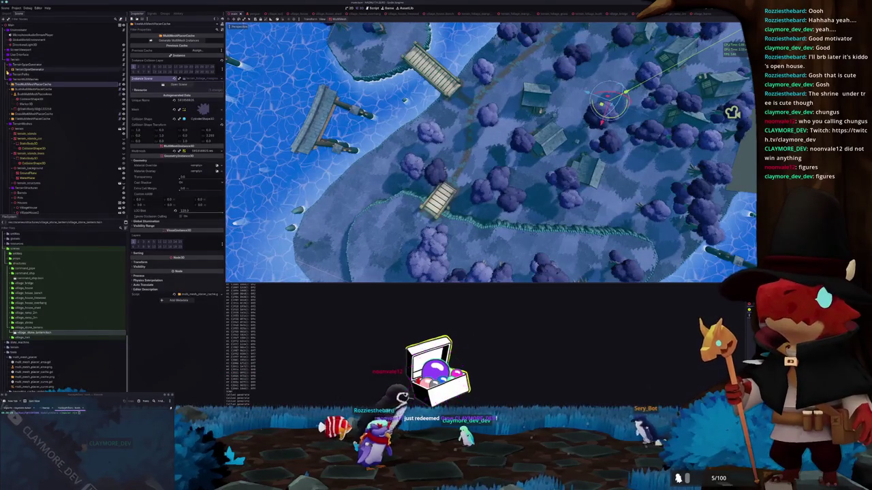
- Expand TerrainPaths and select all three RadiusPath3D path nodes together
left_click(8, 75)
left_click(27, 79)
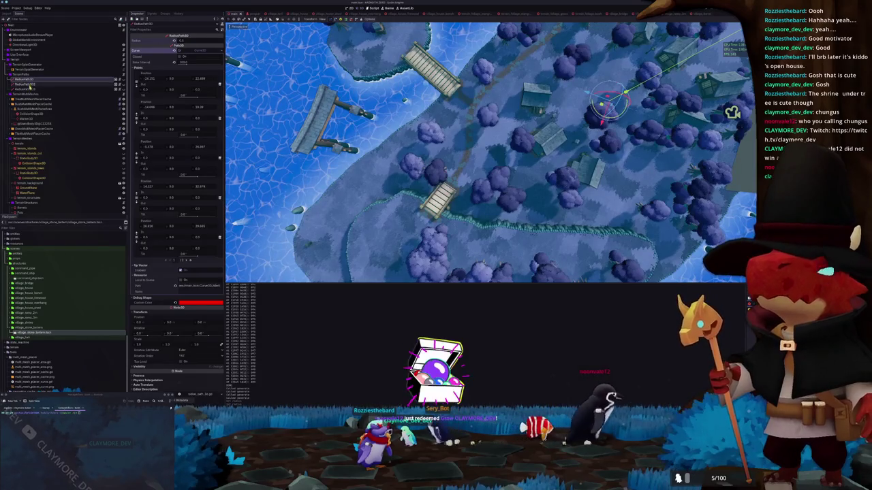
left_click(30, 89, "shift")
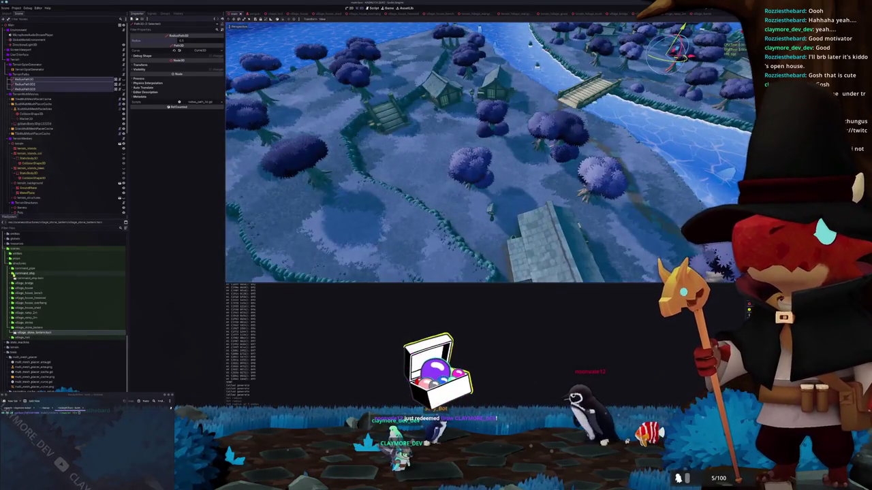
- Begin creating a new folder inside the structures folder in the FileSystem dock
left_click(27, 273)
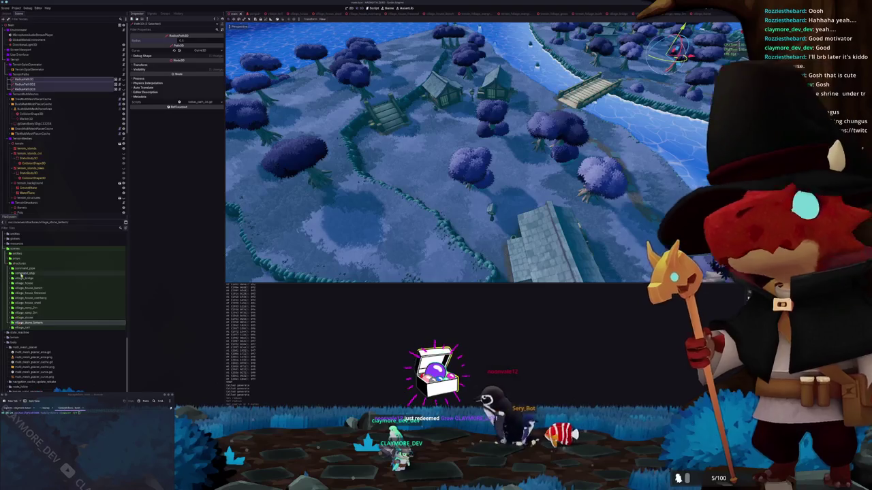
right_click(21, 264)
mouse_move(45, 267)
left_click(82, 266)
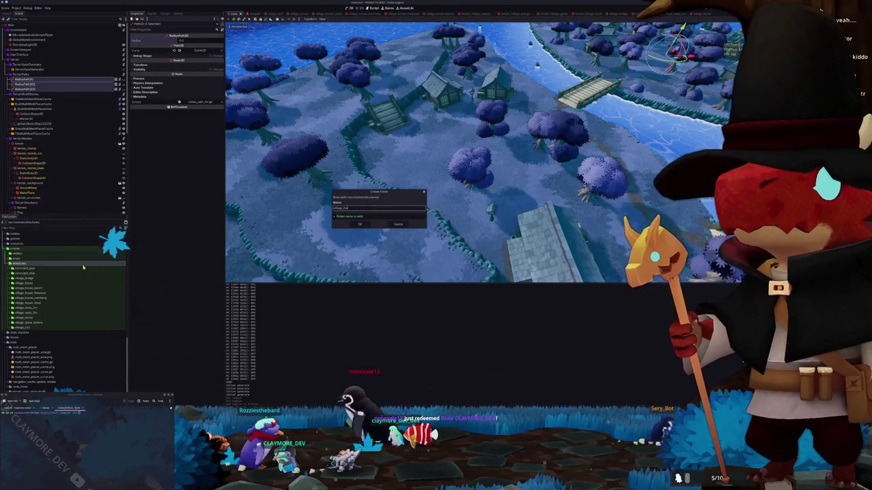
- Confirm the new folder, then browse the village_stone_lantern and village_house folder contents
key("Return")
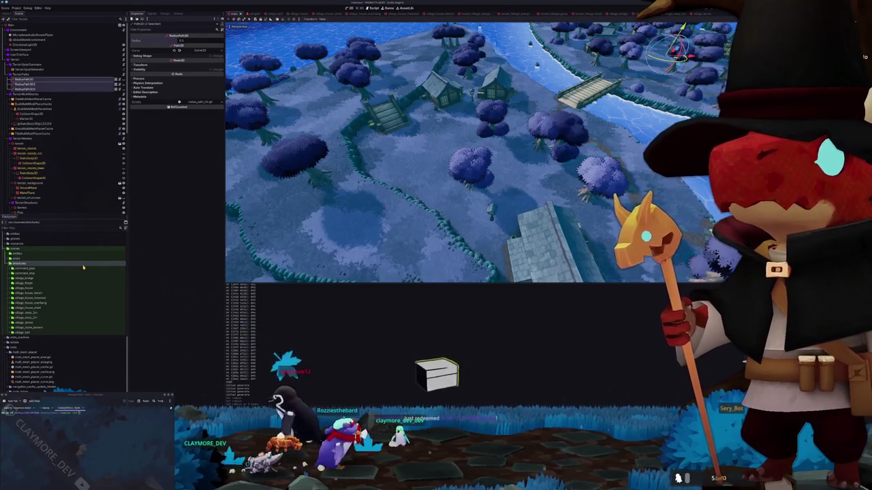
left_click(33, 282)
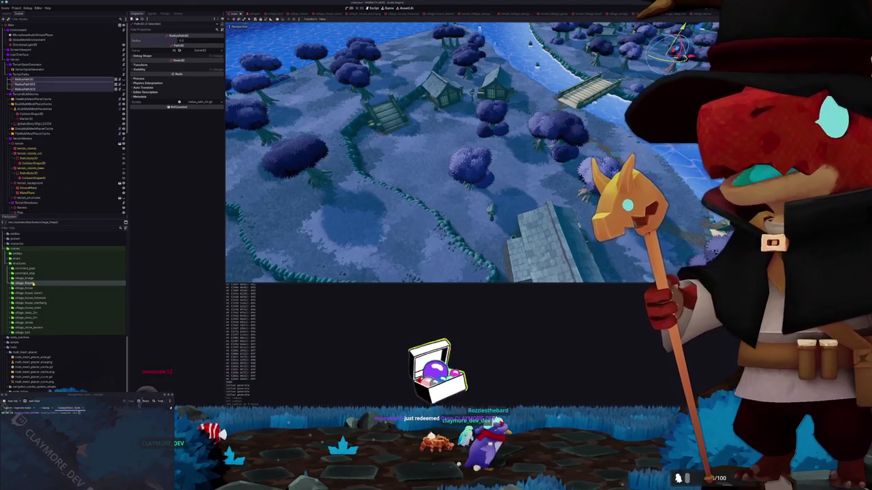
scroll(33, 284, "up", 2)
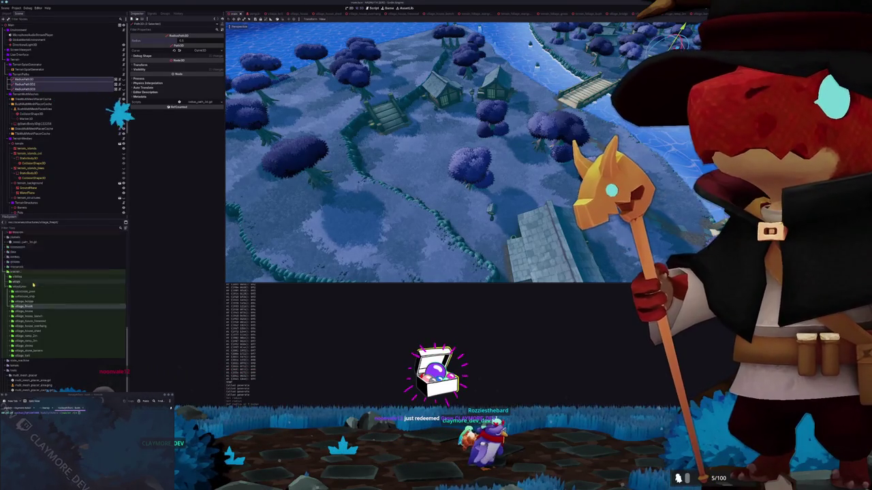
scroll(32, 284, "down", 3)
double_click(26, 294)
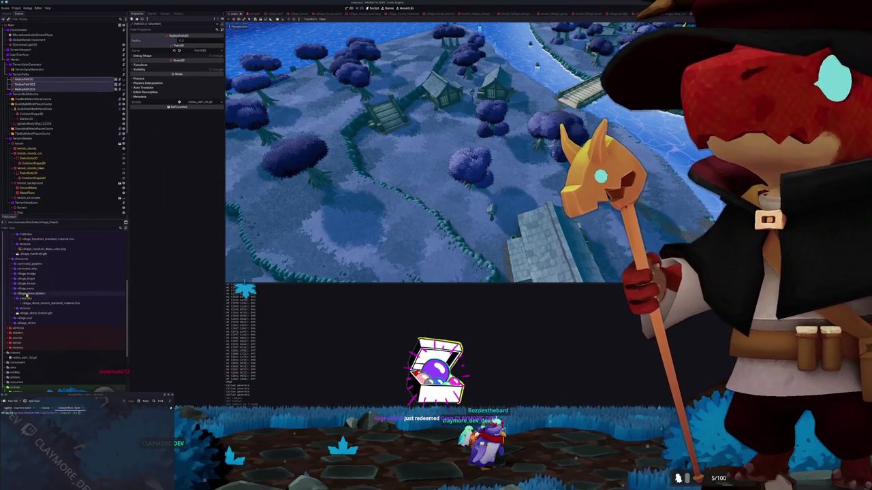
double_click(26, 293)
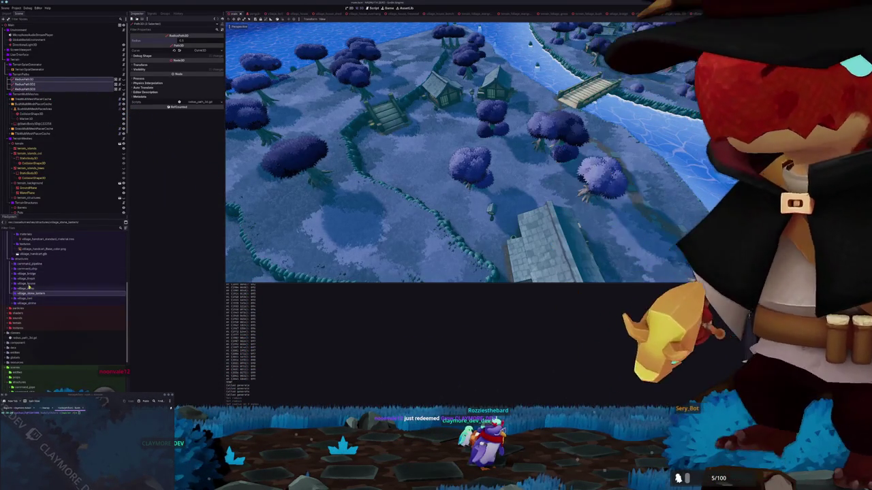
double_click(27, 279)
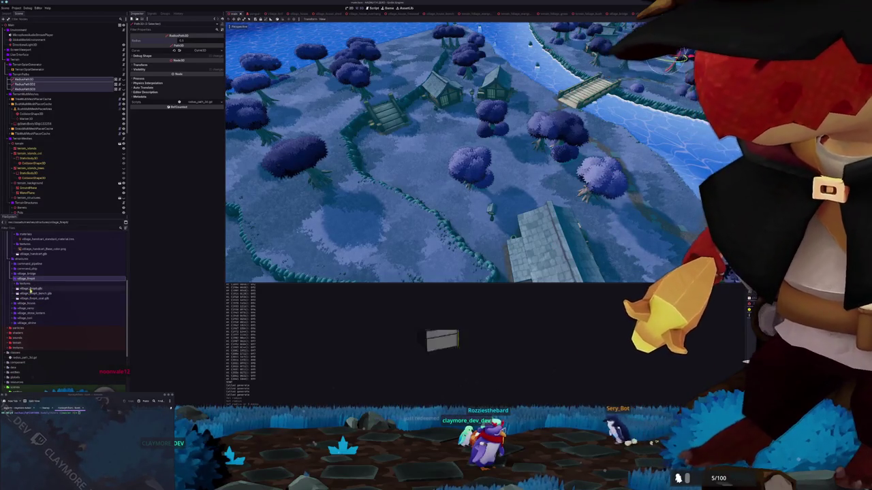
scroll(30, 286, "up", 2)
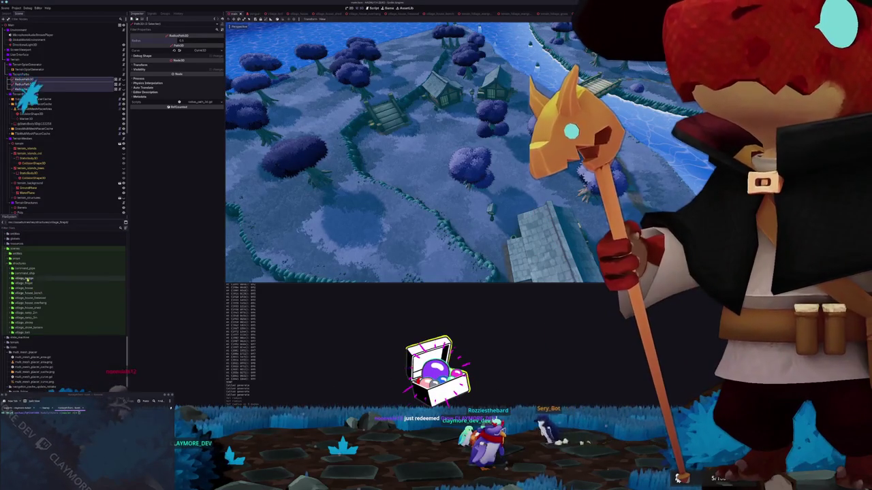
double_click(26, 288)
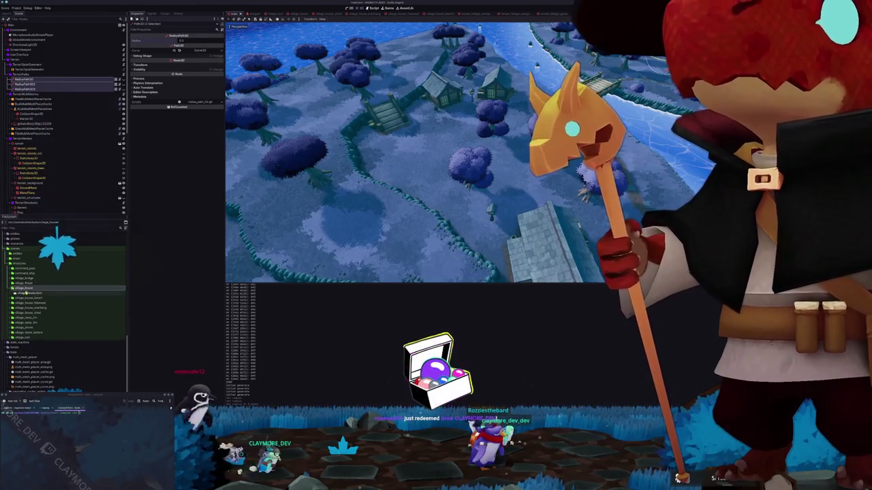
- Create the village_firepit scene inside the new firepit folder
right_click(29, 284)
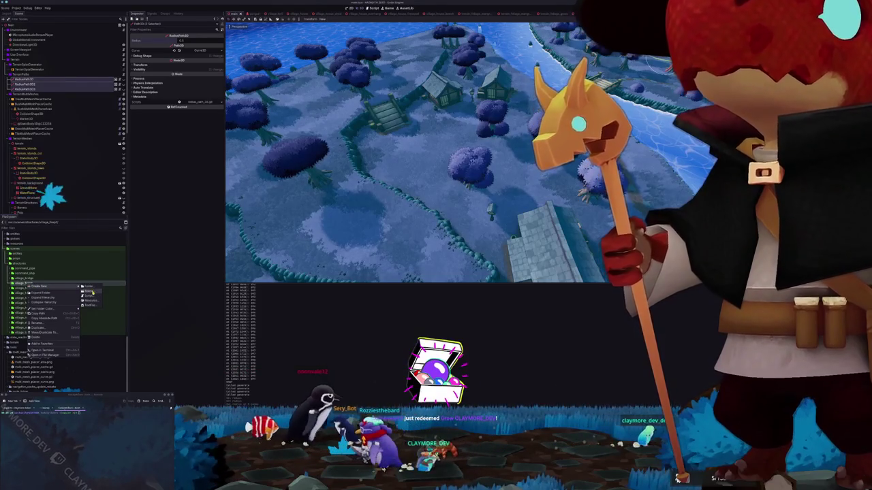
left_click(90, 291)
type("village_firepit")
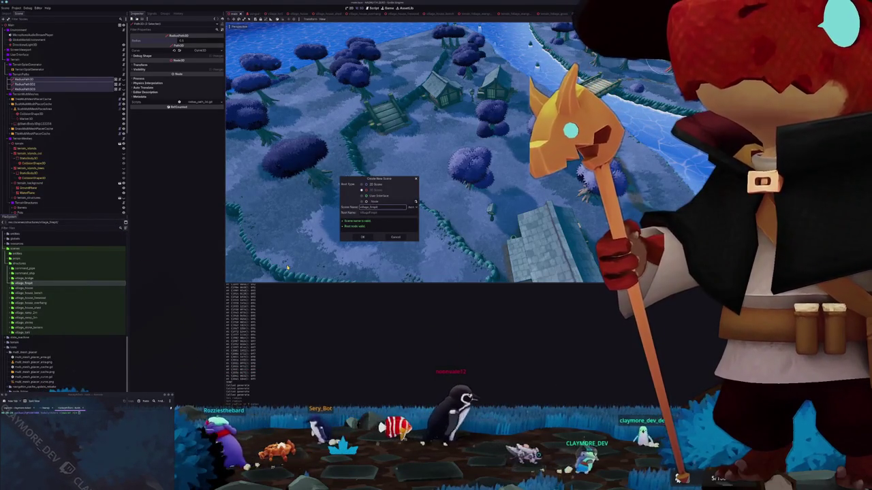
key("Return")
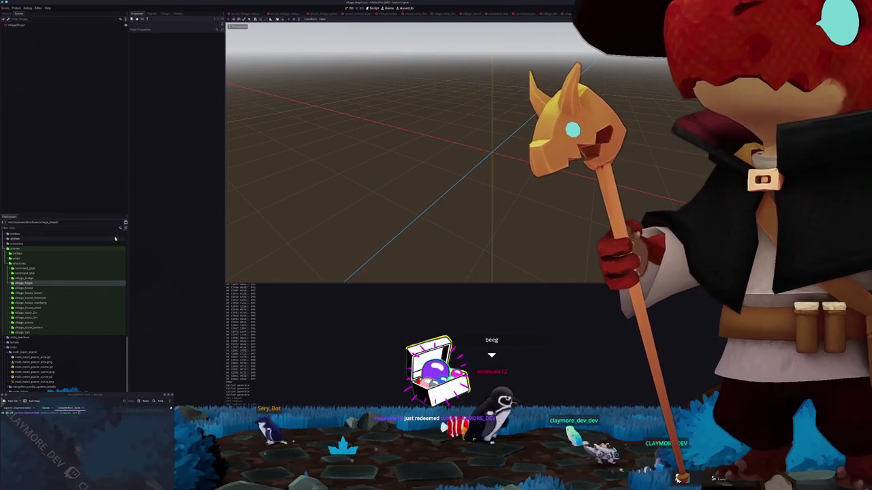
- Create a materials subfolder inside the firepit folder
scroll(68, 286, "up", 5)
scroll(47, 297, "up", 4)
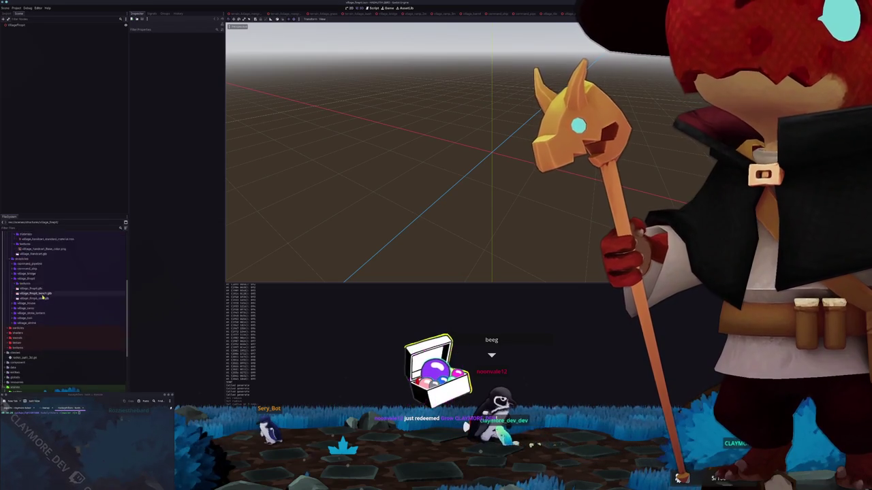
double_click(27, 303)
right_click(28, 304)
mouse_move(53, 308)
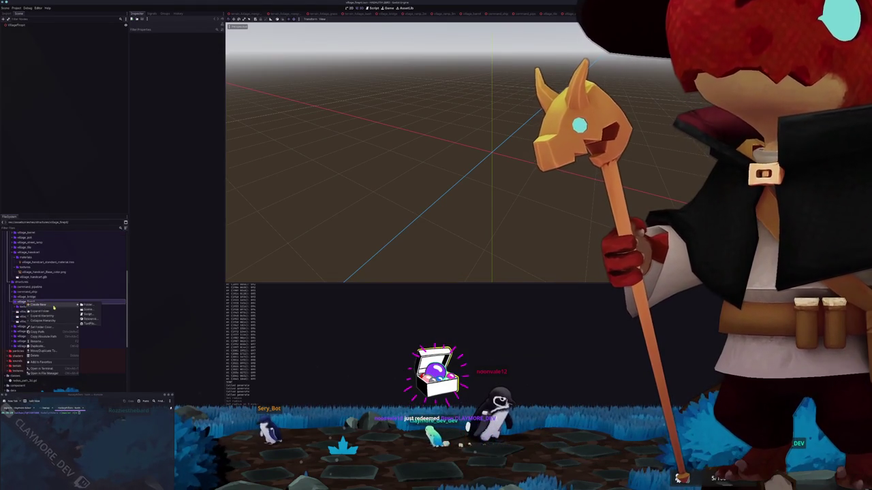
left_click(94, 308)
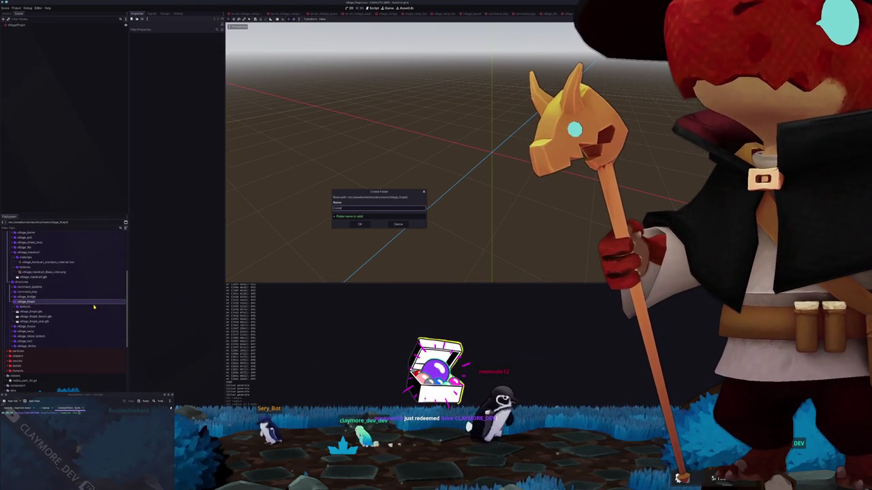
key("Return")
- Create a StandardMaterial3D saved as village_firepit_standard_material.tres in materials
right_click(28, 307)
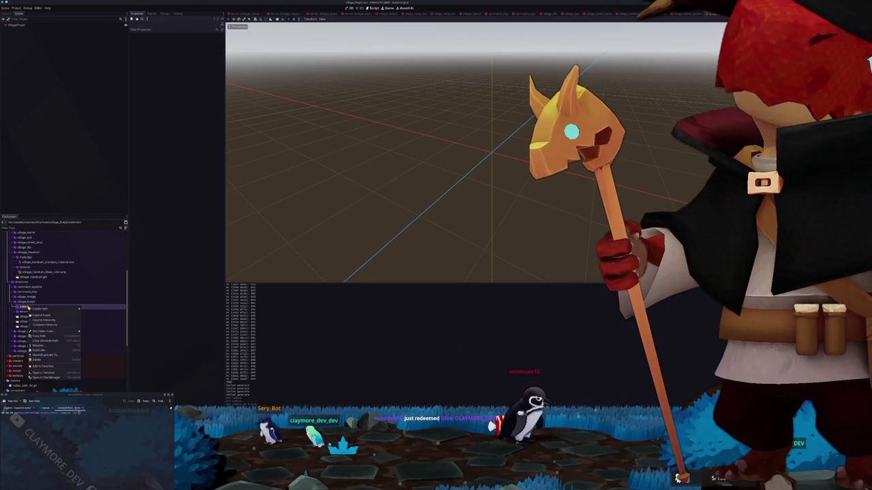
mouse_move(43, 310)
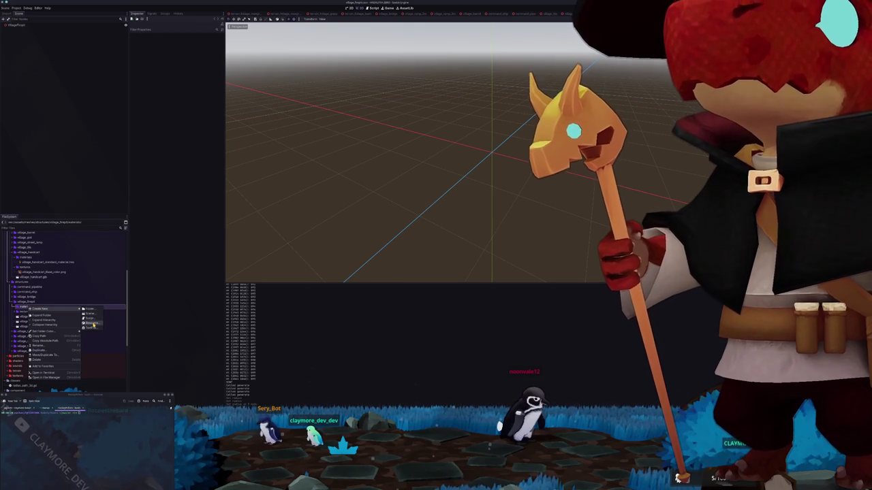
left_click(92, 325)
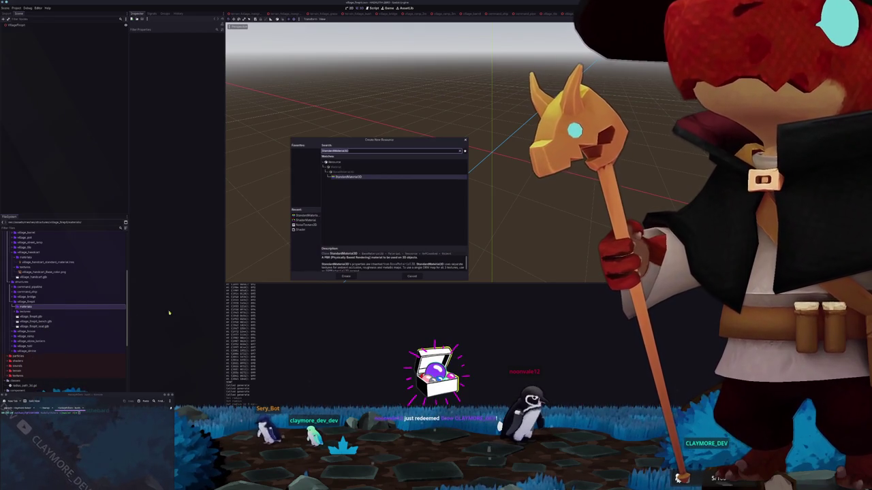
left_click(350, 280)
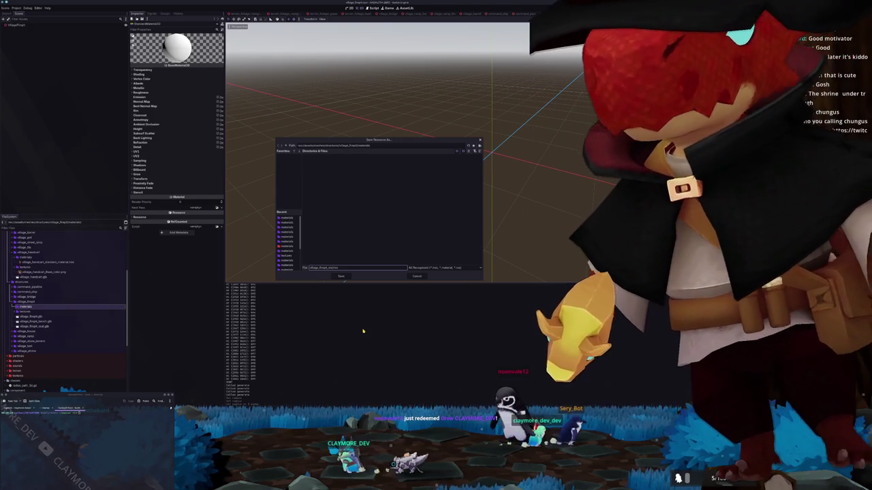
type("erials")
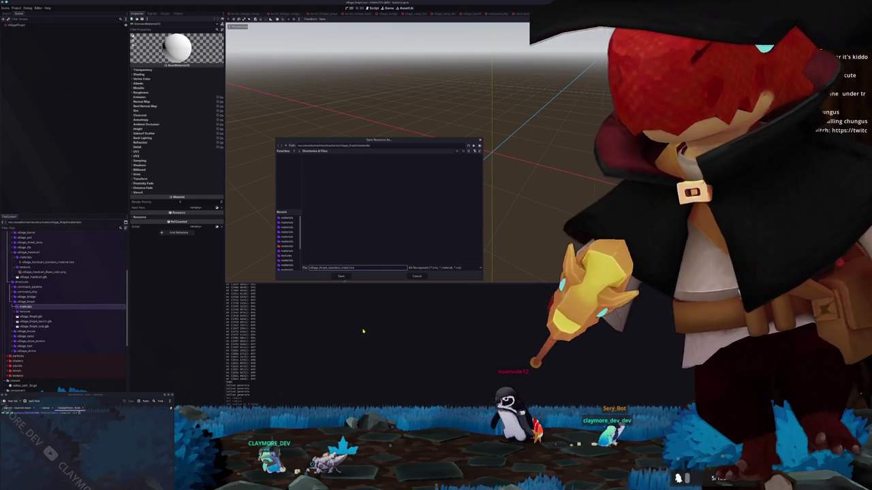
key("Return")
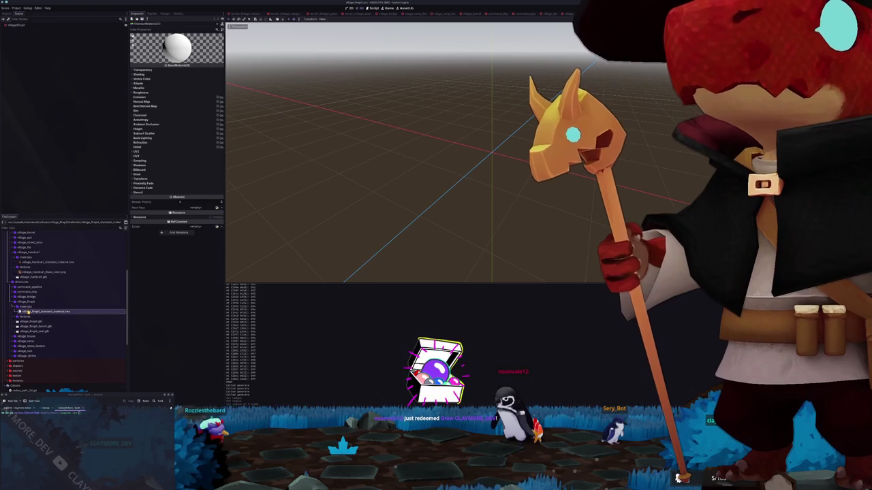
- Disable specular and set the village_firepit stone texture as the material's albedo
left_click(140, 74)
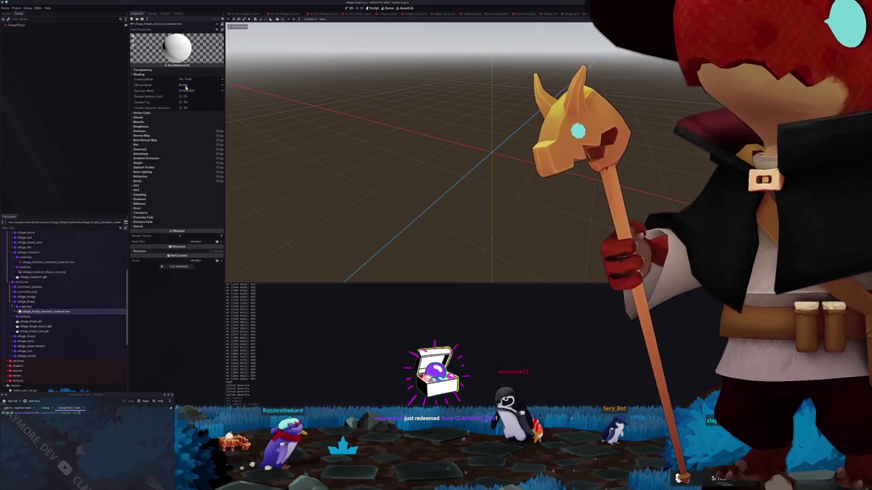
left_click(138, 117)
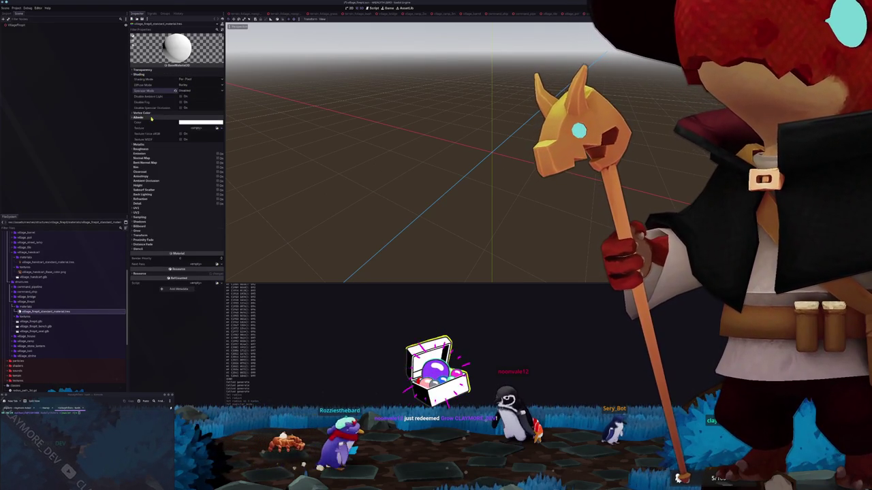
left_click(217, 129)
type("village_firepit")
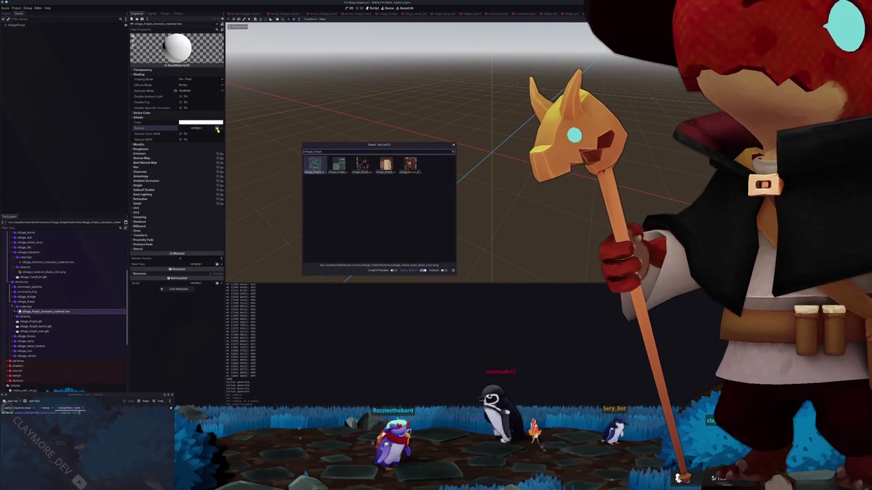
key("Return")
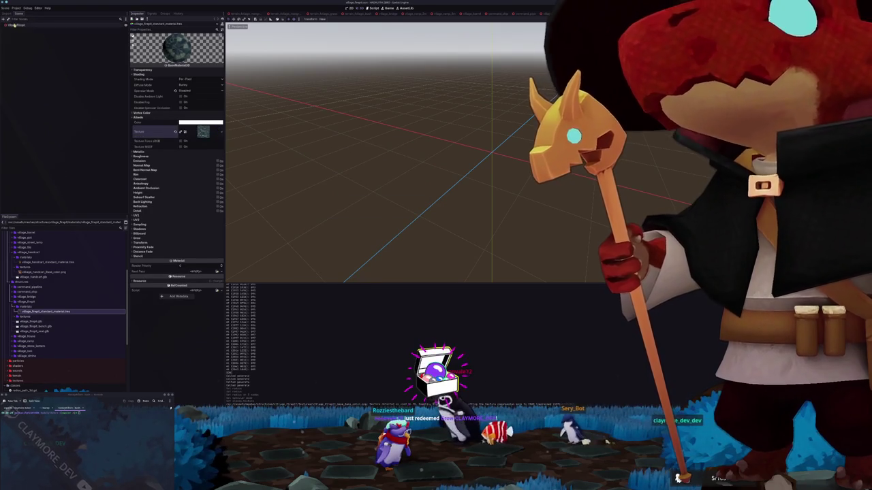
left_click(15, 24)
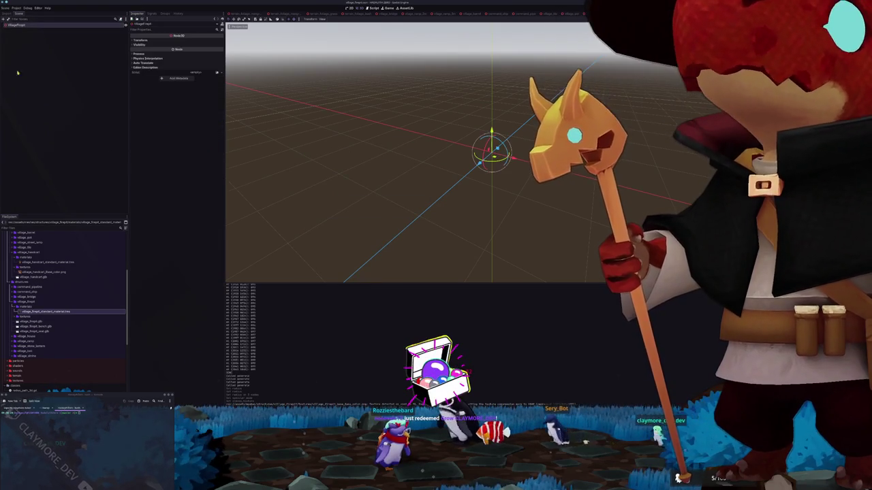
- Add village_firepit.glb under VillageFirepit with editable children and give its base the stone material override
left_click_drag(31, 337, 28, 33)
right_click(28, 32)
left_click(40, 115)
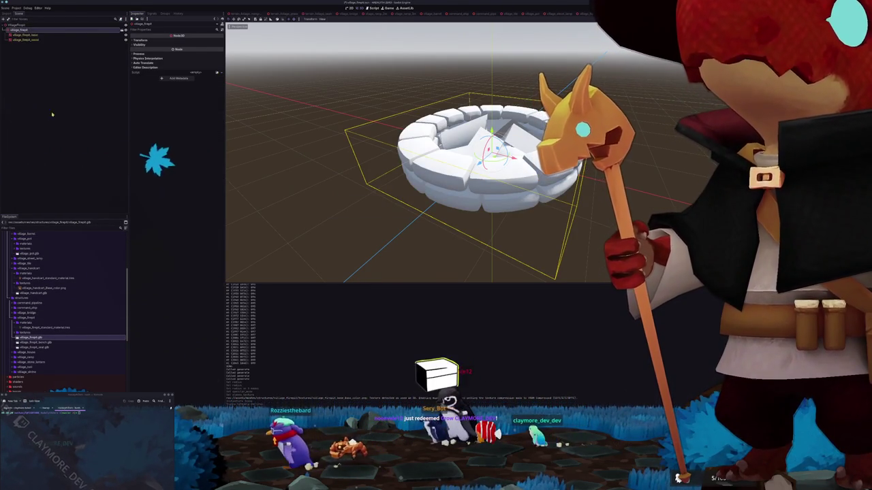
left_click(42, 35)
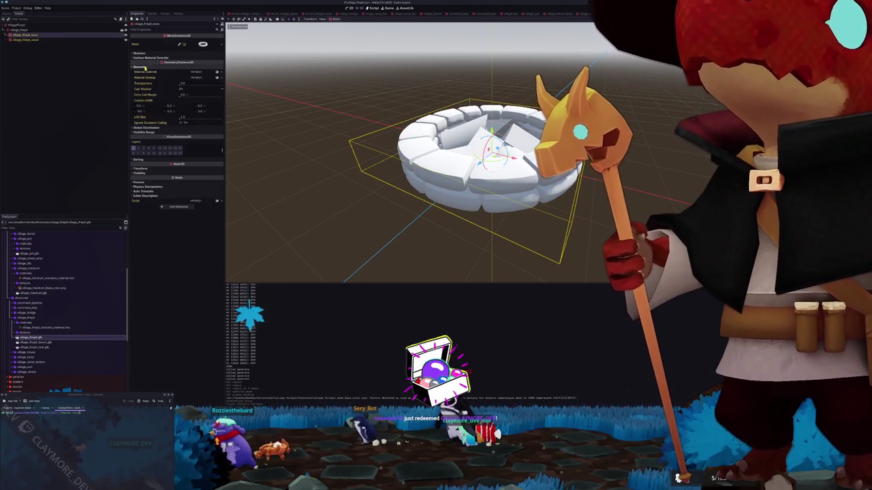
left_click(217, 73)
type("wood")
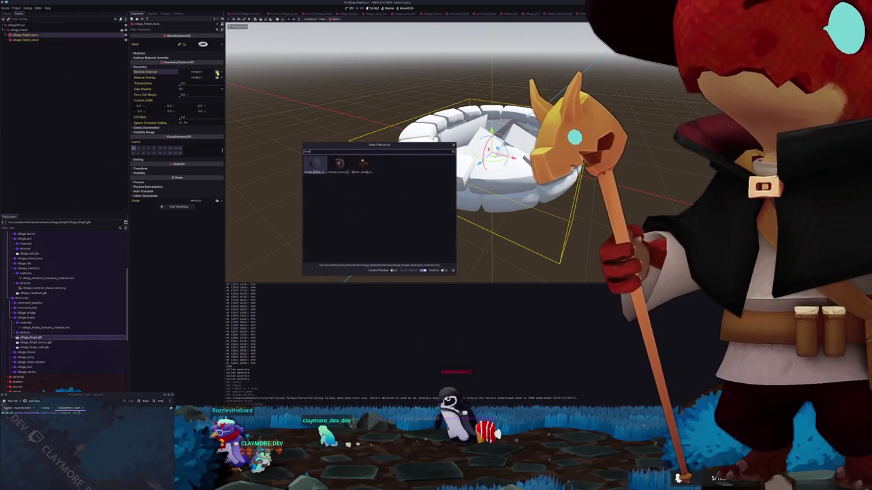
key("Return")
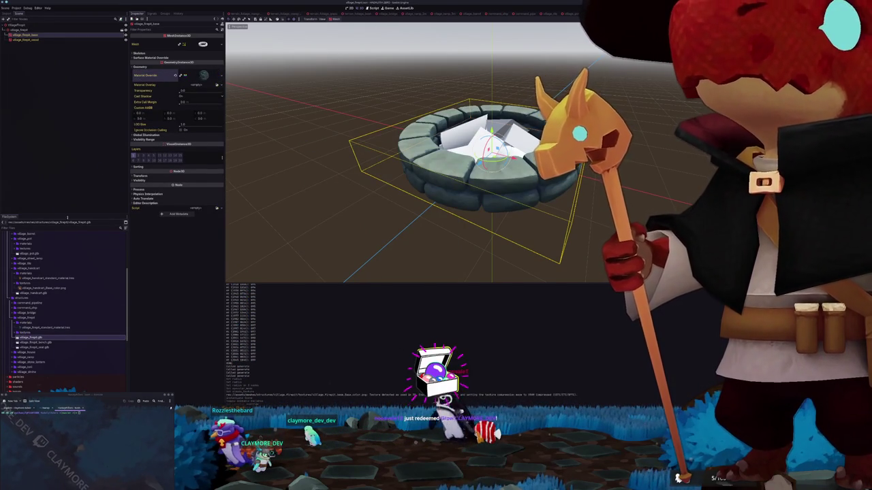
- Duplicate the firepit base material file as a new wood material
left_click(202, 77)
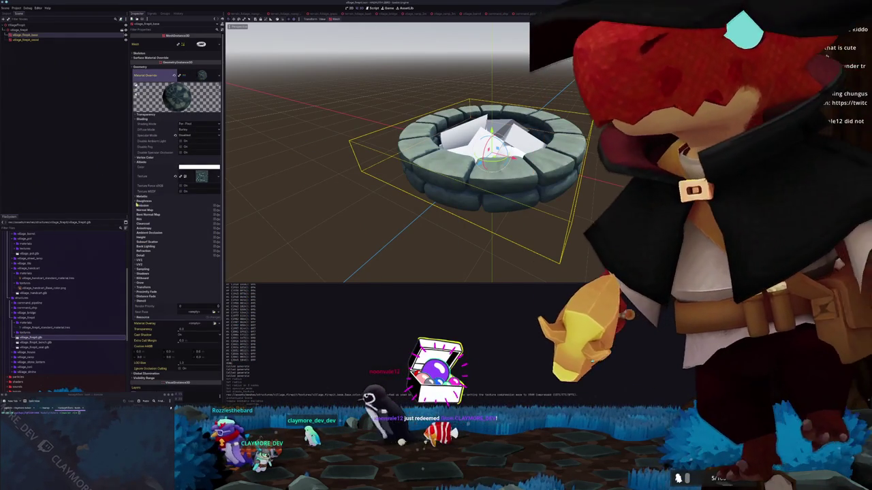
left_click(39, 328)
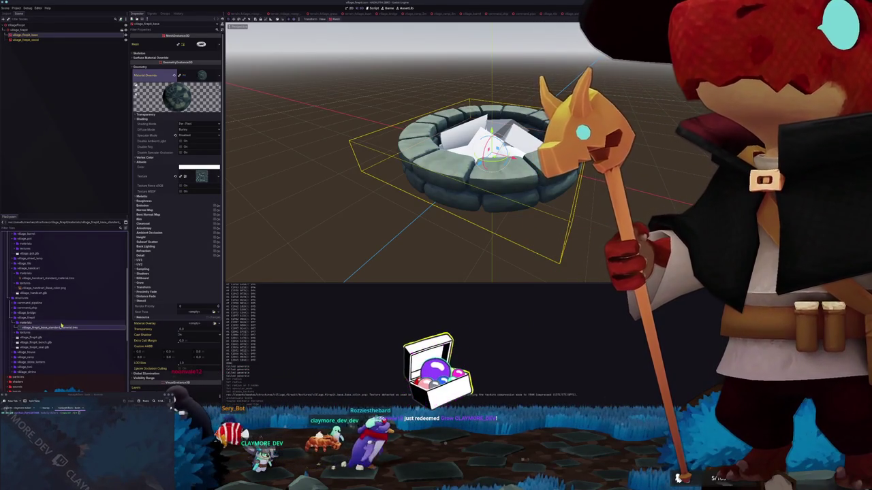
key("ctrl+d")
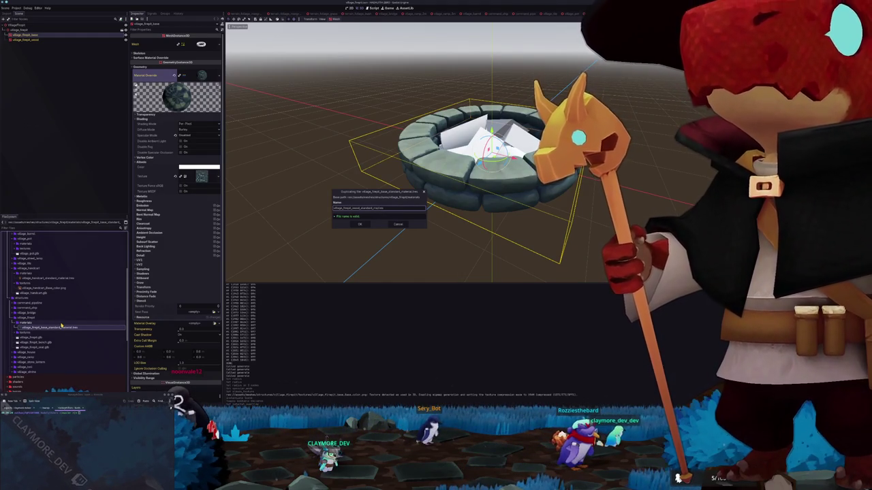
key("Return")
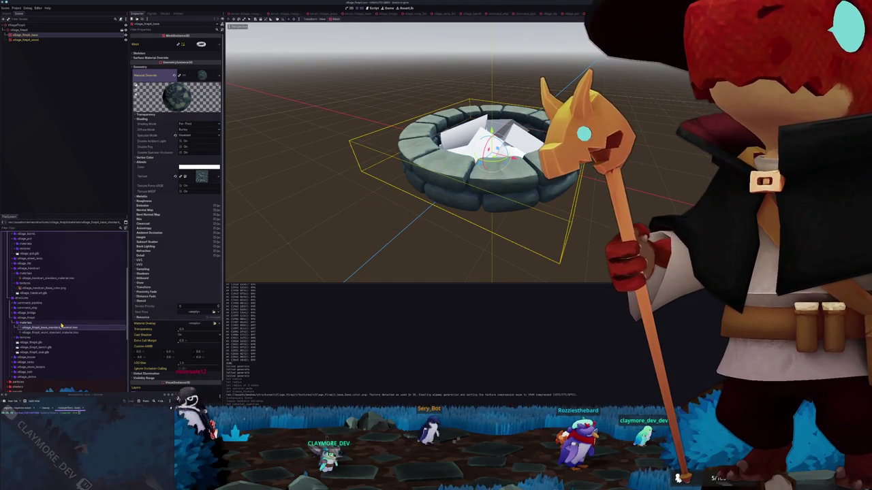
- Give the wood material a wood albedo texture and apply it to the firepit wood mesh
left_click(61, 332)
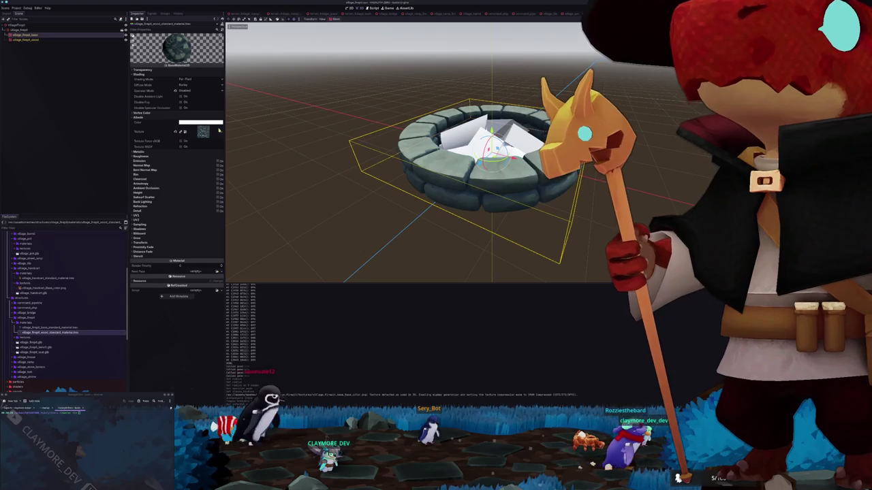
left_click(220, 132)
left_click(189, 234)
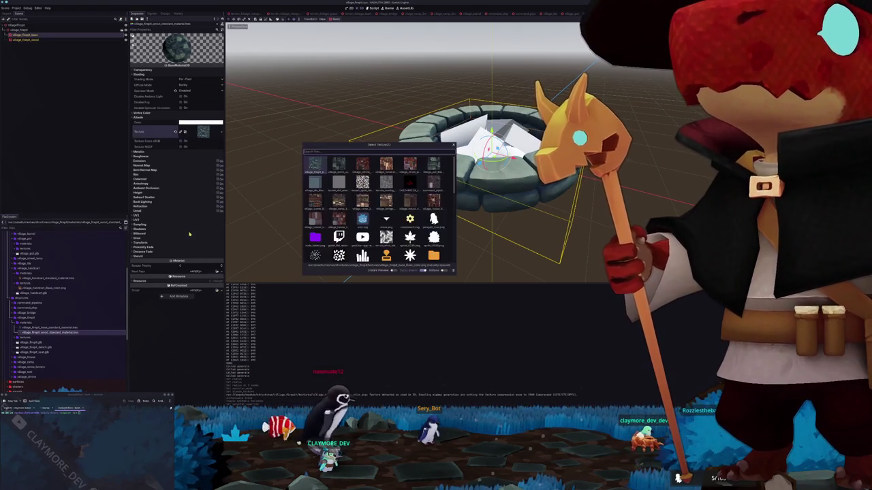
type("wood")
key("Return")
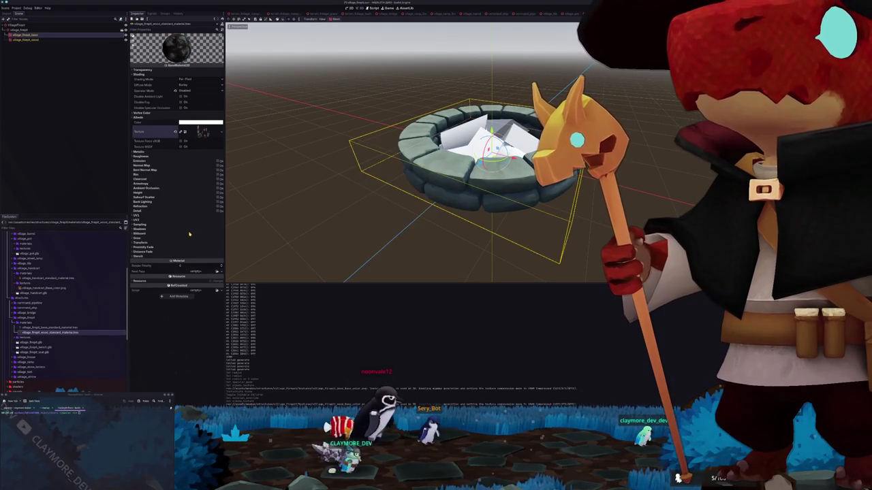
left_click(31, 40)
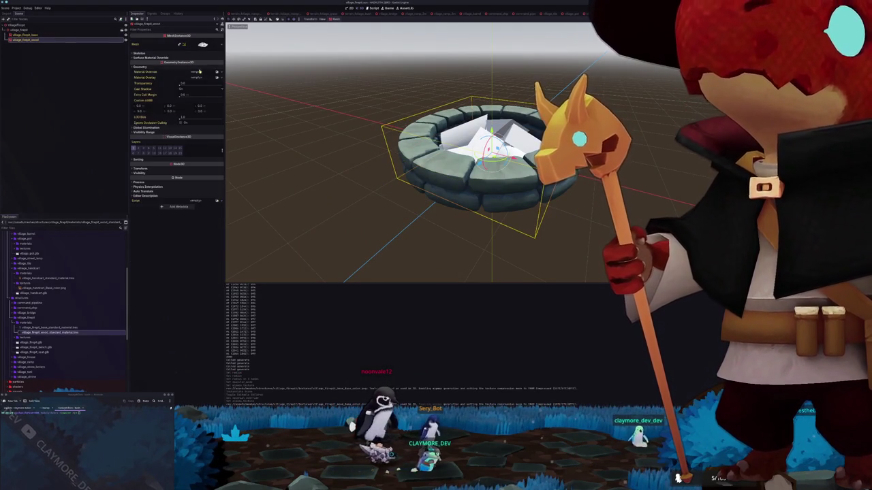
left_click(218, 73)
key("Return")
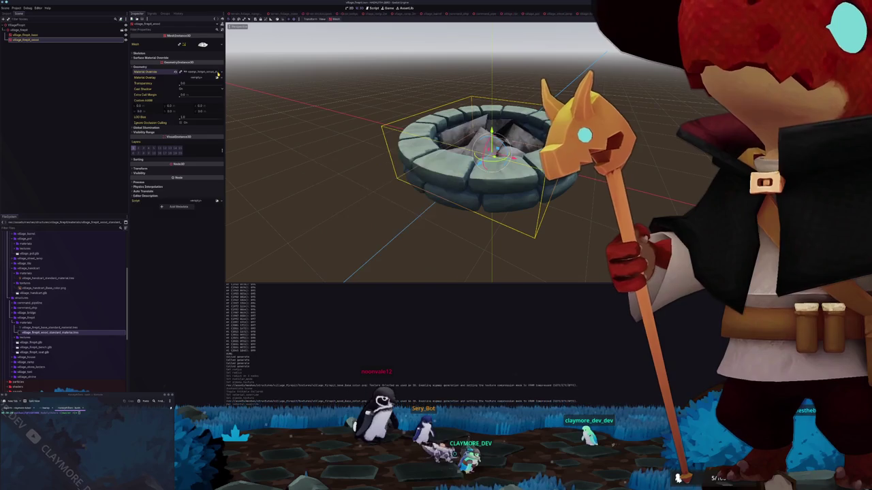
- Add the firepit bench model with editable children and duplicate the wood material for it
left_click_drag(33, 348, 25, 28)
right_click(28, 44)
left_click(53, 129)
left_click(28, 49)
left_click(48, 335)
key("ctrl+d")
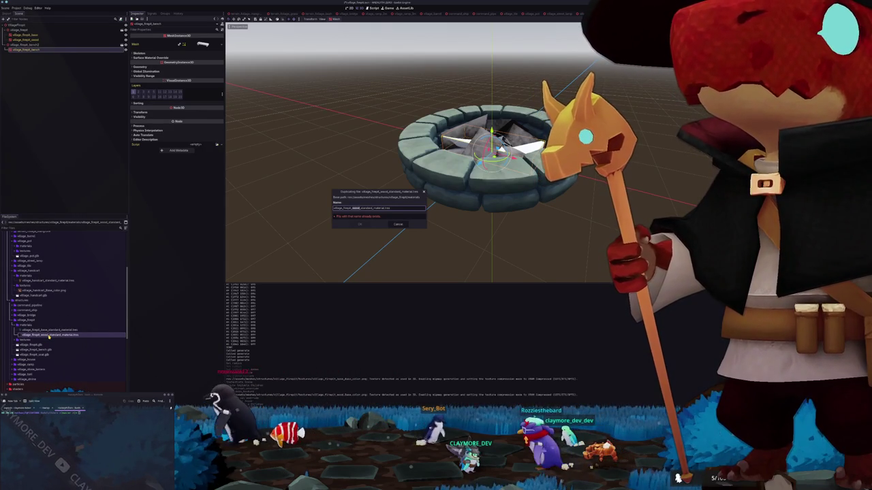
key("Return")
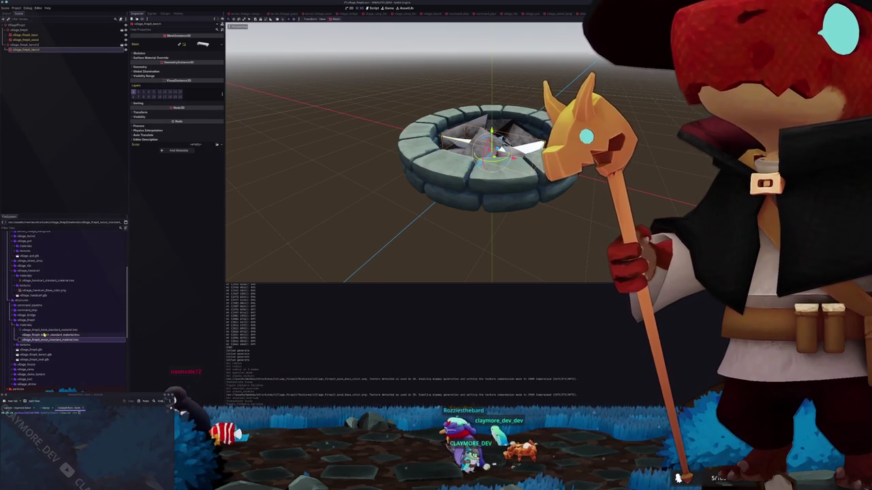
- Retexture the bench material with the bench texture, override the bench mesh with it, and add the seat model
left_click(44, 335)
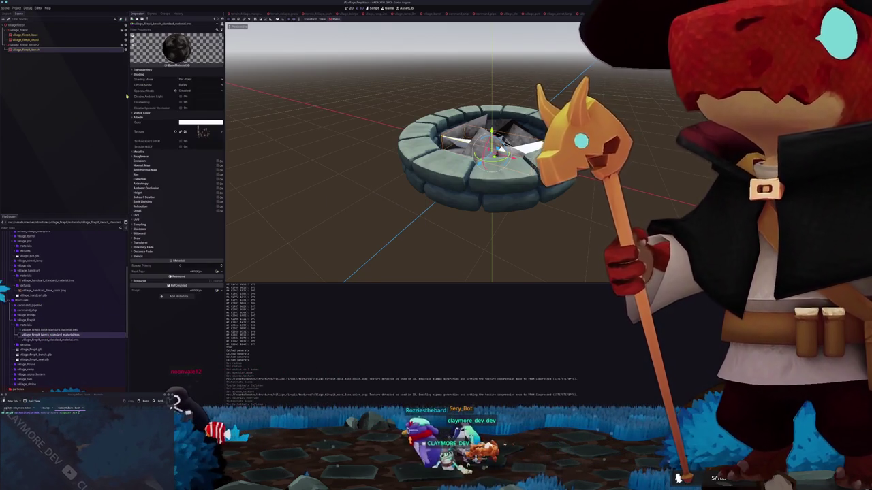
left_click(222, 132)
left_click(190, 234)
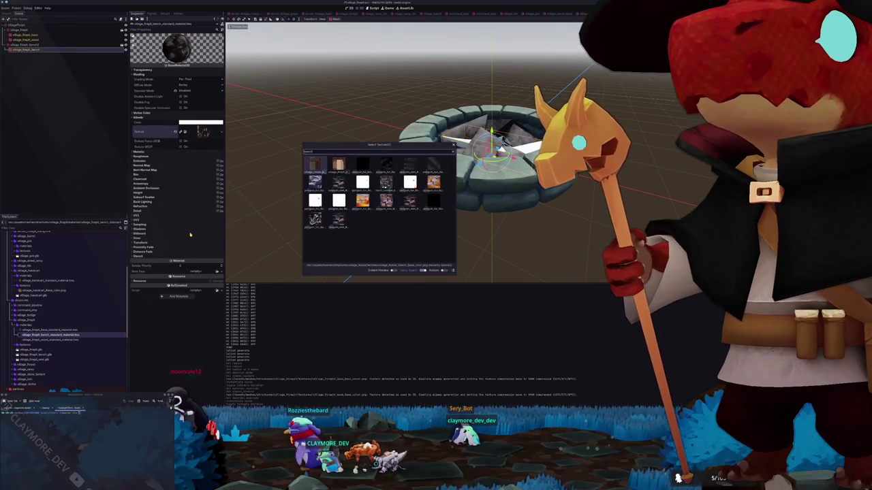
key("Right")
key("Return")
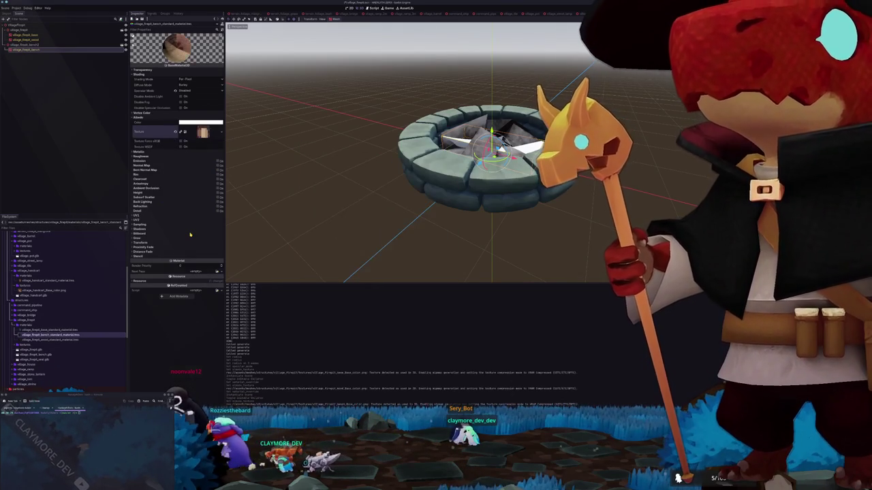
left_click(26, 50)
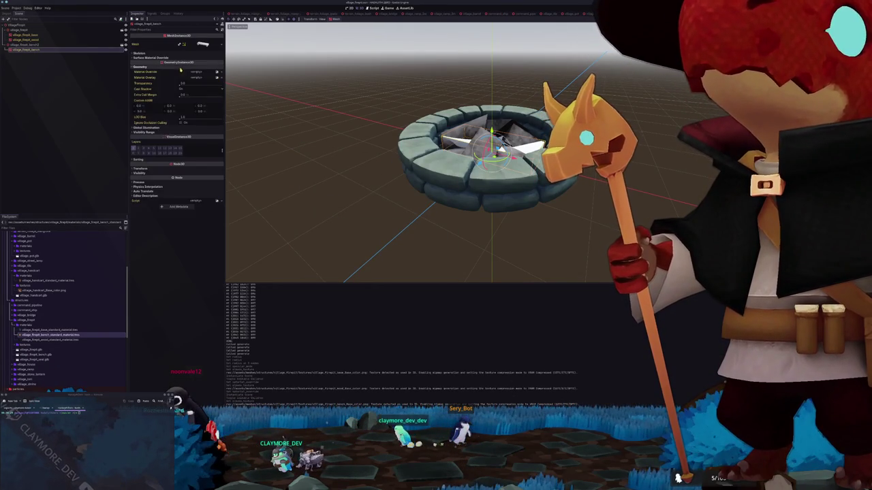
left_click(140, 66)
left_click(198, 72)
type("bench")
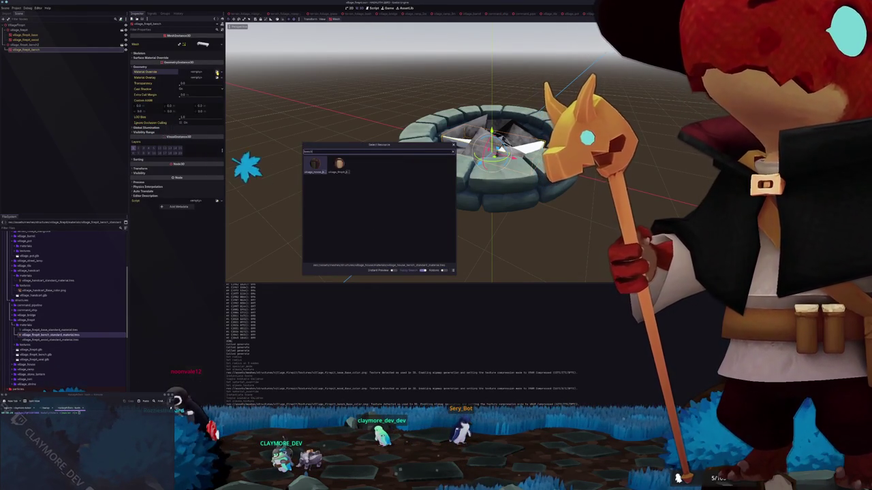
left_click(390, 270)
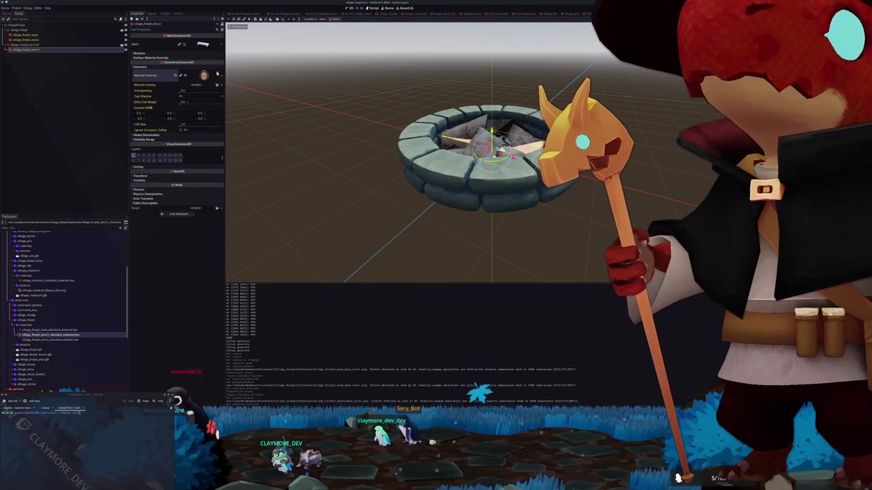
left_click_drag(35, 361, 24, 26)
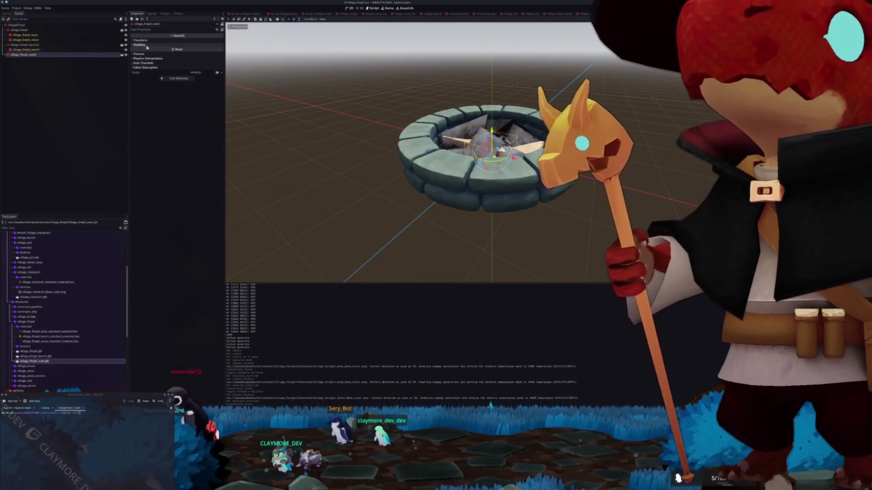
- Make the seat's children editable and duplicate the base material as the seat material
right_click(72, 56)
left_click(87, 140)
left_click(20, 61)
left_click(144, 67)
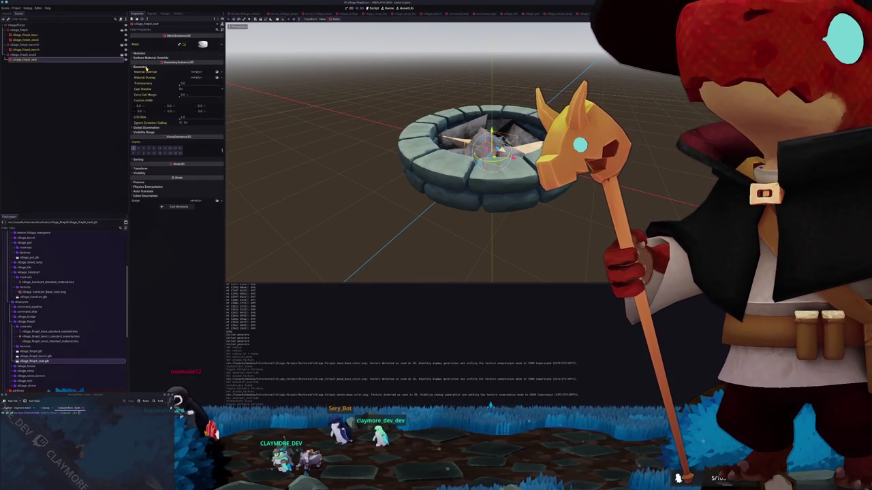
left_click(58, 332)
key("ctrl+d")
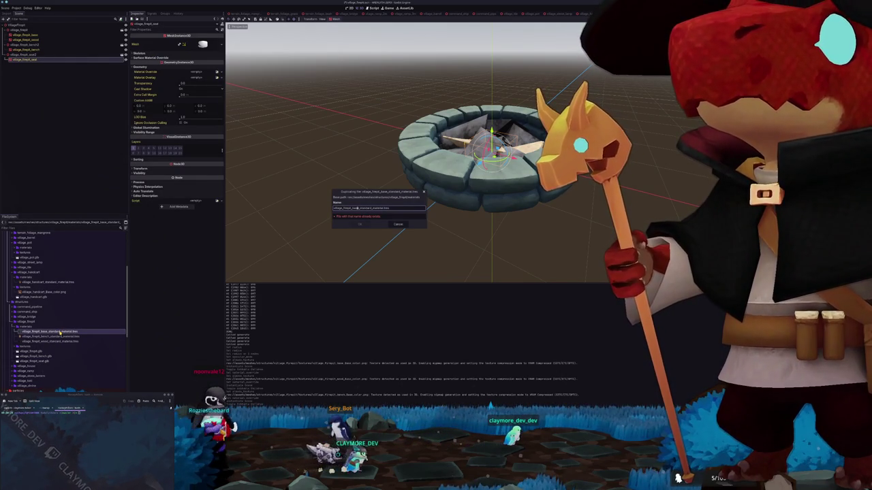
type("se")
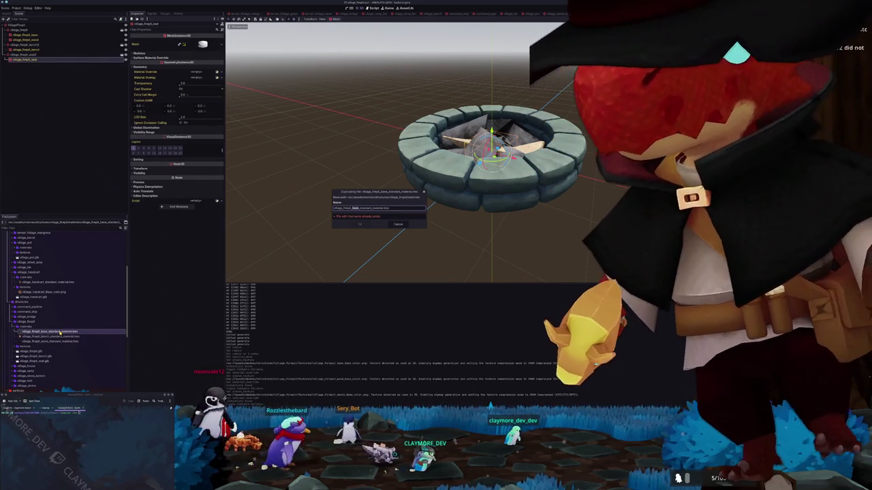
type("at")
key("Return")
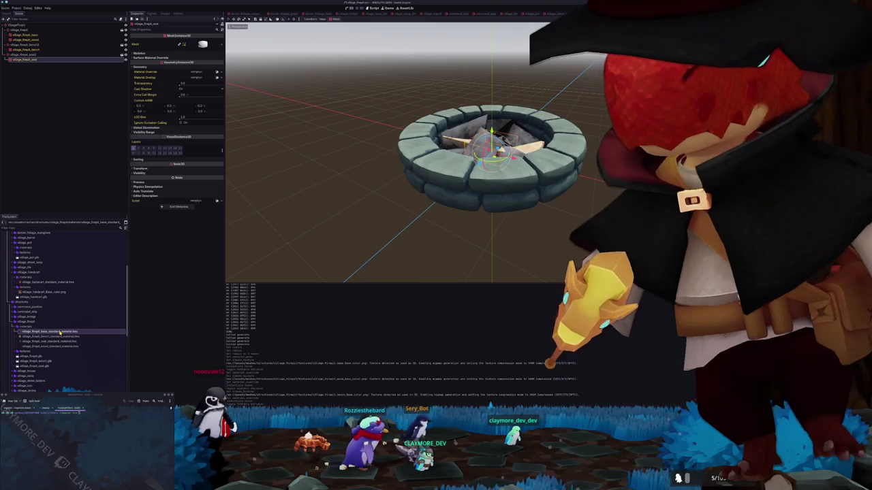
- Drop the seat material onto the seat mesh as its override and switch to top view
left_click(56, 342)
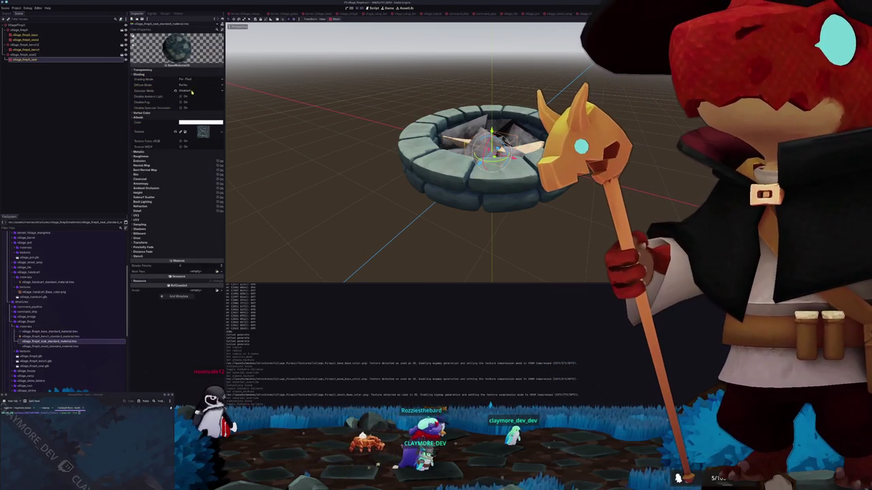
left_click(223, 132)
left_click(193, 236)
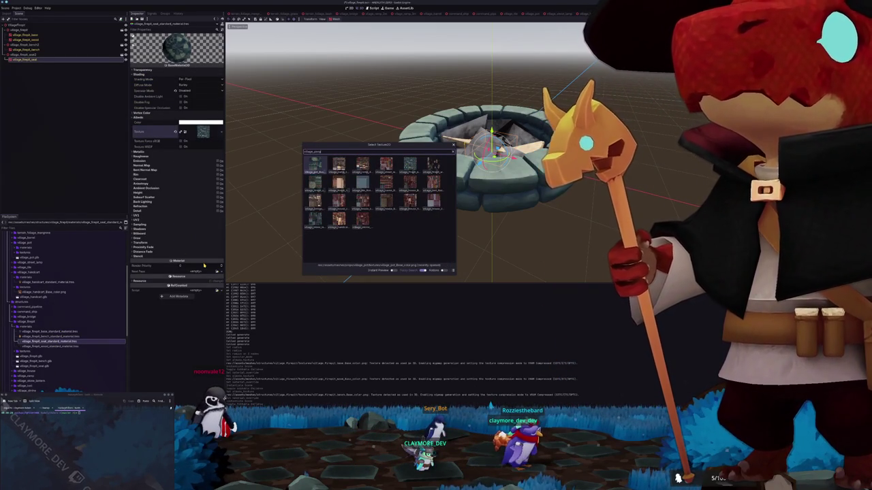
key("Escape")
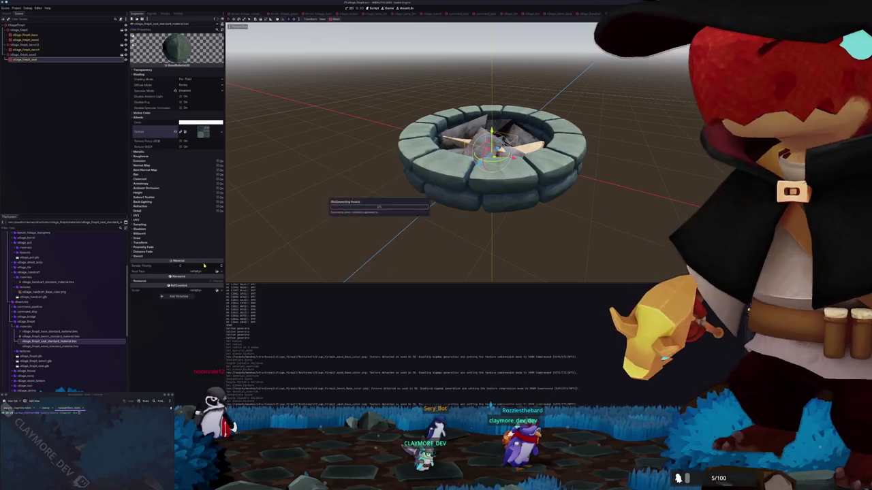
left_click_drag(48, 341, 28, 60)
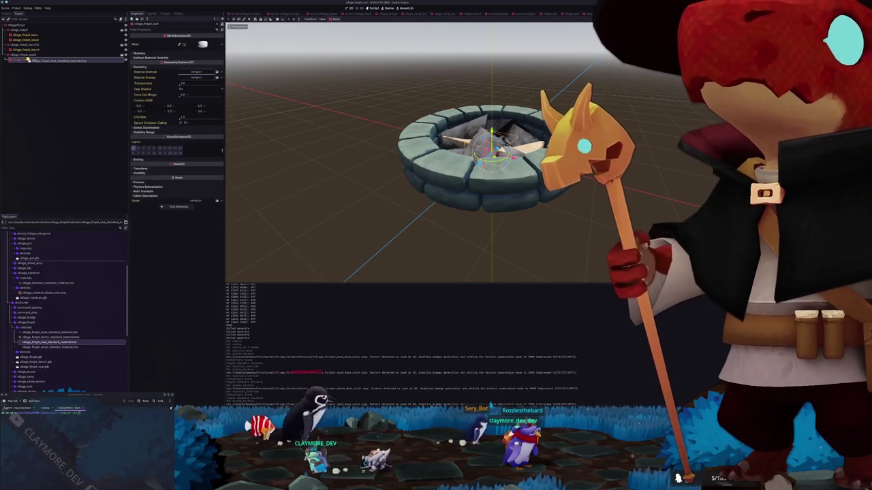
key("KP_7")
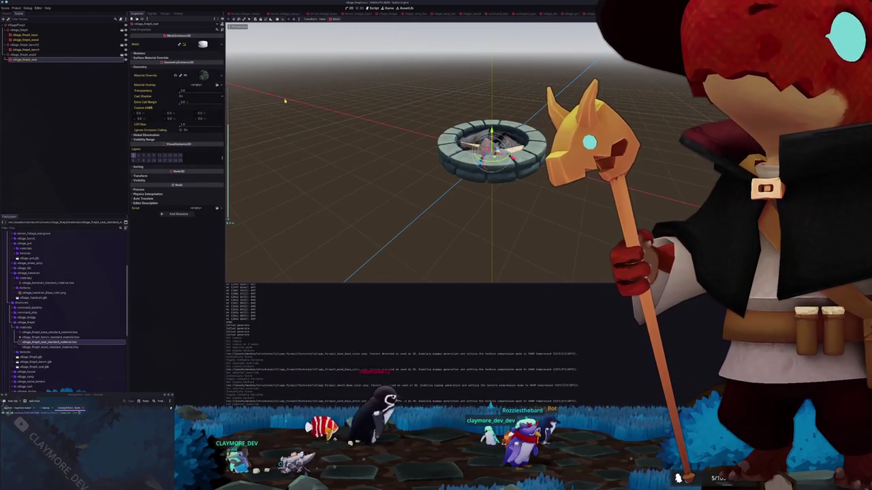
- Move the bench just north of the fire pit in top view
left_click(41, 45)
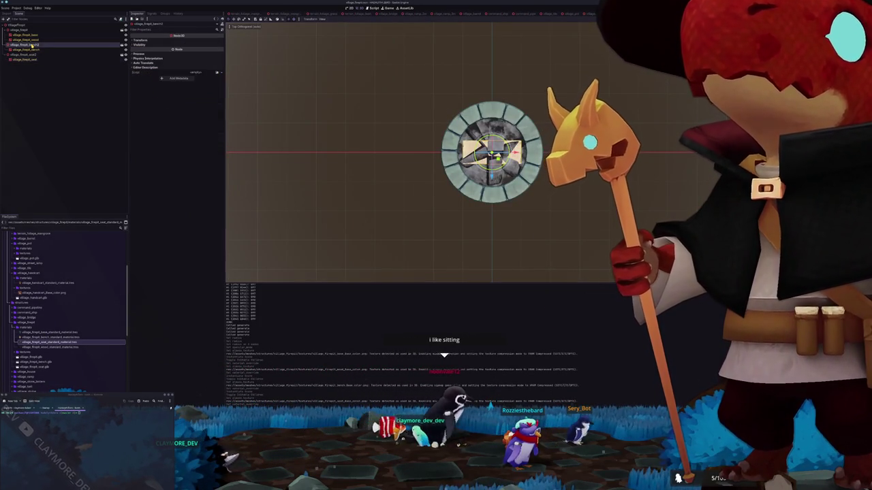
left_click_drag(494, 175, 494, 88)
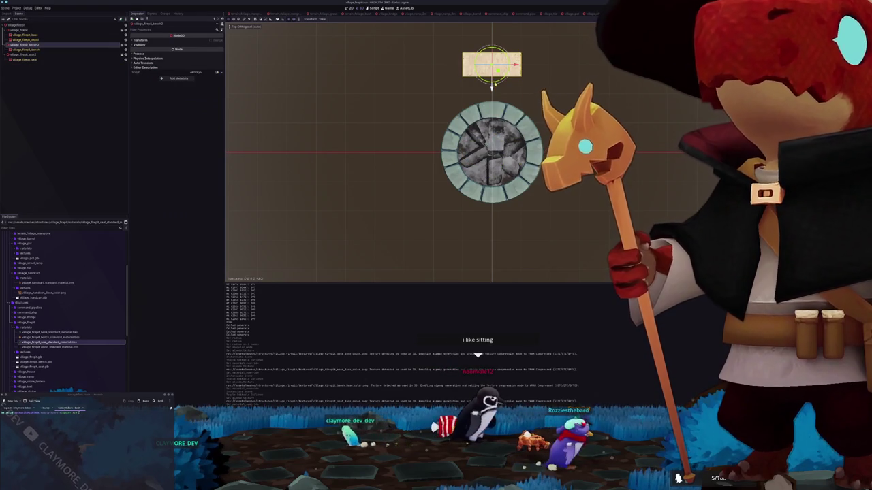
scroll(494, 80, "down", 2)
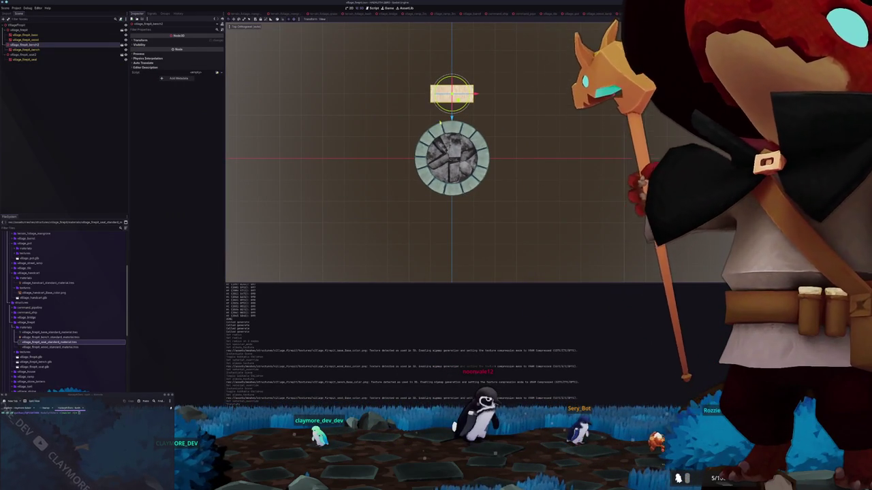
mouse_move(452, 95)
left_mouse_down()
mouse_move(453, 72)
mouse_move(454, 176)
mouse_move(454, 147)
left_mouse_up()
mouse_move(454, 116)
left_mouse_down()
mouse_move(454, 94)
mouse_move(458, 108)
left_mouse_up()
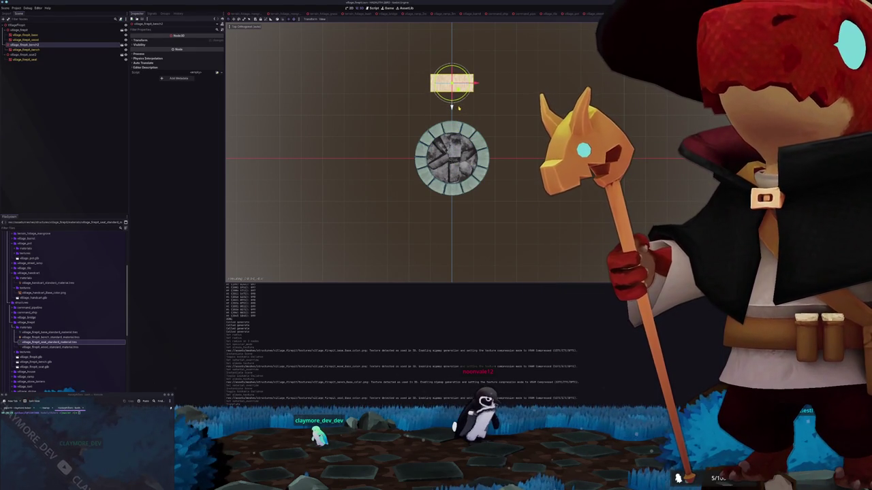
- Place the round seat right of the fire pit and duplicate copies below it
left_click(25, 54)
left_click_drag(482, 159, 540, 159)
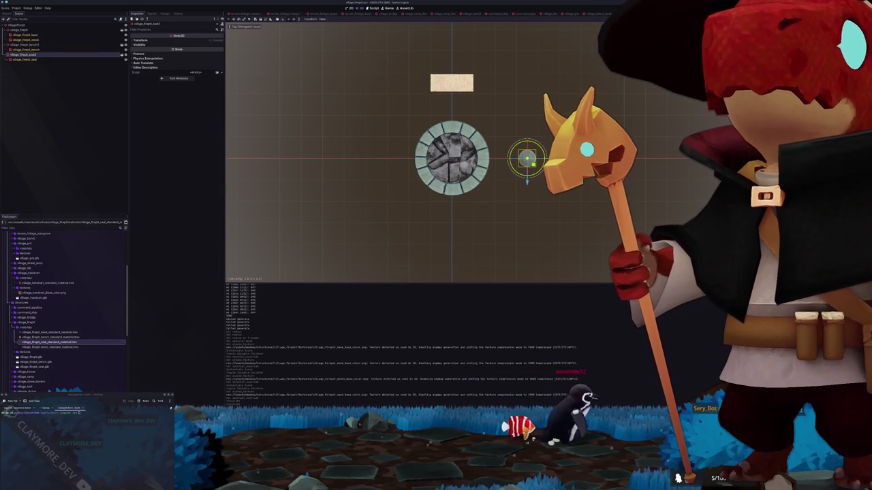
mouse_move(540, 159)
left_mouse_down()
mouse_move(505, 117)
mouse_move(444, 124)
mouse_move(401, 107)
left_mouse_up()
key("ctrl+d")
key("ctrl+d")
key("ctrl+d")
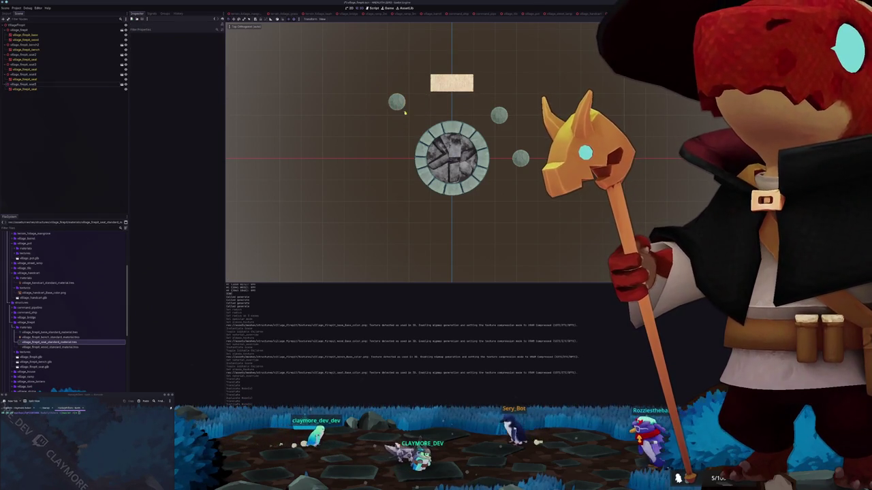
left_click(76, 86)
mouse_move(402, 107)
left_mouse_down()
mouse_move(380, 153)
mouse_move(395, 172)
mouse_move(392, 185)
mouse_move(449, 232)
mouse_move(492, 220)
left_mouse_up()
key("ctrl+d")
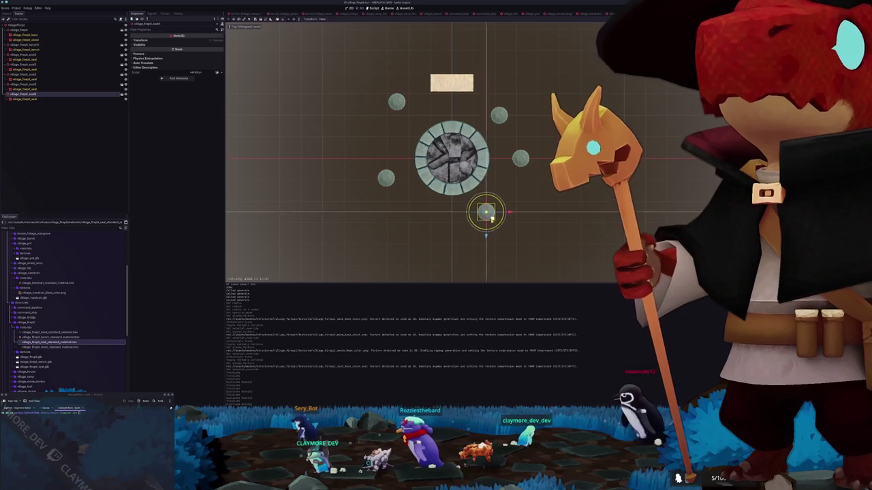
- Duplicate the bench, set the copy at an angle below-left, and orbit back to perspective
left_click(452, 83)
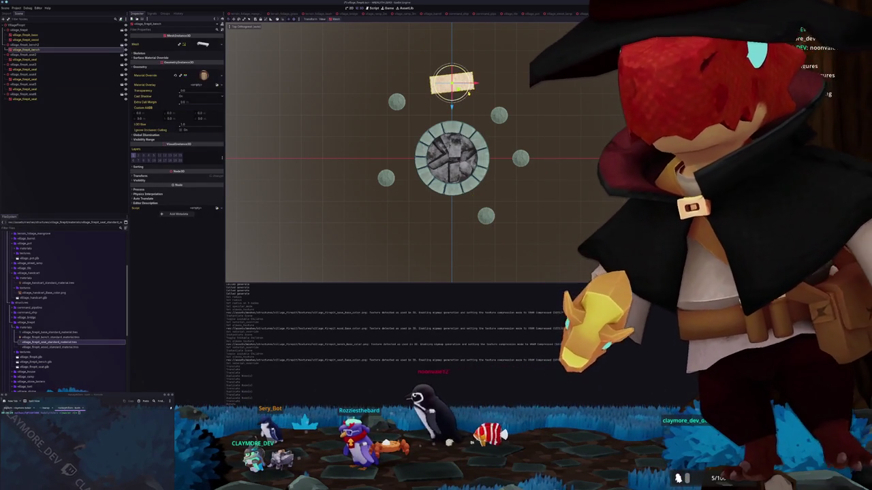
left_click(452, 83)
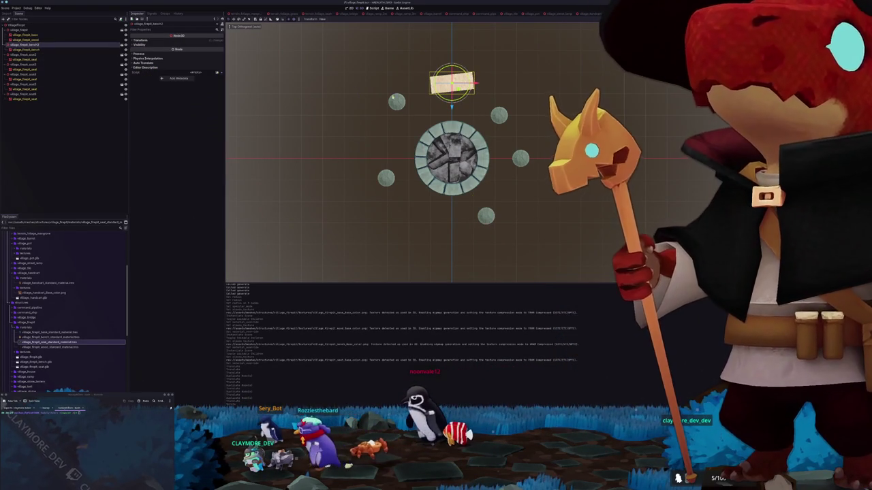
key("ctrl+d")
left_click_drag(451, 83, 433, 218)
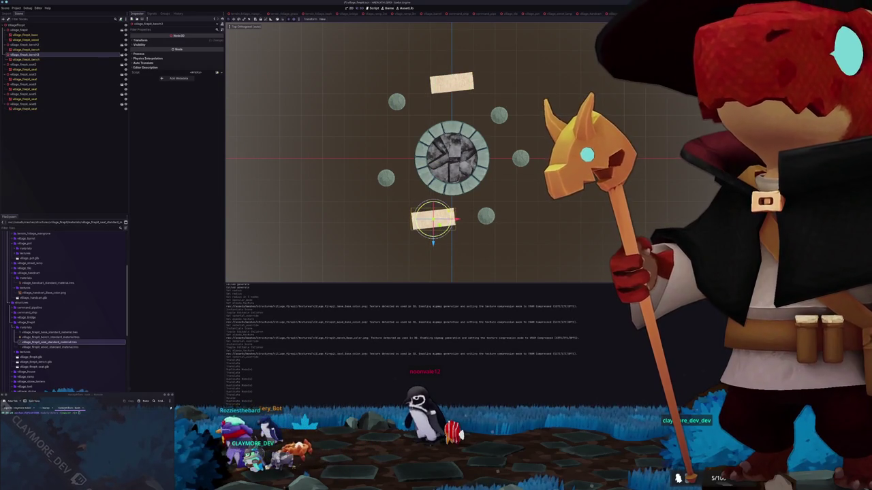
key("r")
left_click(436, 225)
mouse_move(409, 205)
left_mouse_down()
mouse_move(336, 158)
mouse_move(371, 162)
left_mouse_up()
left_click(13, 30)
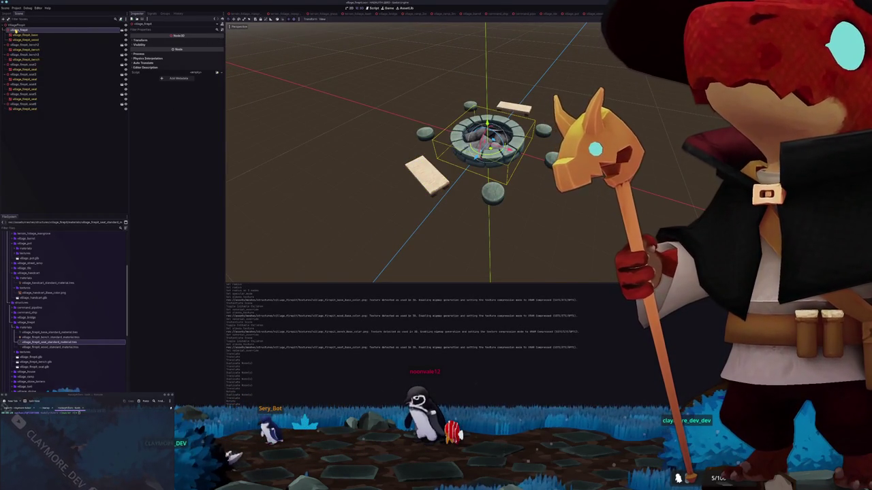
- Add a StaticBody3D under the firepit root with a CollisionShape3D child
left_click(15, 25)
key("ctrl+a")
type("static")
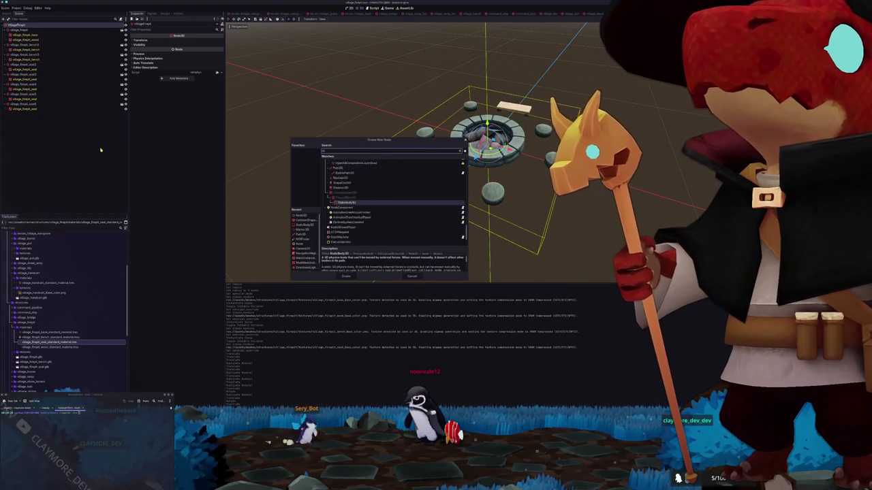
key("Return")
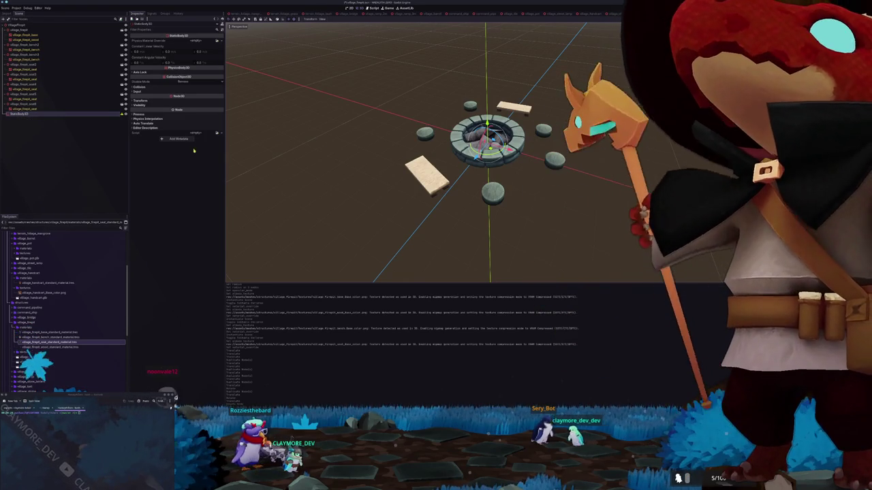
key("ctrl+a")
left_click(307, 225)
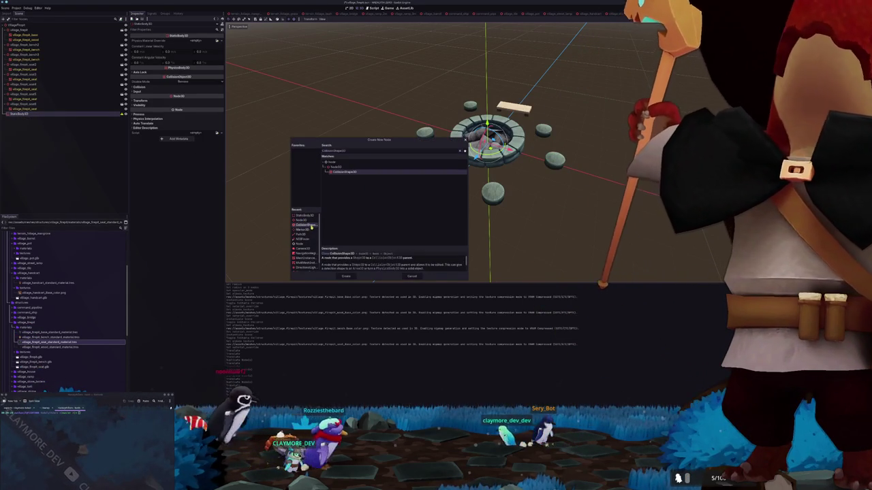
left_click(350, 275)
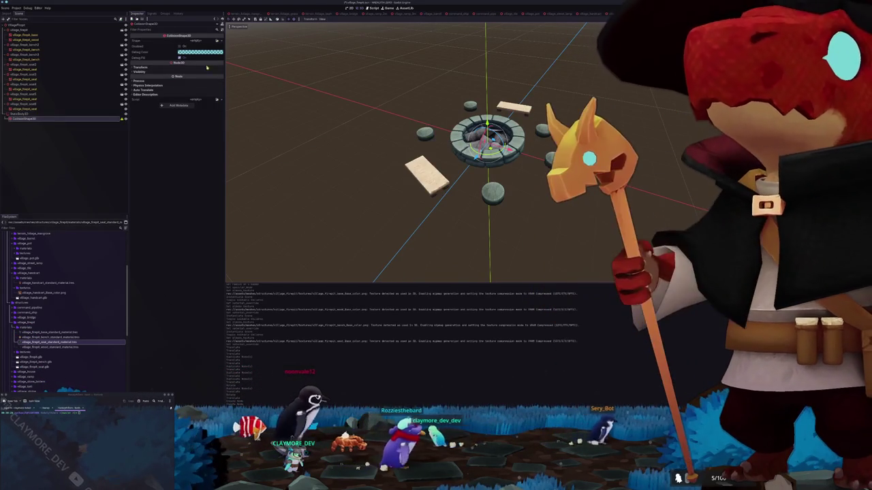
- Make the shape a CylinderShape3D and widen it around the stone ring, entering 10
left_click(218, 41)
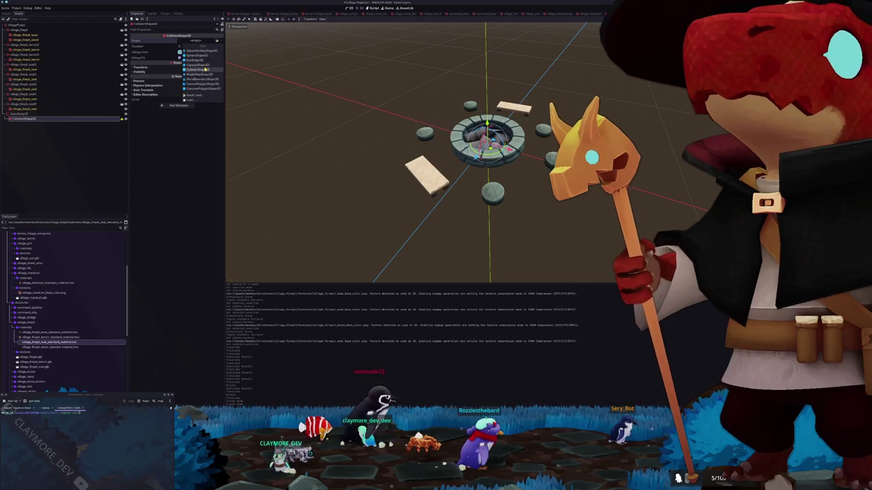
left_click(204, 70)
key("KP_7")
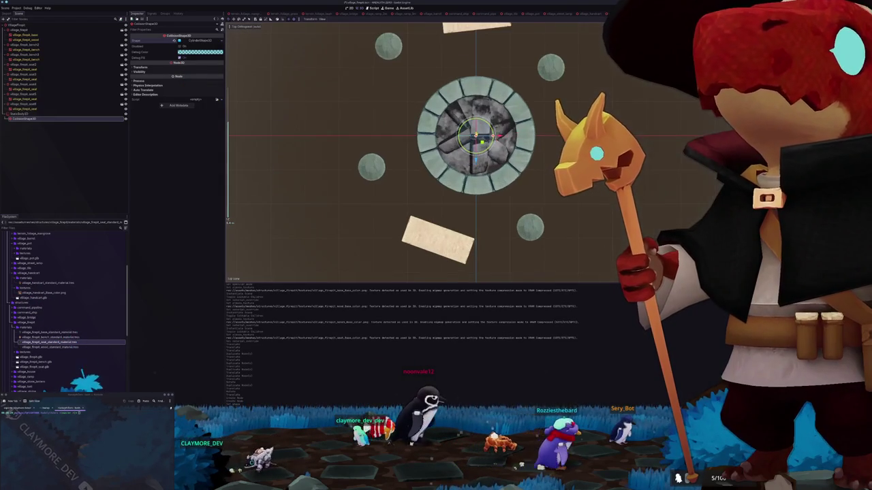
left_click_drag(495, 136, 537, 137)
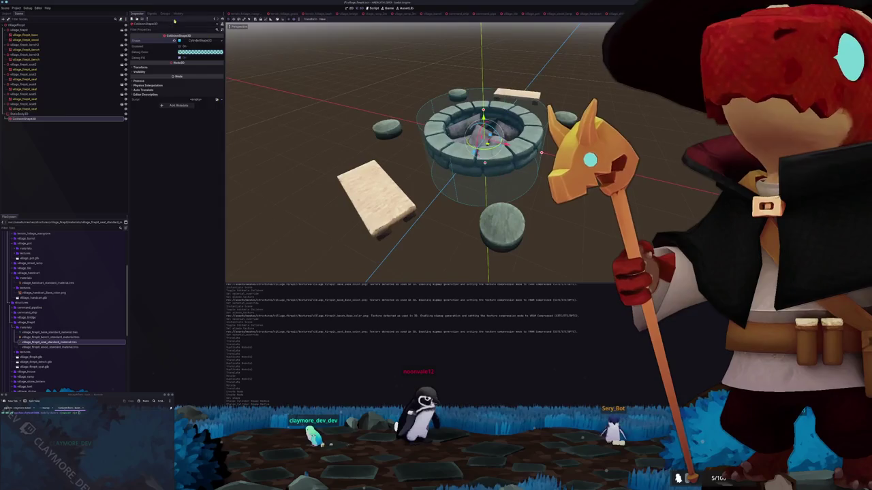
left_click(184, 41)
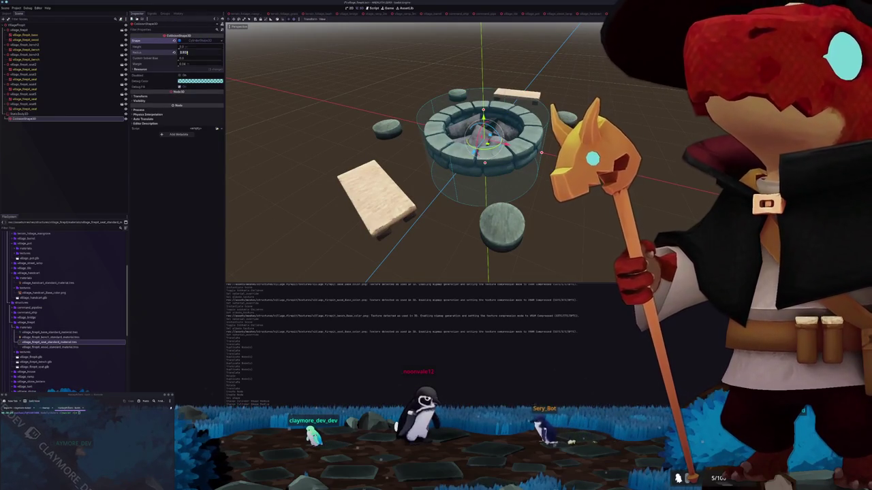
key("Return")
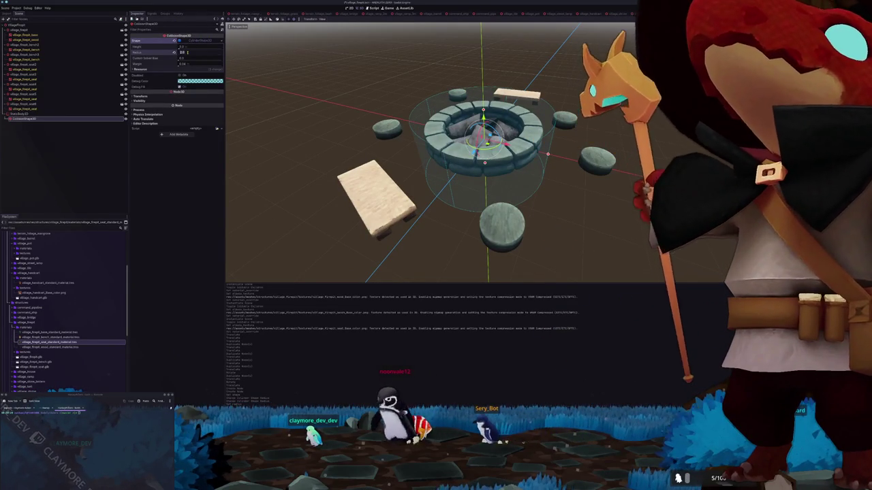
type("10")
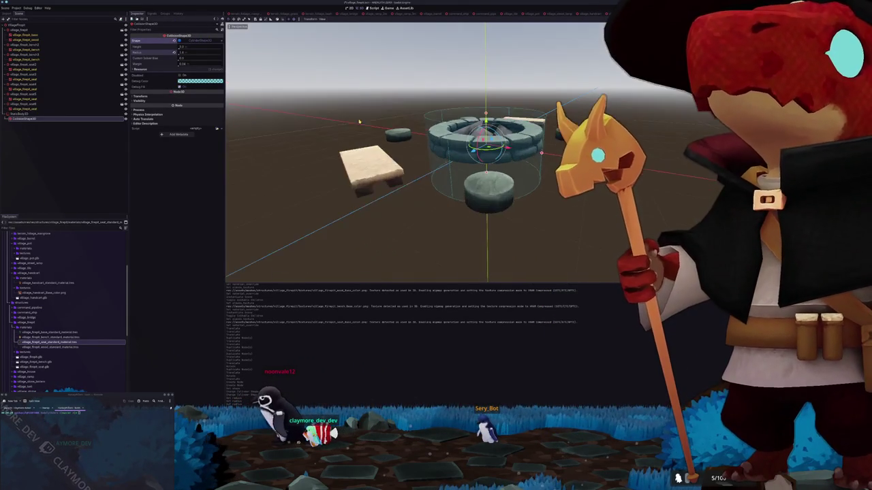
- Raise the cylinder's Y position off the ground and duplicate the collision shape
left_click_drag(486, 116, 486, 81)
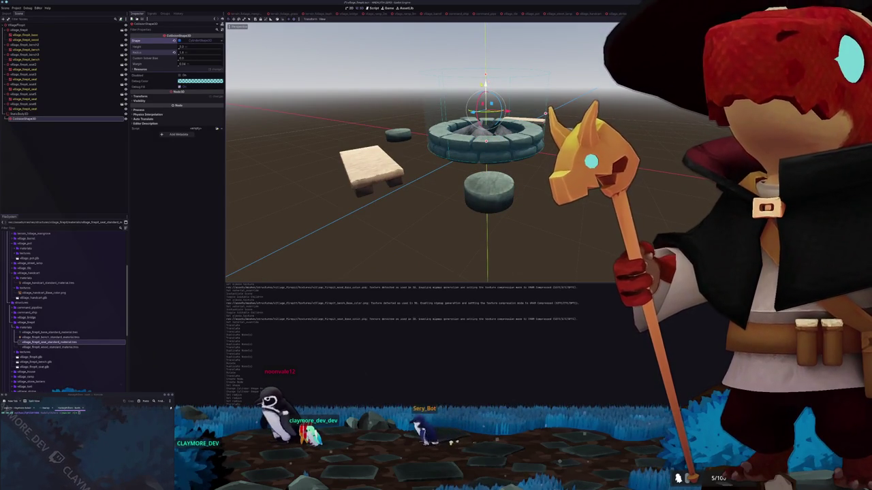
left_click(160, 97)
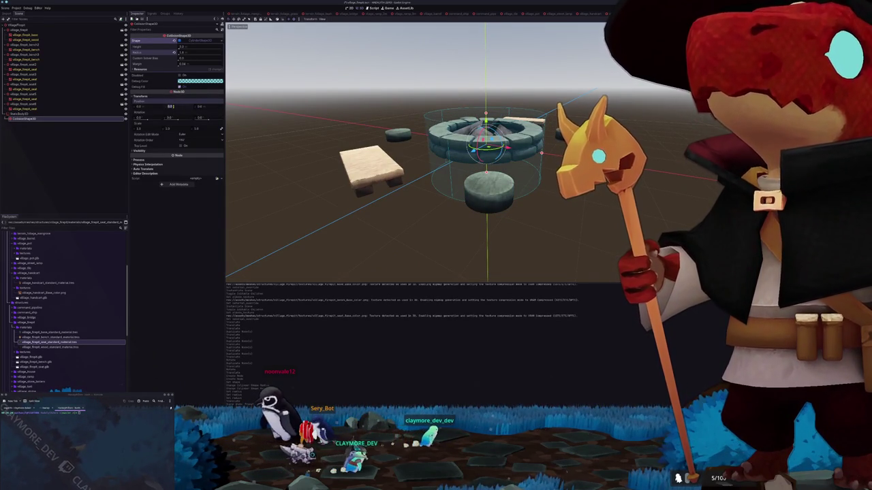
key("Return")
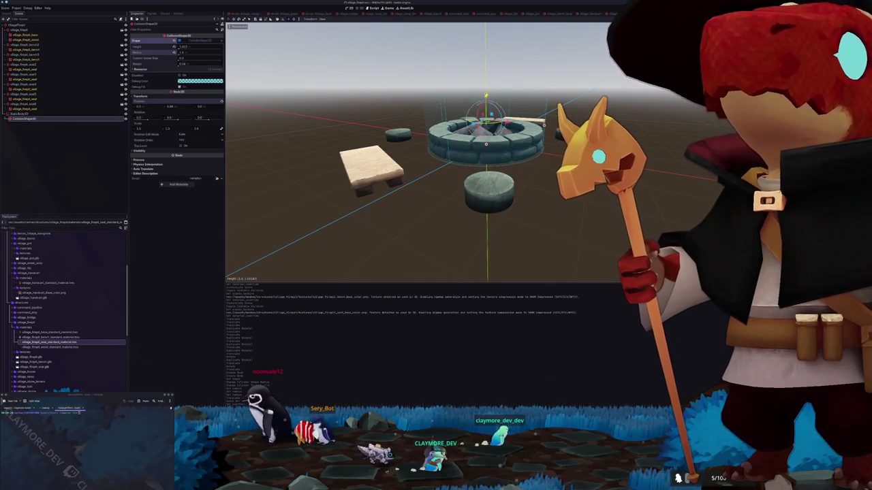
left_click_drag(286, 204, 229, 221)
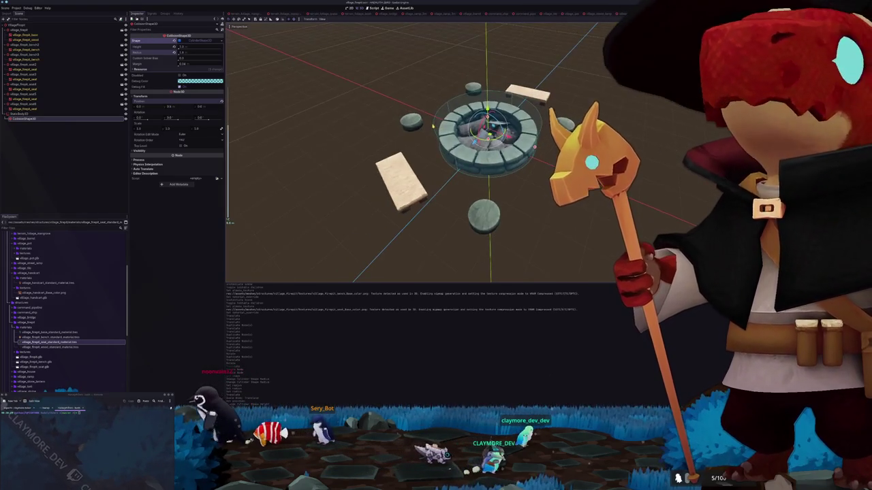
left_click(22, 119)
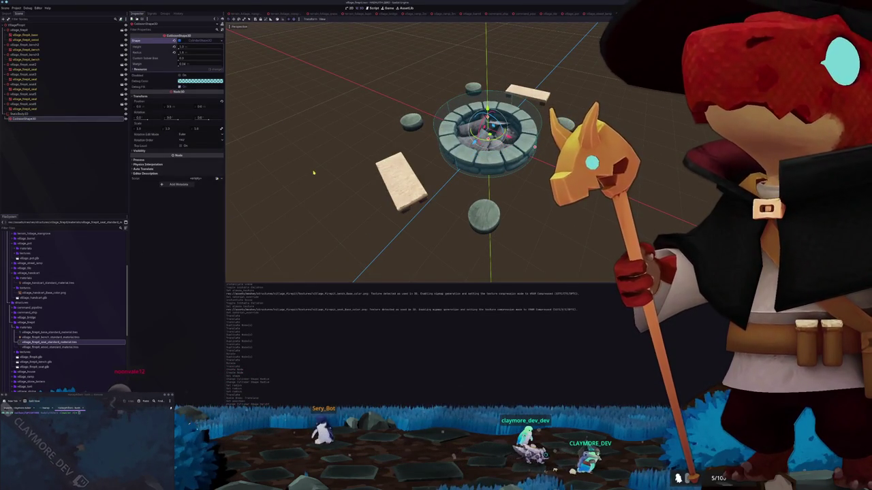
key("KP_7")
key("ctrl+d")
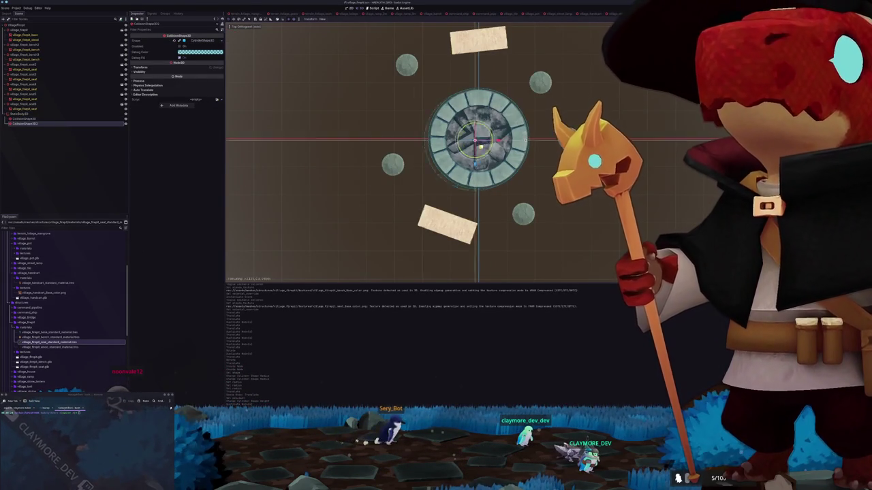
- Delete the duplicate CollisionShape3D2 and every bench and seat node around the fire ring
left_click_drag(486, 144, 397, 169)
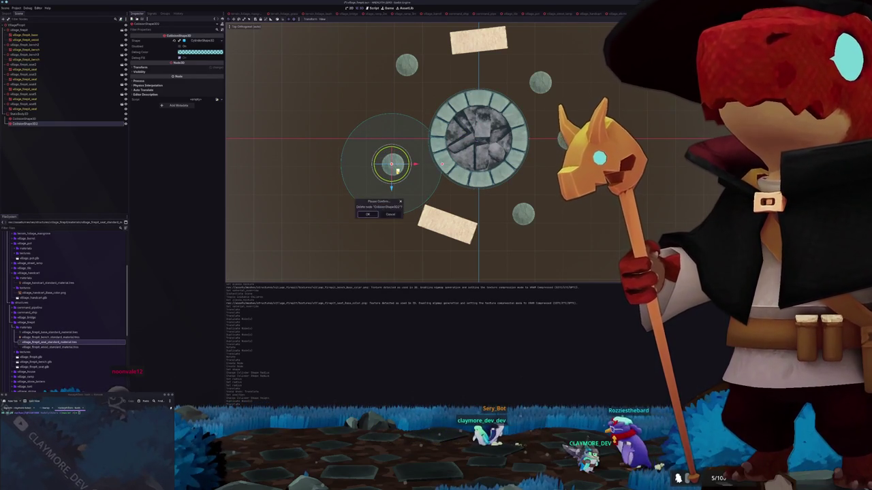
key("Delete")
scroll(403, 188, "down", 5)
left_click_drag(490, 220, 427, 184)
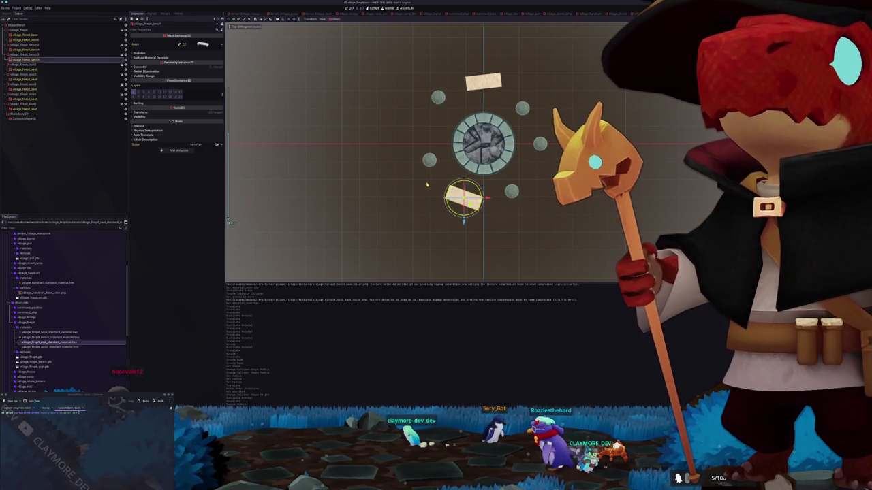
left_click(514, 194)
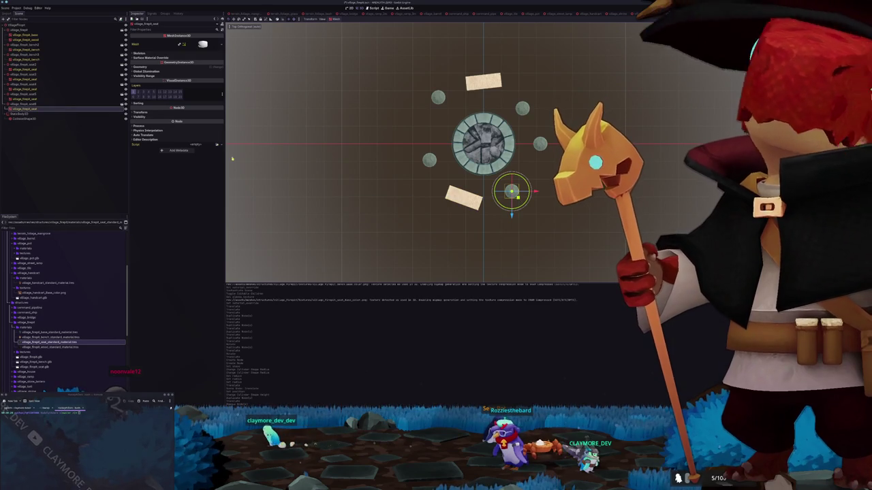
left_click(41, 105)
left_click(26, 49, "shift")
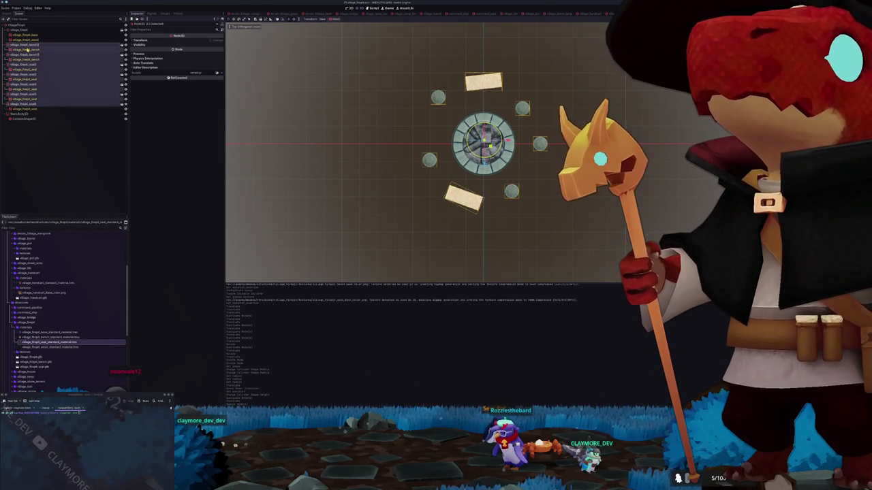
key("Delete")
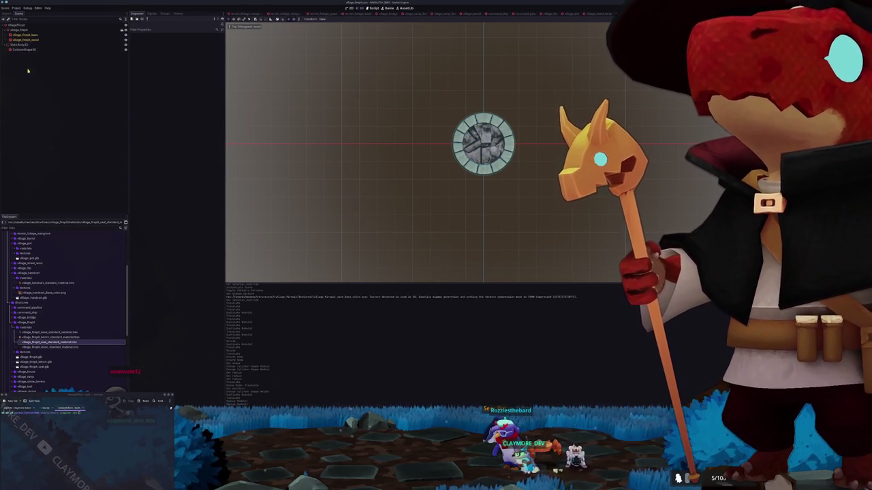
scroll(47, 347, "down", 10)
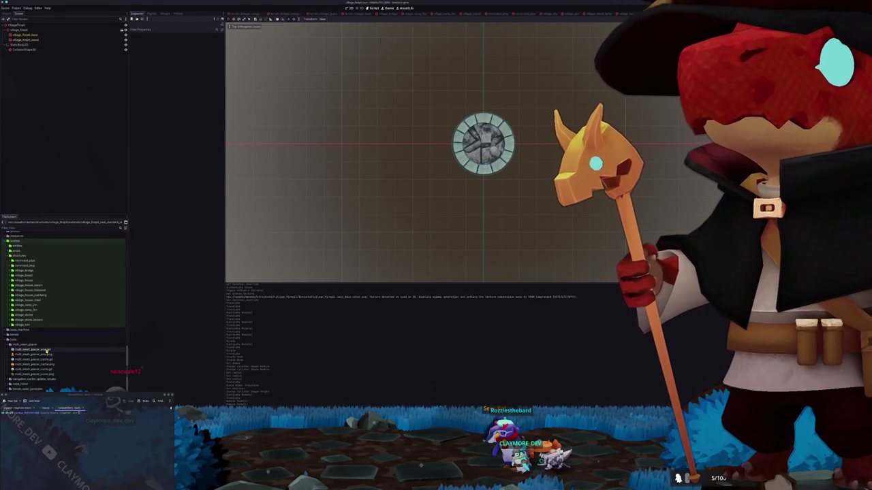
- Duplicate village_firepit.tscn as village_firepit_bench.tscn
double_click(25, 275)
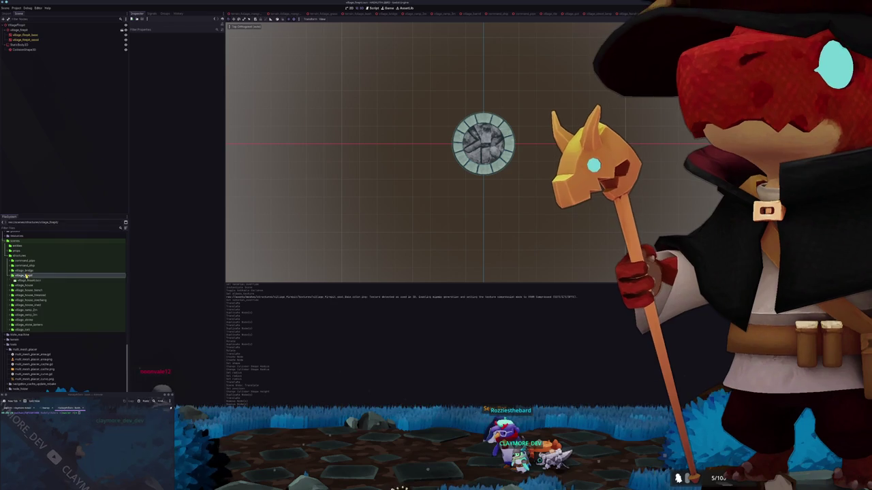
left_click(27, 280)
key("ctrl+d")
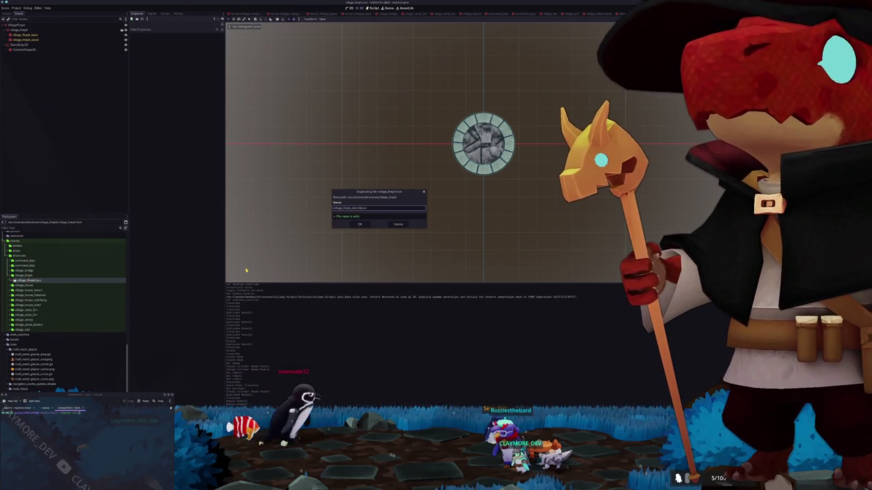
key("Return")
- In the new bench scene, add village_firepit_bench.glb and delete the firepit model node
double_click(43, 285)
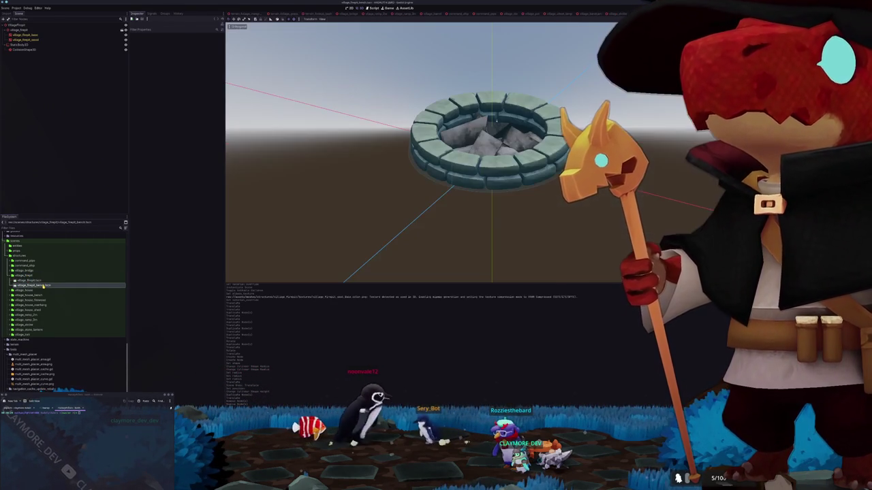
left_click(27, 30)
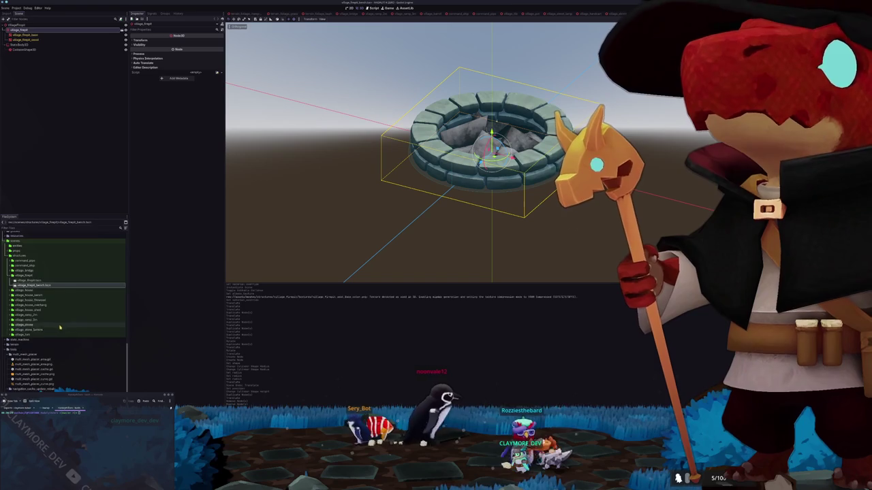
scroll(61, 326, "up", 5)
scroll(60, 326, "up", 3)
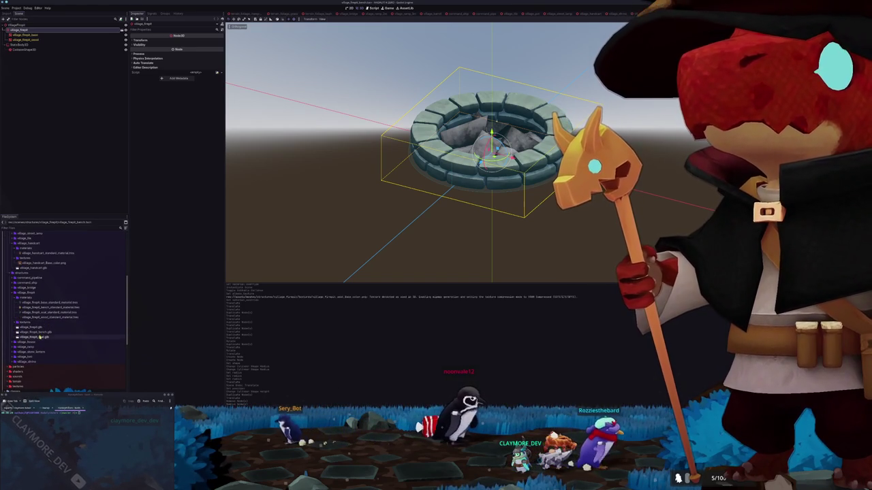
scroll(41, 340, "up", 2)
left_click_drag(34, 358, 26, 27)
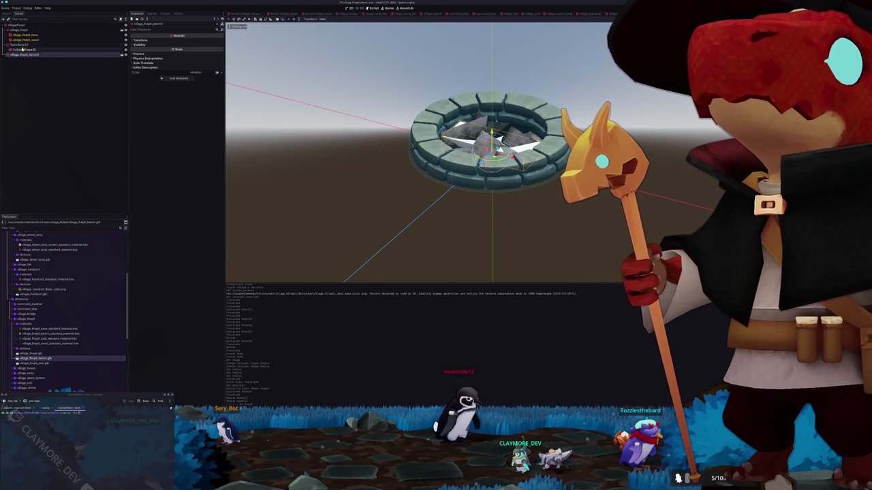
left_click(24, 40)
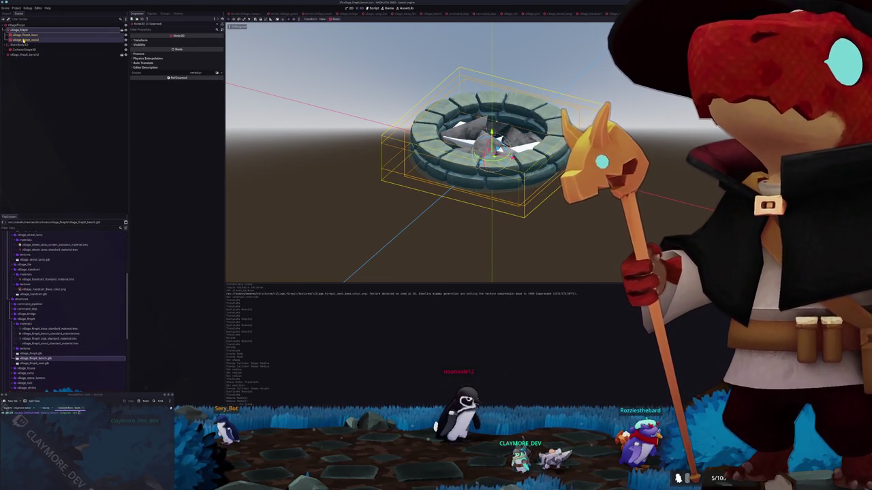
key("Delete")
left_click(24, 39)
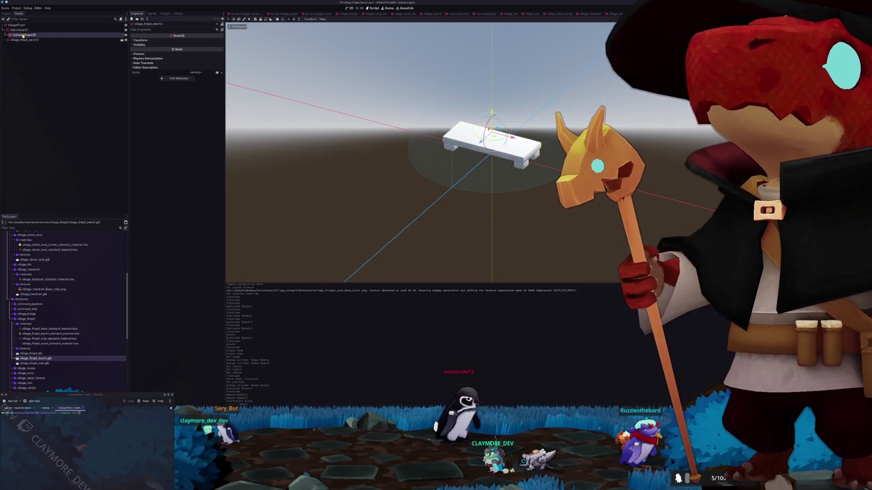
- Make the bench's children editable and set its mesh Material Override to the bench material
right_click(22, 39)
left_click(41, 120)
left_click(30, 44)
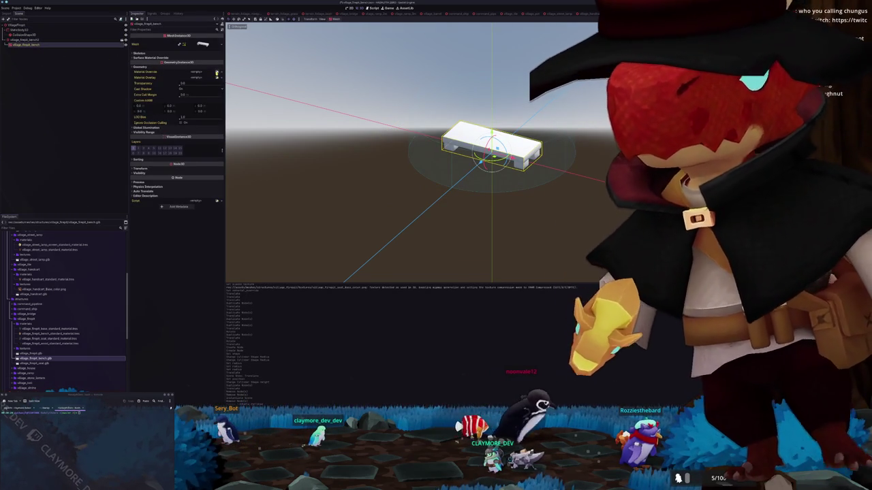
left_click(216, 72)
type("bench")
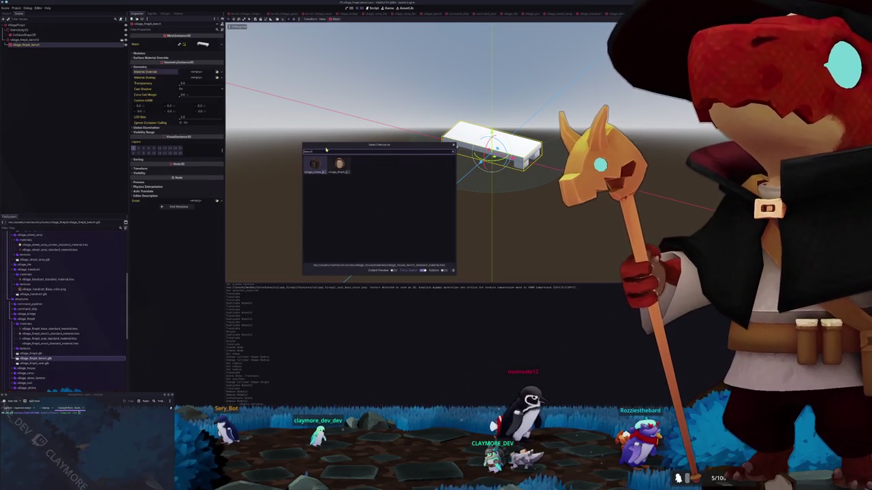
double_click(339, 166)
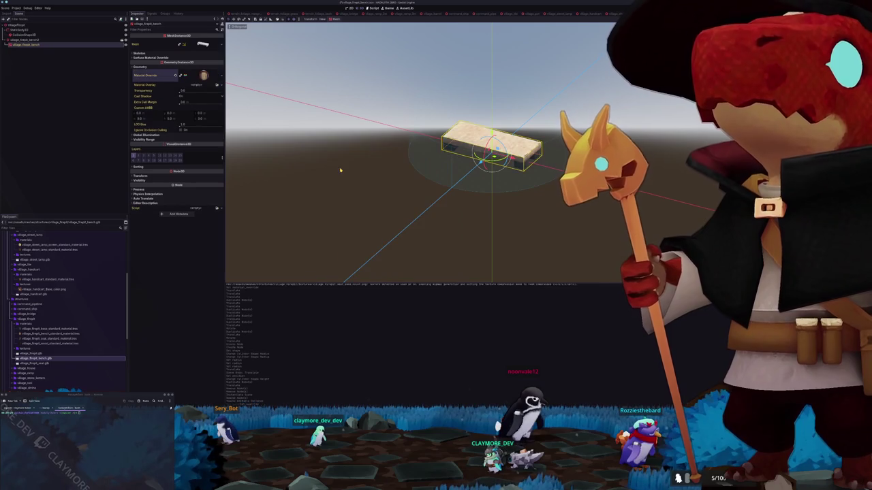
left_click(28, 35)
left_click(221, 40)
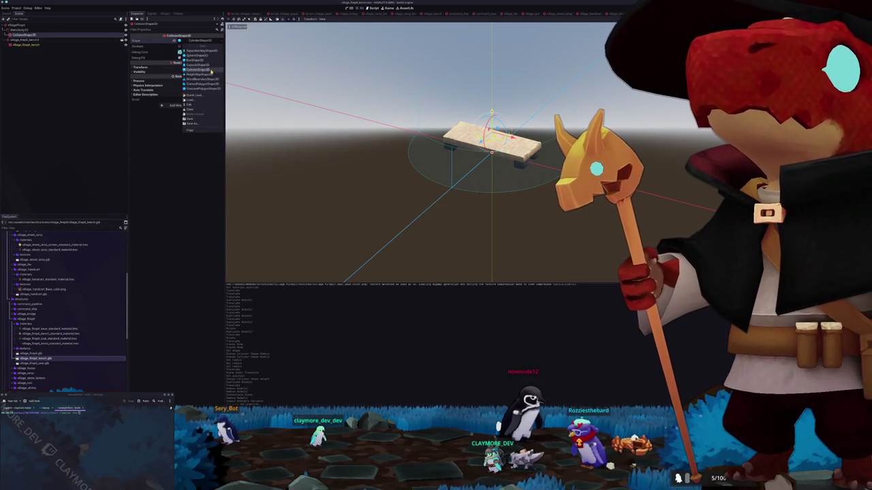
- Replace the bench's cylinder collision shape with a new BoxShape3D fitted to the bench
left_click(206, 60)
key("KP_1")
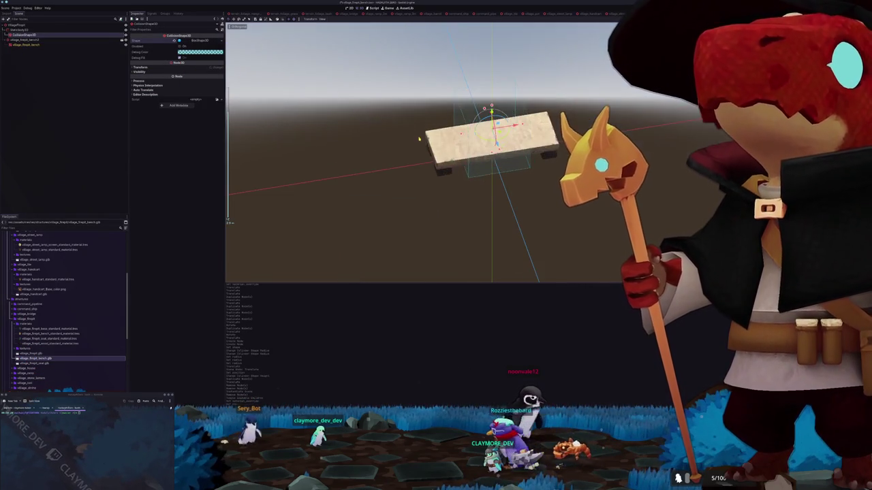
scroll(484, 150, "up", 2)
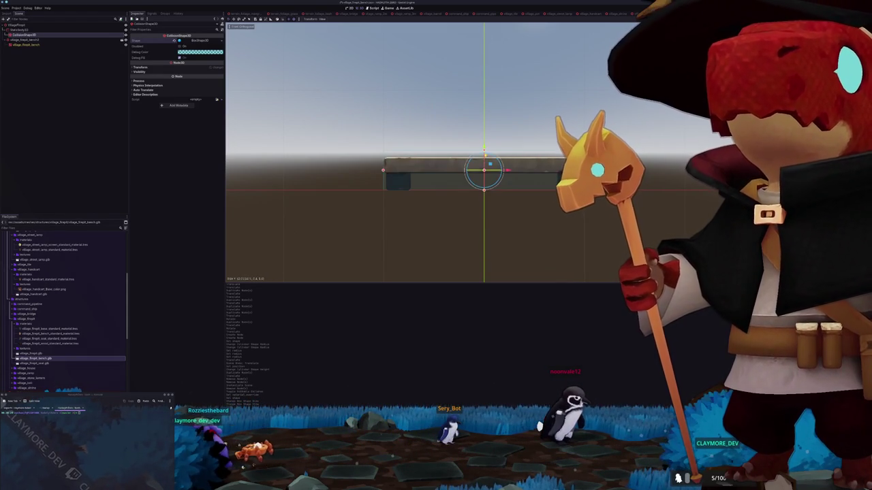
left_click_drag(422, 170, 384, 164)
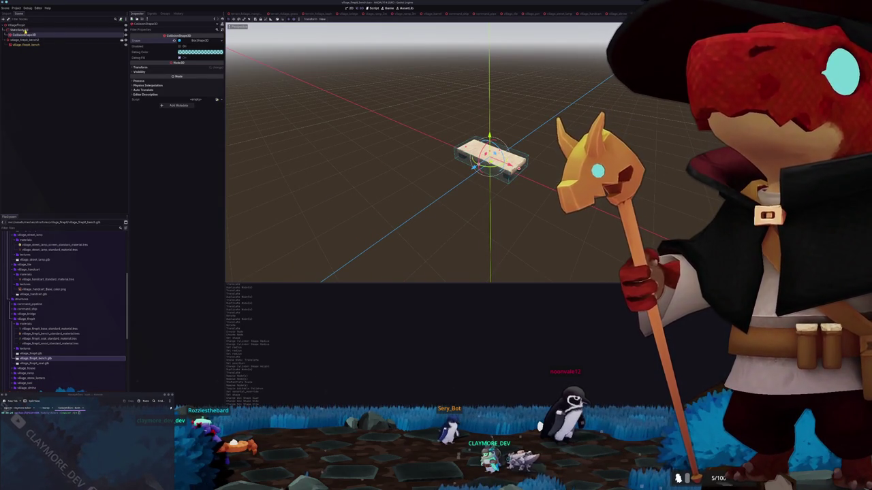
- Rename the bench scene's root node to VillageFirepitBench
left_click(23, 30)
left_click(26, 40)
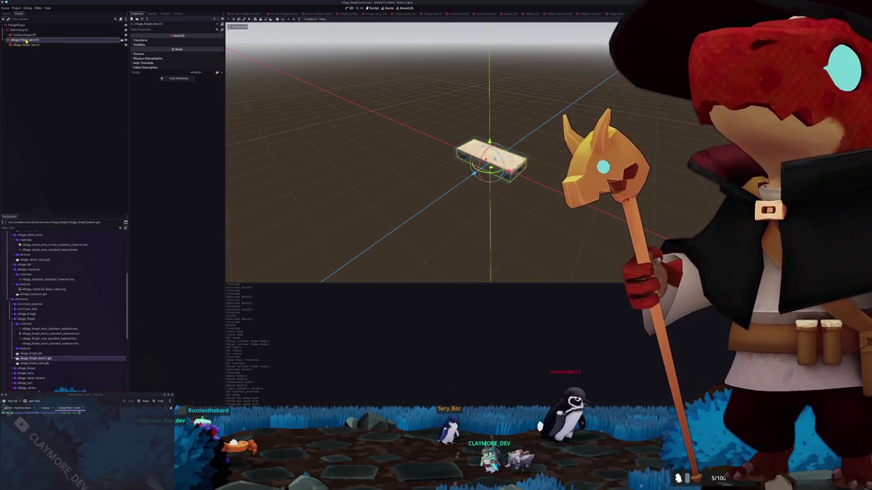
left_click(41, 161)
left_click(39, 27)
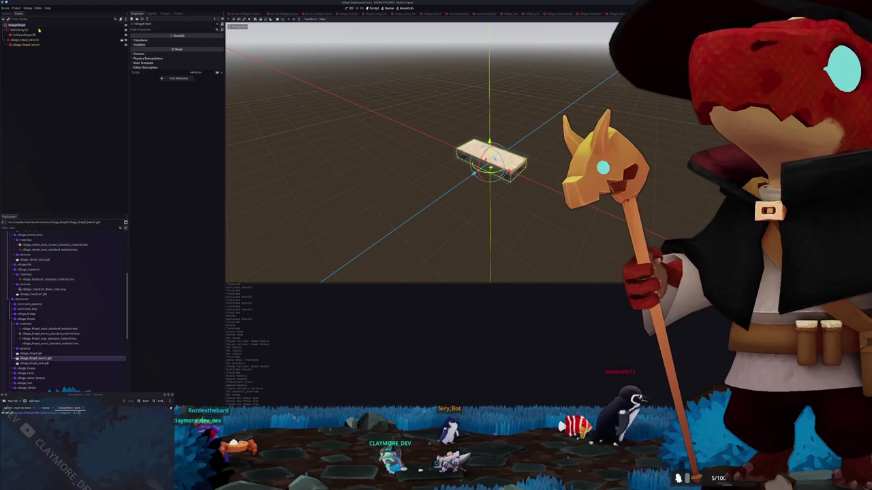
double_click(38, 27)
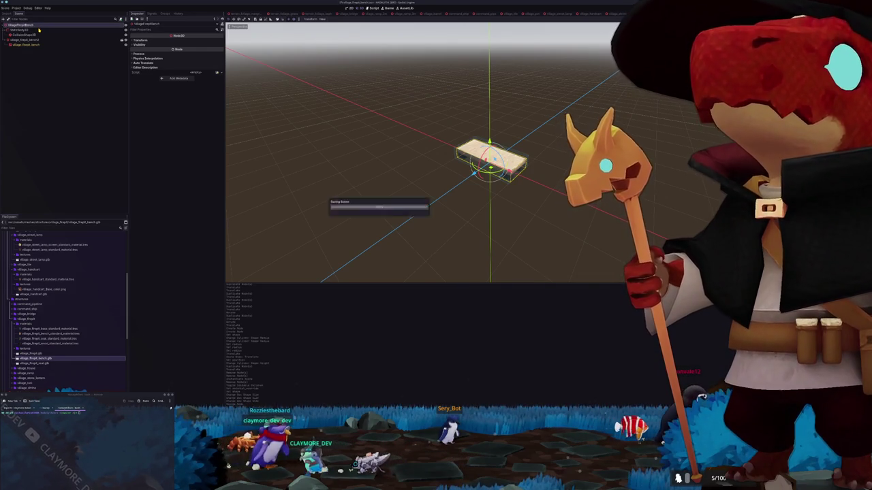
- Copy the scene as village_firepit_seat.tscn, open it, and remove the bench node
mouse_move(45, 25)
left_mouse_down()
mouse_move(34, 382)
mouse_move(36, 346)
mouse_move(67, 320)
left_mouse_up()
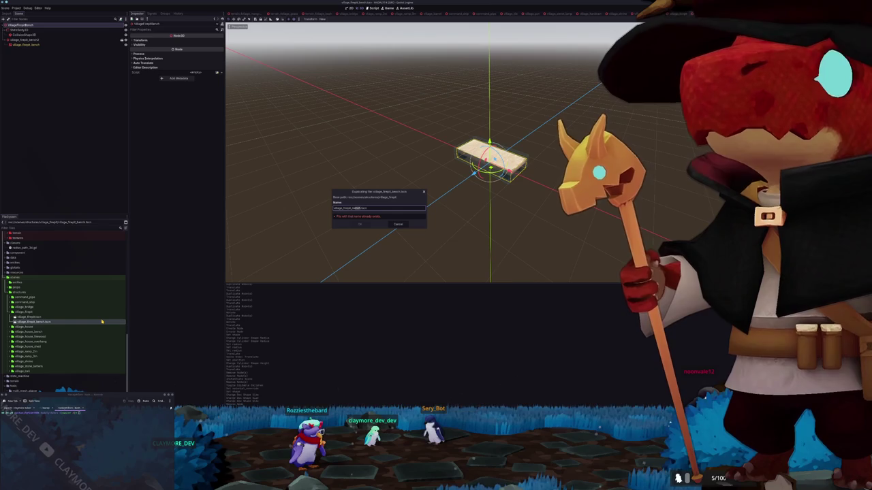
key("Return")
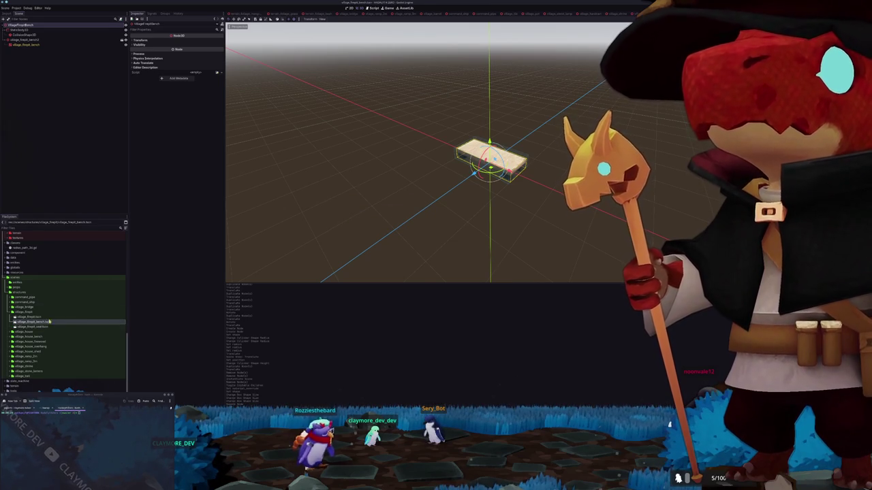
double_click(42, 327)
left_click(27, 40)
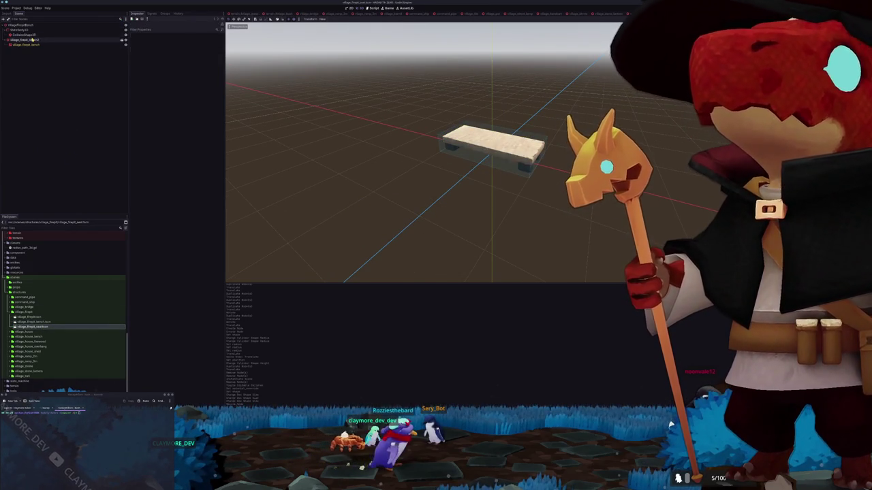
key("Delete")
- Confirm the bench deletion and add the round seat model to the scene
key("Return")
scroll(70, 302, "up", 2)
mouse_move(32, 373)
left_mouse_down()
mouse_move(22, 30)
mouse_move(22, 41)
left_mouse_up()
- Make the seat's children editable and quick-load a material into its mesh's Material Override
right_click(60, 39)
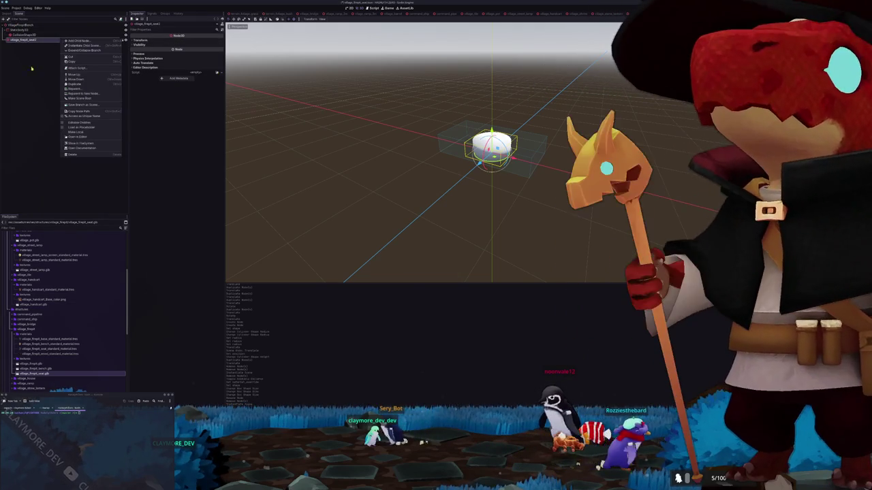
left_click(81, 123)
left_click(24, 45)
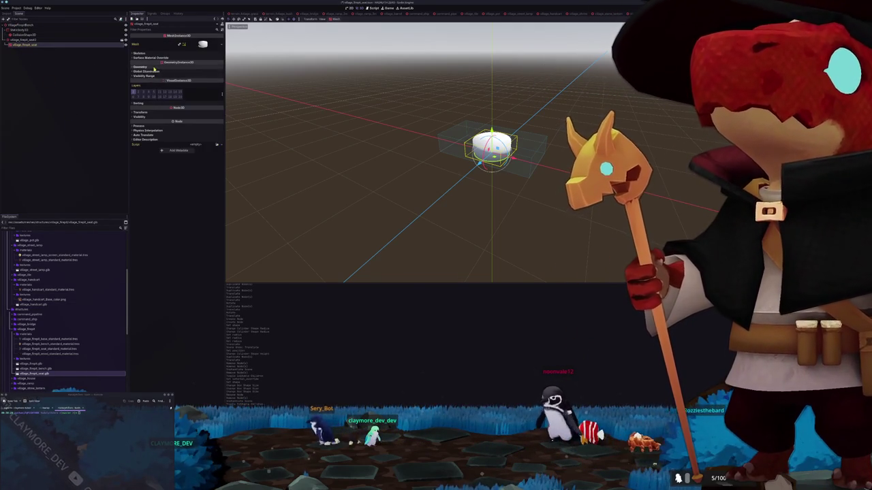
left_click(217, 73)
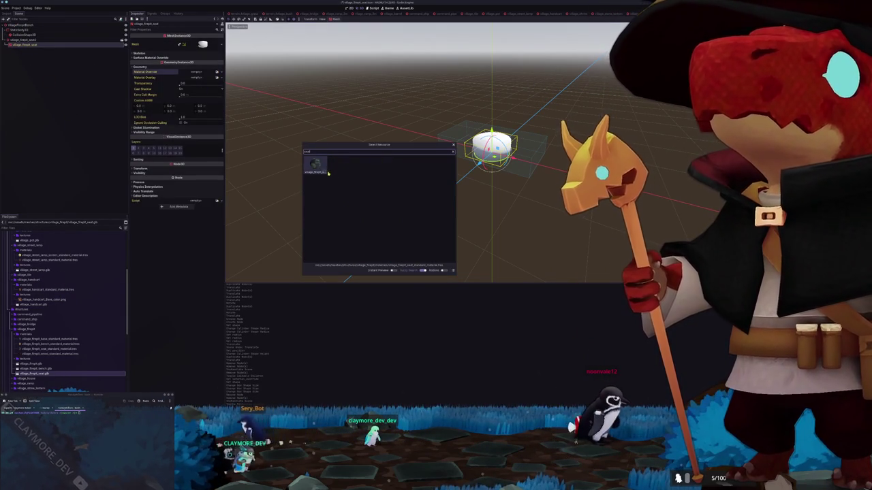
double_click(327, 175)
left_click(50, 25)
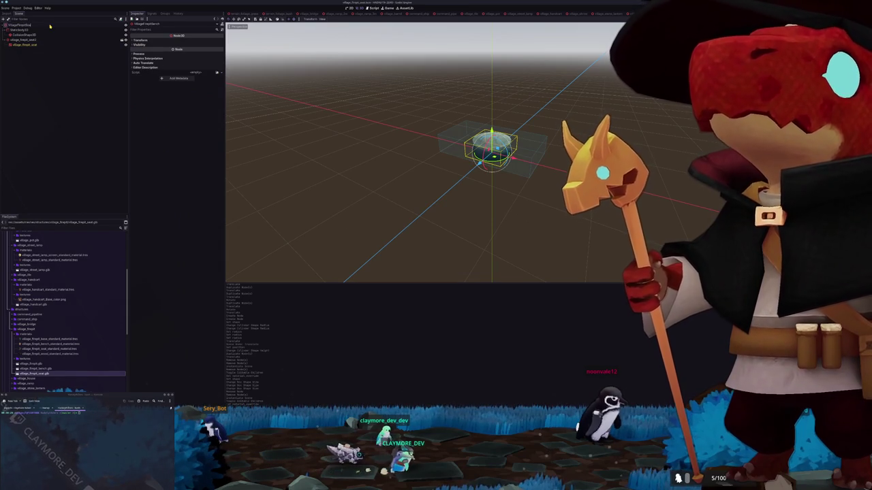
- Change the seat's collision shape to a CylinderShape3D, shortened and lowered onto the base
left_click(50, 34)
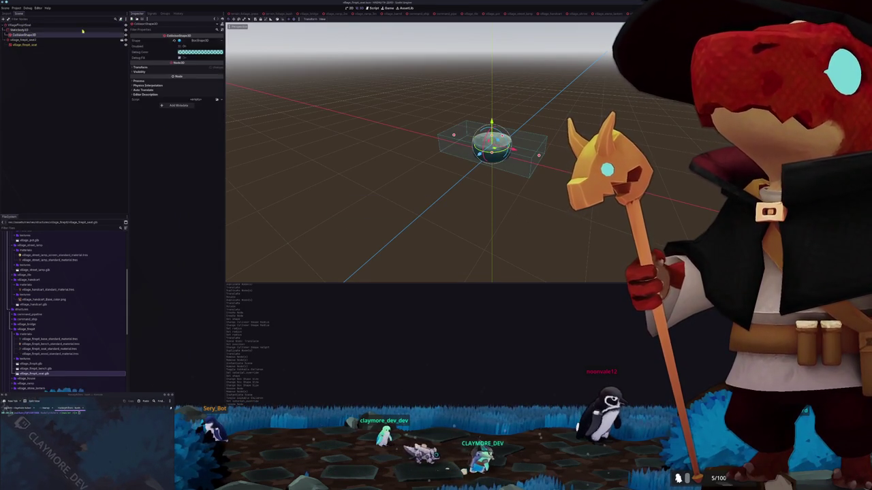
left_click(219, 41)
left_click(199, 70)
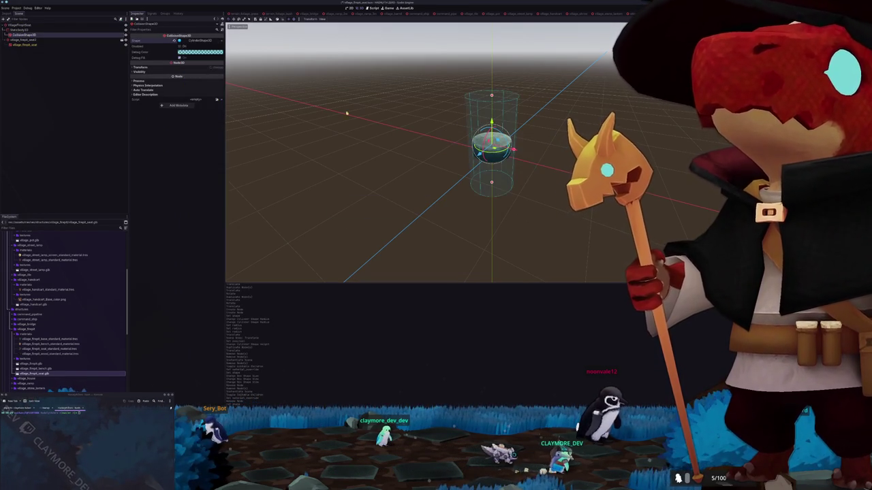
key("KP_1")
mouse_move(492, 50)
left_mouse_down()
mouse_move(497, 113)
mouse_move(491, 38)
left_mouse_up()
key("ctrl+z")
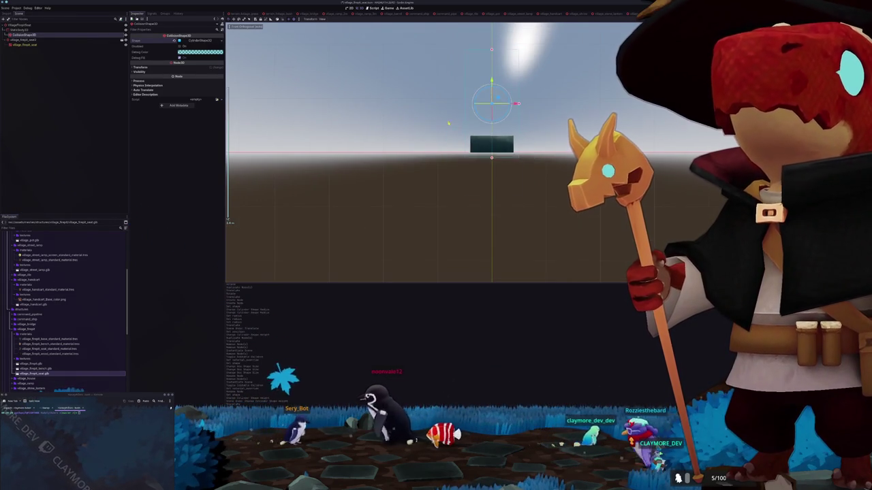
key("ctrl+z")
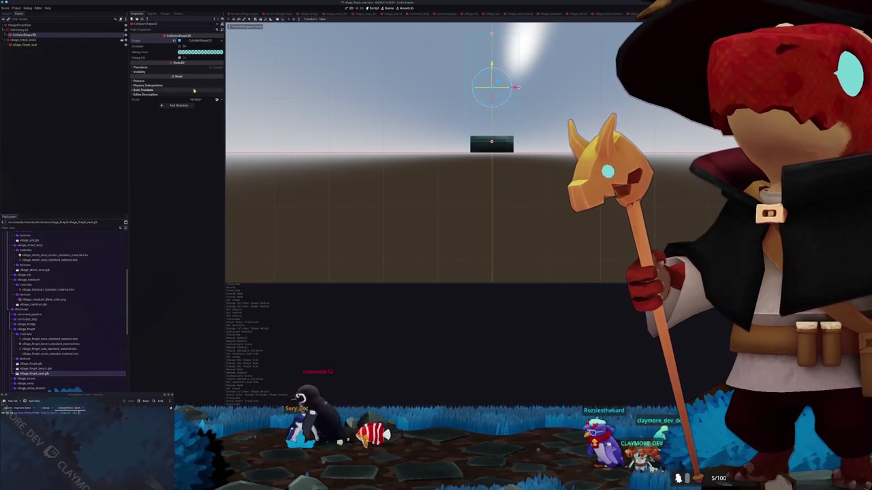
left_click(205, 68)
key("ctrl+z")
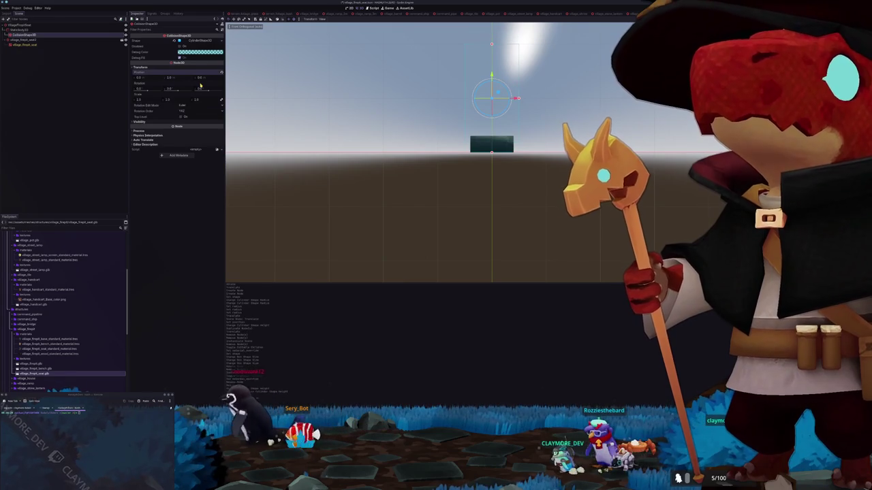
key("ctrl+z")
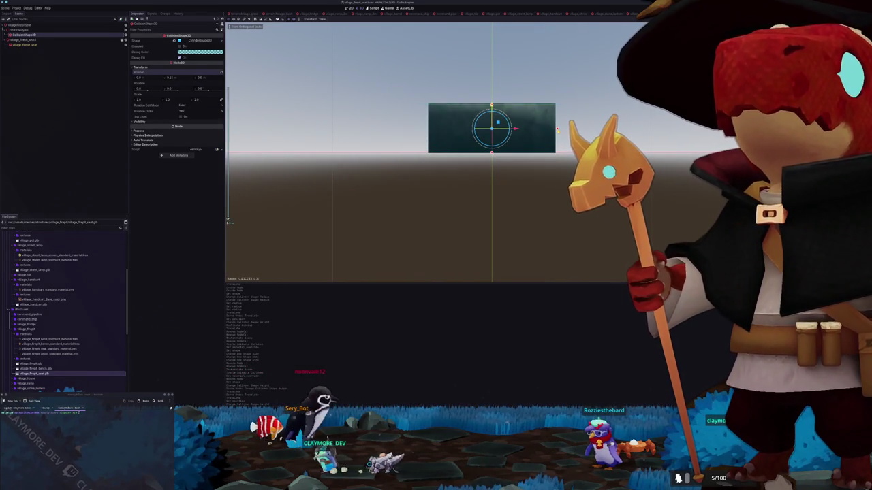
- Reduce the cylinder collision shape's radius so it fits the round seat
scroll(491, 128, "down", 3)
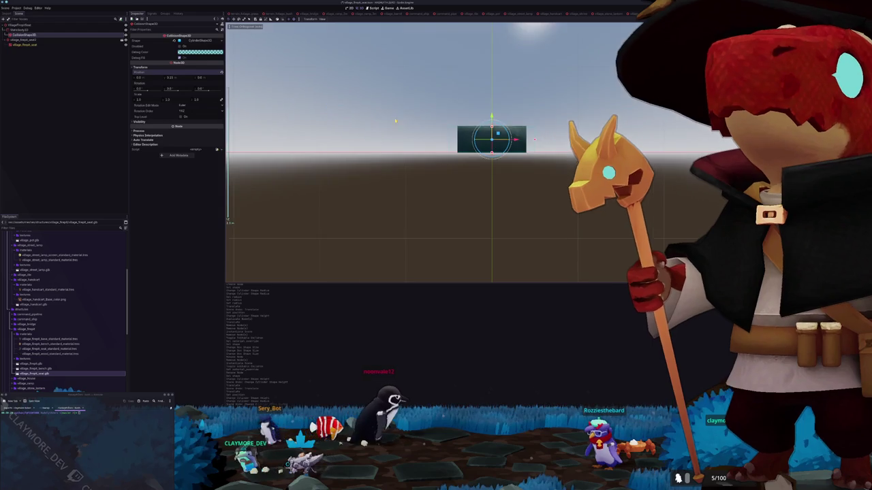
left_click_drag(409, 123, 386, 136)
left_click(192, 41)
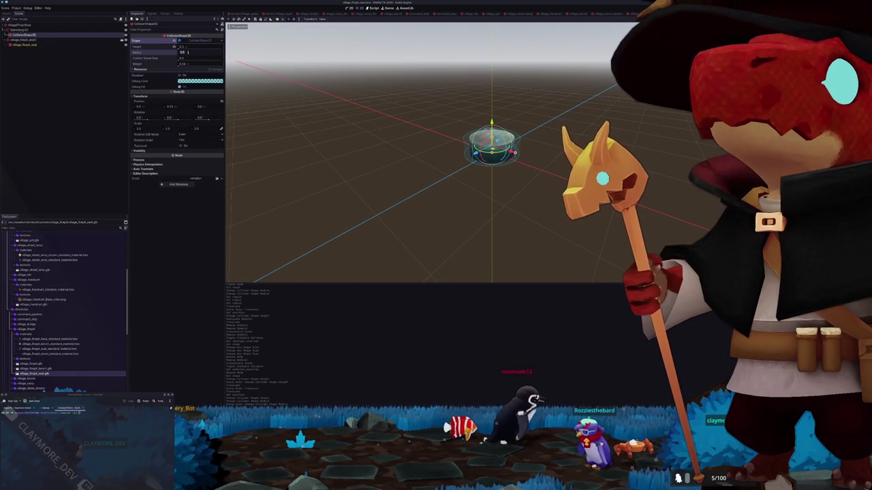
left_click_drag(188, 52, 175, 52)
left_click_drag(381, 157, 403, 142)
left_click(351, 125)
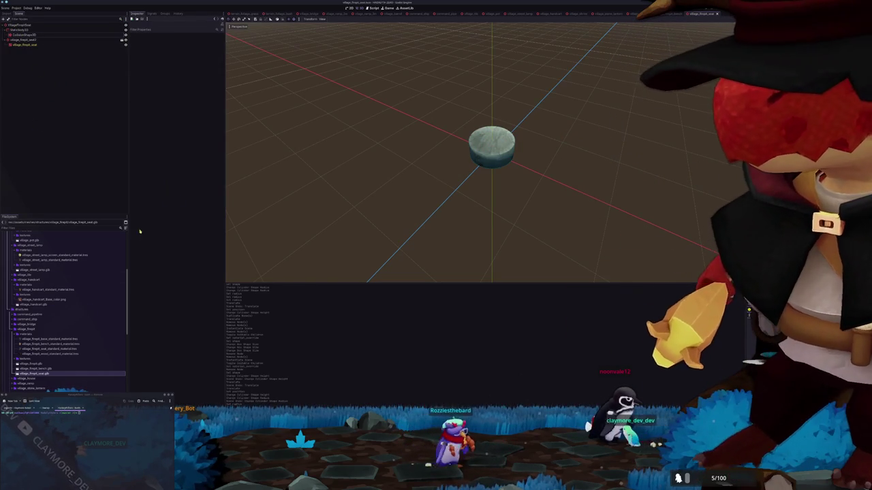
key("shift+alt+o")
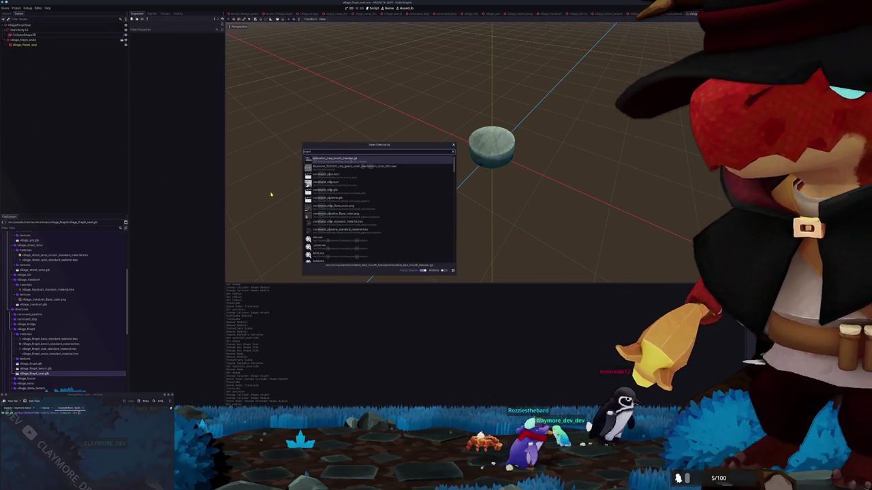
- Quick-open the main village scene and view it from the top
type("main")
key("Return")
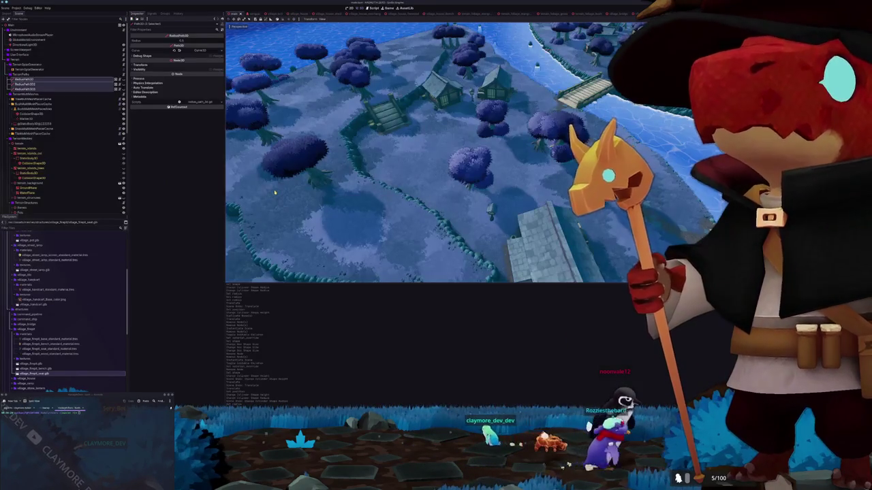
key("KP_7")
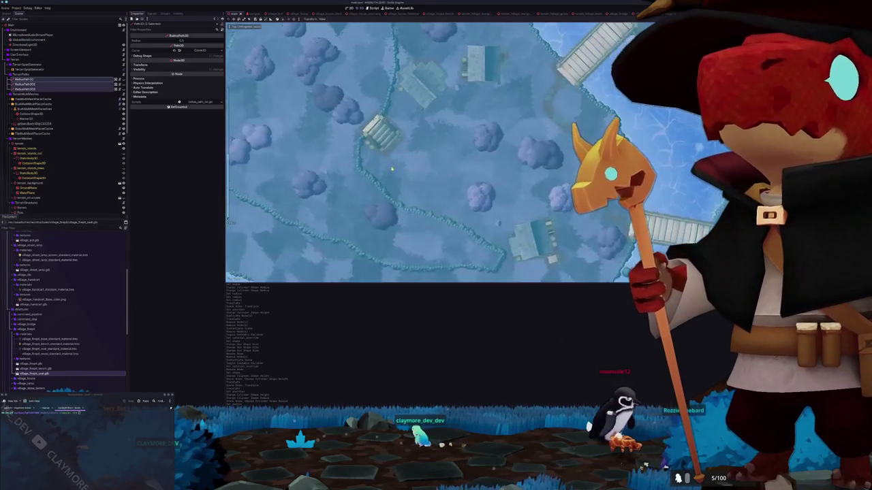
scroll(68, 136, "down", 5)
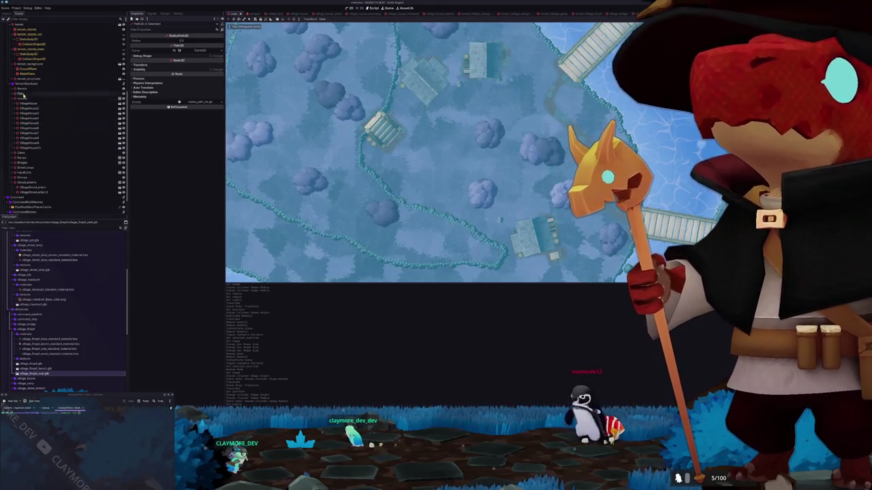
scroll(27, 102, "up", 3)
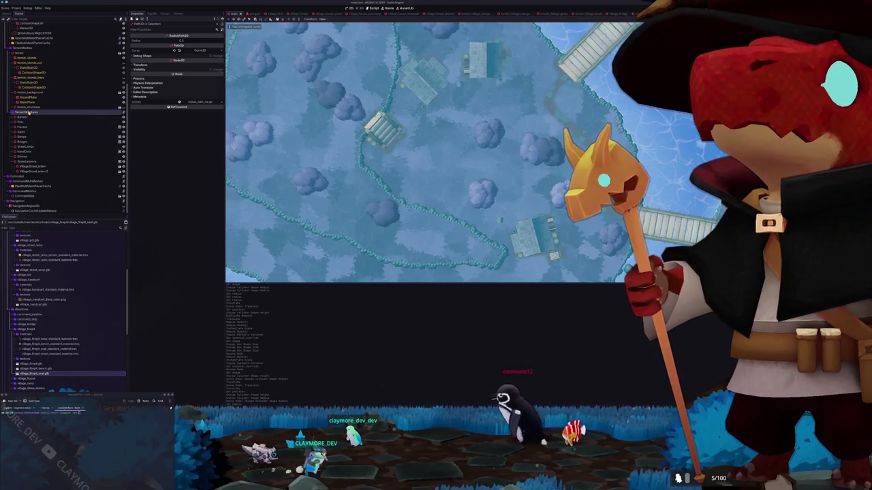
- Add a new Node3D child under TerrainStructures and rename it
right_click(31, 112)
left_click(48, 115)
left_click(333, 167)
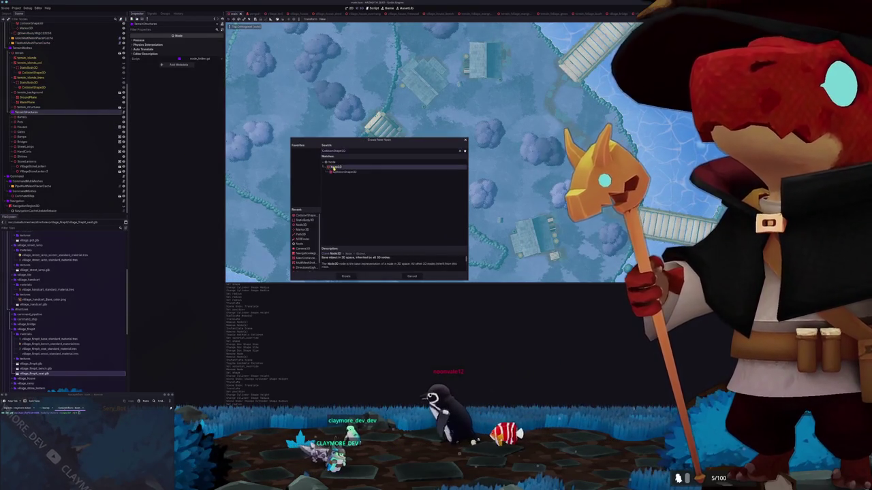
left_click(344, 277)
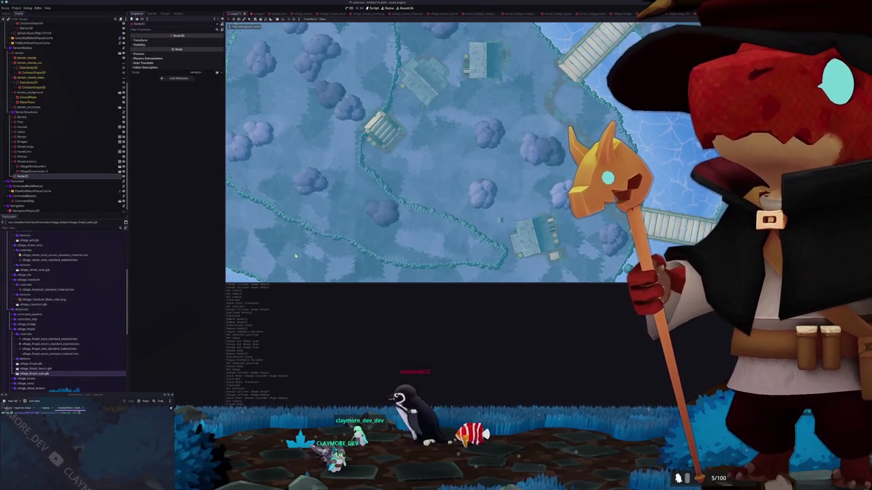
double_click(50, 177)
type("Firepit")
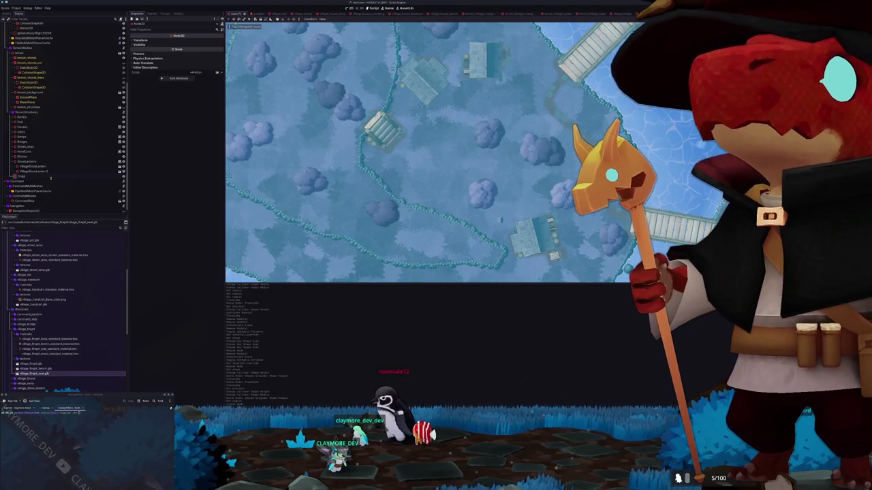
- Add the village_firepit scene and position it on the island
scroll(32, 345, "up", 10)
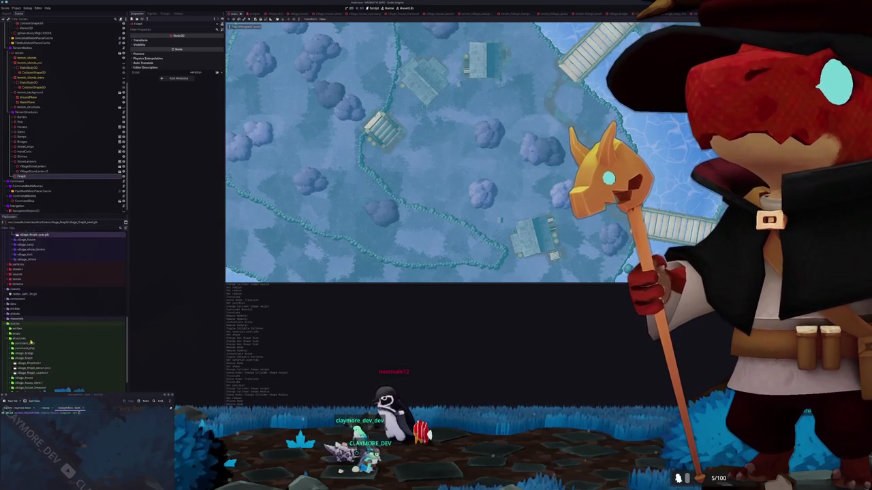
left_click_drag(60, 288, 27, 176)
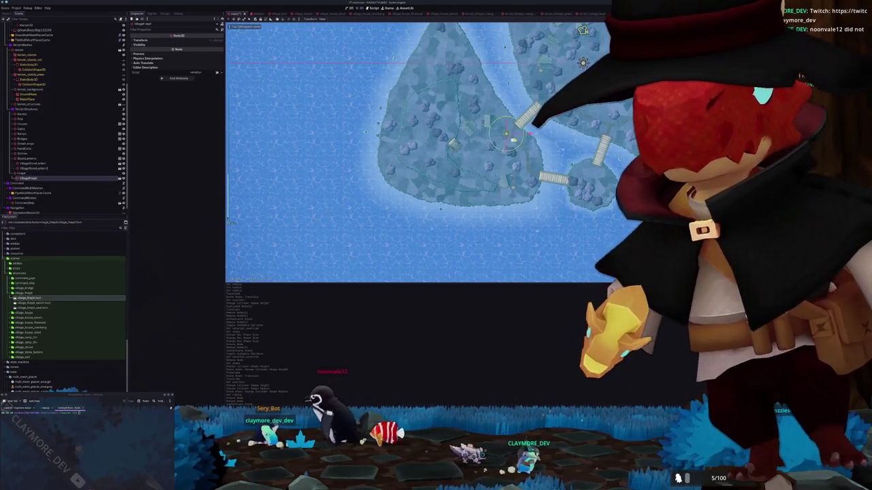
key("f")
left_click_drag(456, 153, 487, 150)
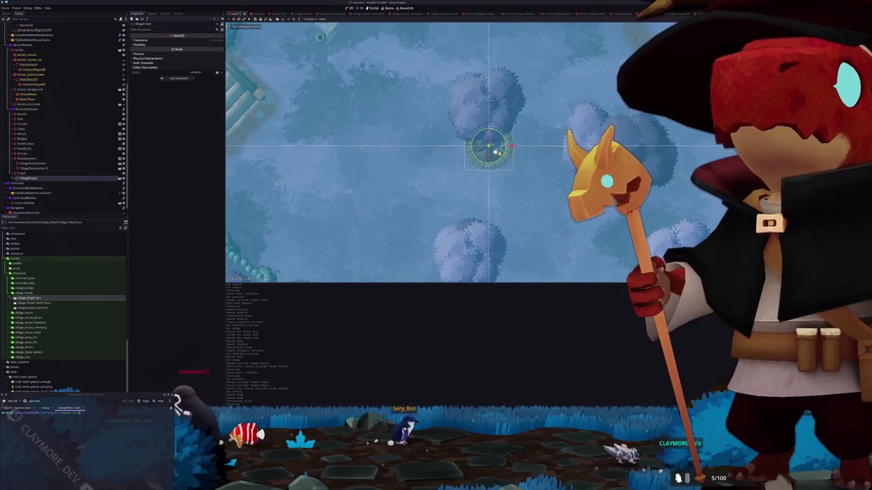
scroll(426, 152, "down", 3)
scroll(426, 153, "down", 3)
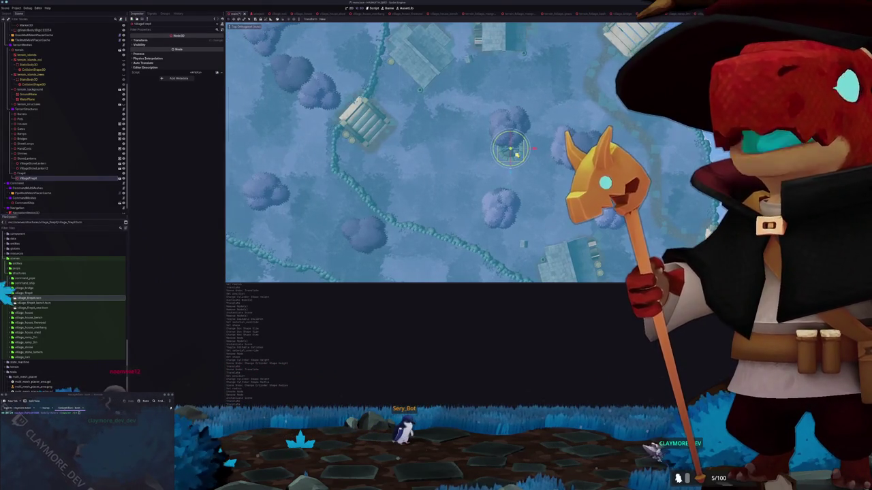
left_click_drag(510, 150, 505, 150)
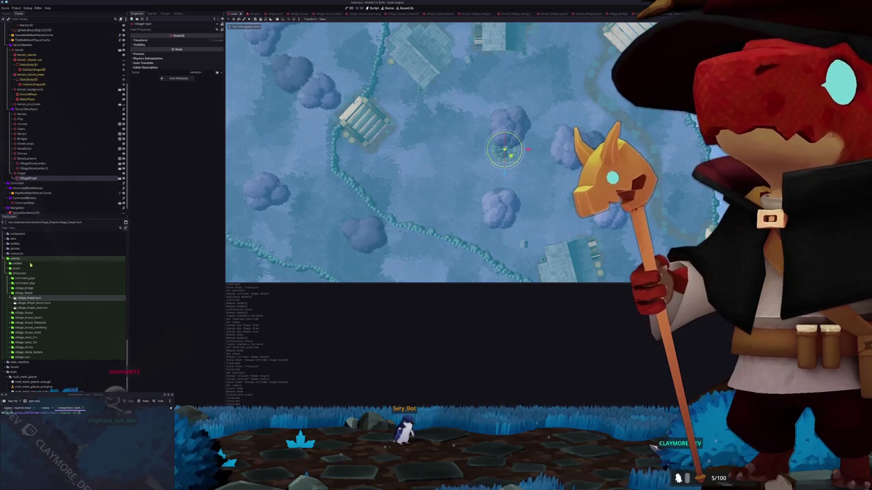
- Add the village_firepit_bench scene beside the firepit and duplicate it for the other side
left_click_drag(34, 303, 25, 169)
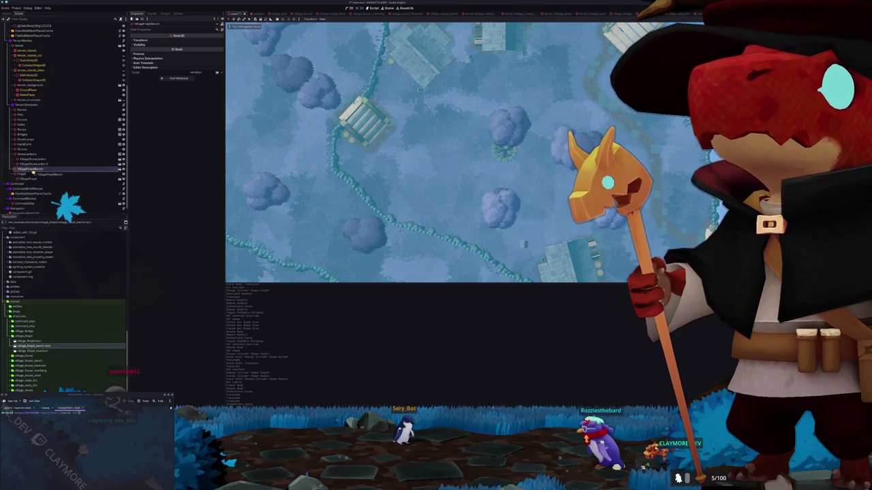
left_click_drag(29, 175, 25, 170)
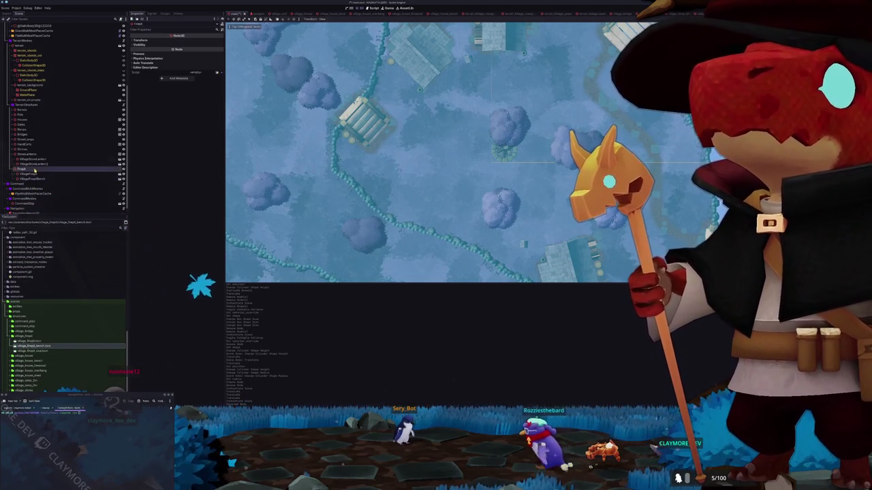
left_click(149, 14)
left_click(165, 13)
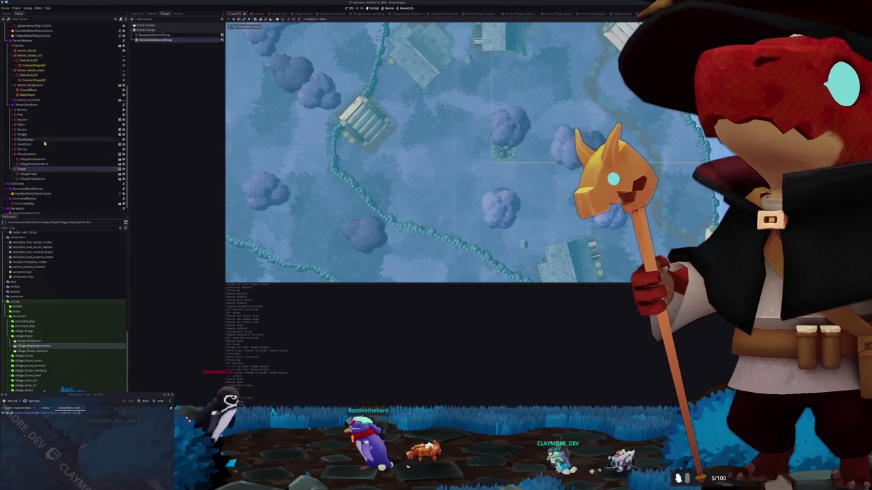
key("f")
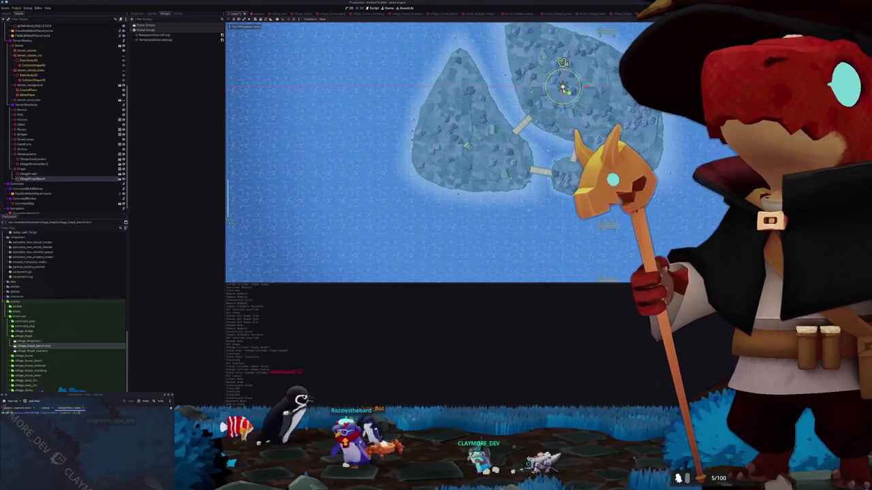
scroll(436, 154, "up", 5)
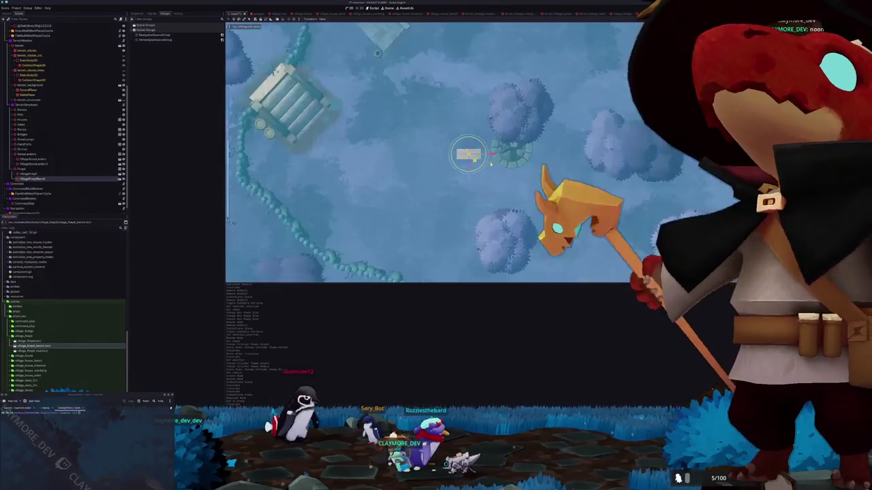
left_click_drag(470, 162, 555, 136)
key("ctrl+d")
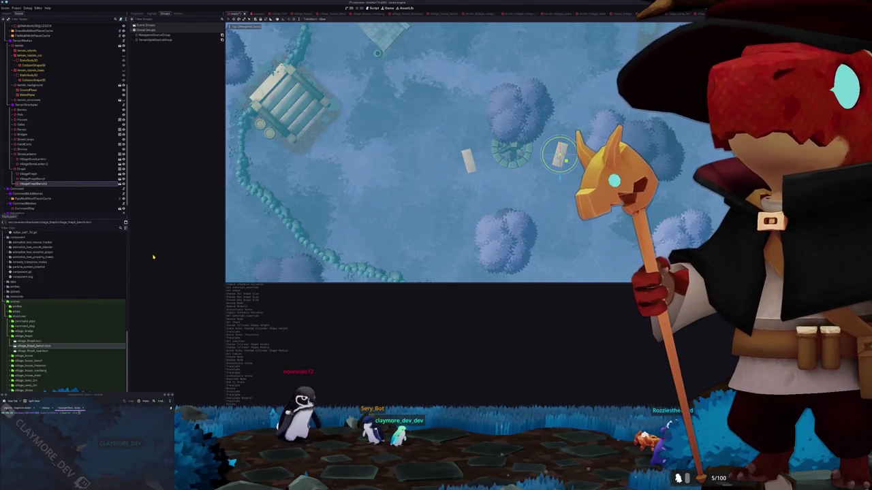
left_click_drag(27, 351, 53, 193)
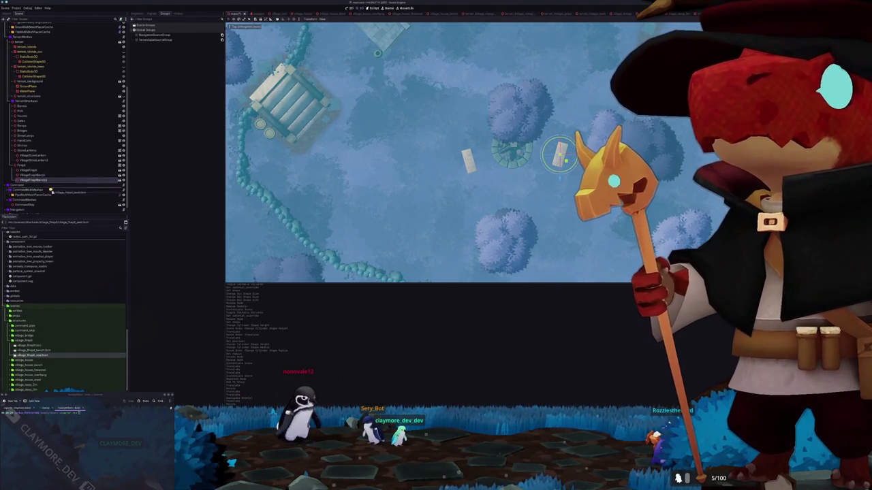
- Add the firepit seat scene and duplicate it three times around the firepit
left_click_drag(28, 167, 27, 167)
scroll(422, 149, "down", 3)
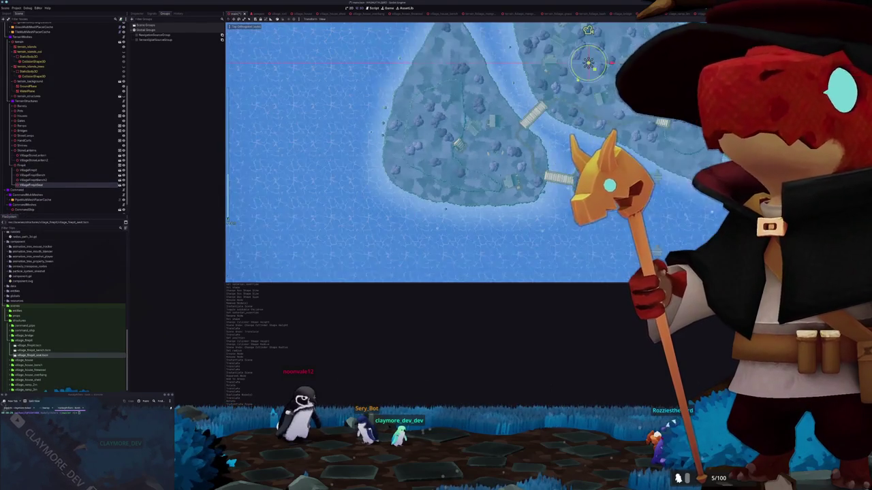
scroll(496, 164, "up", 5)
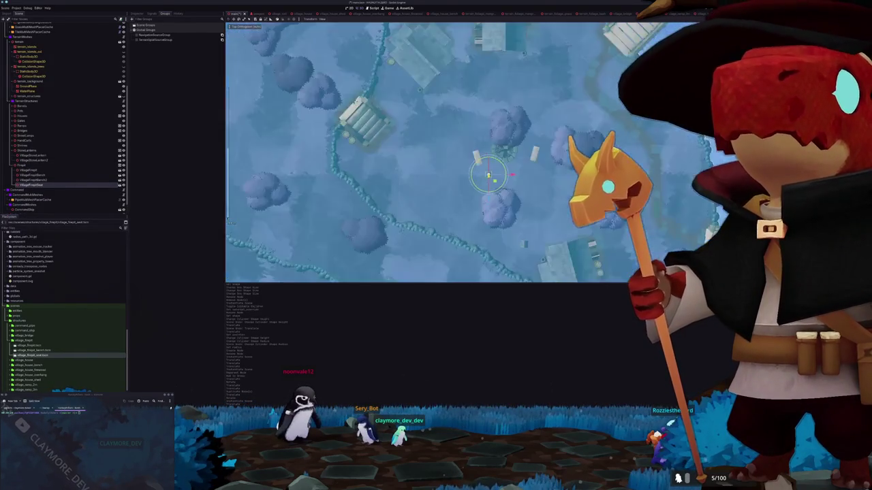
scroll(496, 198, "up", 2)
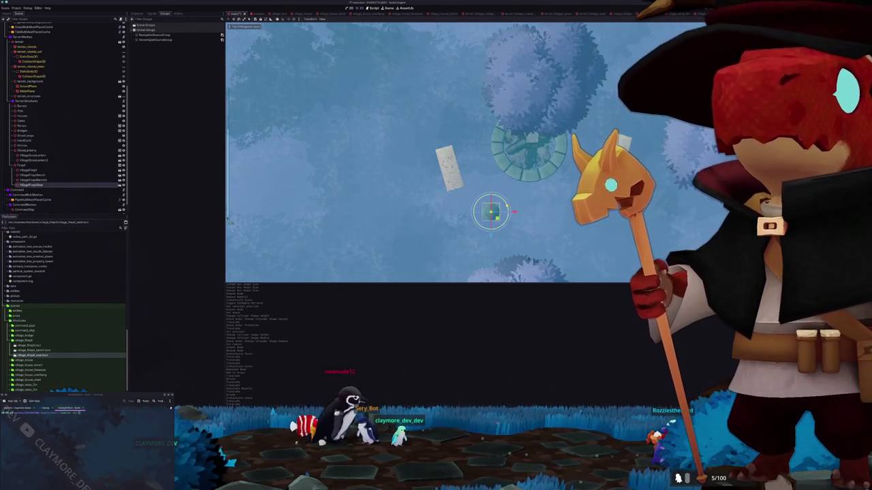
key("ctrl+d")
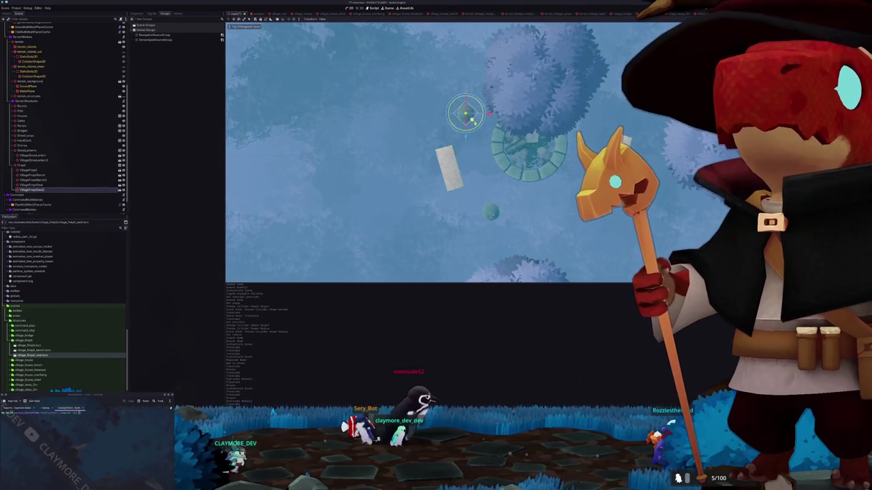
key("ctrl+d")
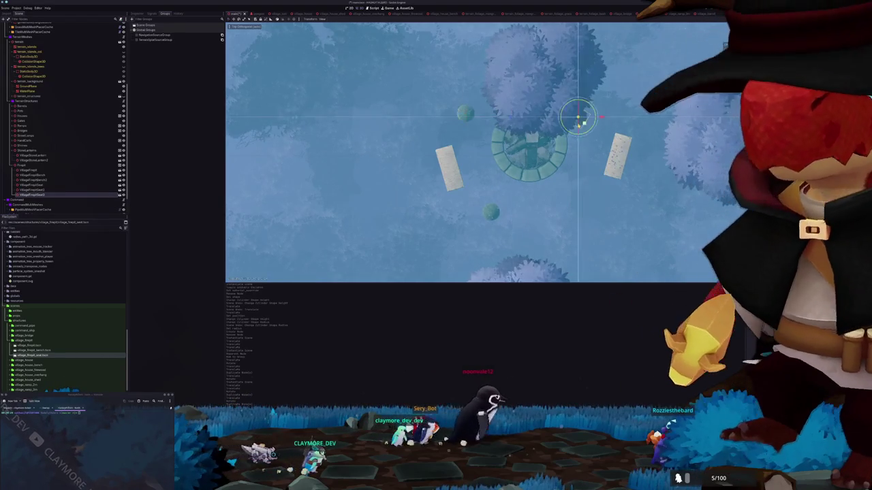
key("ctrl+d")
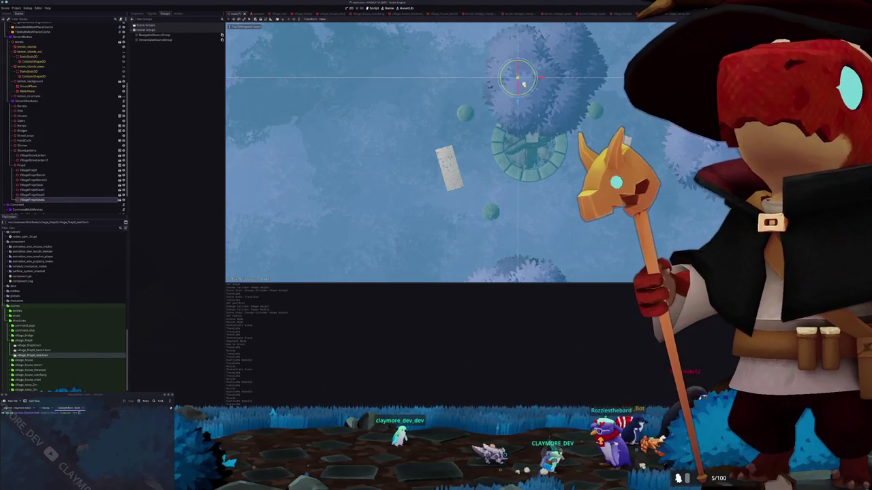
scroll(450, 150, "down", 5)
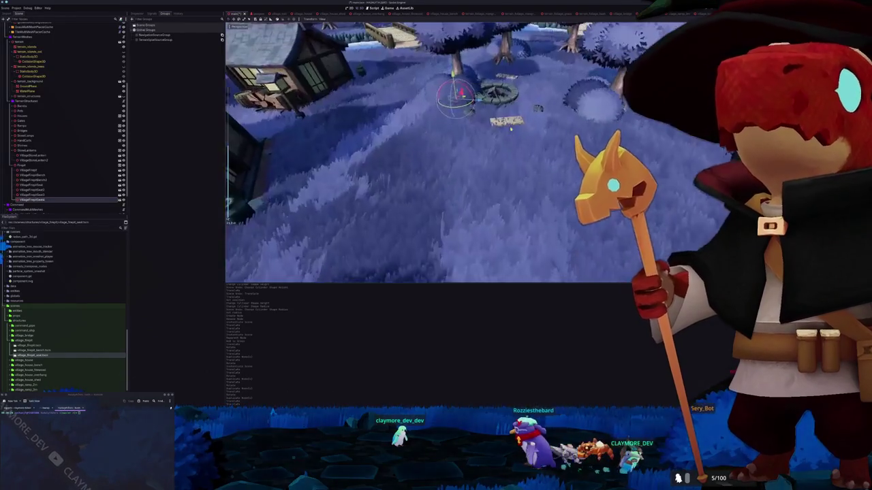
- Select the terrain splat generator node and regenerate its splat map from the Inspector
scroll(450, 149, "up", 5)
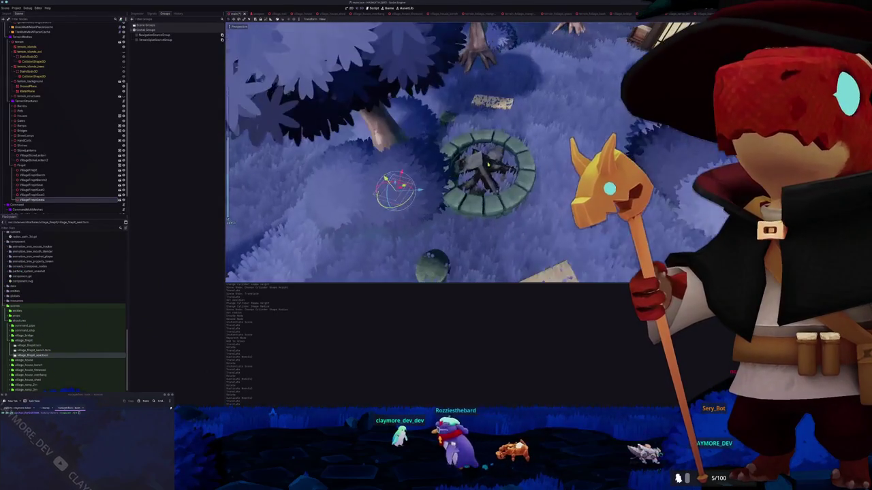
scroll(450, 150, "down", 5)
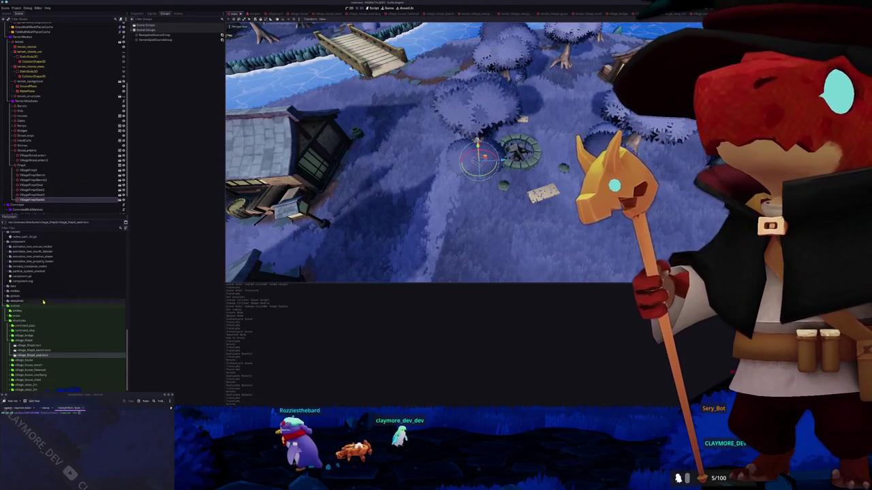
scroll(35, 64, "up", 3)
left_click(30, 68)
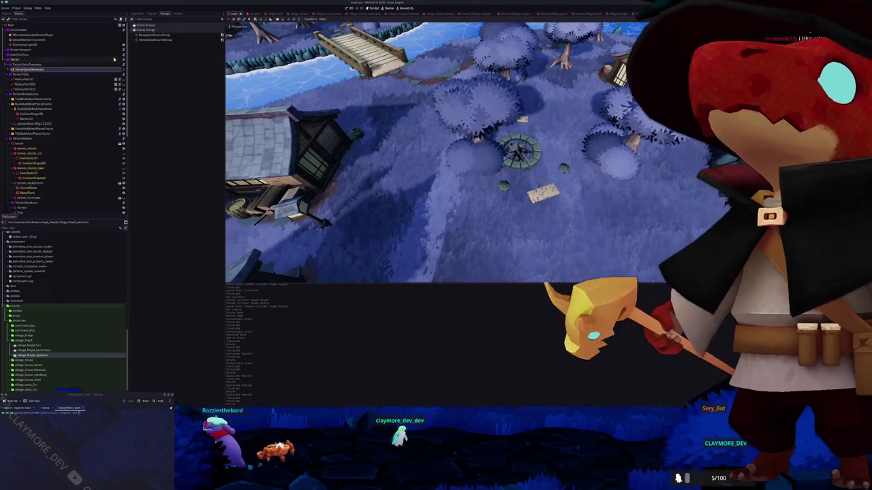
left_click(137, 13)
left_click(178, 38)
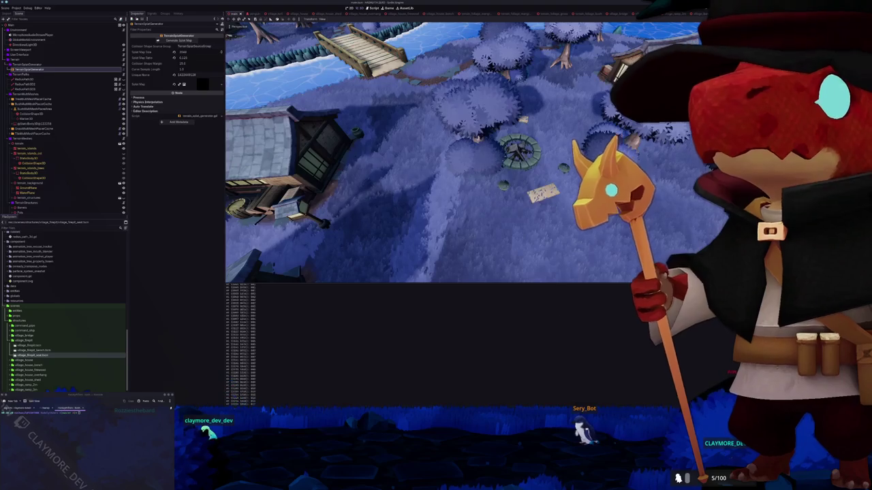
key("alt+Tab")
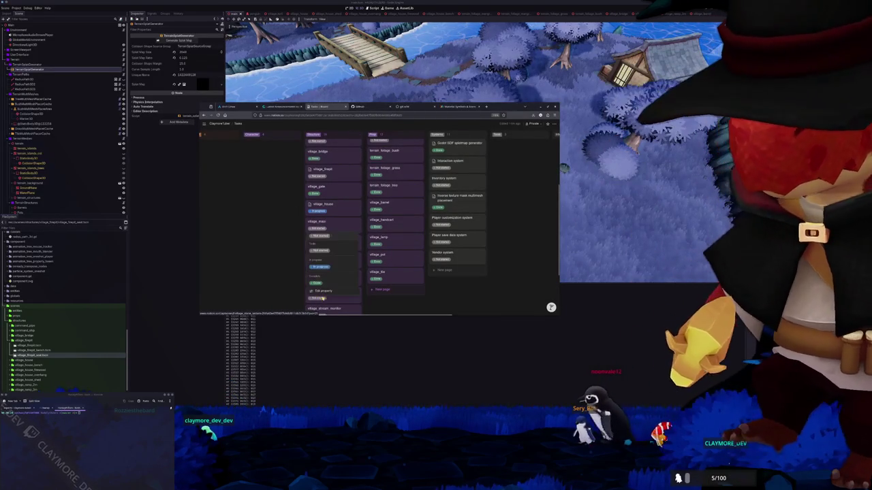
- Set the village_firepit task's status to Done on the Tasks board
scroll(316, 285, "up", 1)
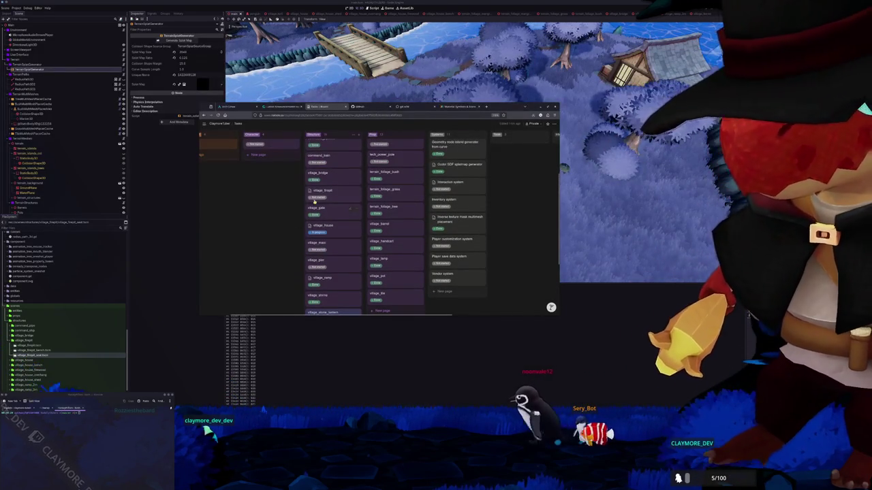
left_click(318, 198)
left_click(315, 246)
scroll(292, 267, "up", 2)
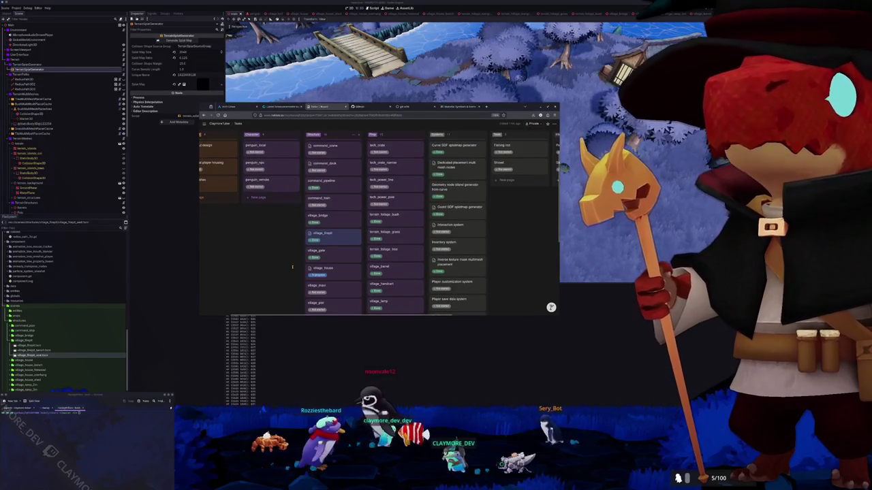
- Look over the board, then return to Godot and select TreeMultiMeshPlacerCache
scroll(292, 267, "down", 2)
scroll(293, 267, "down", 2)
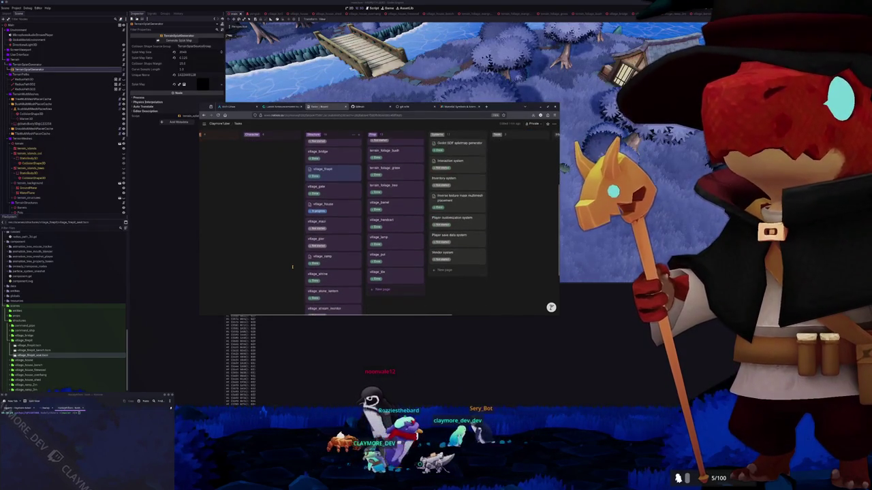
scroll(292, 267, "up", 2)
scroll(292, 267, "up", 2)
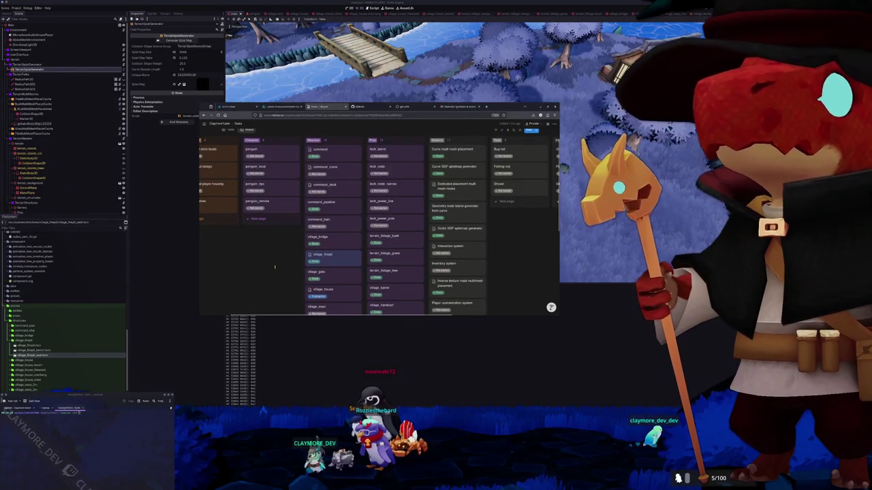
scroll(279, 267, "up", 1)
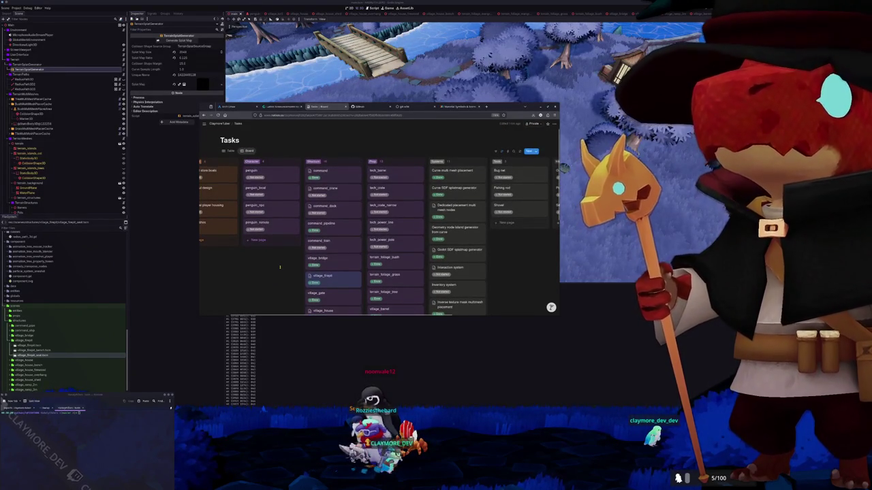
scroll(279, 267, "down", 5)
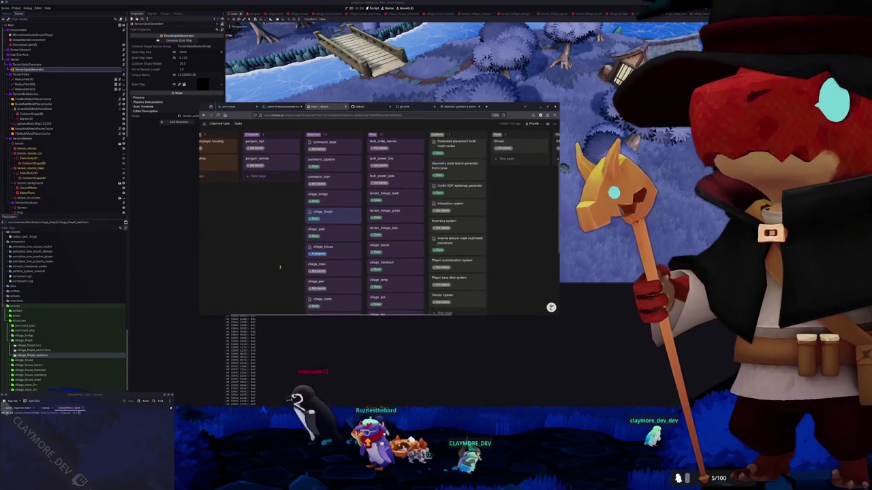
scroll(279, 267, "up", 5)
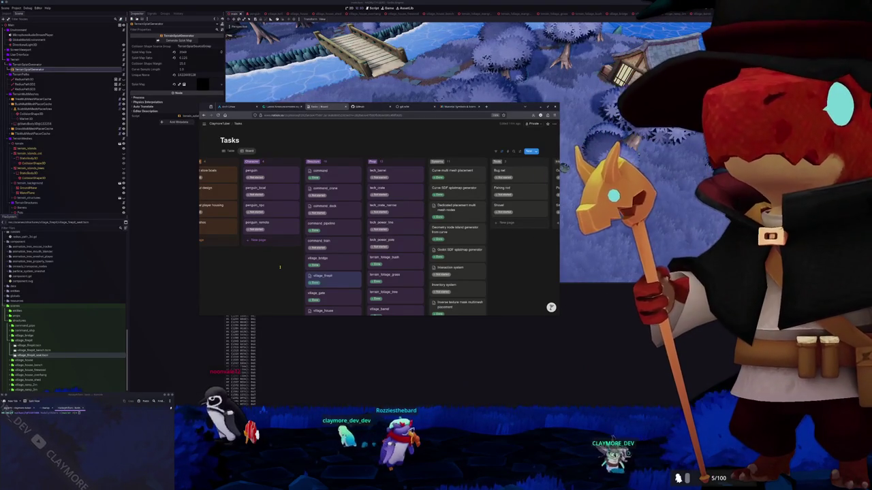
scroll(279, 267, "down", 2)
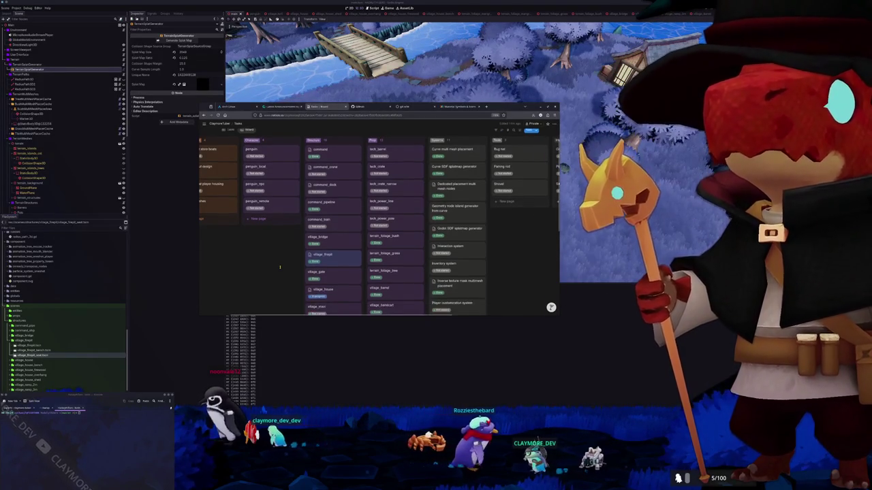
scroll(279, 267, "down", 2)
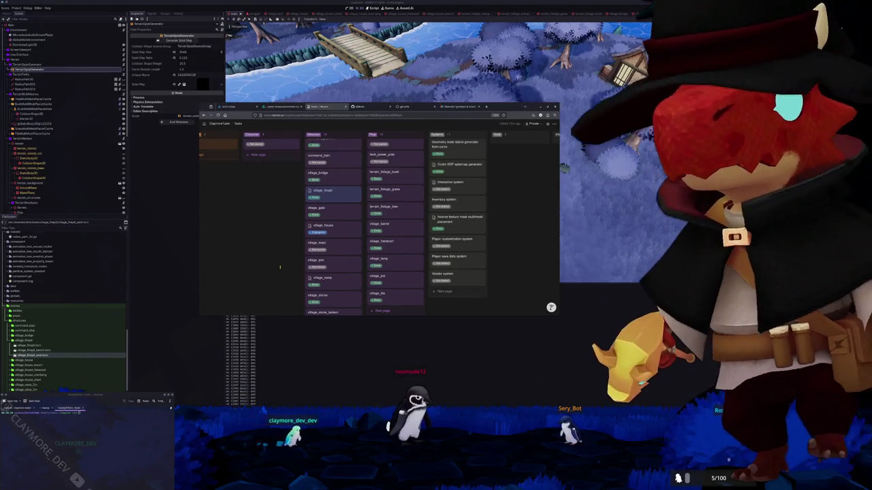
left_click(171, 292)
left_click(30, 99)
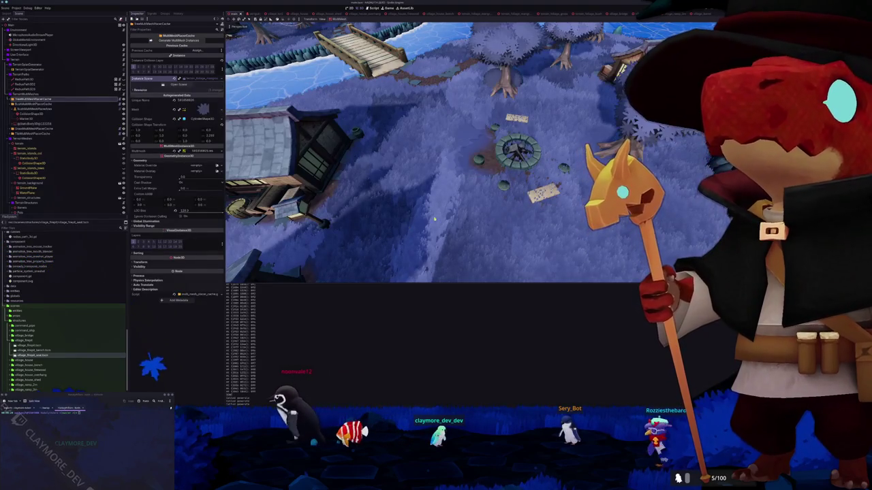
- Orbit and zoom the 3D view around the firepit and over the village and bridges
left_click_drag(442, 220, 393, 231)
scroll(393, 232, "up", 3)
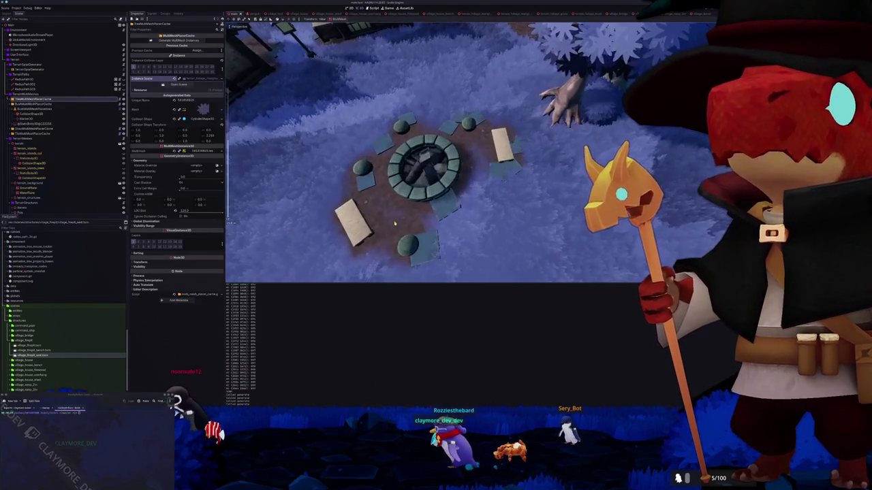
scroll(394, 223, "down", 2)
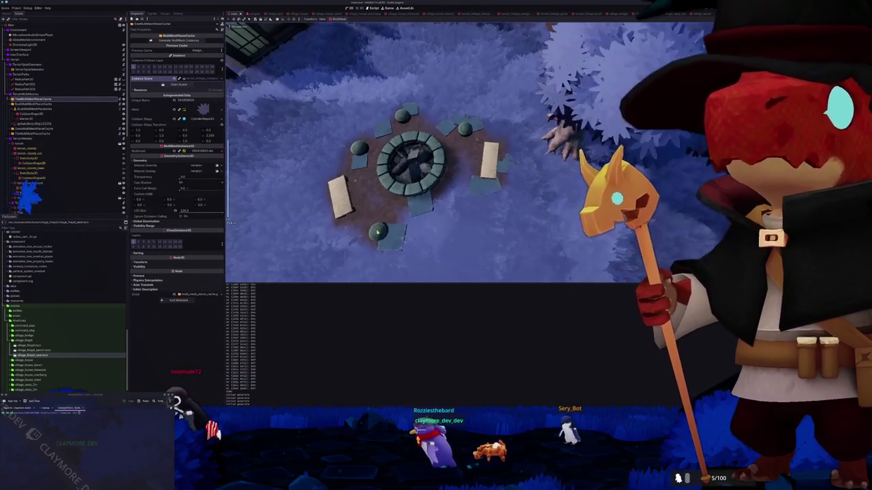
mouse_move(398, 221)
left_mouse_down()
mouse_move(435, 231)
mouse_move(454, 219)
mouse_move(423, 216)
left_mouse_up()
scroll(406, 217, "up", 2)
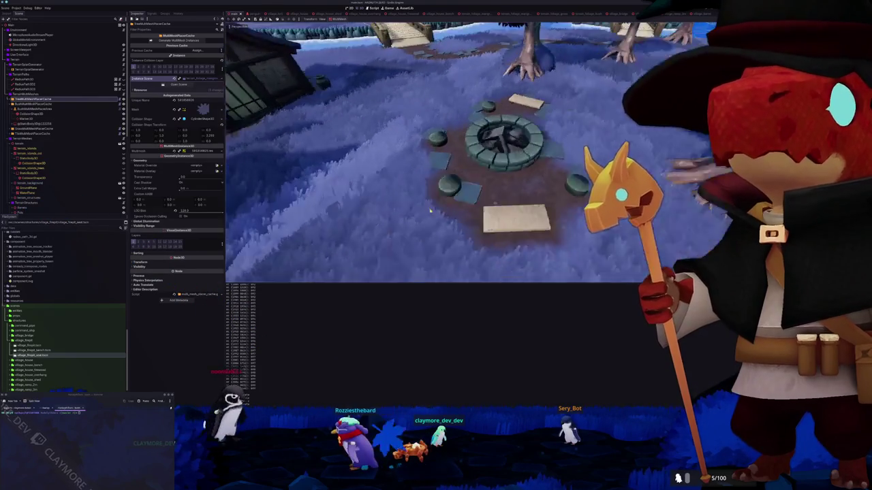
scroll(457, 222, "down", 5)
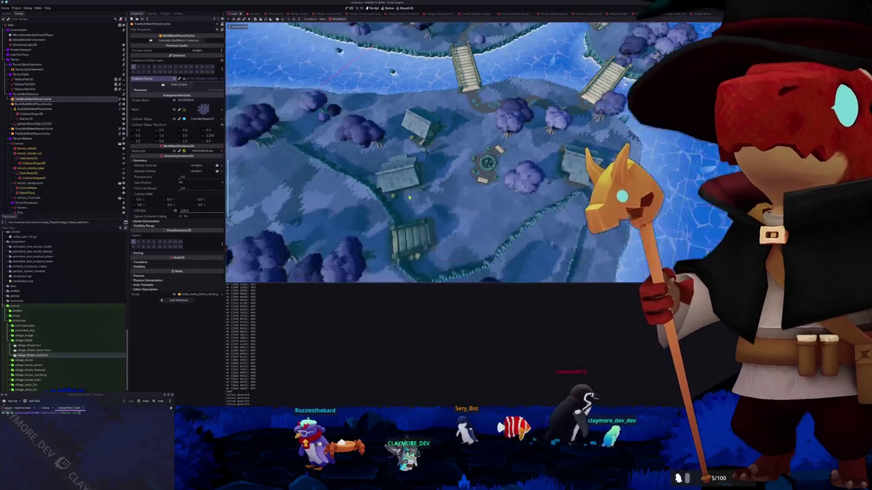
scroll(402, 196, "down", 3)
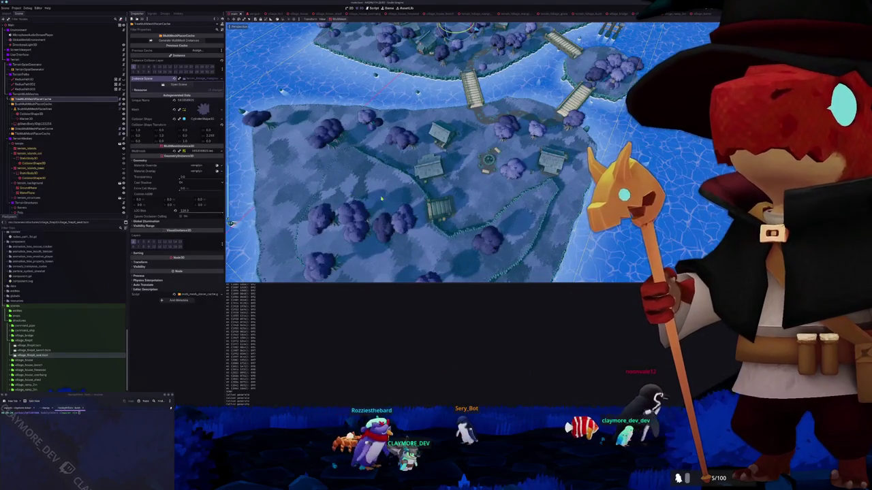
left_click_drag(405, 222, 492, 157)
left_click(443, 47)
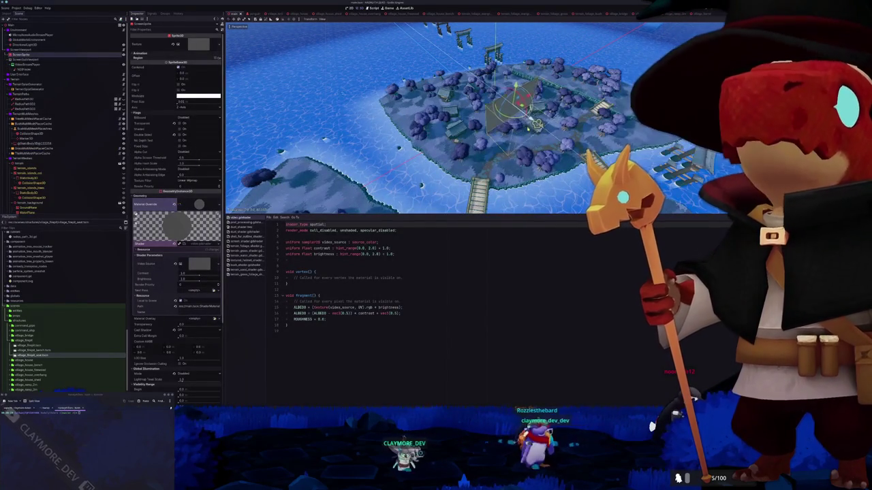
- In the terrain grass foliage shader, change the VERTEX.xz wind multiplier from 0.25 to 0.5
scroll(414, 157, "up", 10)
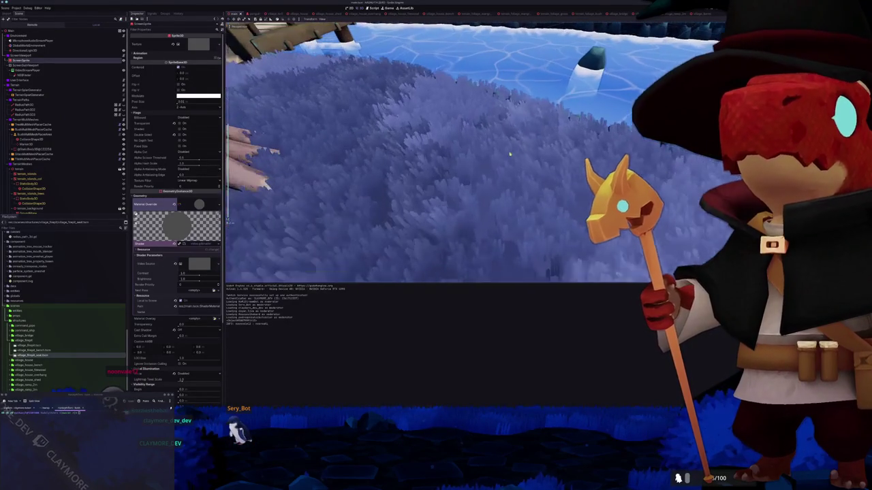
left_click(298, 405)
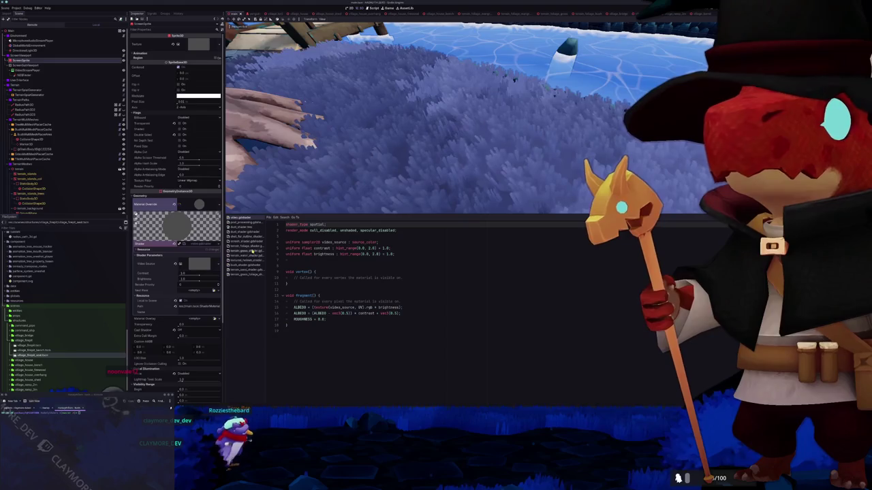
left_click(249, 256)
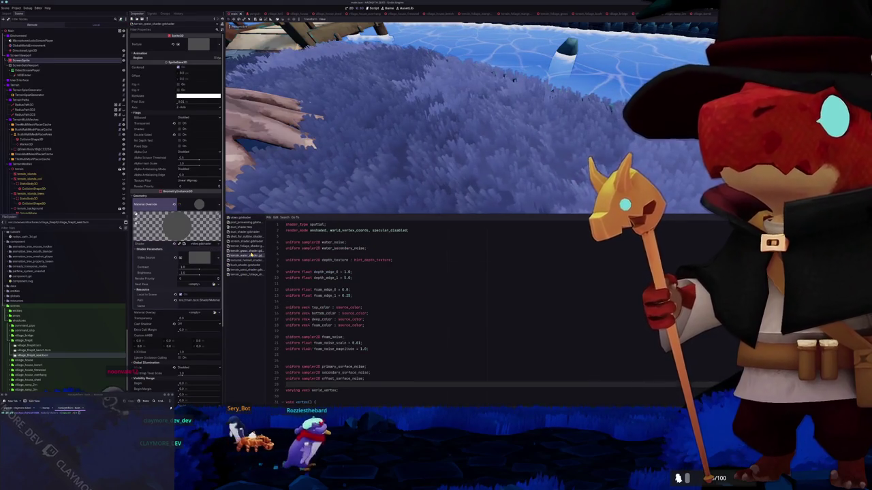
left_click(253, 248)
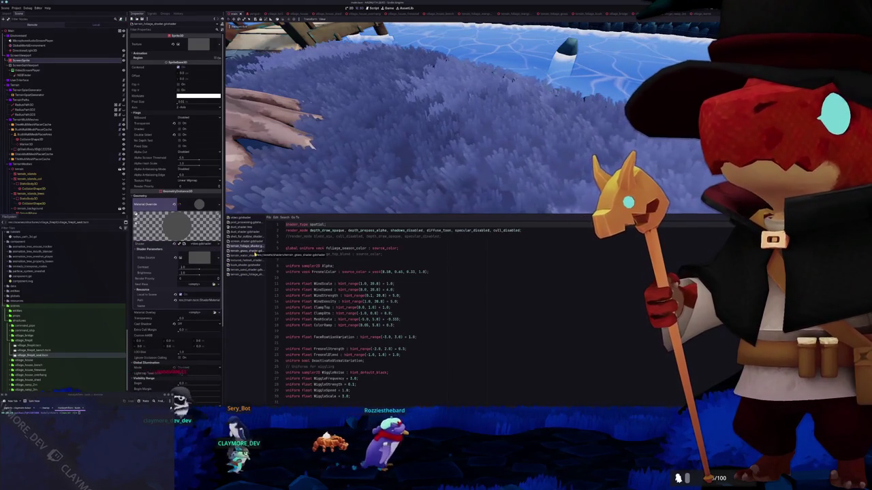
left_click(253, 275)
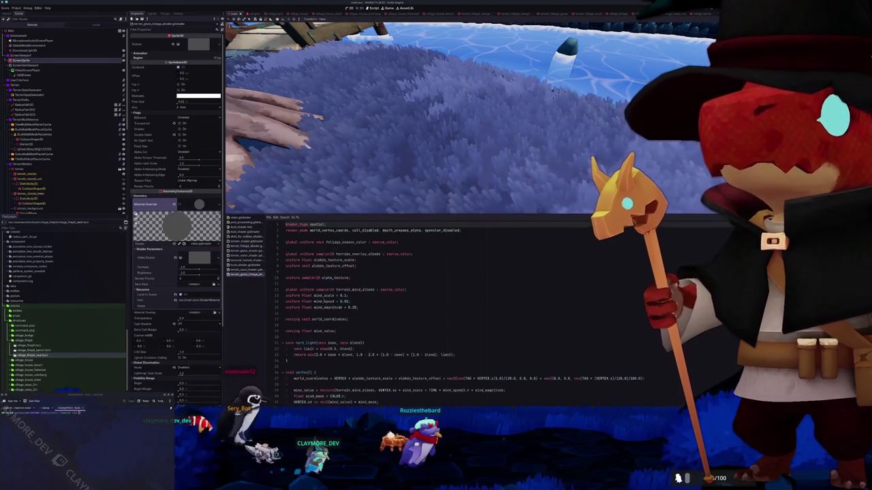
left_click(404, 325)
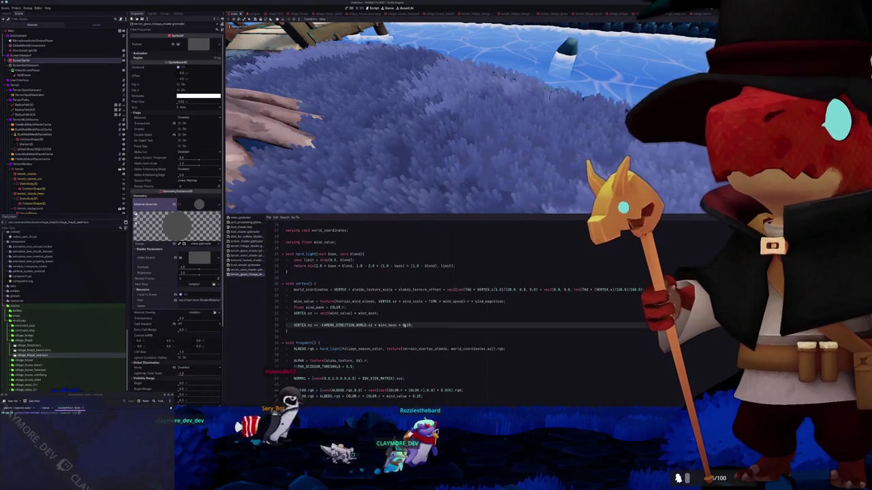
key("Delete")
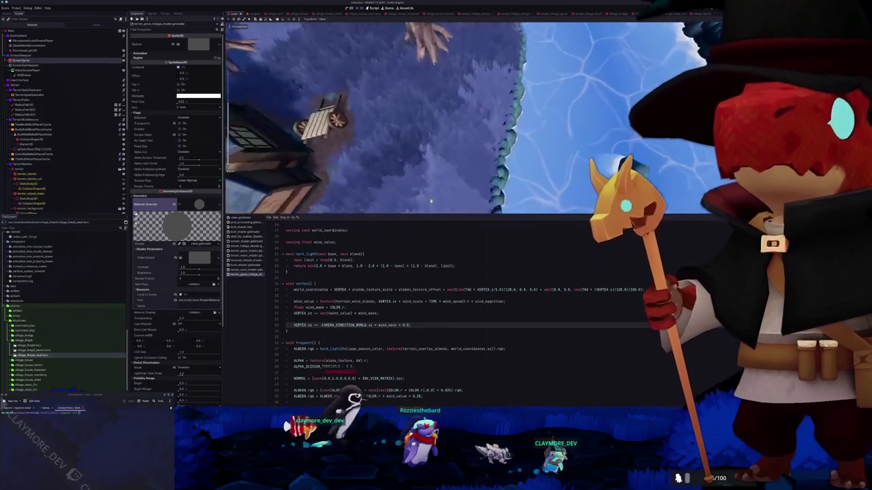
- Tilt the view from top-down to an oblique angle showing the shoreline video screen panel
mouse_move(432, 194)
left_mouse_down()
mouse_move(432, 177)
mouse_move(368, 174)
left_mouse_up()
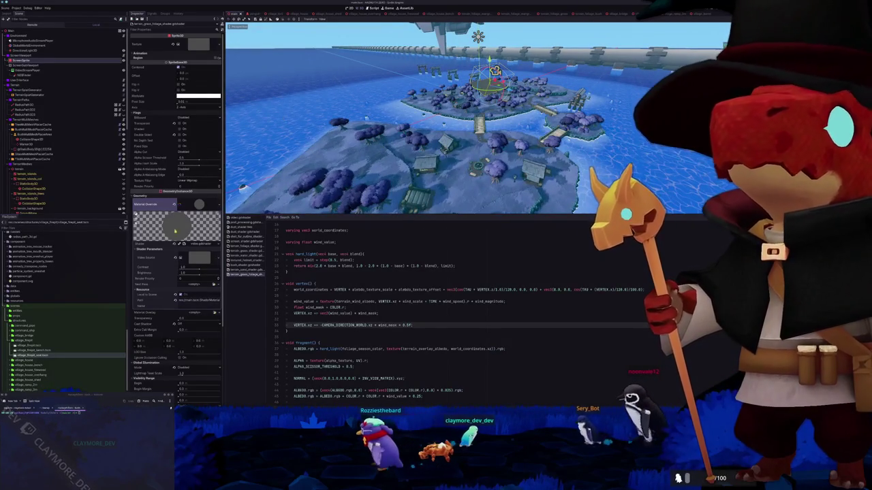
scroll(167, 237, "down", 5)
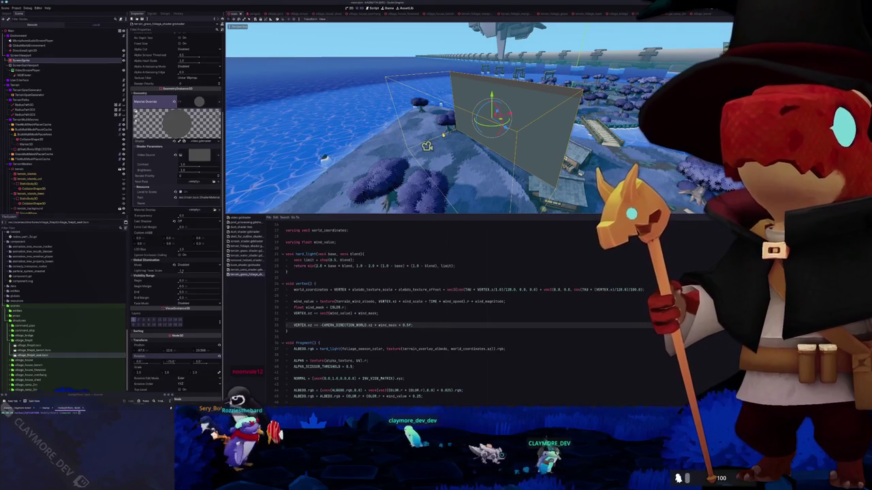
- Run and stop the game three times to test the scene
key("F5")
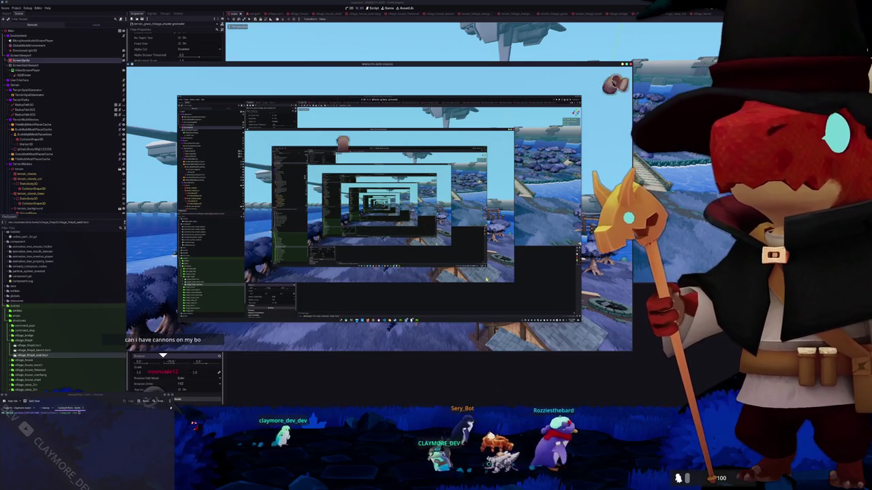
key("F8")
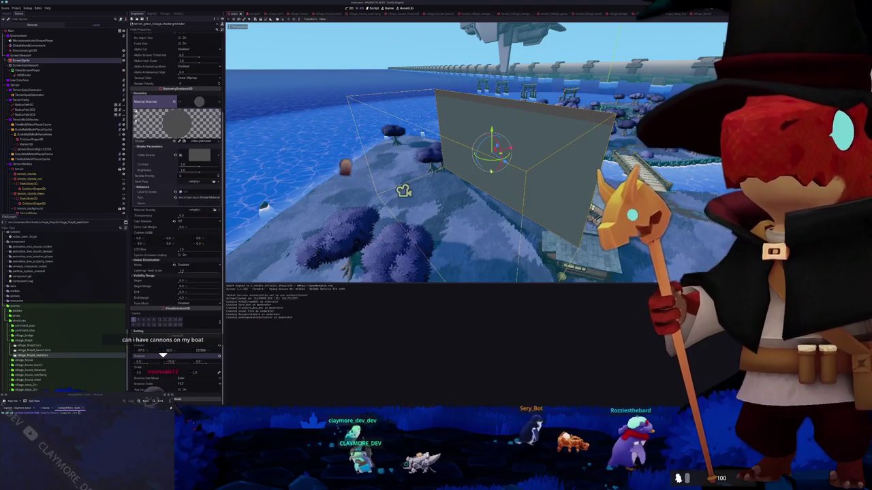
key("F5")
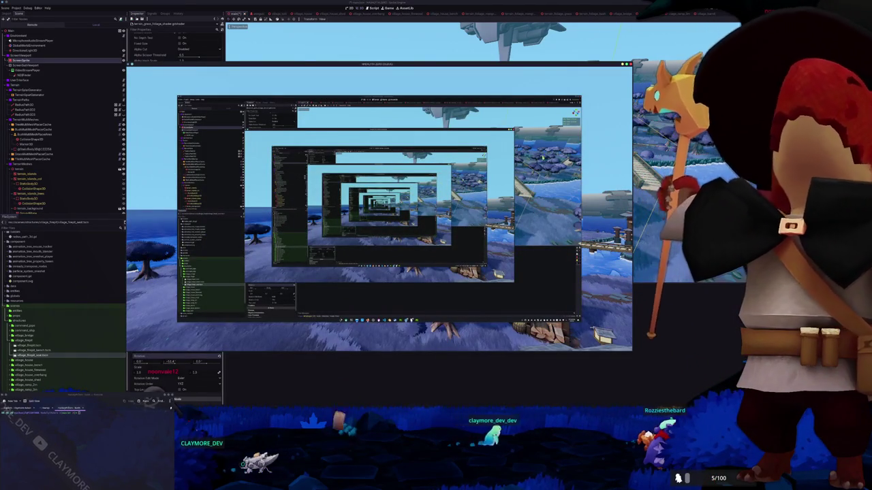
key("F8")
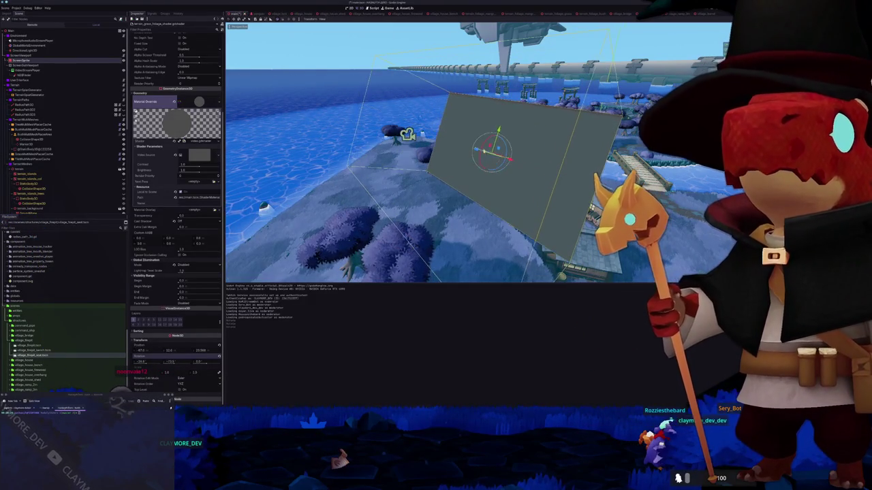
key("F5")
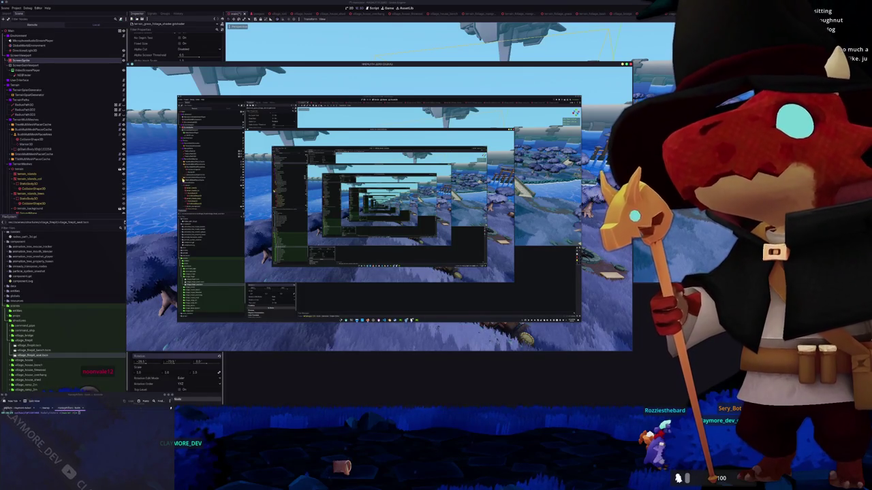
key("F8")
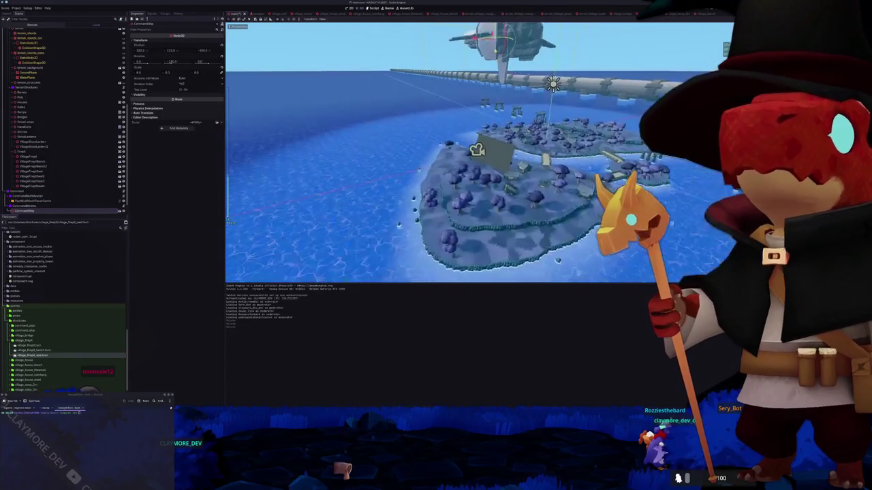
- Lower the airship, adjust its Position Y, and run the game to check it
left_click_drag(494, 34, 494, 45)
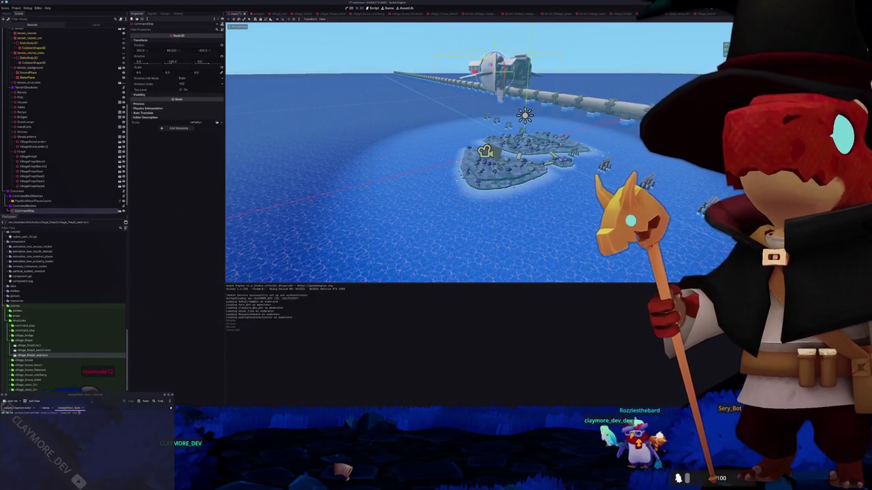
scroll(455, 90, "up", 3)
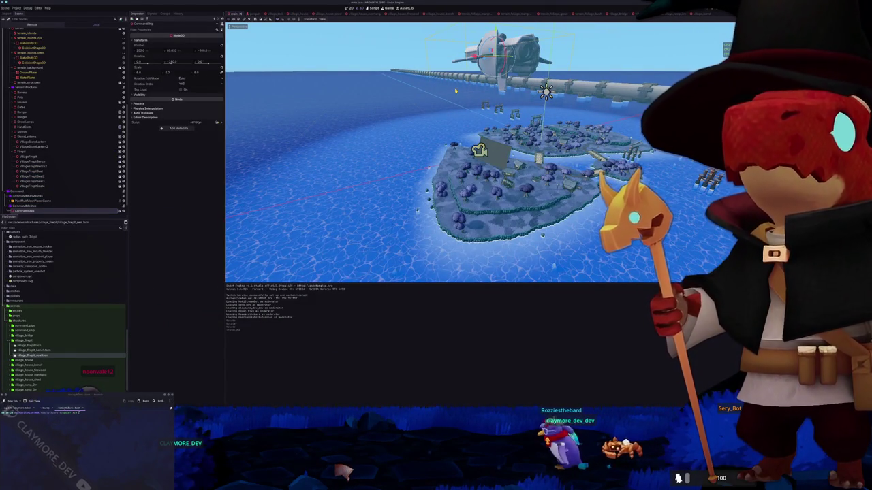
key("F5")
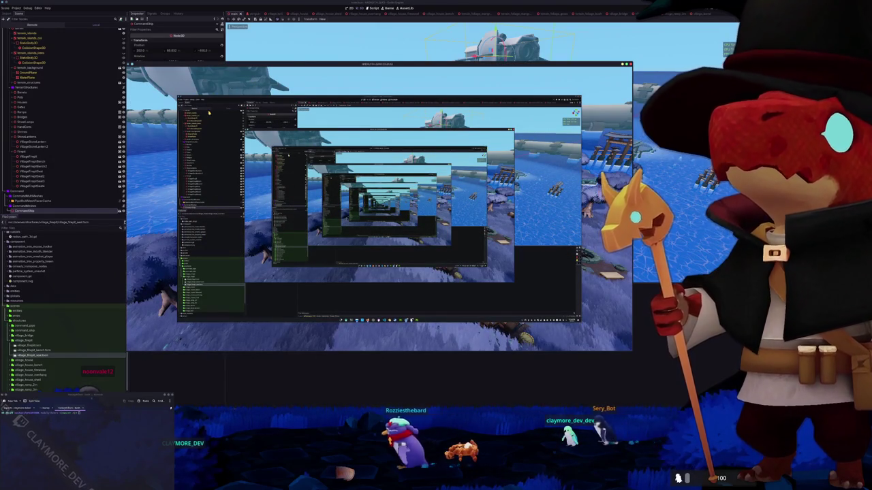
mouse_move(221, 62)
left_mouse_down()
mouse_move(319, 26)
mouse_move(371, 81)
left_mouse_up()
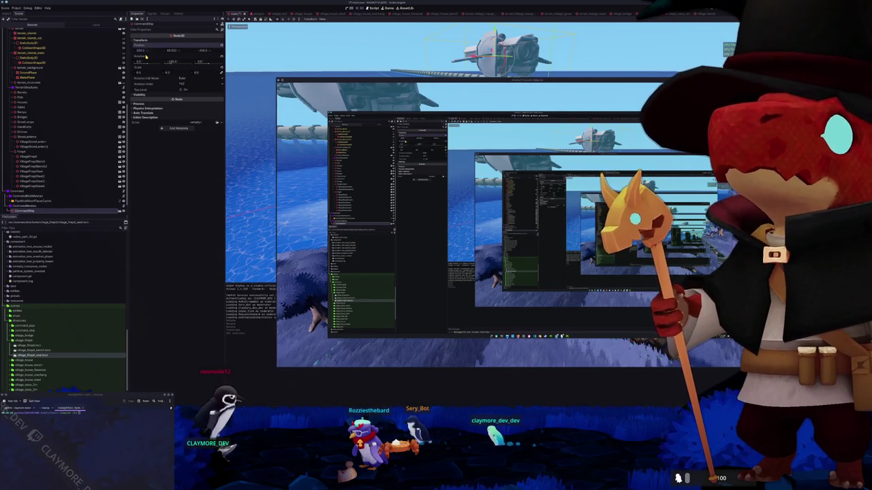
left_click(174, 51)
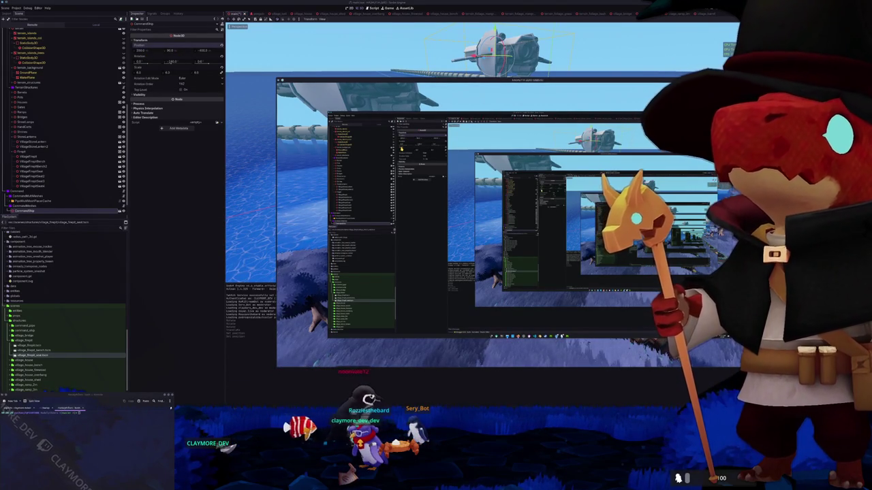
mouse_move(431, 84)
left_mouse_down()
mouse_move(380, 90)
mouse_move(327, 113)
left_mouse_up()
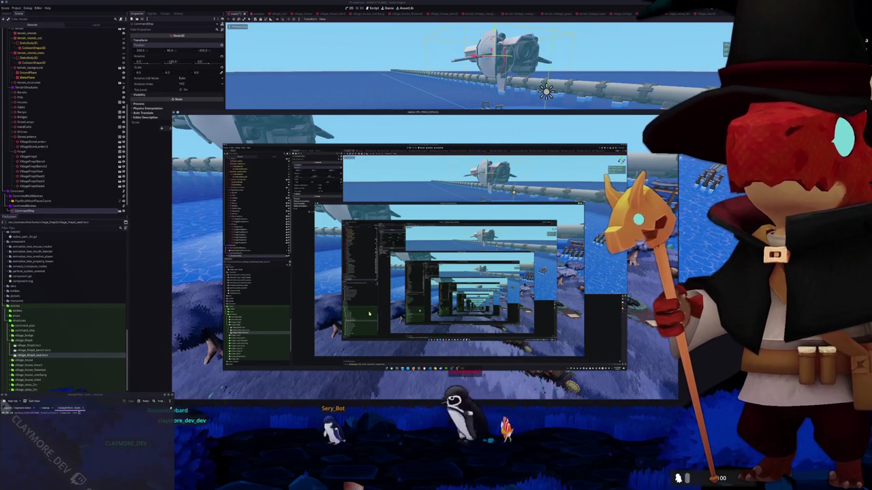
scroll(30, 63, "up", 5)
left_click(28, 44)
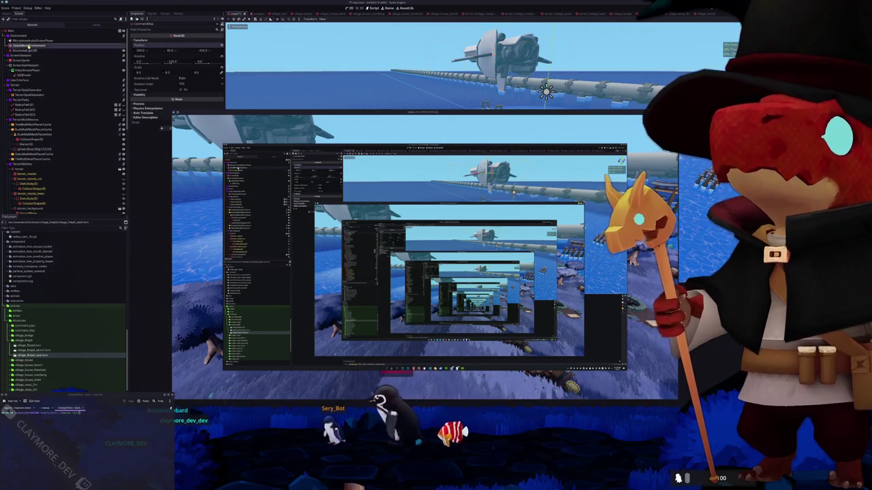
- Expand and collapse the third compositor effect of GlobalWorldEnvironment in the Inspector
left_click(196, 81)
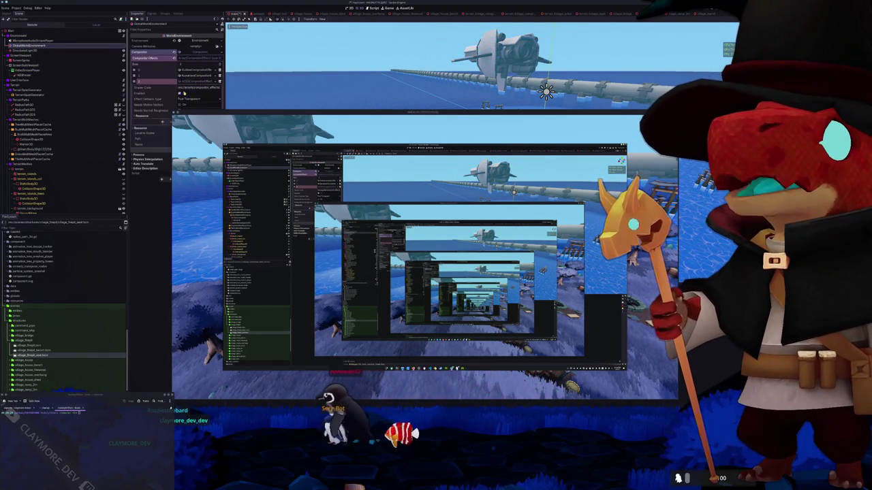
left_click(180, 82)
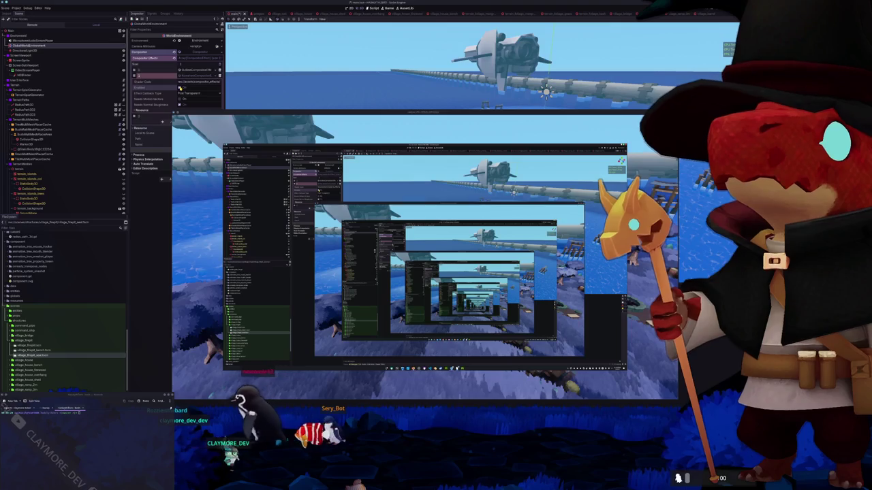
left_click(188, 76)
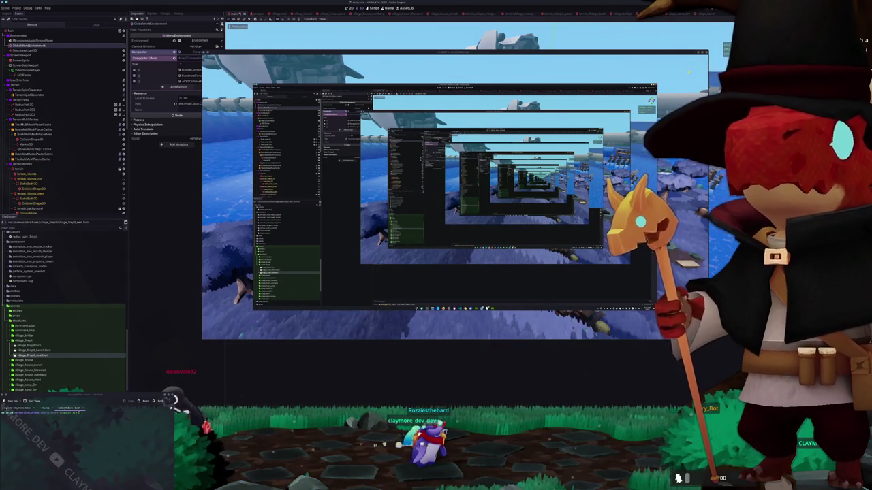
- Stop the game, zoom into the village and select the firepit
key("F8")
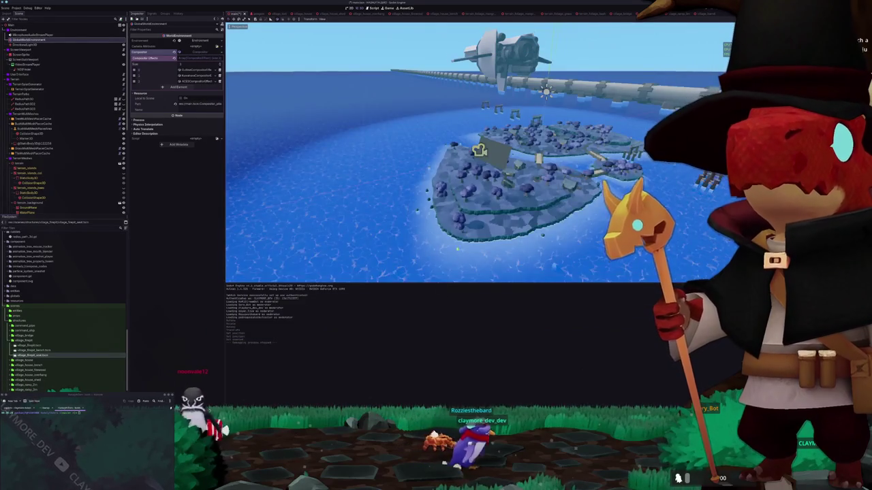
scroll(454, 255, "up", 10)
scroll(448, 204, "up", 10)
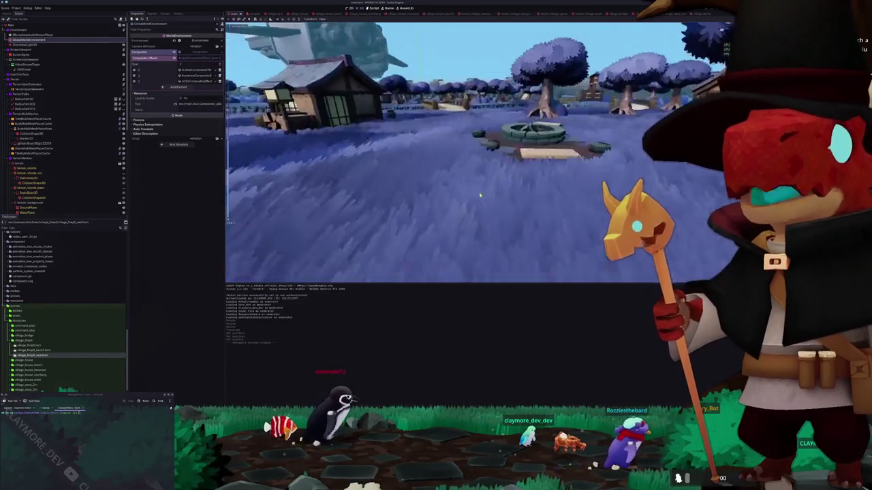
scroll(480, 196, "up", 10)
scroll(426, 198, "down", 5)
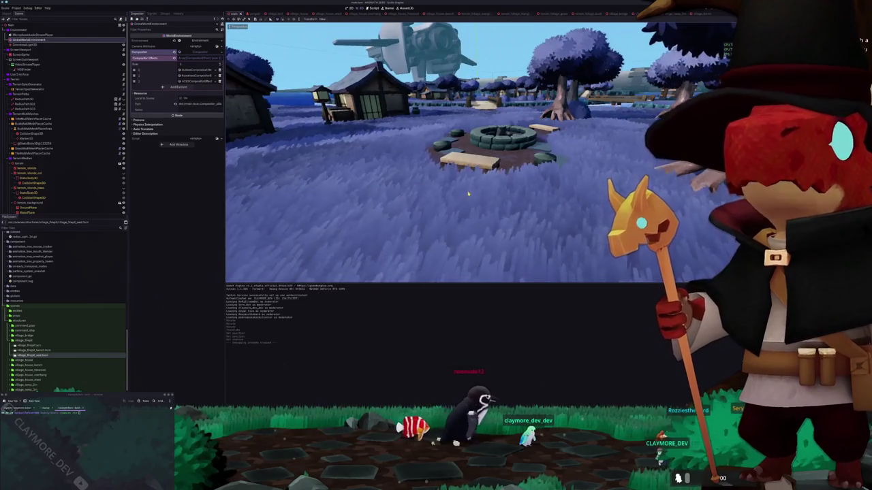
scroll(466, 196, "up", 2)
left_click(486, 165)
- Select GlobalWorldEnvironment and briefly expand one of its compositor effects
scroll(486, 165, "up", 4)
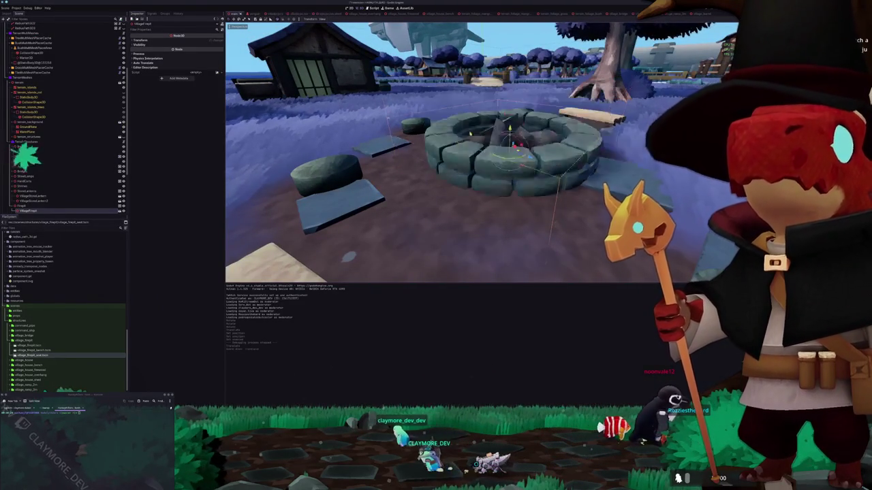
scroll(482, 152, "down", 4)
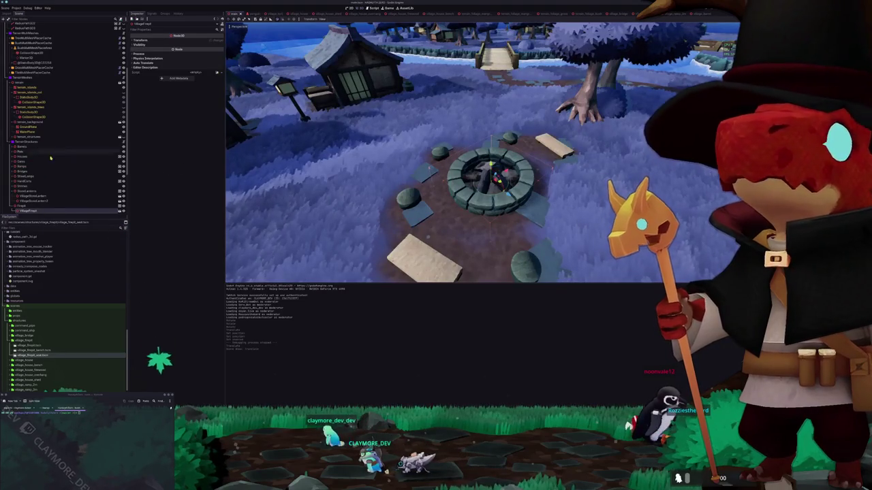
scroll(81, 163, "up", 5)
left_click(30, 30)
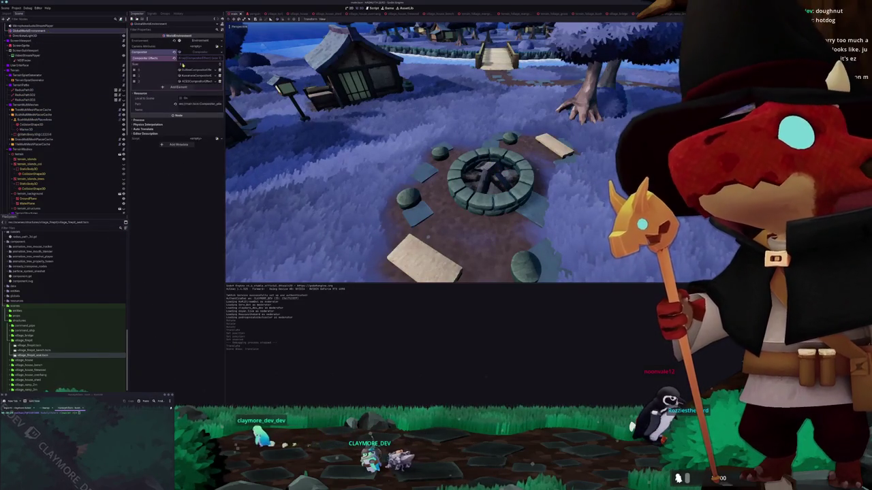
left_click(199, 76)
left_click(194, 76)
scroll(482, 153, "down", 5)
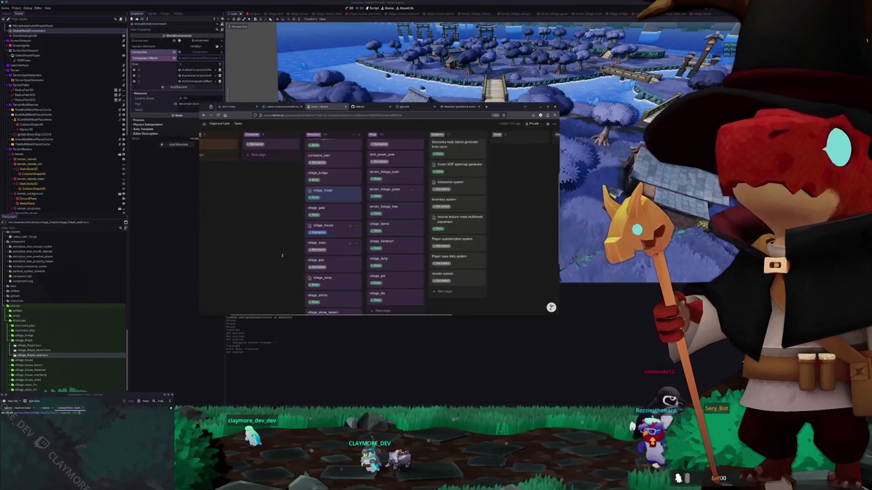
- Scroll through the Tasks board columns and open the village_teleporter card
scroll(285, 254, "up", 1)
scroll(337, 255, "down", 1)
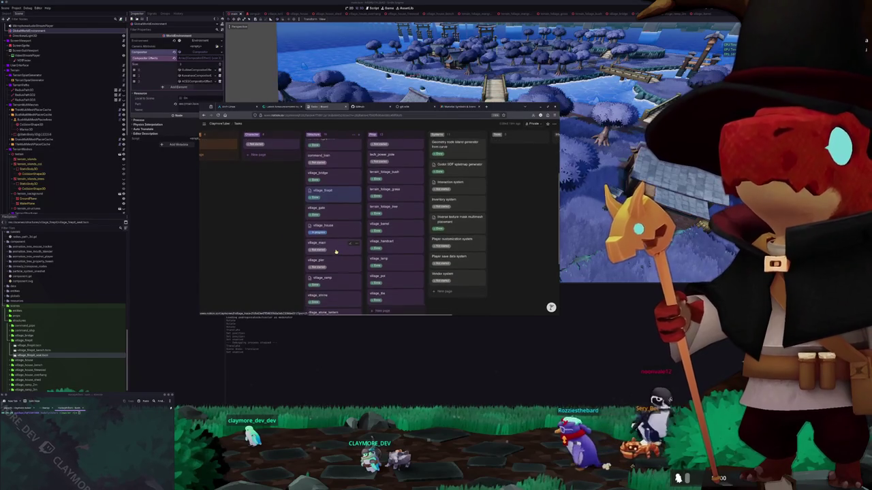
scroll(334, 259, "up", 4)
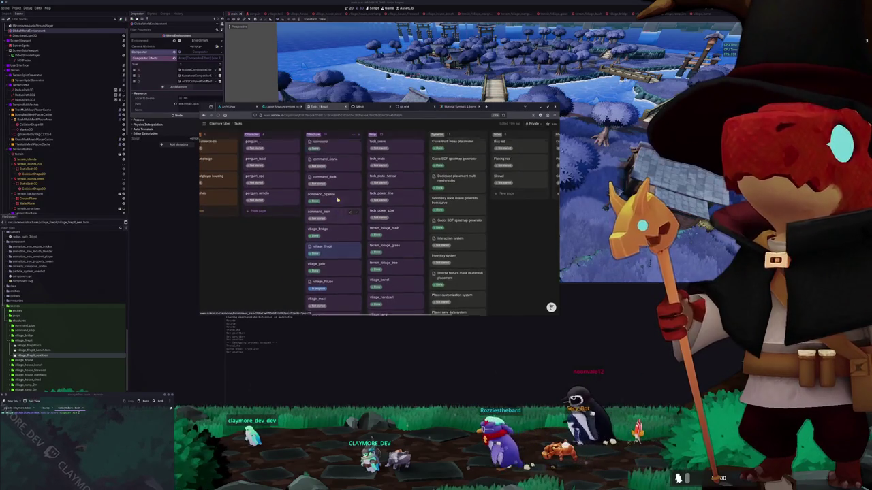
scroll(402, 197, "down", 2)
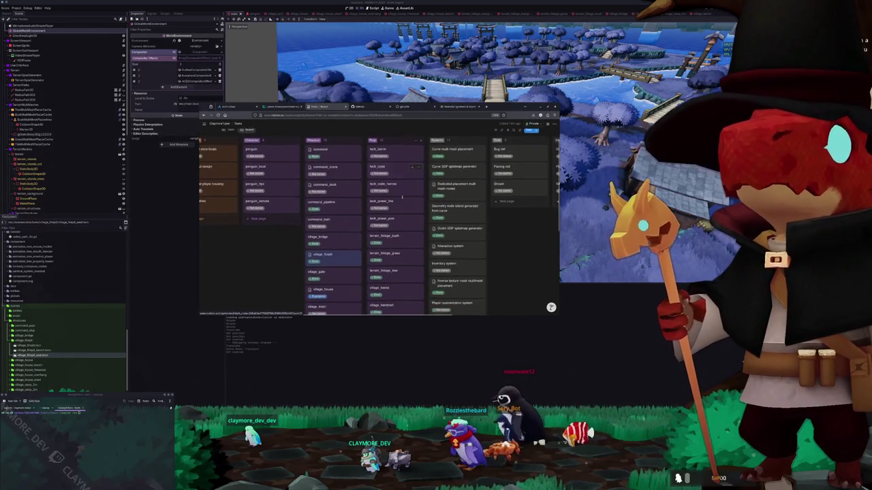
scroll(402, 204, "down", 2)
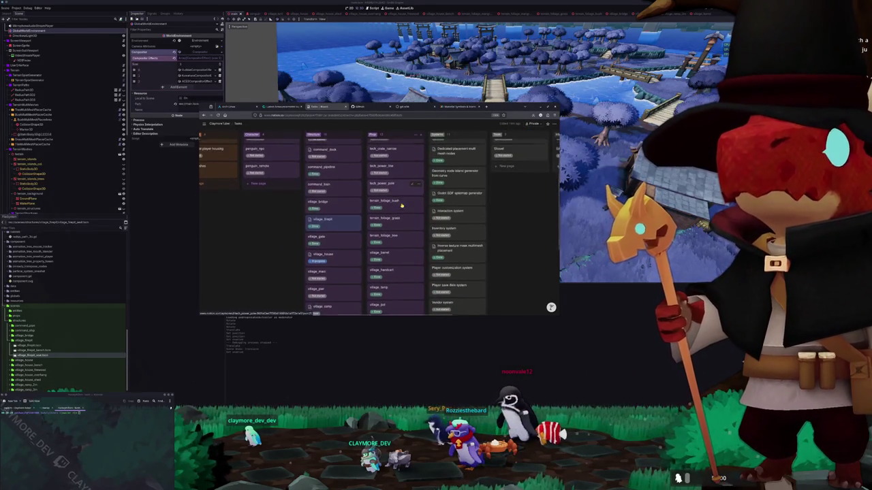
scroll(402, 206, "down", 1)
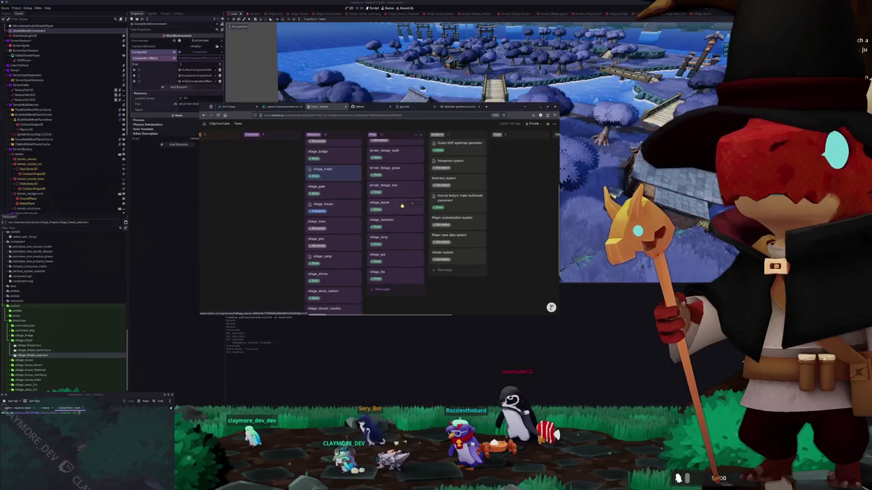
scroll(402, 205, "up", 1)
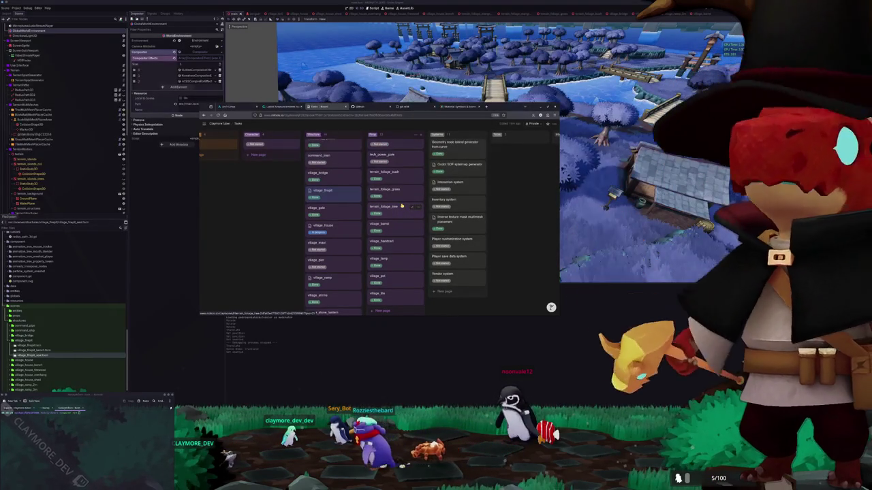
scroll(401, 206, "up", 2)
scroll(402, 205, "up", 2)
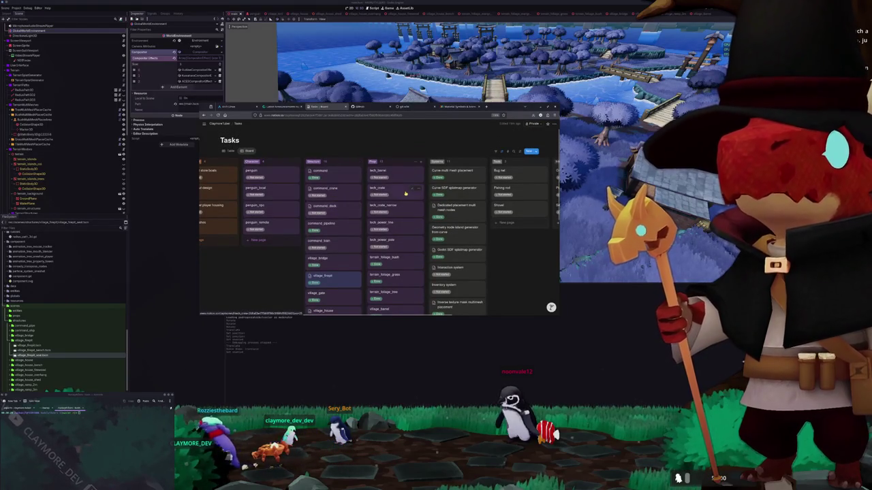
scroll(401, 211, "down", 7)
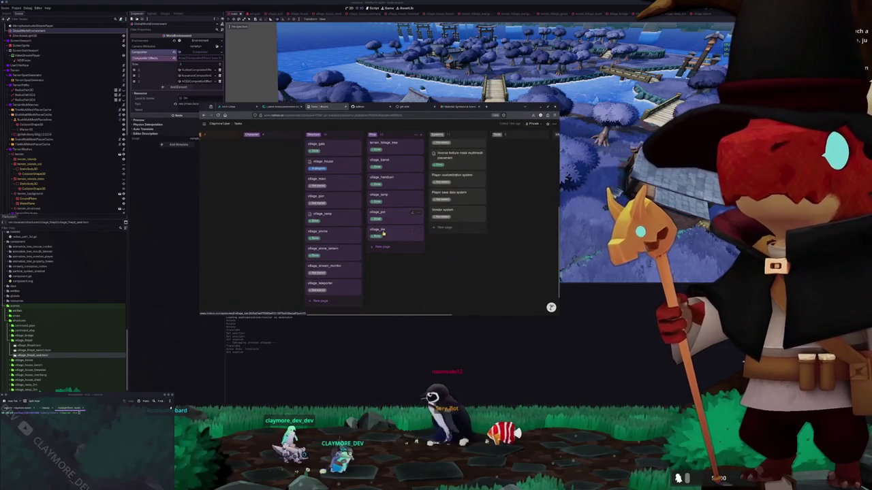
left_click(336, 288)
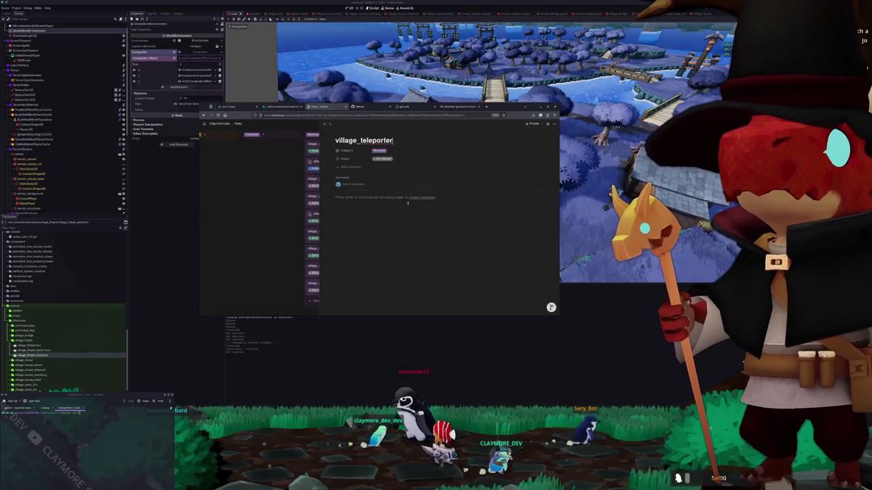
left_click(27, 203)
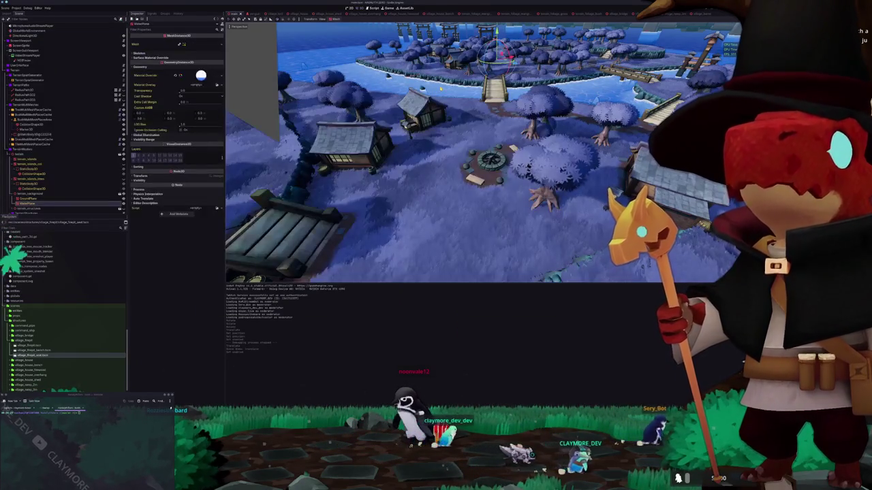
- Switch to top view and reset the mesh's position to zero
key("KP_7")
scroll(483, 152, "up", 5)
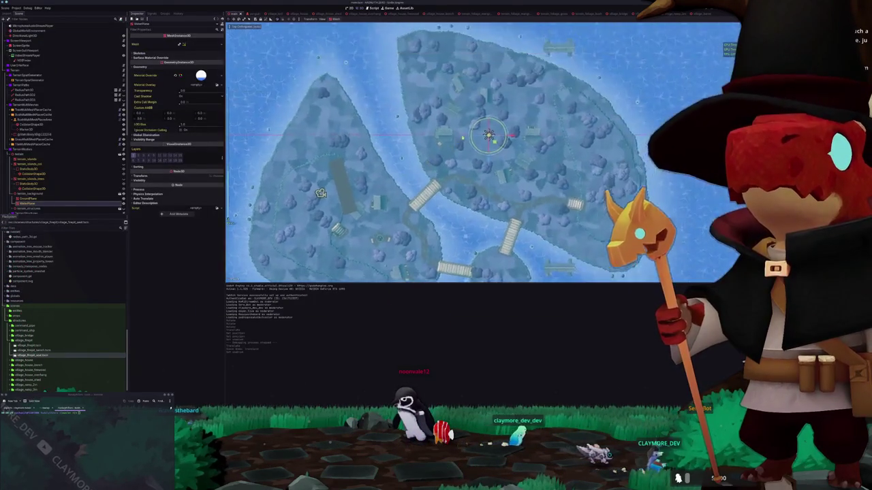
scroll(463, 130, "up", 6)
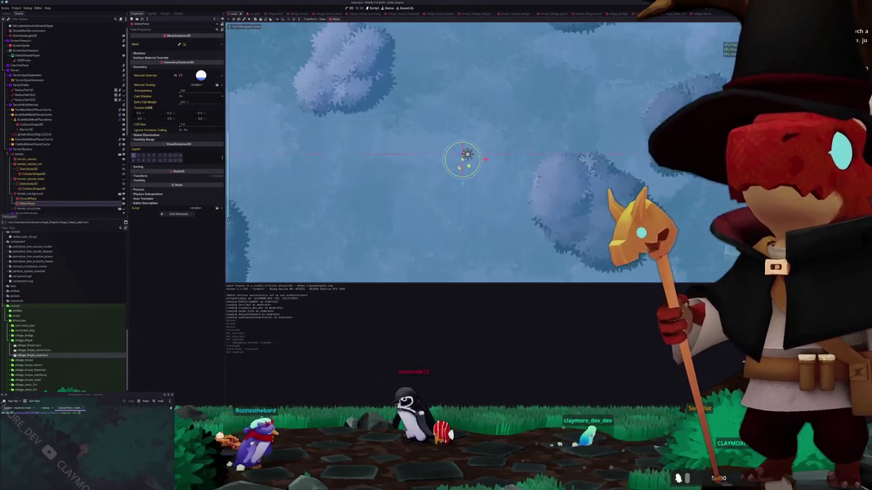
scroll(439, 162, "up", 3)
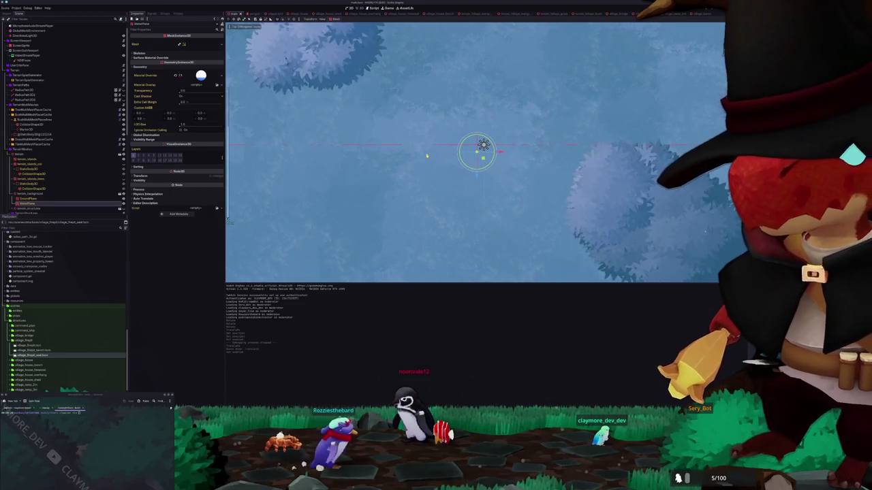
left_click(192, 175)
left_click(222, 182)
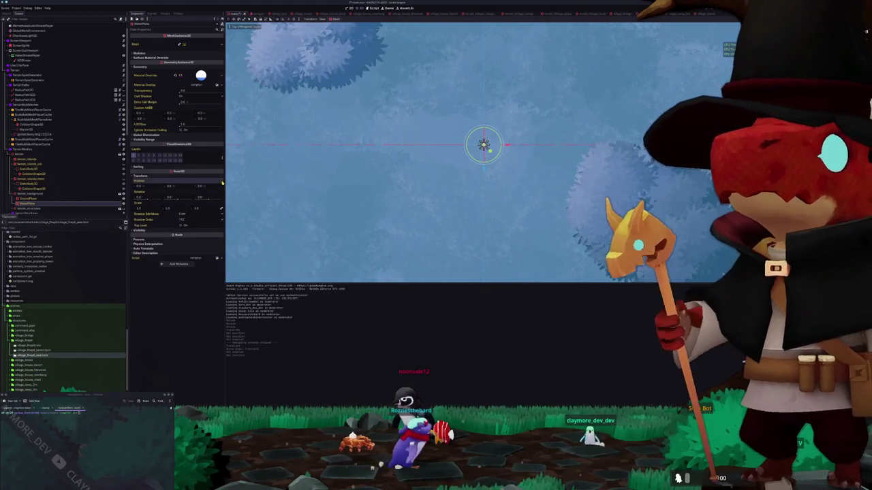
- Inspect terrain_background, the Navigation node and GrassMultiMeshPlacerCache in the scene tree
left_click(41, 194)
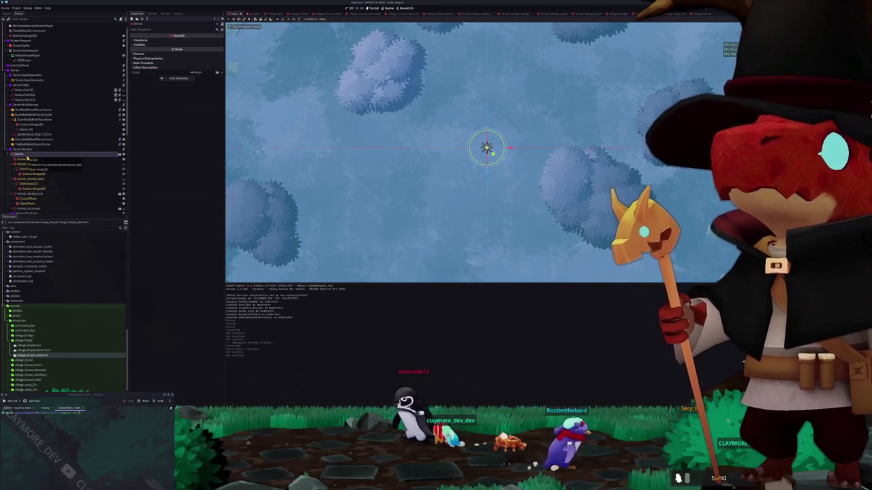
left_click(27, 155)
left_click(26, 154)
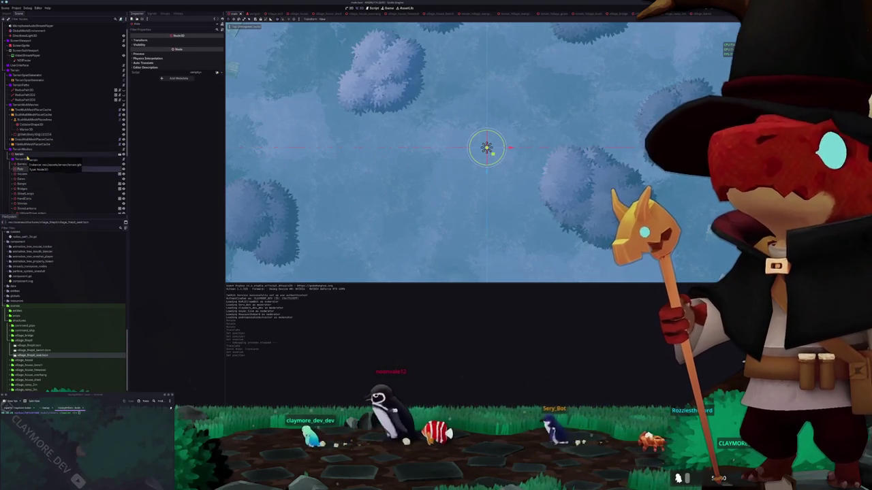
key("Down")
key("Down")
key("Down")
key("Down")
key("Down")
key("Down")
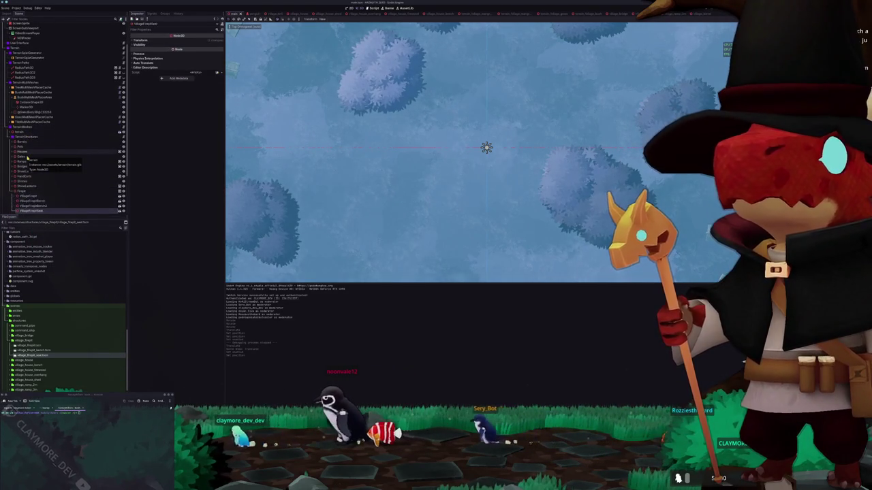
key("Down")
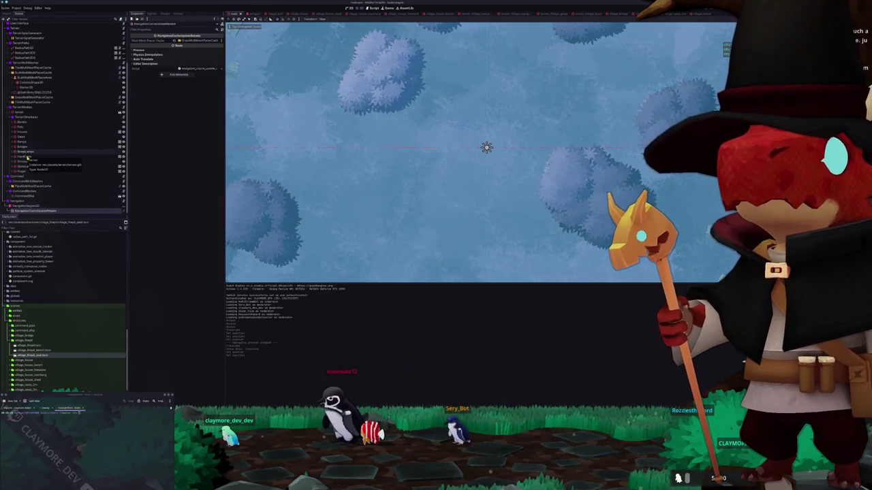
key("Up")
key("Up")
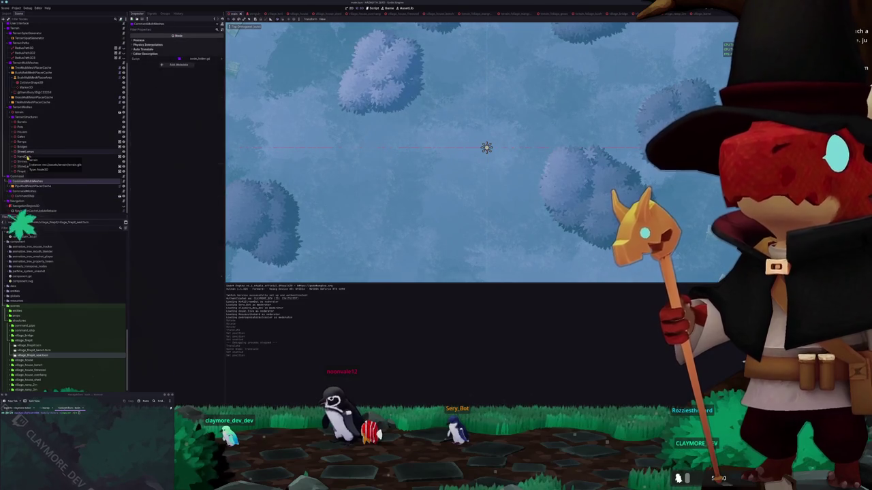
key("Down")
key("Down")
key("Down")
key("Down")
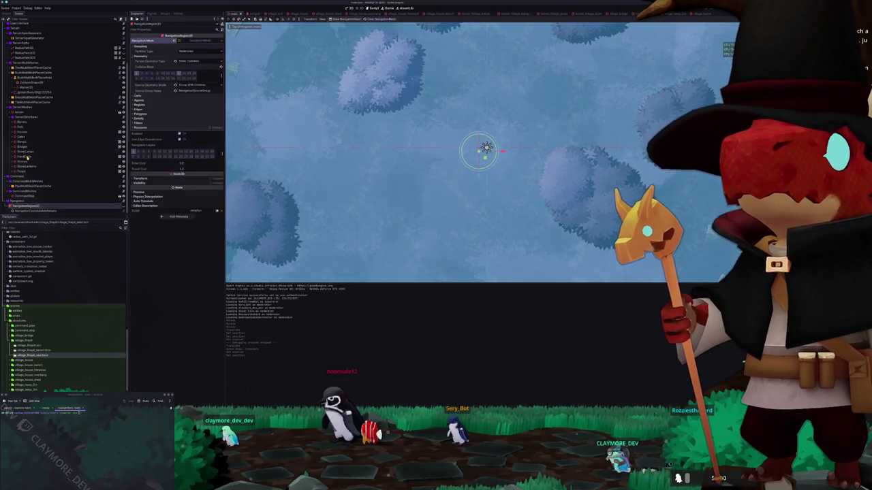
key("Up")
key("Up")
key("Up")
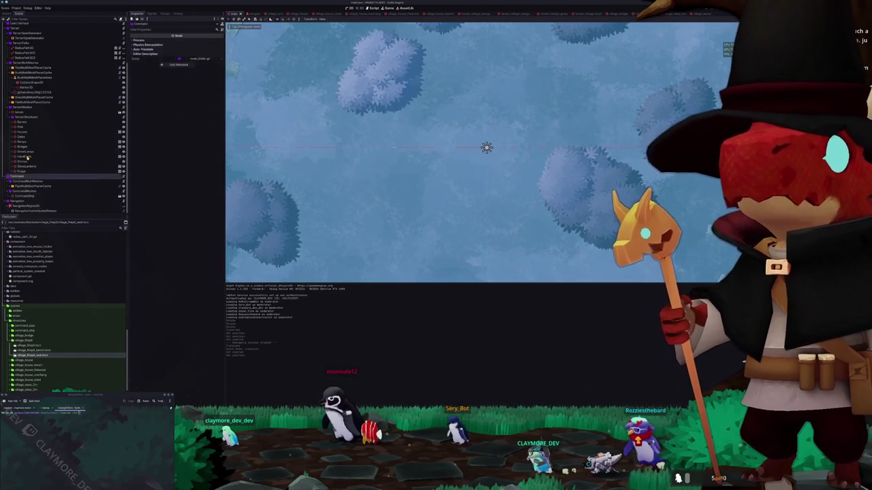
- Check TileMultiMeshPlacerCache's children, then open TerrainPaths and inspect the first RadiusPath3D
key("Down")
key("Right")
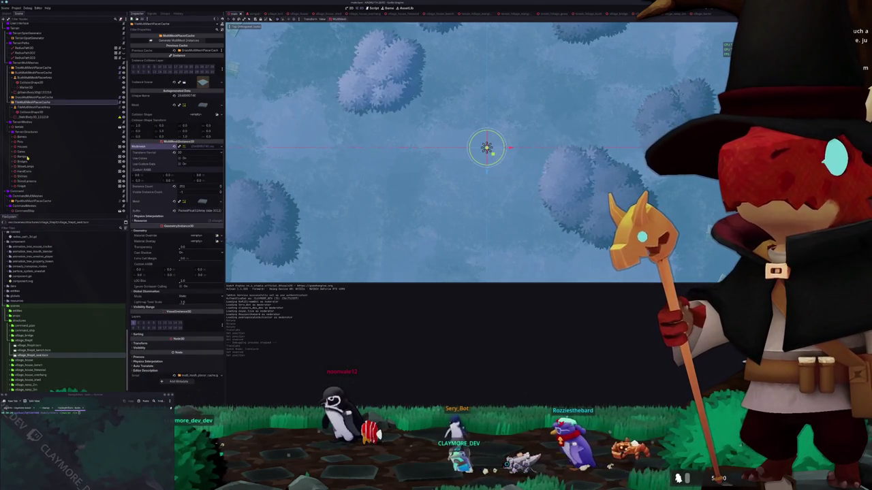
key("Left")
key("Up")
key("Up")
key("Up")
key("Up")
key("Up")
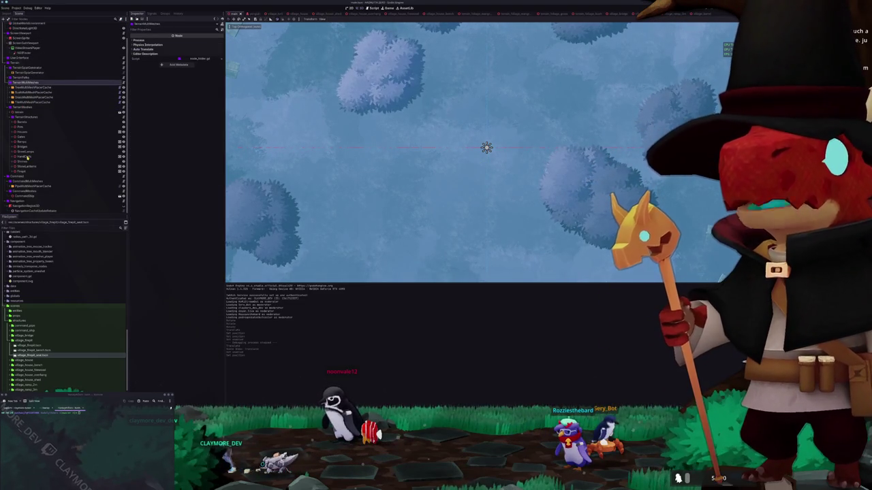
key("Up")
key("Right")
key("Down")
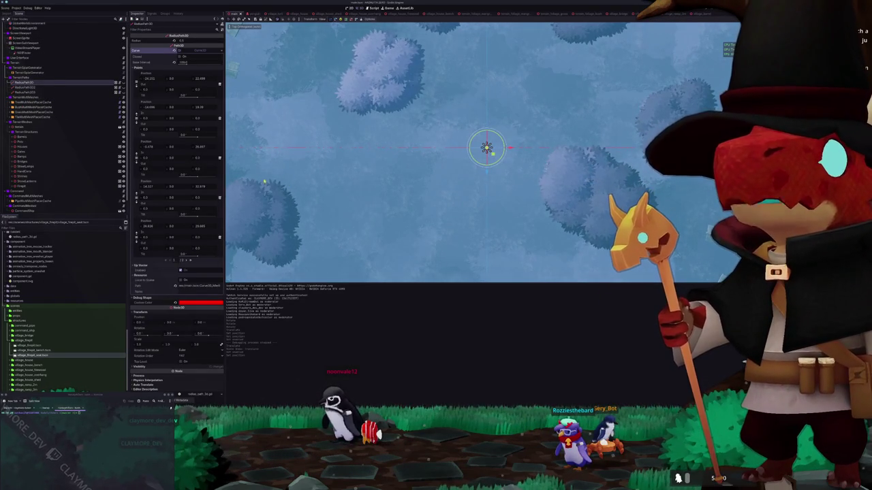
scroll(284, 185, "down", 10)
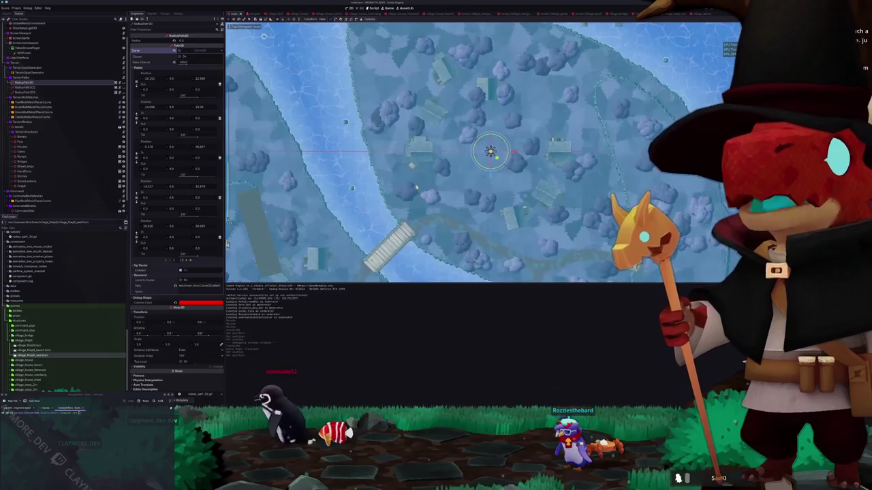
scroll(263, 191, "down", 5)
scroll(263, 192, "up", 6)
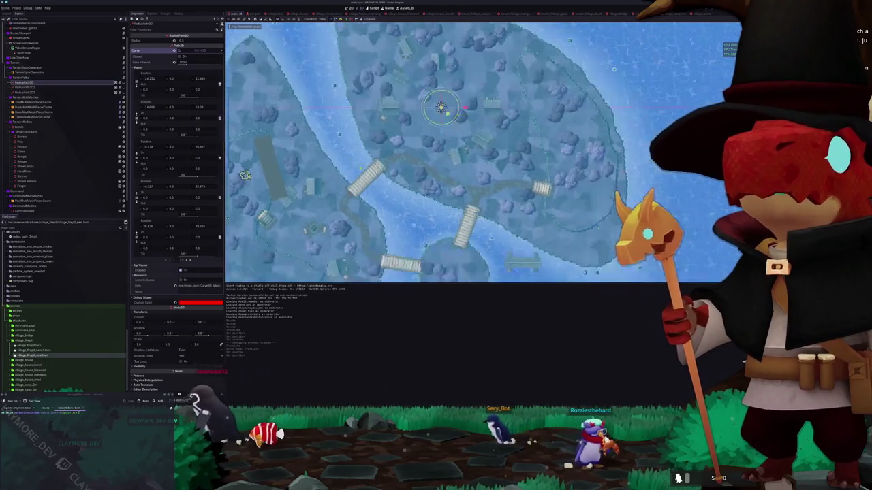
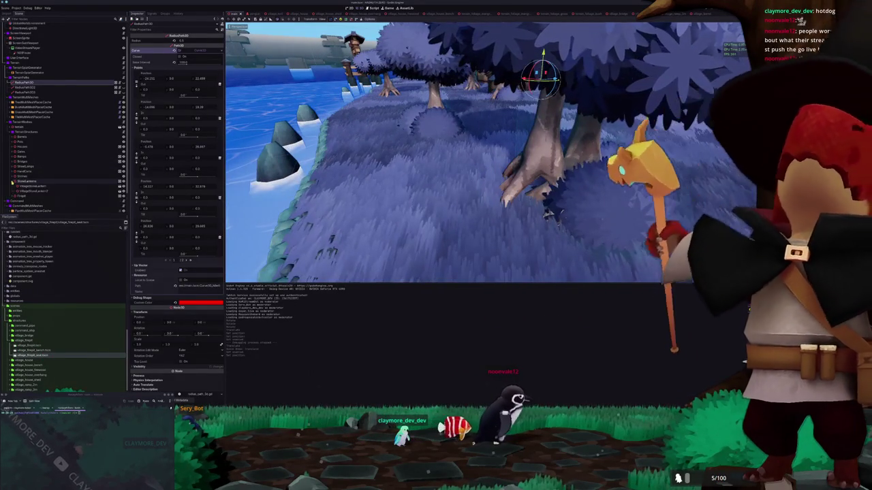
- Select a VillageStoneLantern node, view the islands from directly above, and duplicate it
left_click(35, 191)
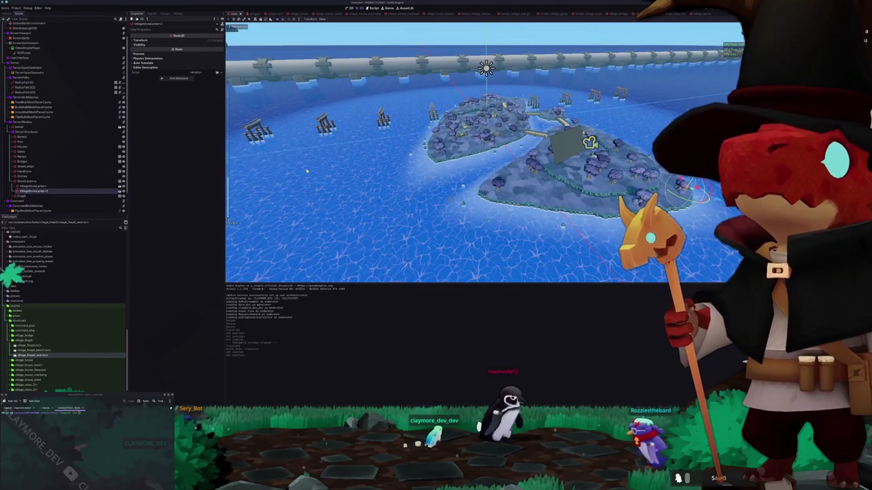
left_click(34, 195)
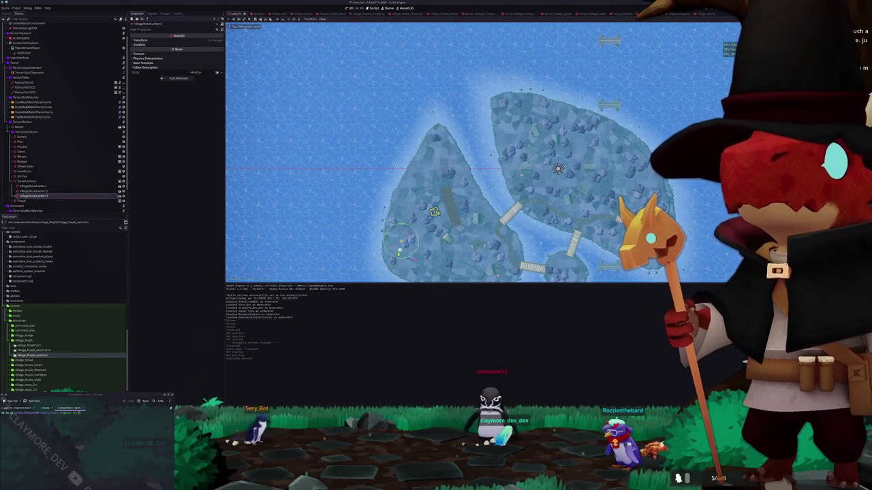
scroll(363, 122, "up", 10)
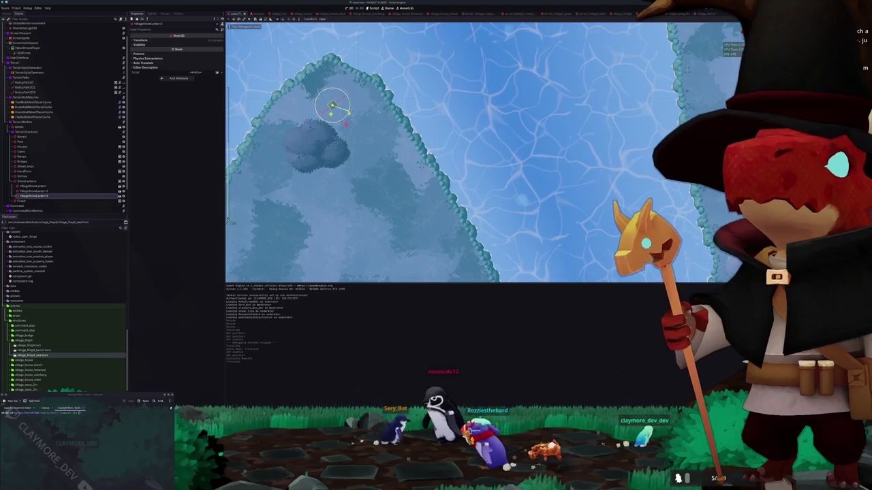
scroll(378, 149, "down", 5)
key("ctrl+d")
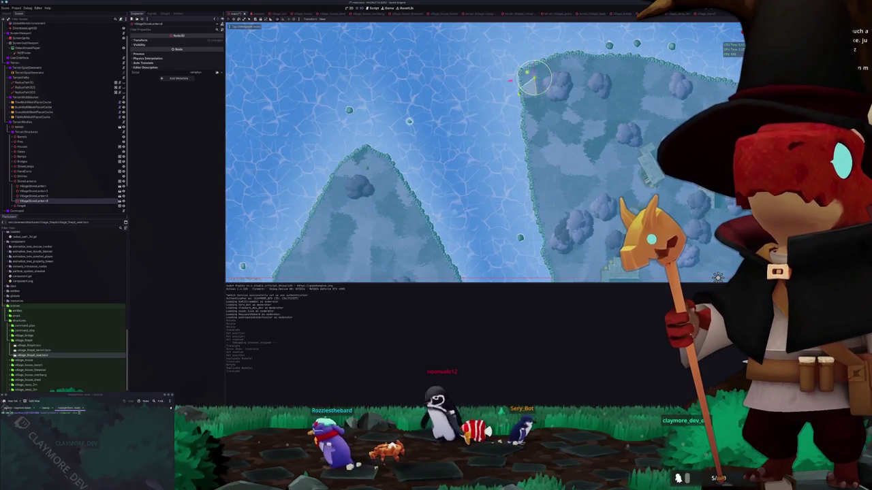
- Delete the stone lantern, confirming with OK, then tilt to an angled view of the islands
scroll(409, 121, "down", 8)
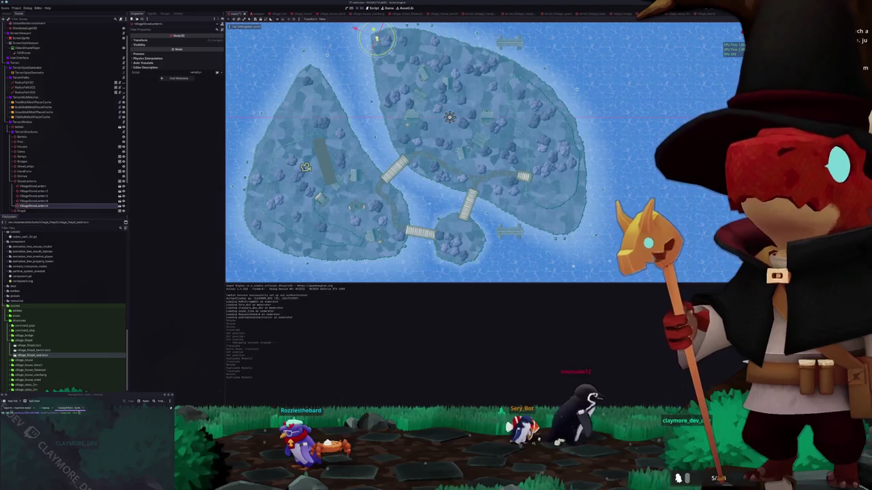
scroll(569, 208, "up", 5)
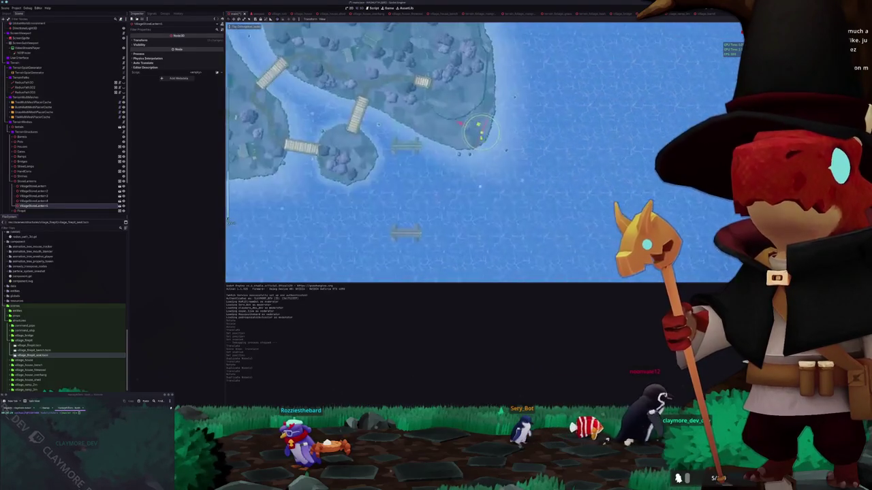
scroll(487, 135, "down", 3)
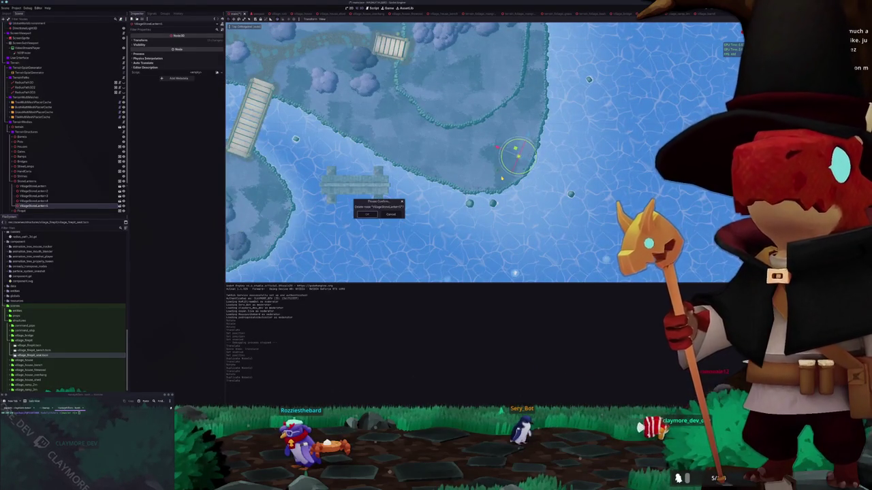
left_click(501, 178)
scroll(501, 179, "down", 4)
scroll(447, 166, "up", 2)
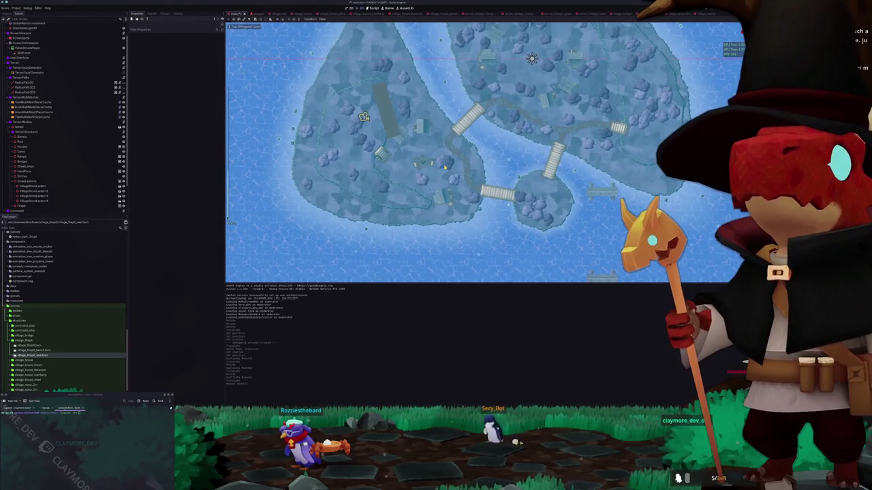
mouse_move(446, 166)
left_mouse_down()
mouse_move(426, 118)
mouse_move(330, 138)
left_mouse_up()
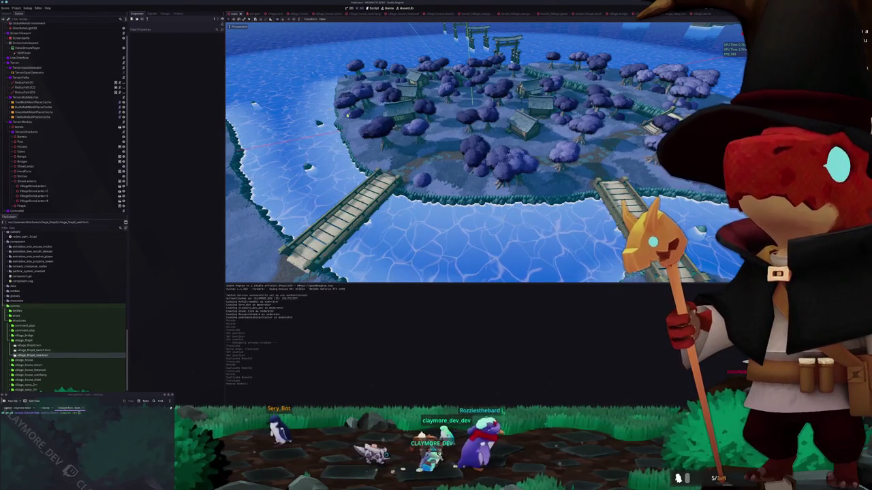
- Select the terrain to inspect its material and shader while orbiting the village, then switch to Blender
left_click_drag(484, 154, 457, 177)
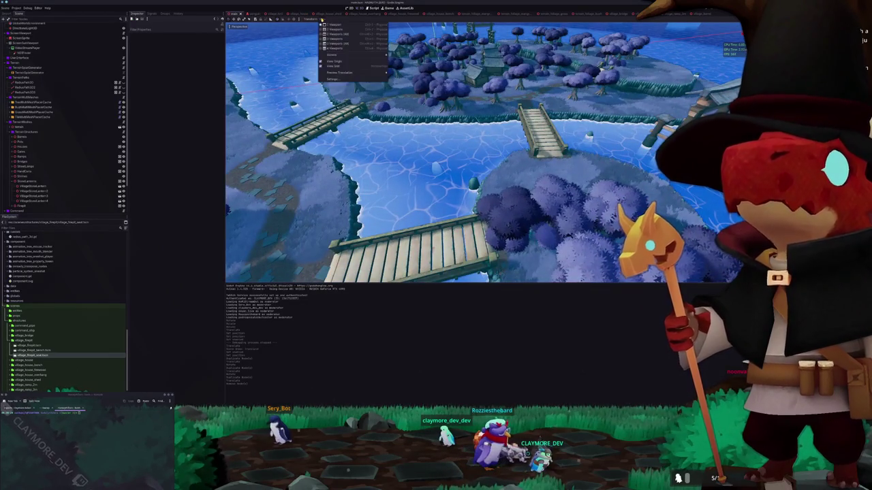
left_click(451, 117)
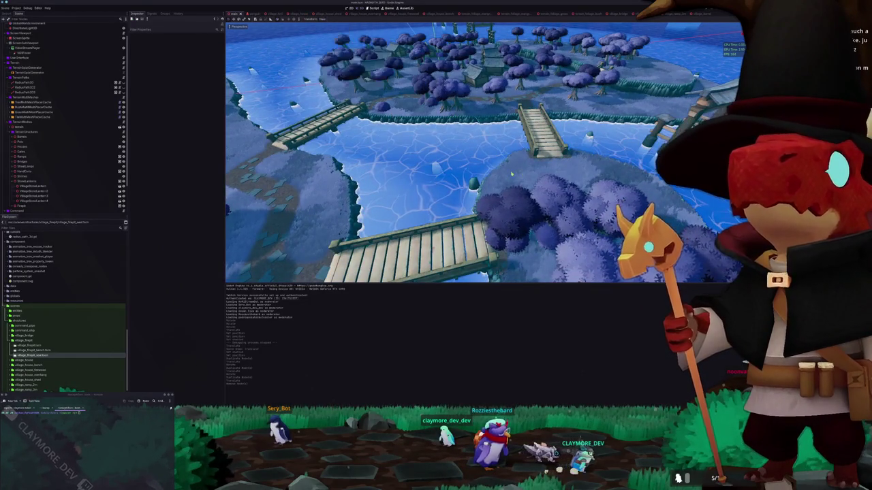
left_click(451, 117)
scroll(477, 95, "up", 5)
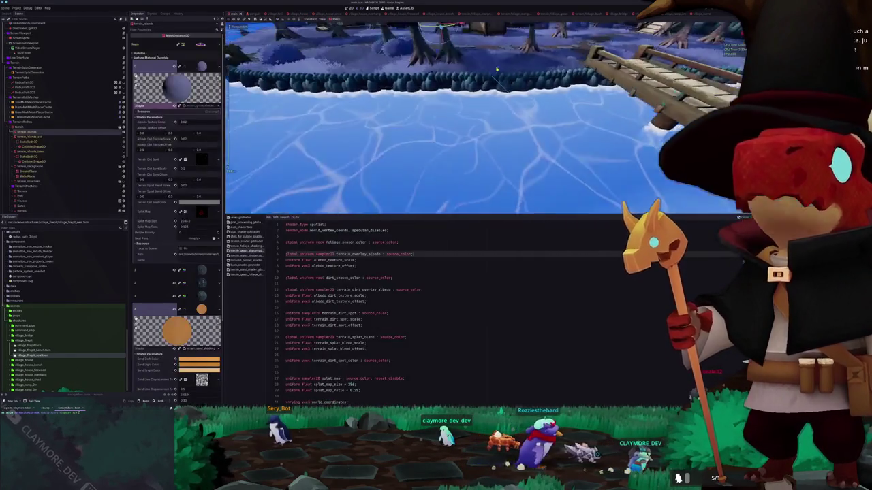
mouse_move(497, 68)
left_mouse_down()
mouse_move(472, 134)
mouse_move(514, 129)
mouse_move(490, 126)
left_mouse_up()
scroll(491, 127, "down", 3)
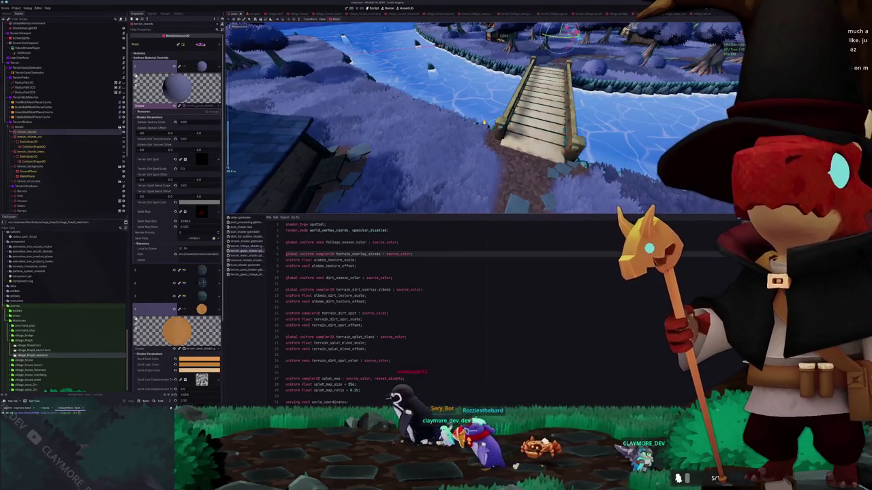
left_click_drag(485, 123, 487, 145)
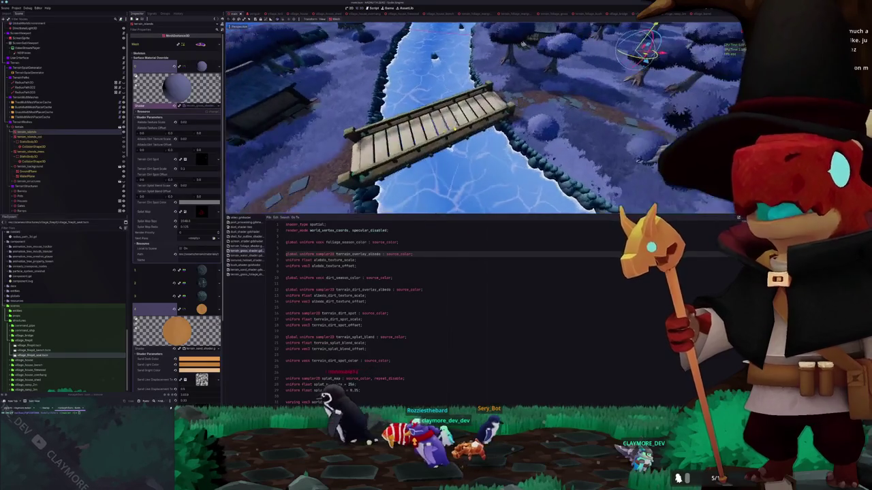
scroll(488, 145, "down", 3)
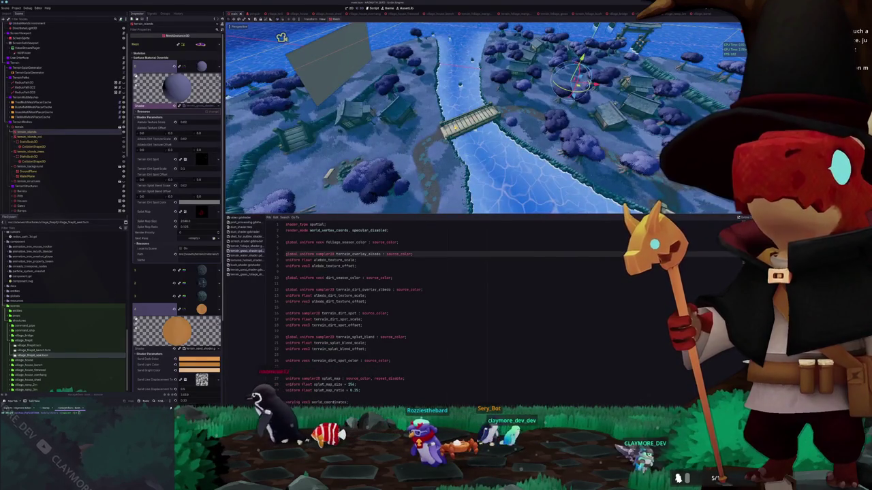
key("alt+Tab")
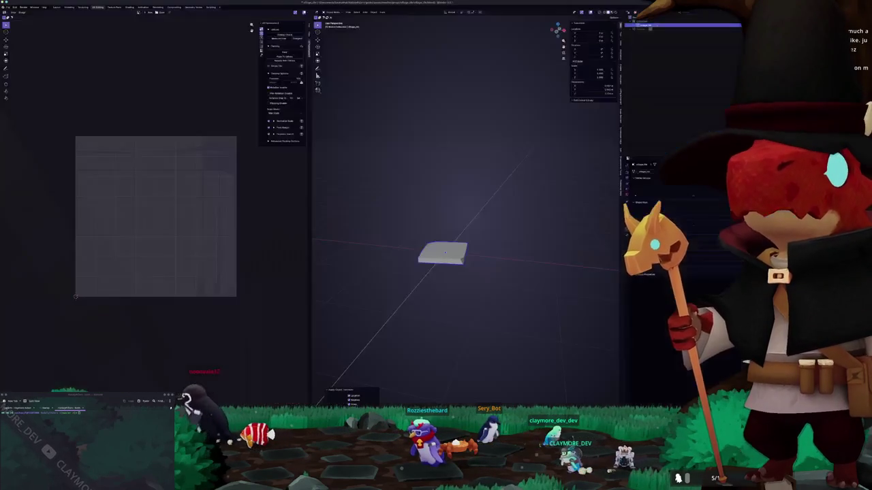
- Open a recent .blend file from File > Open Recent, confirming the save-changes prompt
left_click(14, 7)
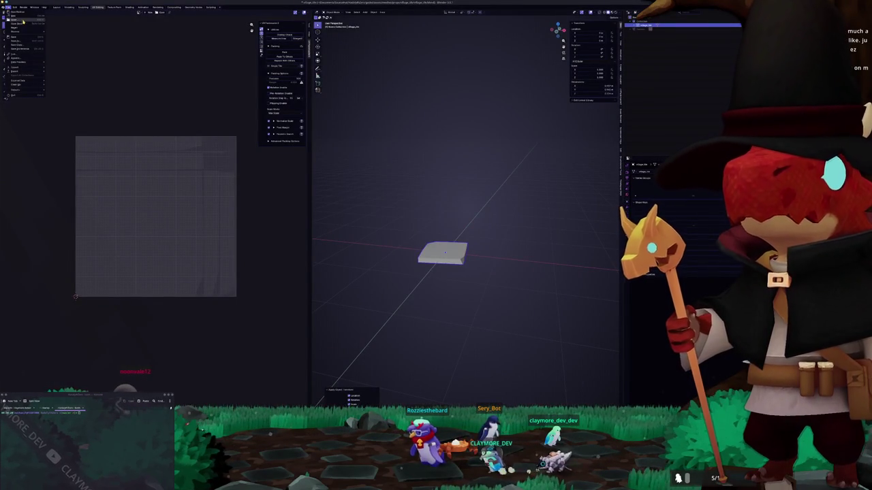
mouse_move(38, 23)
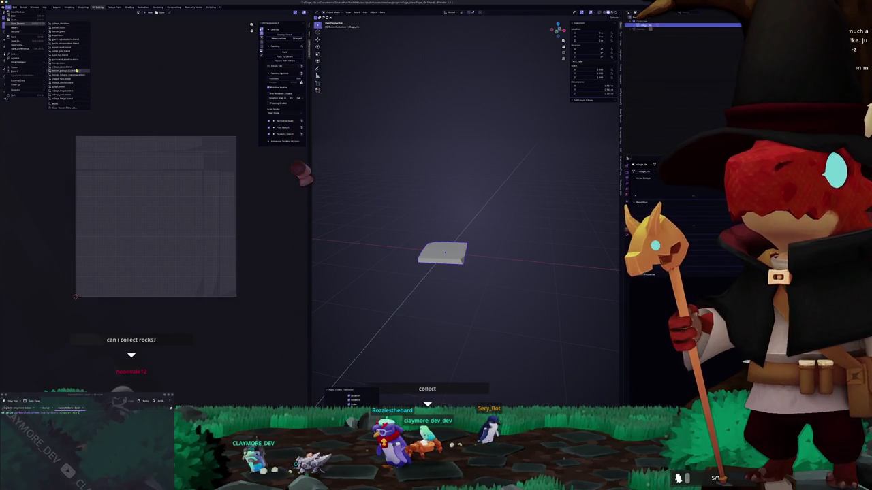
left_click(72, 32)
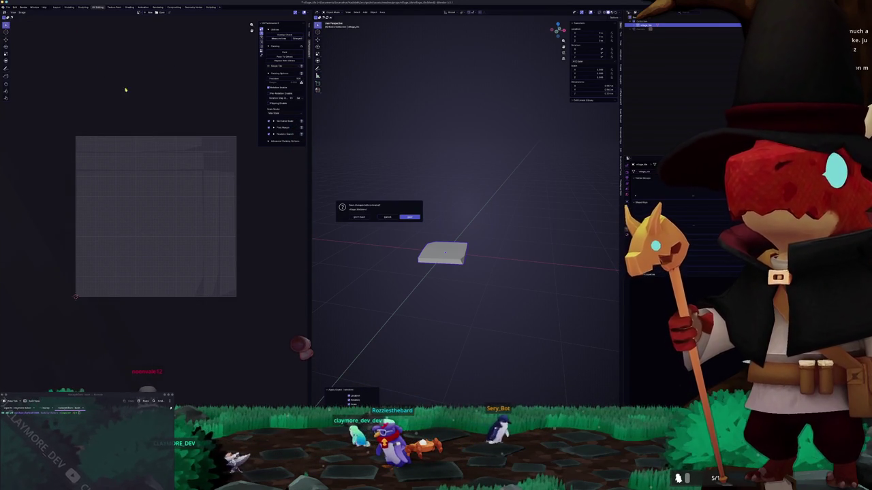
left_click(407, 218)
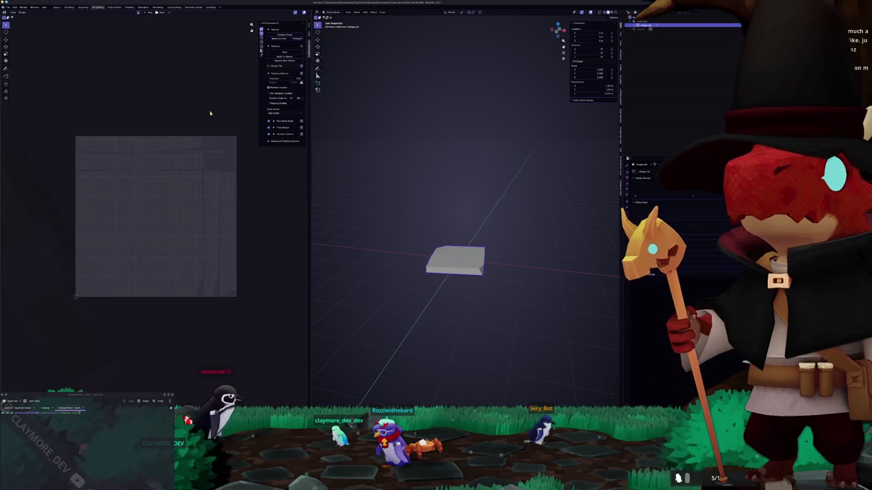
left_click(15, 7)
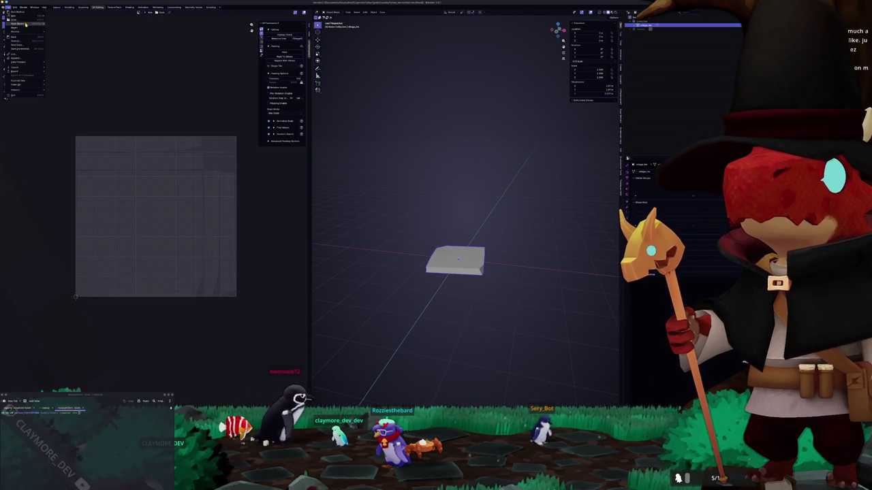
left_click(70, 32)
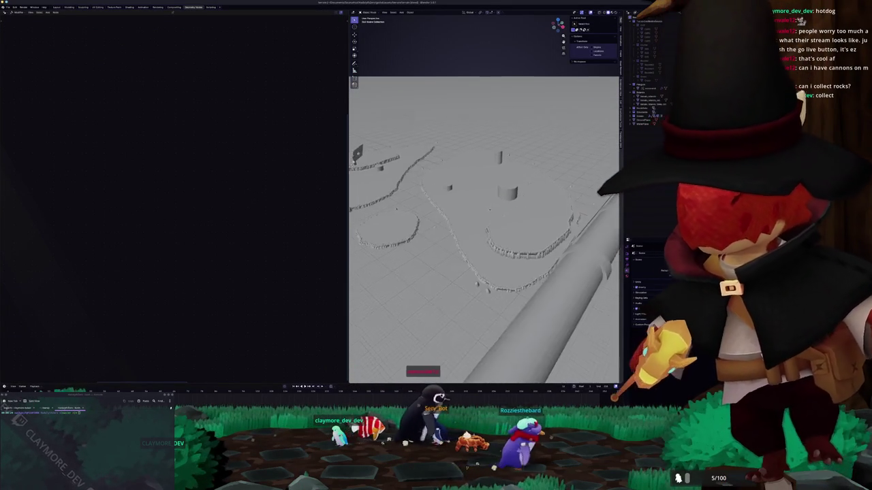
- Switch the island terrain scene to Material Preview shading and fly along the purple paths
scroll(484, 225, "up", 3)
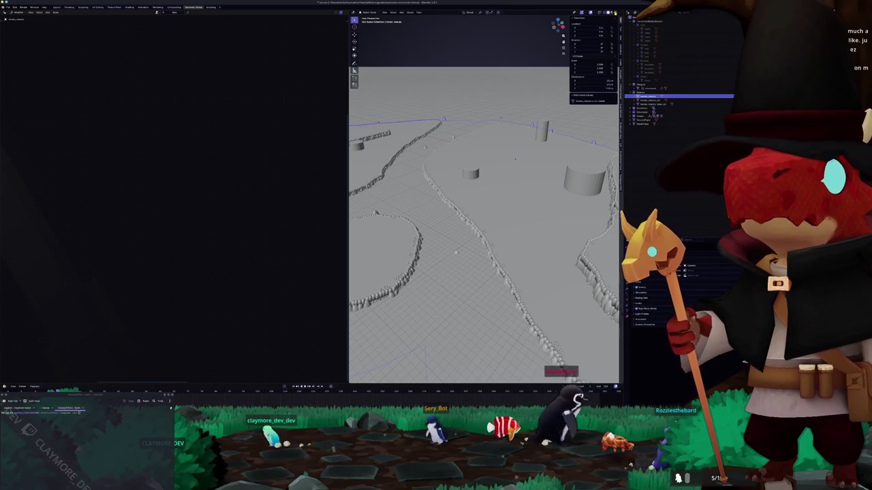
left_click(615, 12)
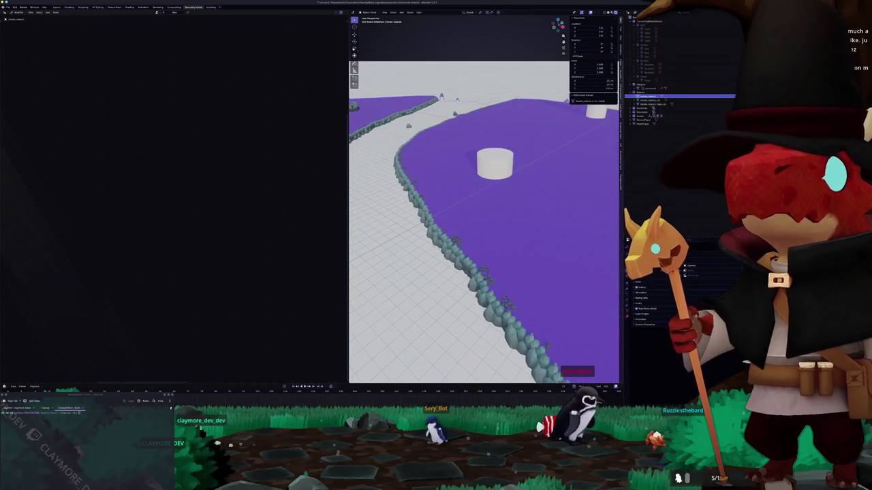
key("w")
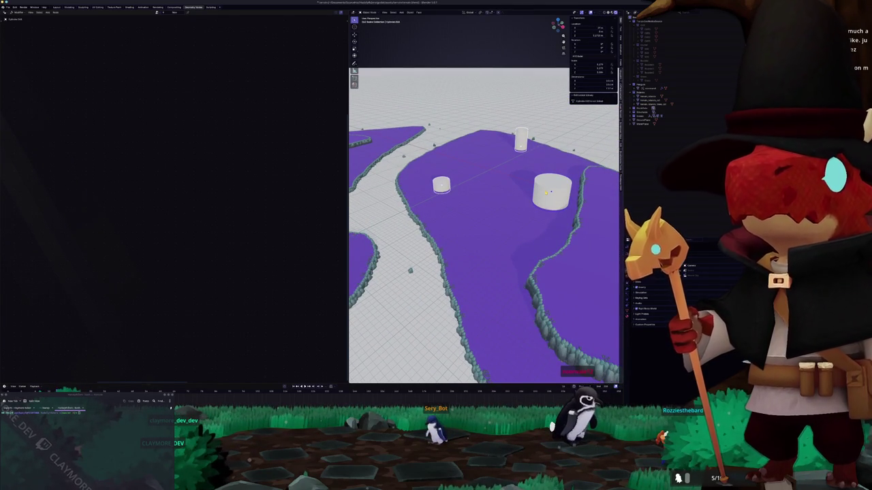
scroll(496, 183, "down", 5)
- Delete the long white capsule object lying beside the islands
left_click(486, 194)
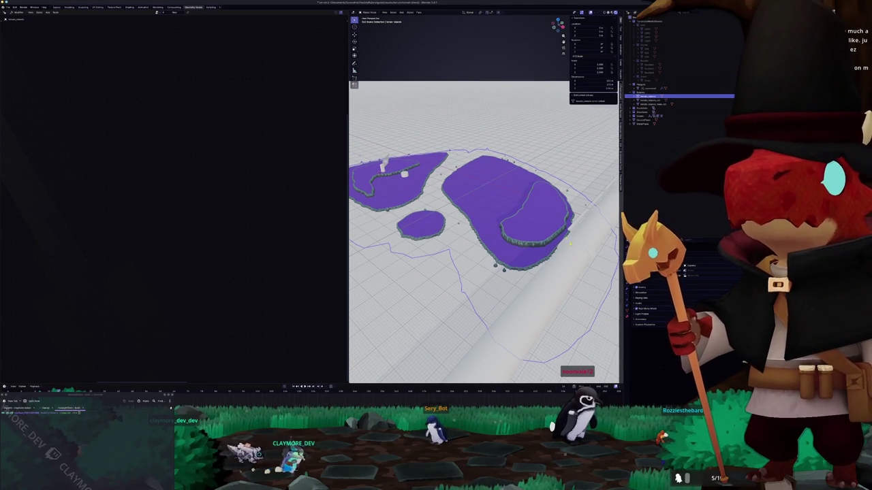
left_click(548, 286)
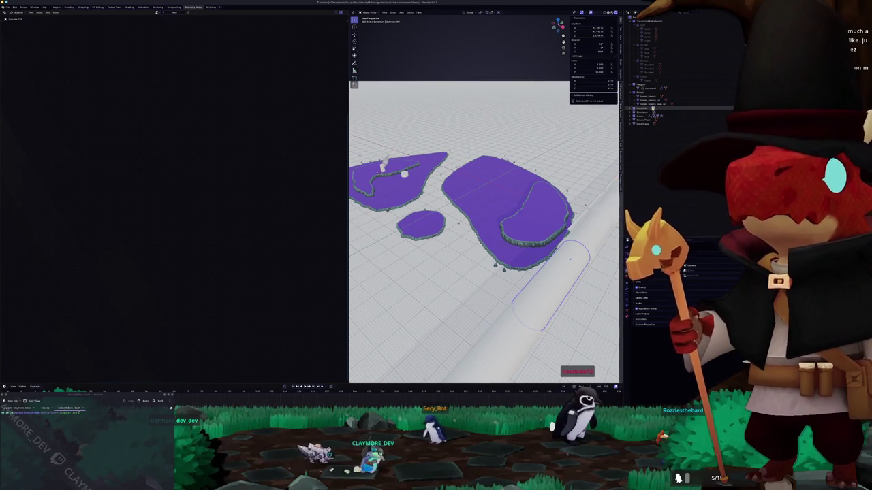
key("KP_Decimal")
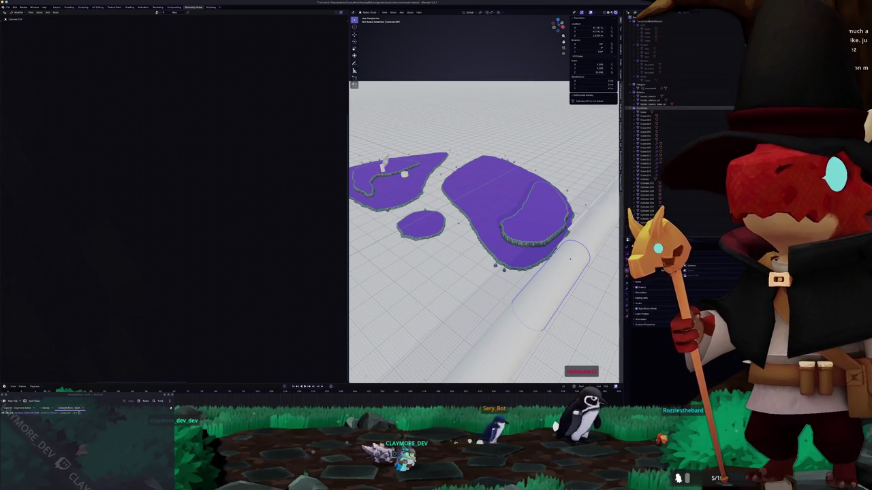
key("Delete")
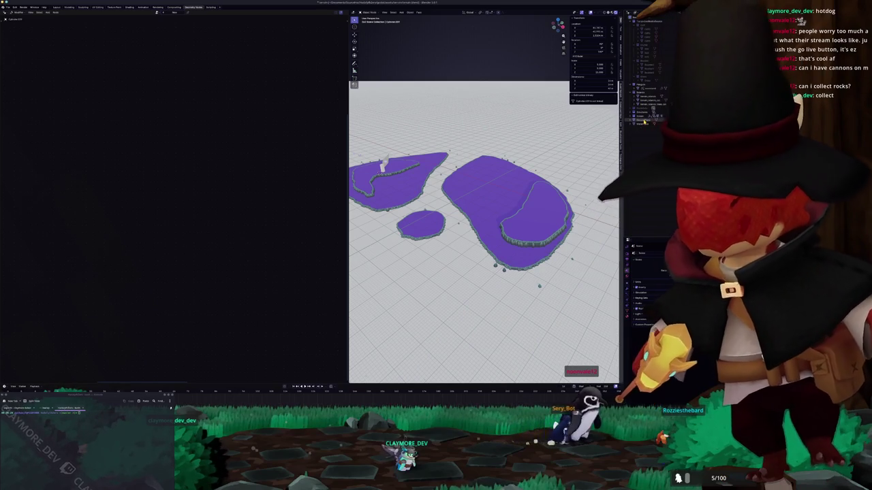
left_click(643, 123)
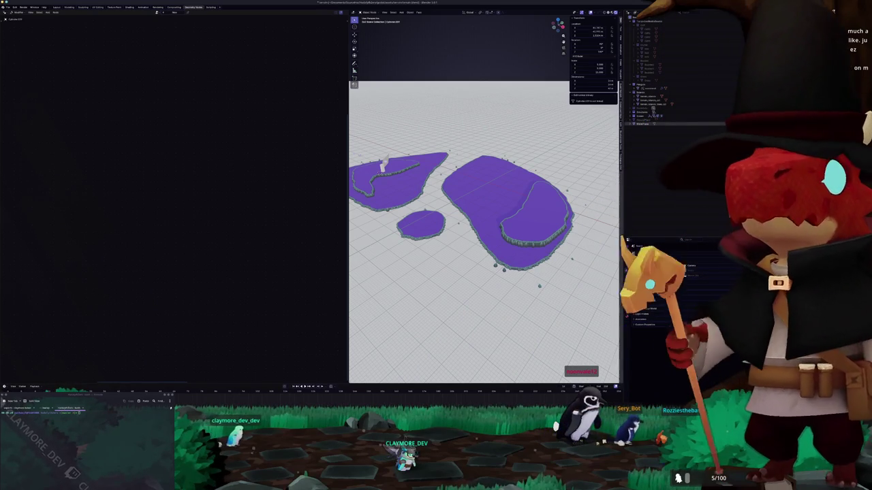
- In camera view, rotate the thin box beside the white panel around Z and move it
left_click(55, 7)
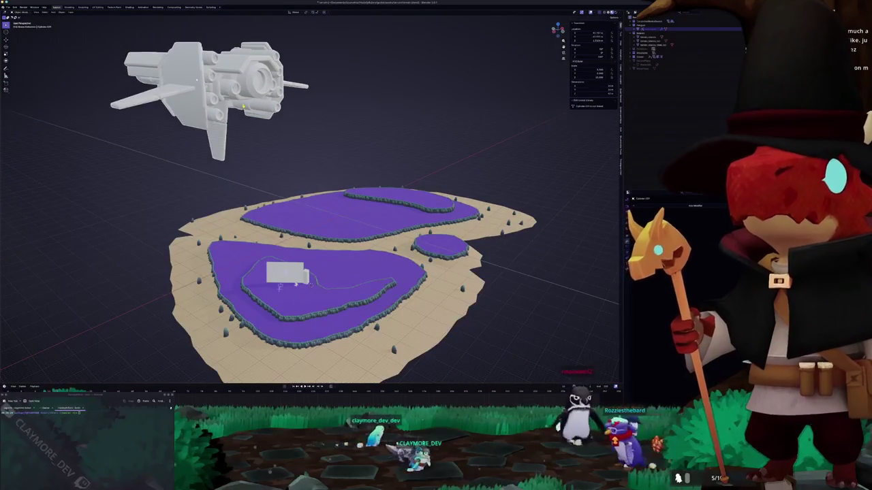
key("KP_Decimal")
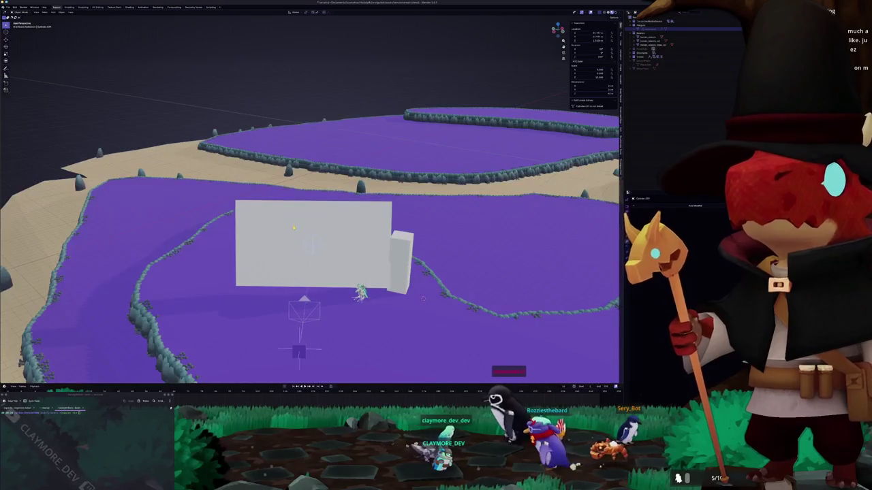
key("KP_0")
scroll(453, 264, "up", 3)
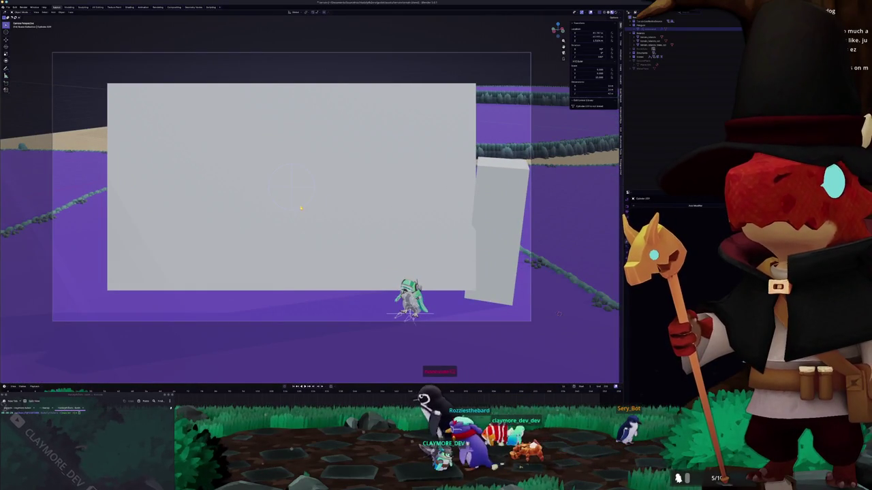
scroll(310, 195, "down", 1)
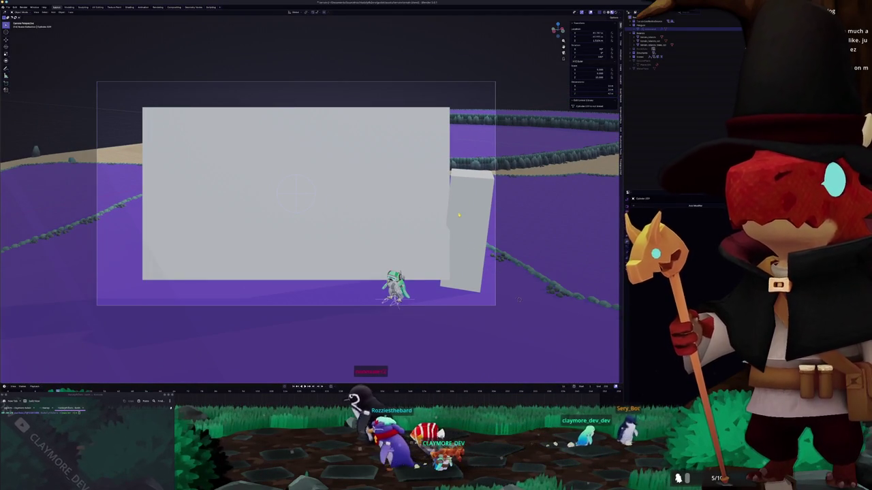
key("r")
key("z")
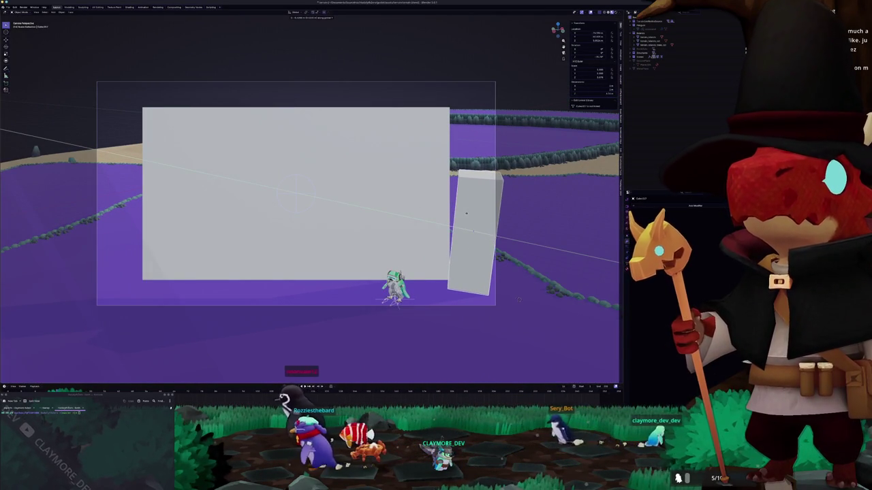
key("Return")
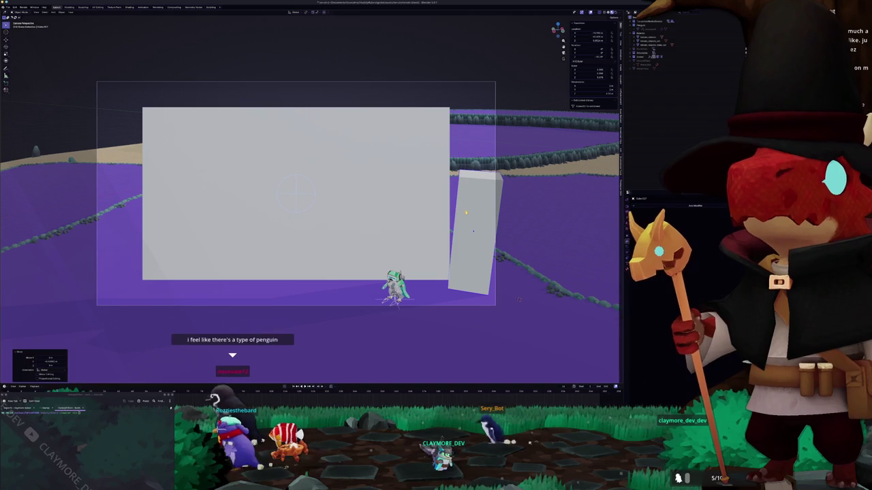
key("g")
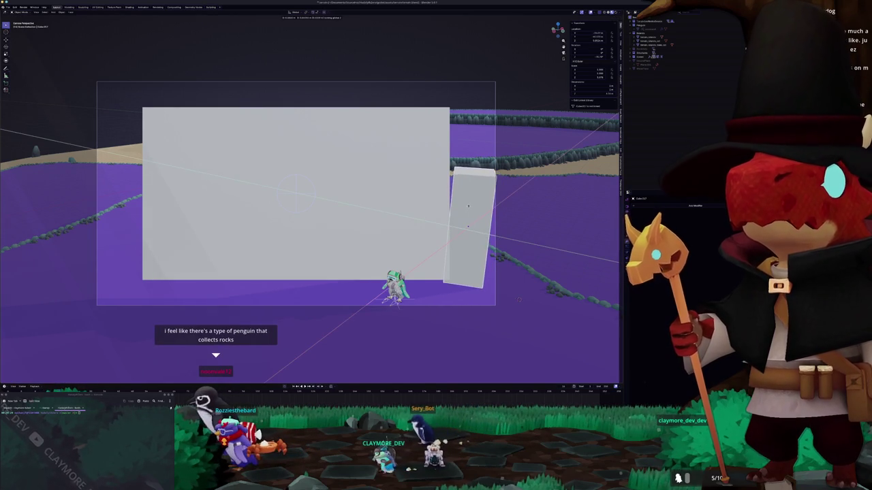
key("Return")
- Enter Edit Mode on the island's walls and rocks mesh, frame it, and place the 3D cursor
scroll(410, 215, "down", 3)
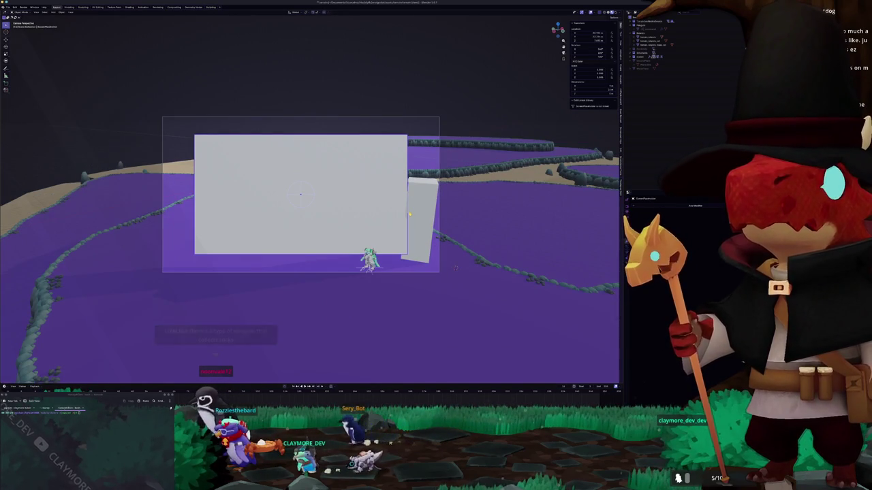
mouse_move(410, 215)
left_mouse_down()
mouse_move(282, 223)
mouse_move(300, 225)
left_mouse_up()
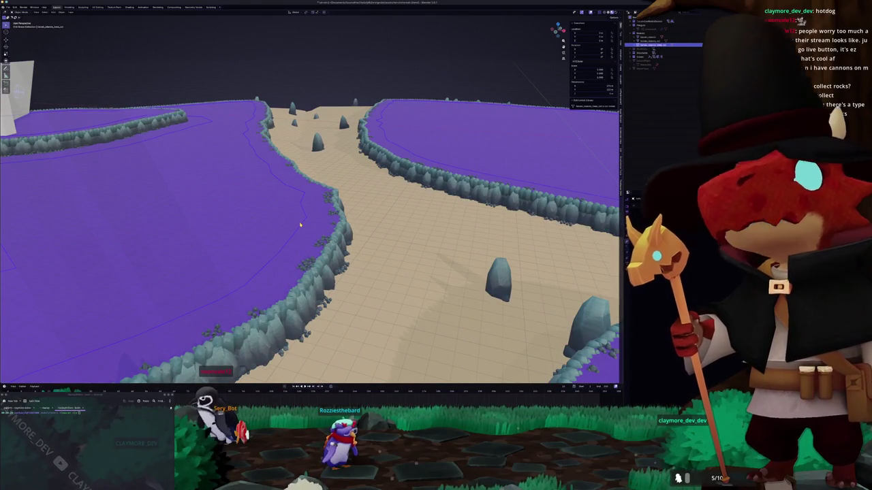
key("Tab")
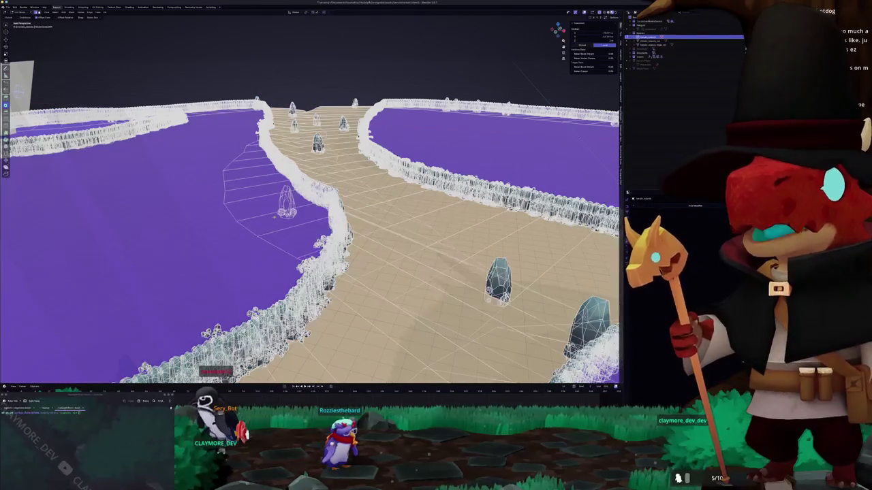
key("Home")
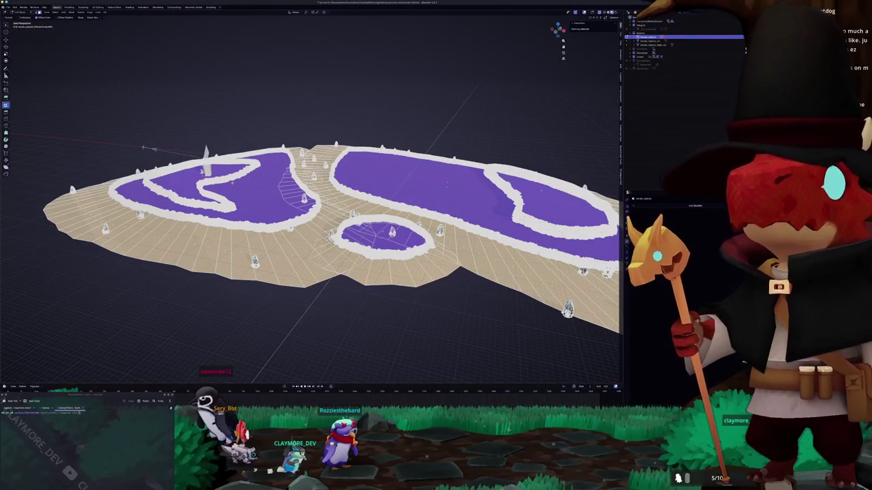
right_click(233, 182, "shift")
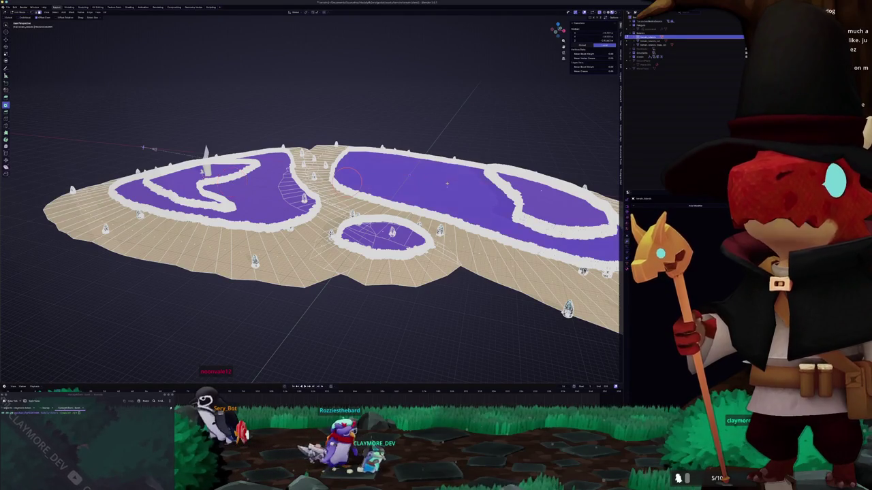
scroll(313, 224, "up", 2)
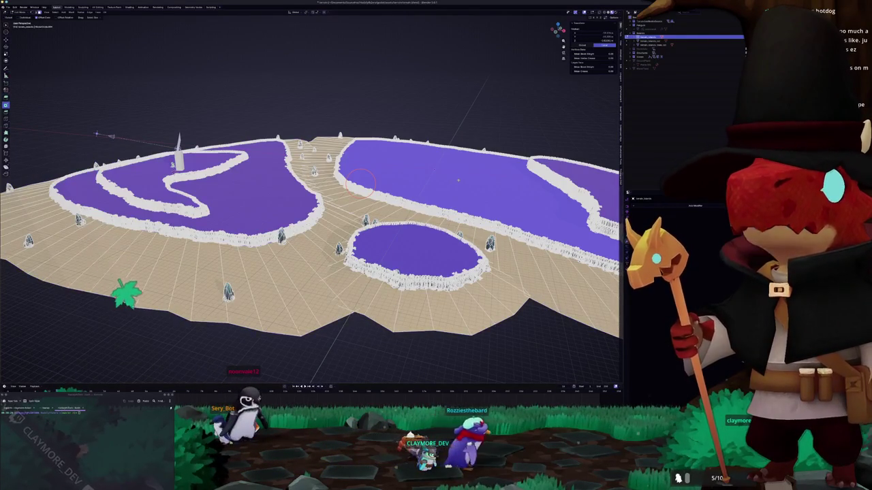
key("KP_6")
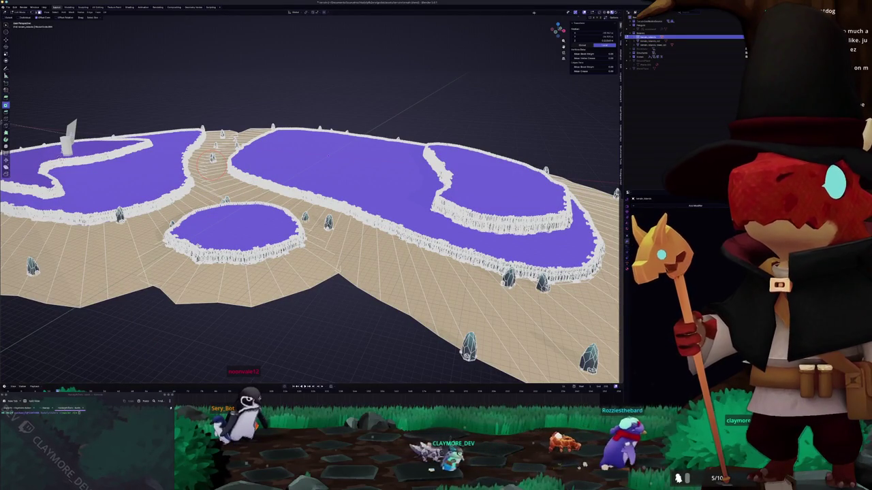
left_click(608, 14)
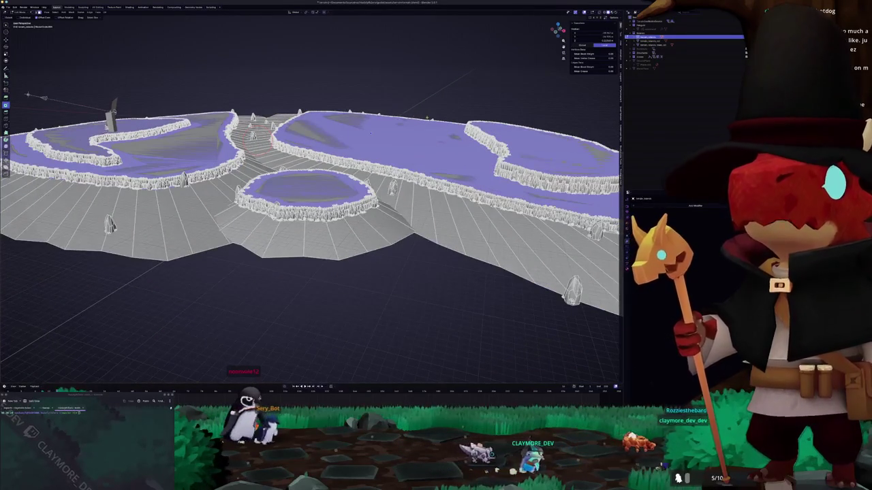
- Drag the selected purple water faces upward along Z, then zoom in on the raised cliffs
mouse_move(439, 83)
left_mouse_down()
mouse_move(416, 113)
mouse_move(417, 89)
left_mouse_up()
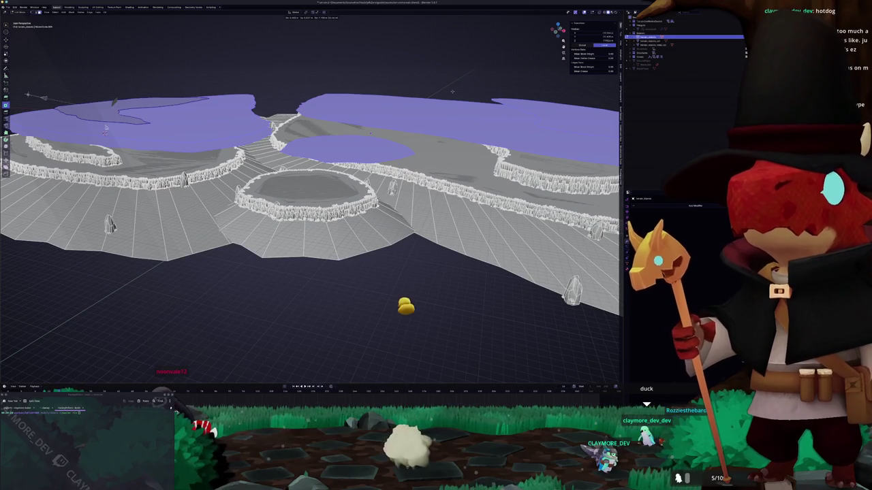
scroll(312, 190, "down", 5)
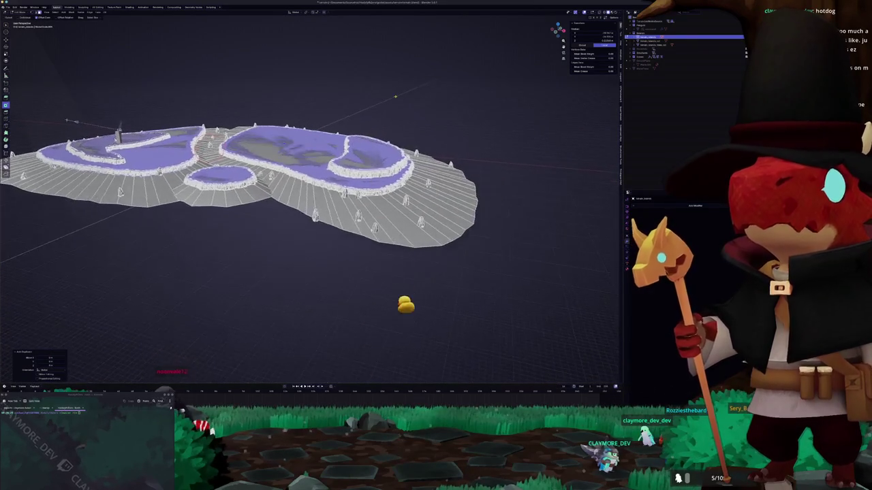
scroll(312, 190, "up", 4)
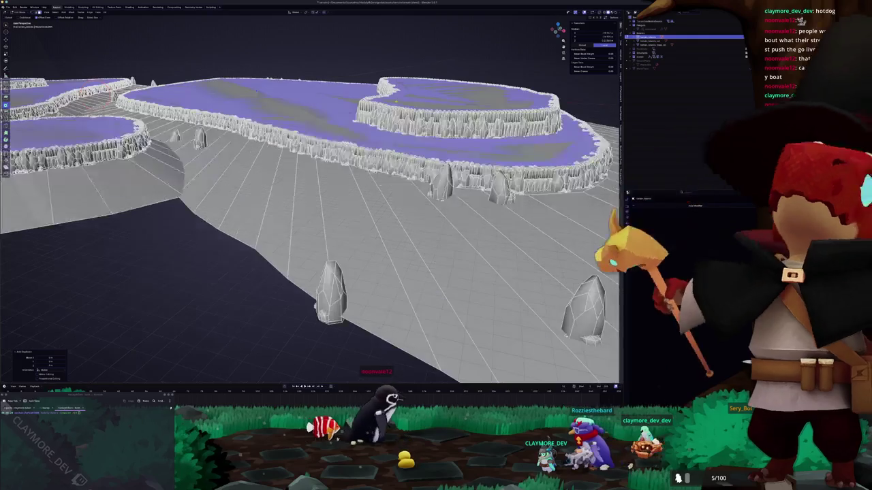
scroll(312, 225, "up", 2)
scroll(312, 225, "up", 3)
scroll(312, 232, "up", 2)
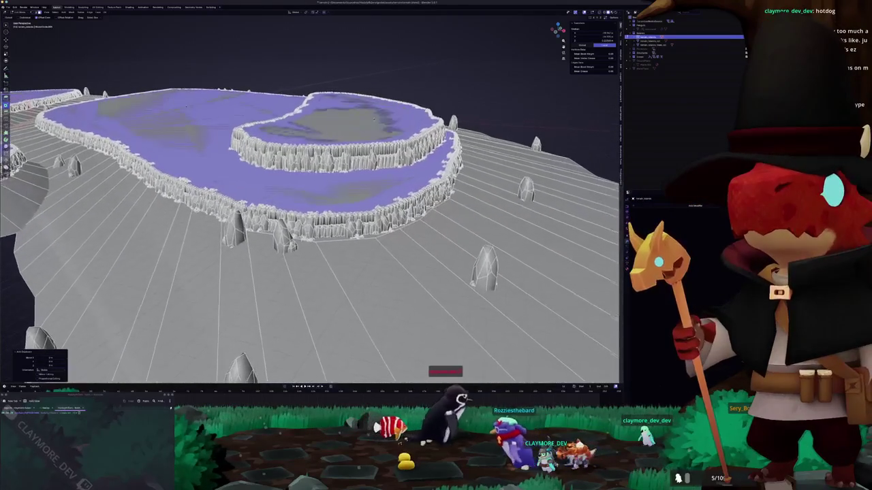
scroll(312, 231, "up", 2)
scroll(312, 232, "up", 2)
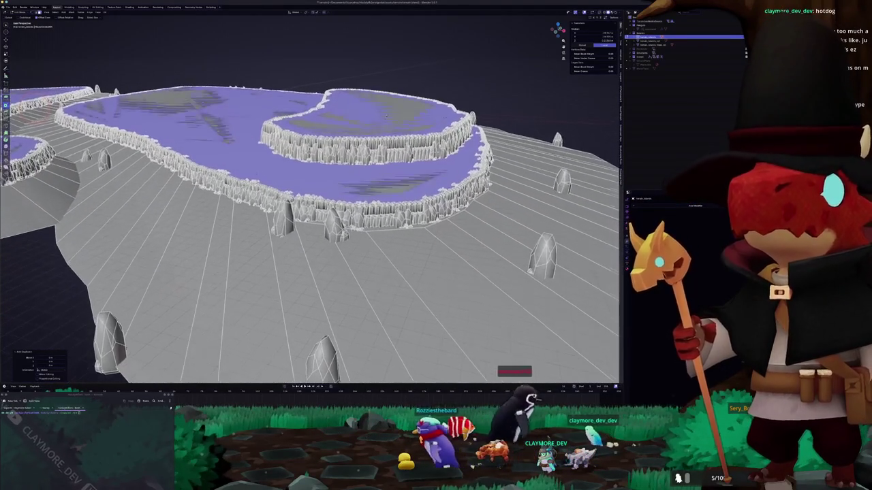
- Delete the purple water faces, then undo and frame the restored faces
key("x")
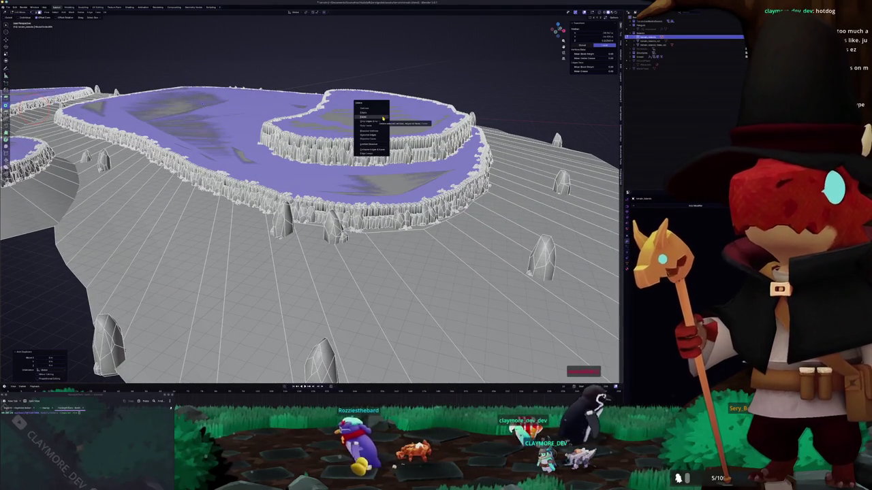
left_click(382, 123)
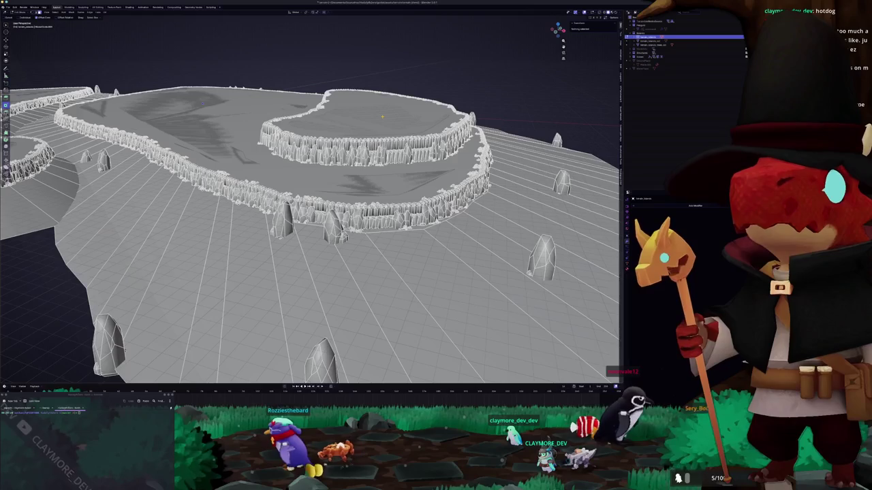
key("ctrl+z")
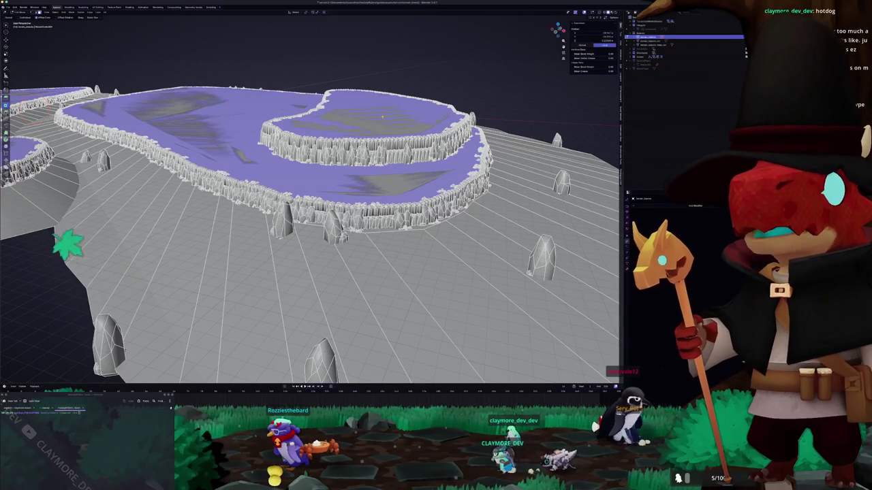
key("KP_Decimal")
- Lower the water faces into the basins below the cliff rims and briefly toggle X-ray
scroll(312, 225, "up", 3)
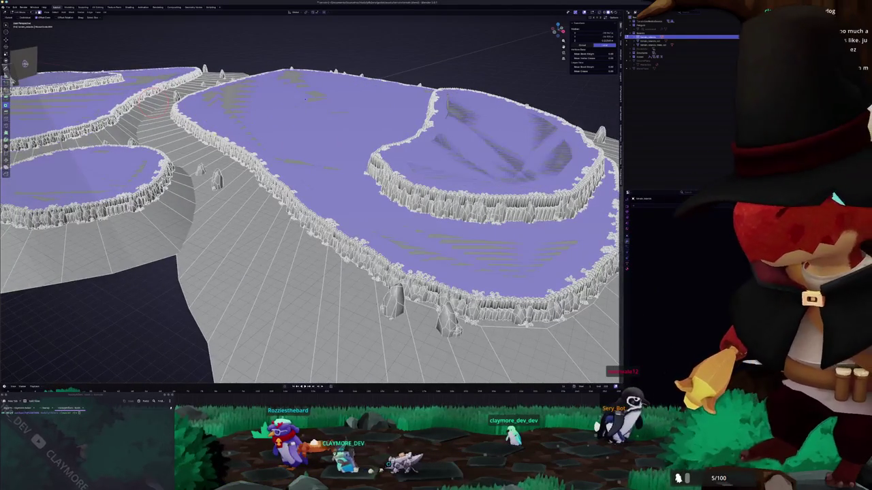
scroll(312, 225, "down", 3)
scroll(312, 225, "down", 3)
scroll(312, 225, "up", 3)
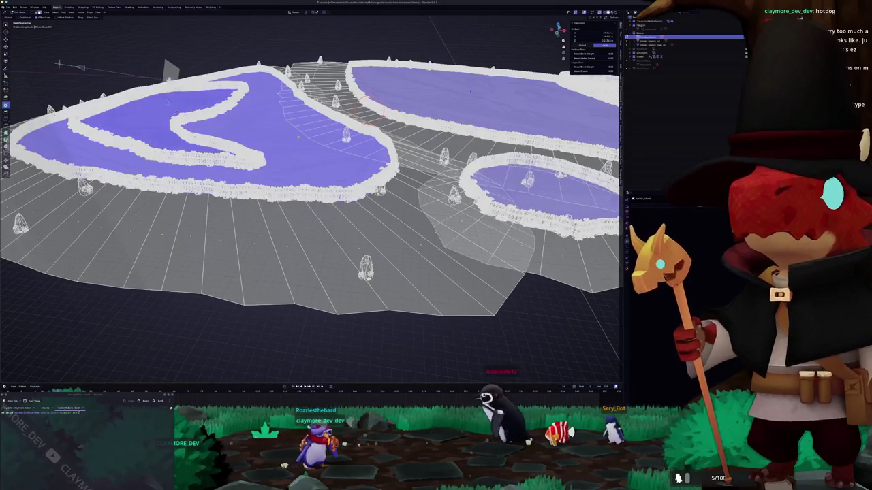
scroll(298, 137, "down", 5)
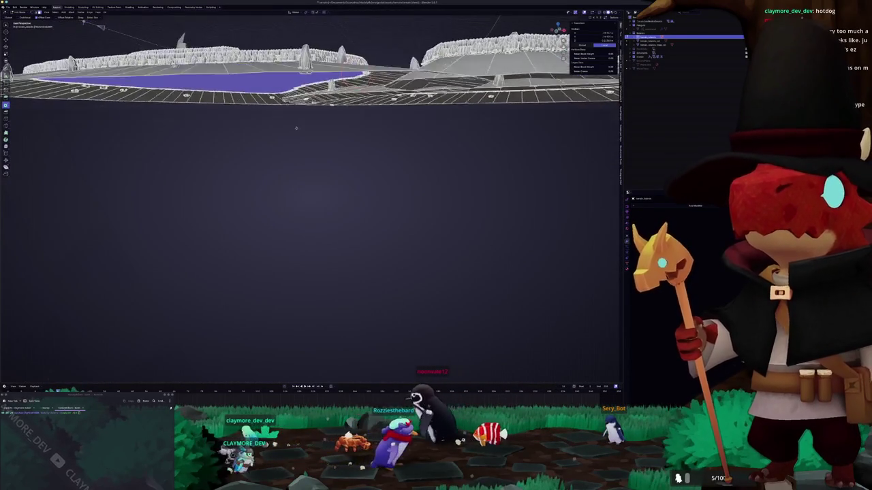
scroll(296, 127, "up", 5)
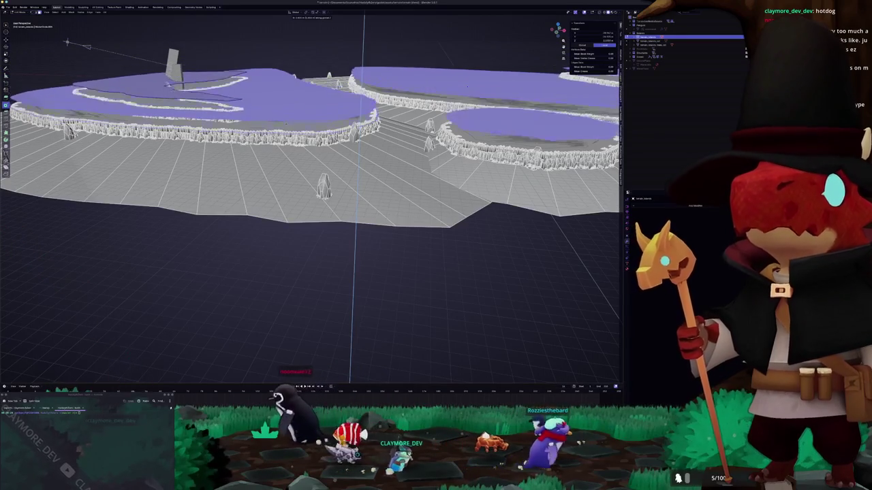
key("Return")
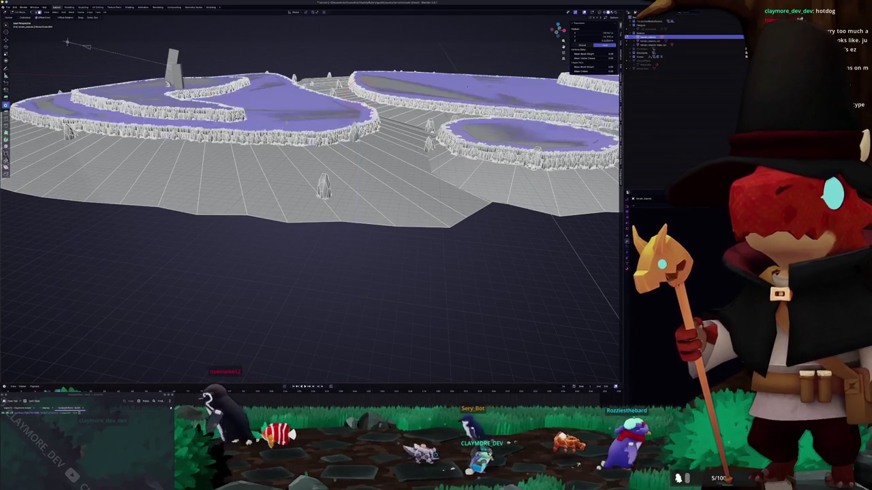
scroll(310, 191, "up", 5)
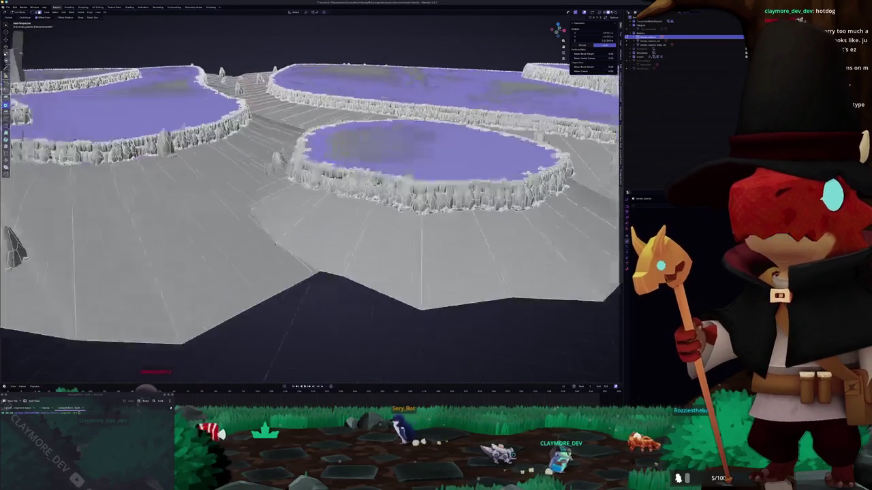
key("alt+z")
key("alt+z")
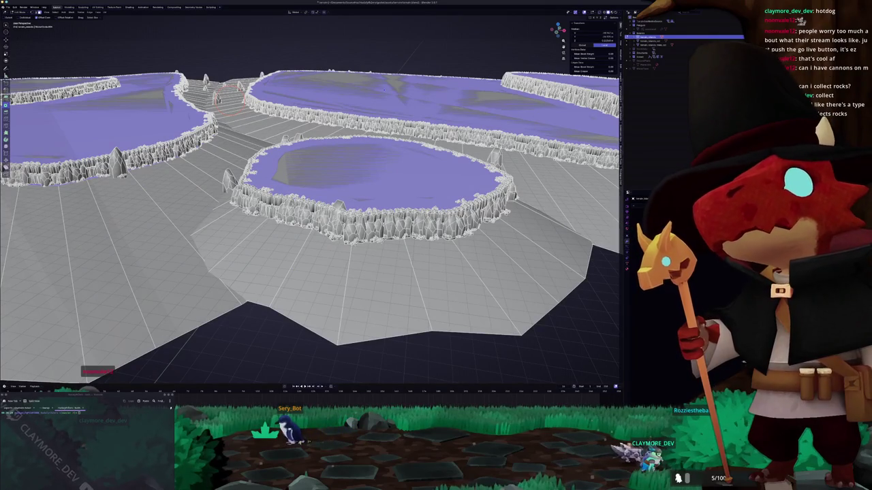
key("alt+Tab")
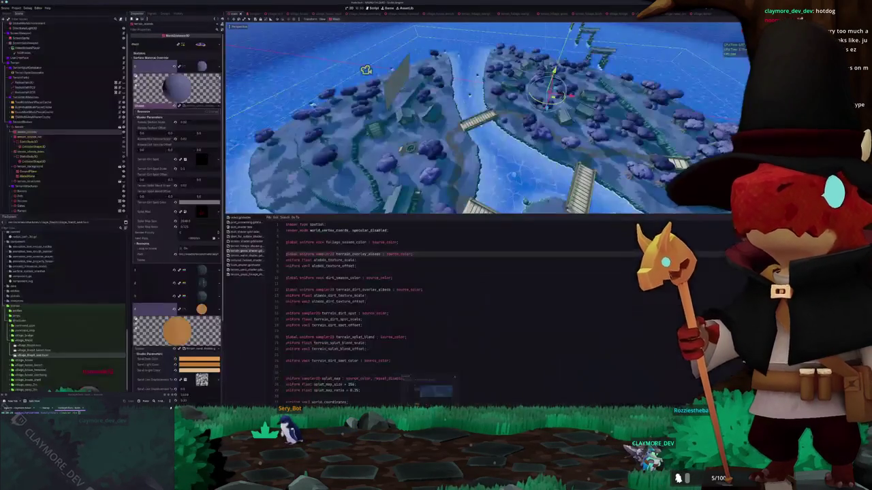
- Fly the Godot camera at ground level past the house, bridge and stream, then view the island from above
key("w")
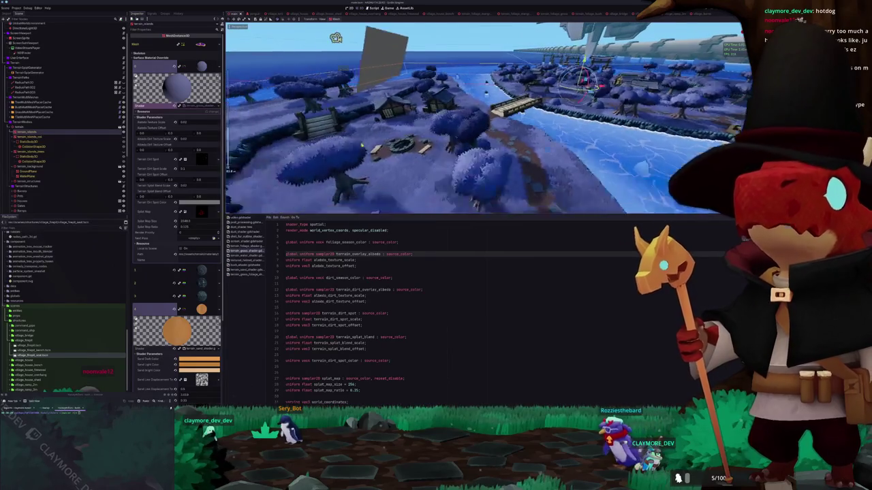
key("d")
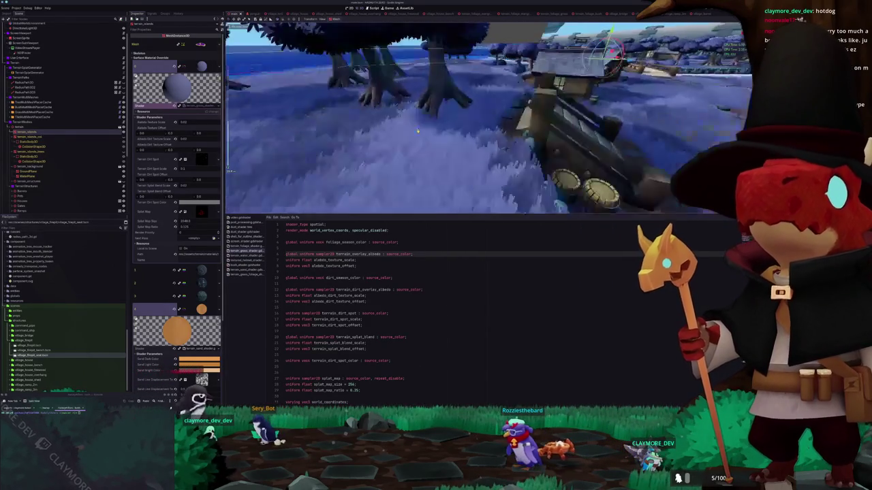
key("d")
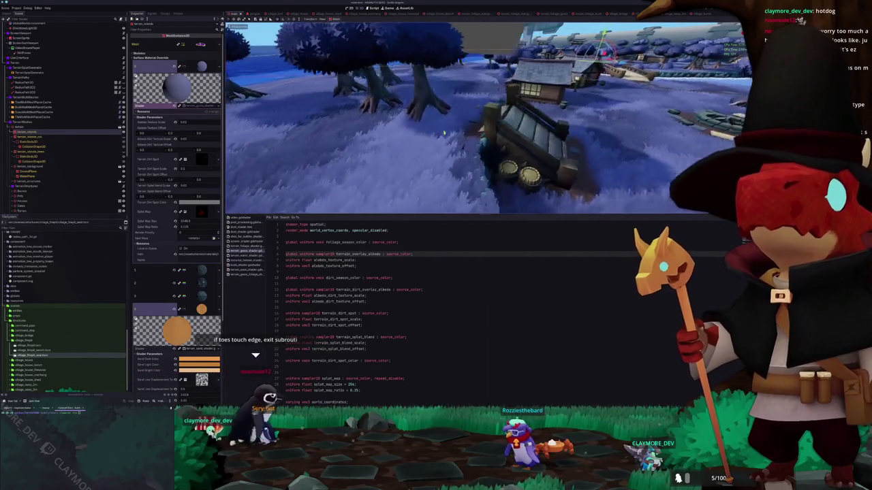
key("d")
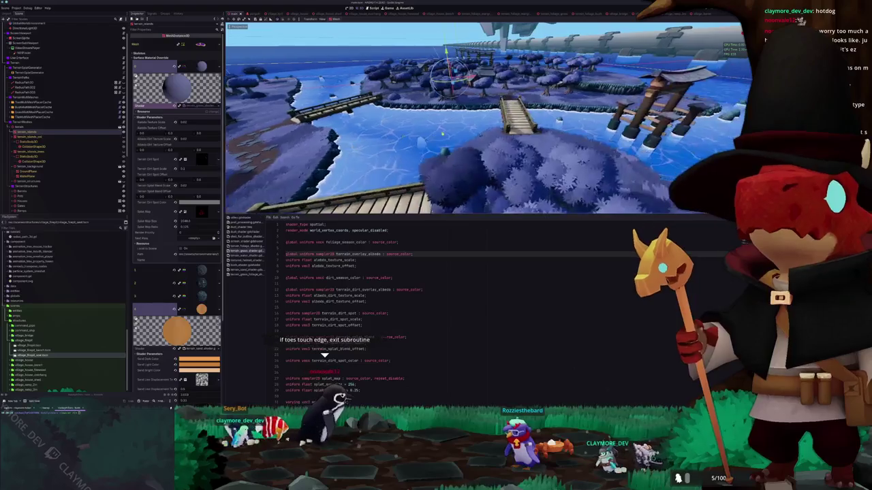
key("w")
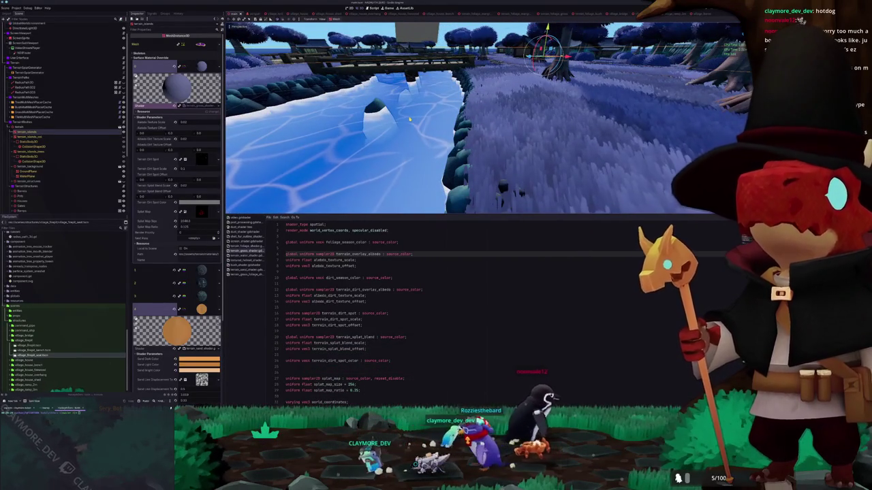
key("w")
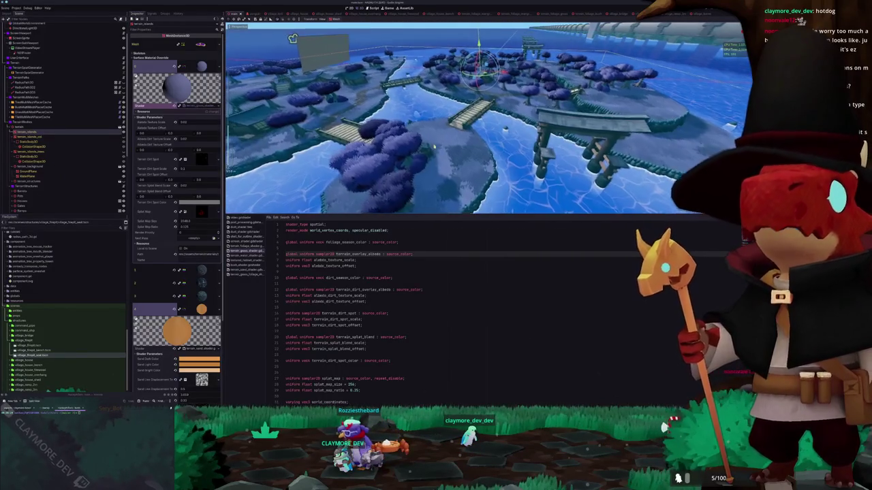
key("s")
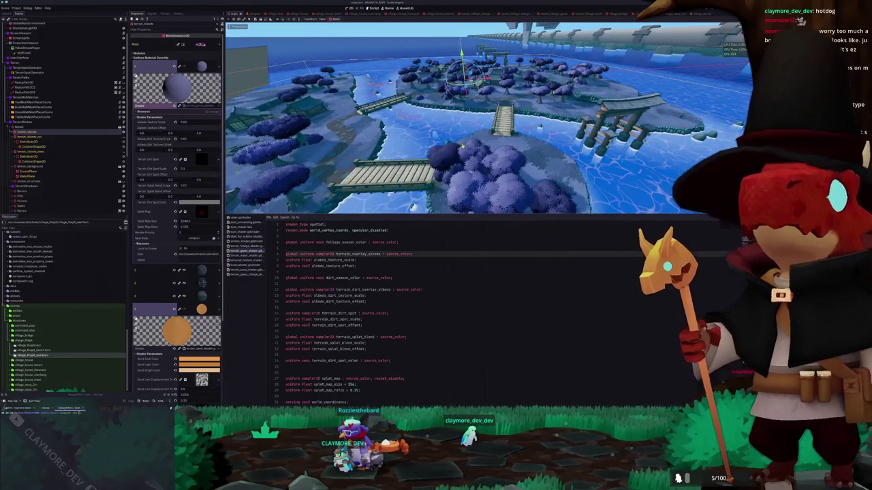
- In Blender, deselect all terrain faces and return to Object Mode, then close the village_teleporter page
key("alt+Tab")
right_click(437, 180)
left_click(437, 179)
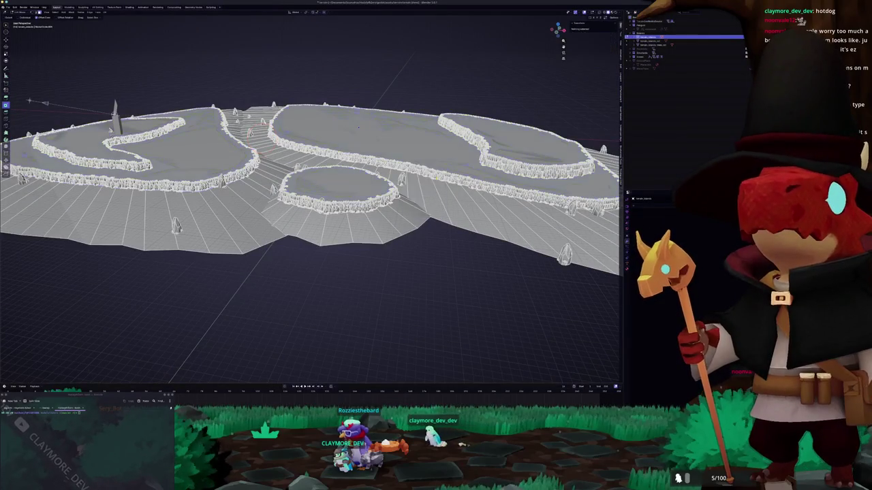
key("Tab")
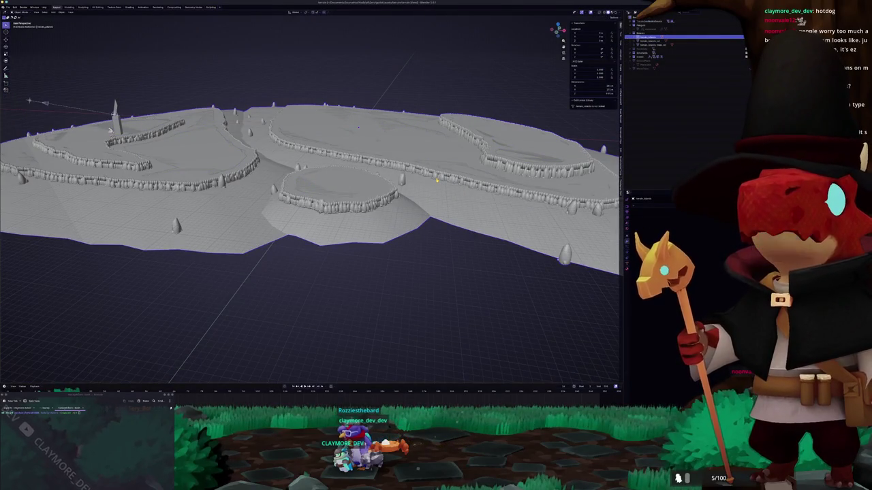
key("alt+Tab")
key("alt+Tab")
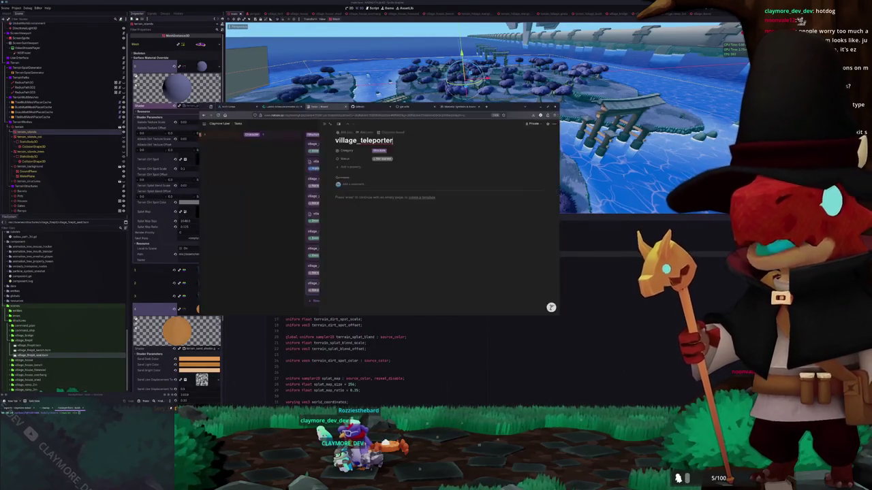
key("Escape")
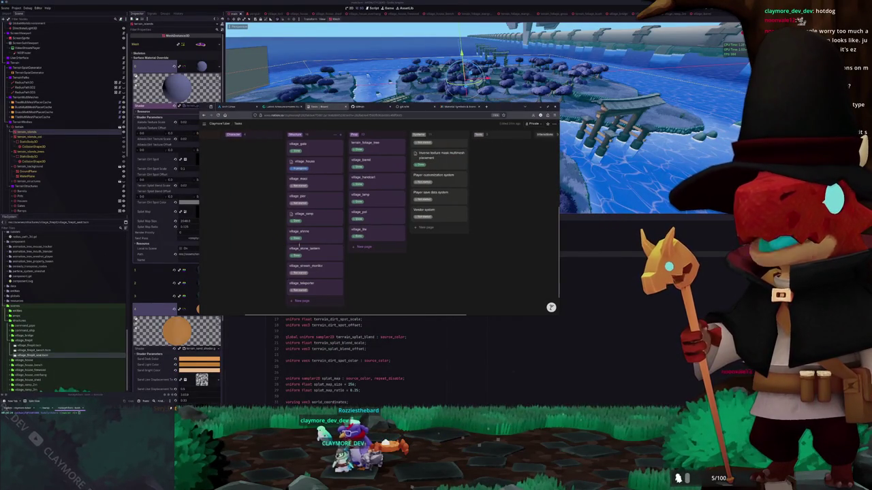
- Name the new Systems task card, entering 'to lod'
scroll(441, 173, "down", 1)
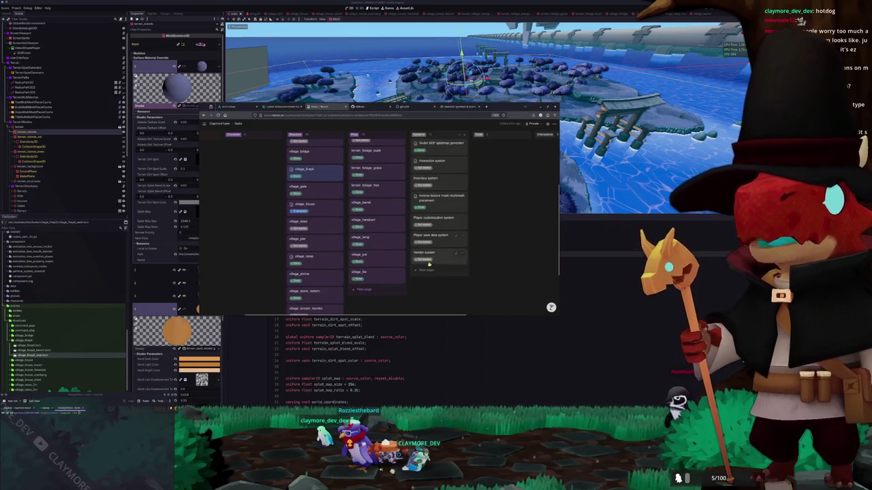
scroll(429, 263, "up", 5)
type("to lod")
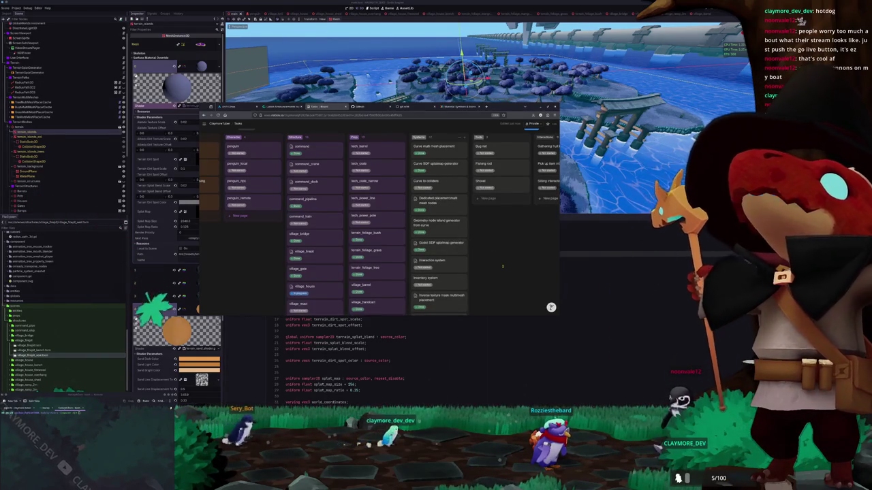
scroll(477, 239, "up", 2)
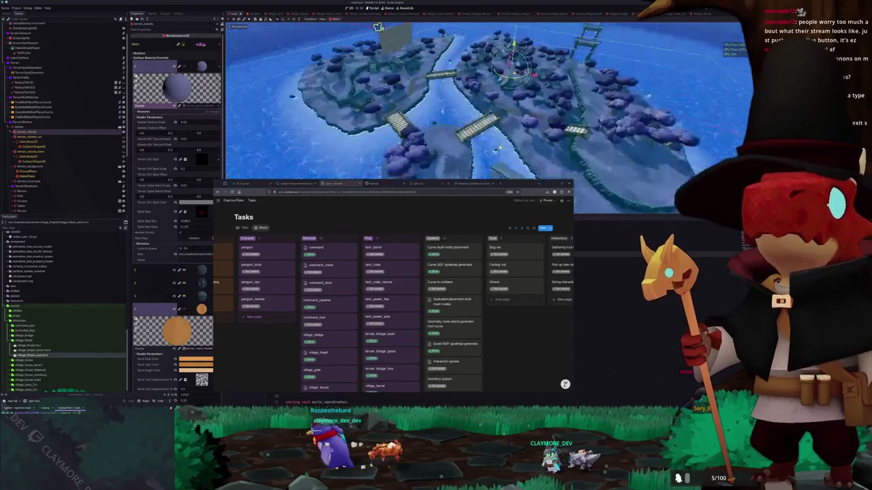
- Move the task board window up and right, then open and close the Curve to colliders task
left_click_drag(517, 185, 541, 130)
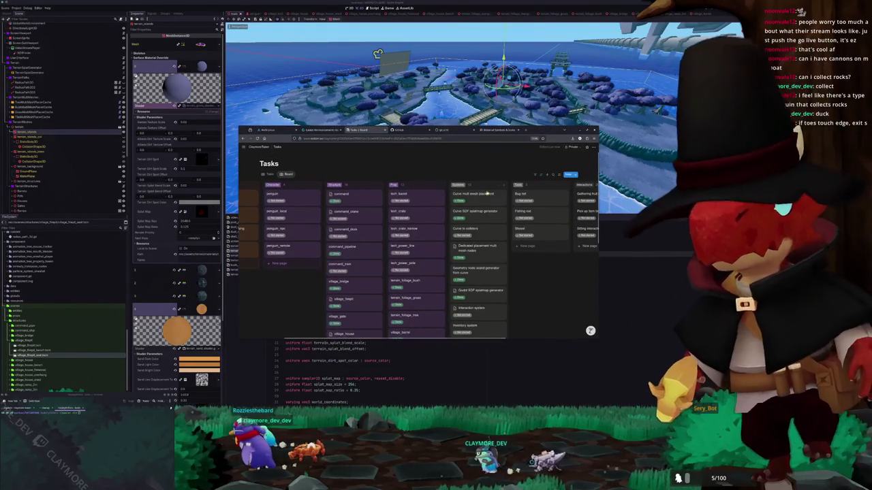
scroll(415, 238, "down", 1)
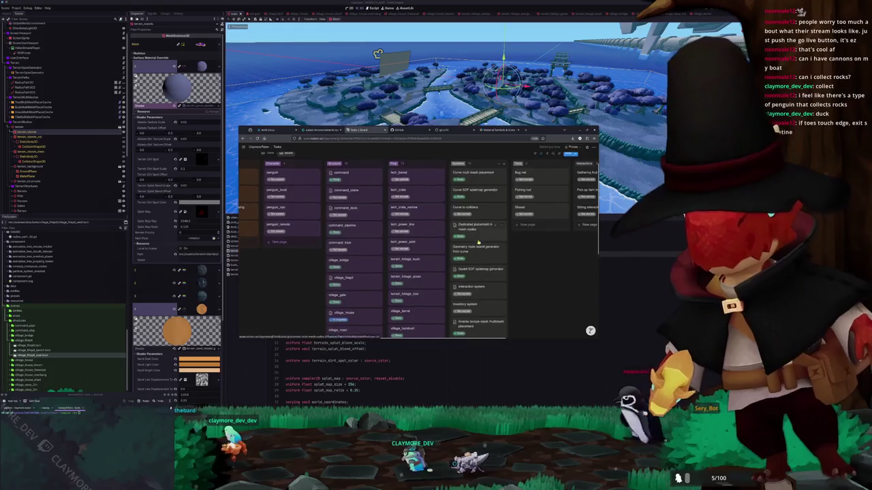
left_click(483, 210)
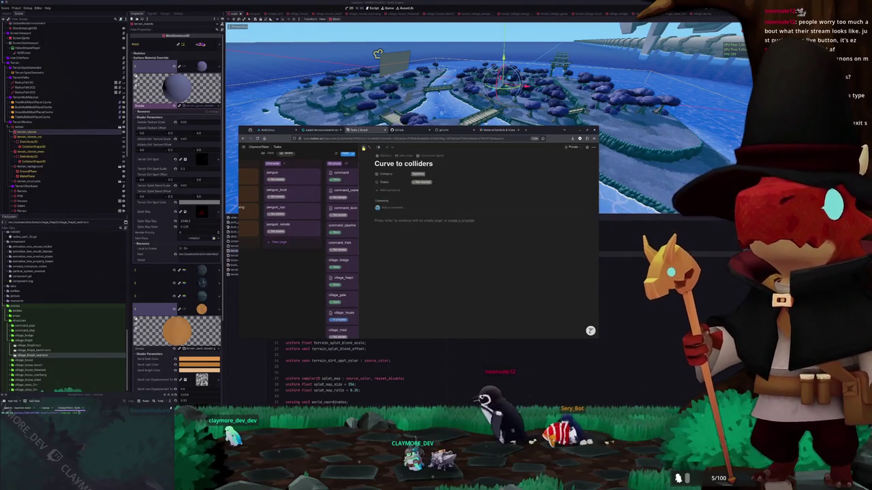
left_click(365, 147)
- Scroll the Tasks board and open the village_stream_monitor task page
scroll(504, 276, "down", 3)
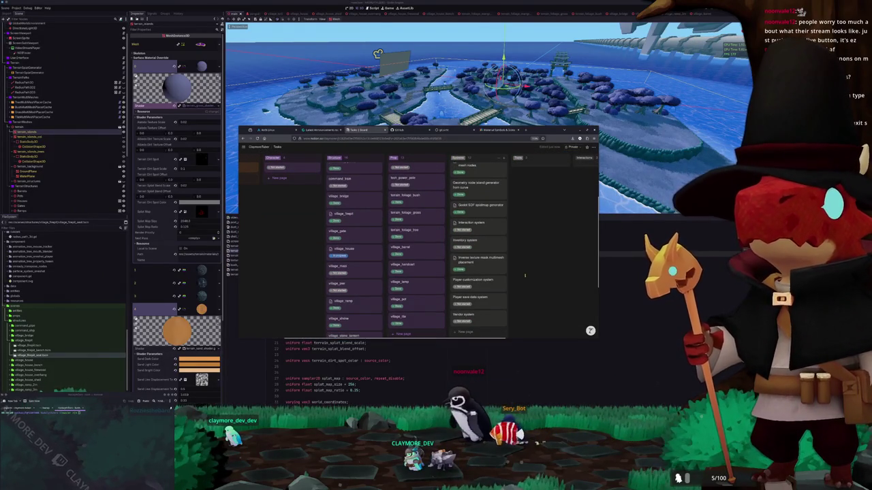
scroll(527, 277, "down", 1)
scroll(324, 305, "down", 2)
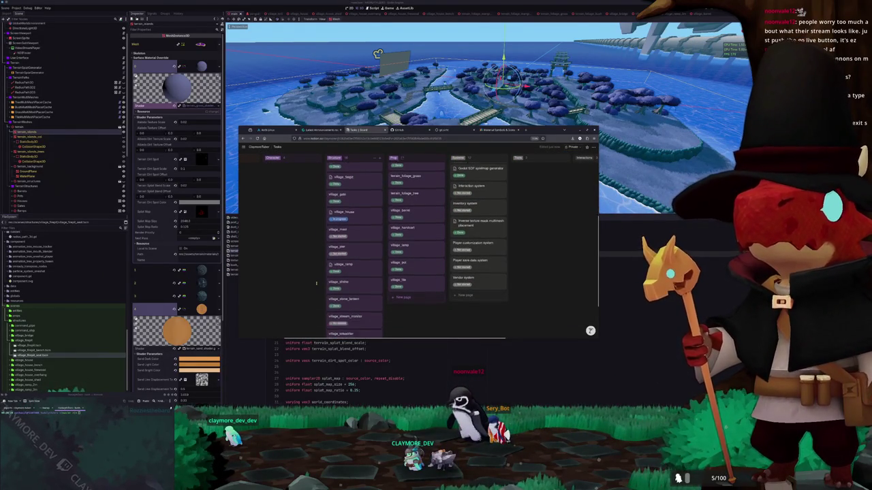
scroll(316, 283, "down", 2)
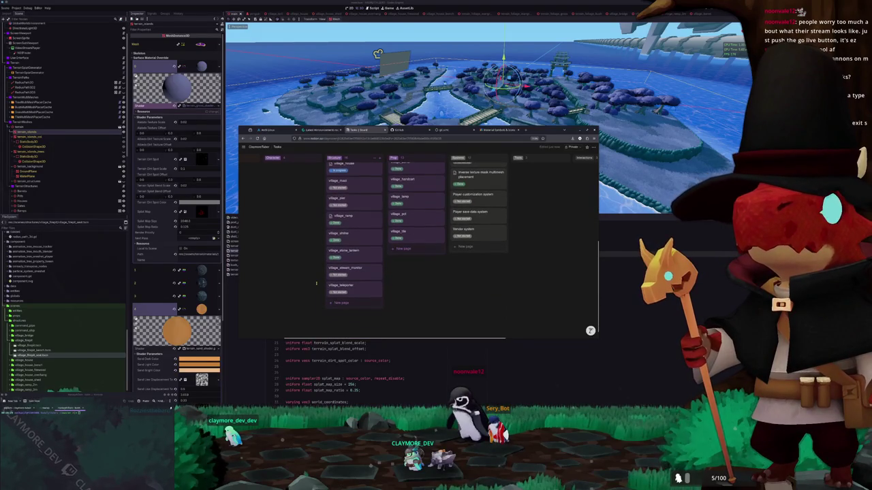
scroll(316, 286, "up", 5)
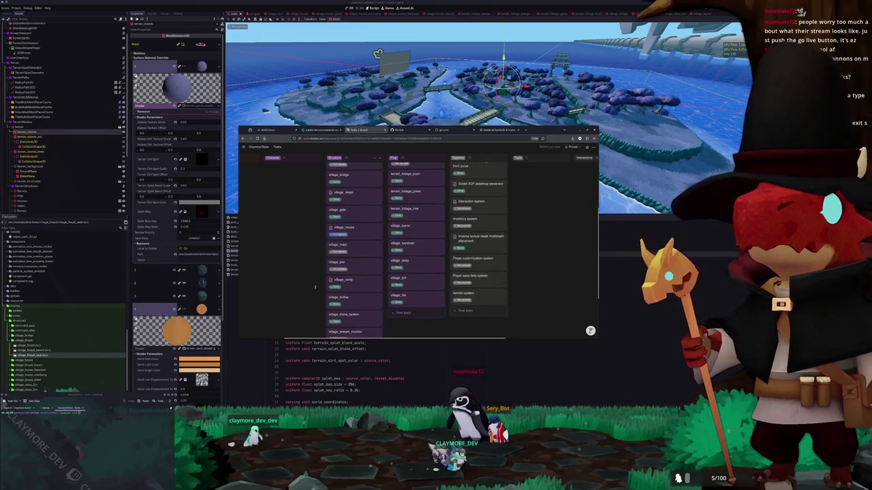
scroll(316, 287, "up", 4)
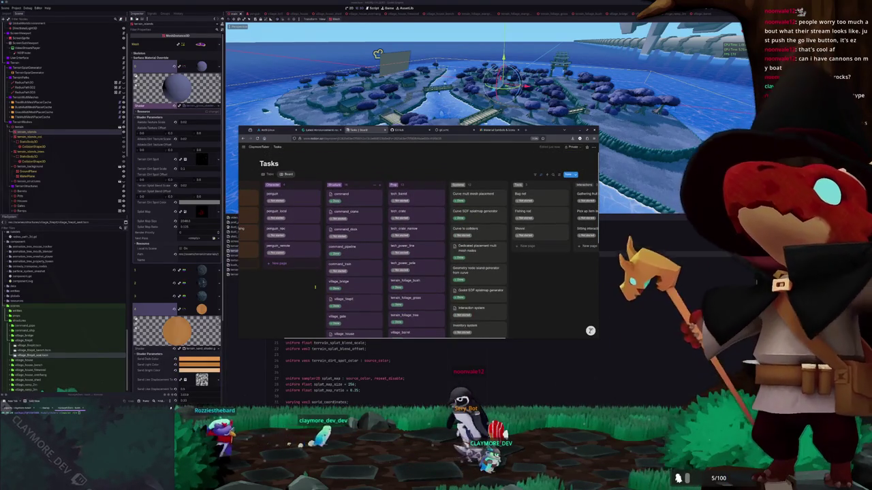
scroll(315, 287, "down", 7)
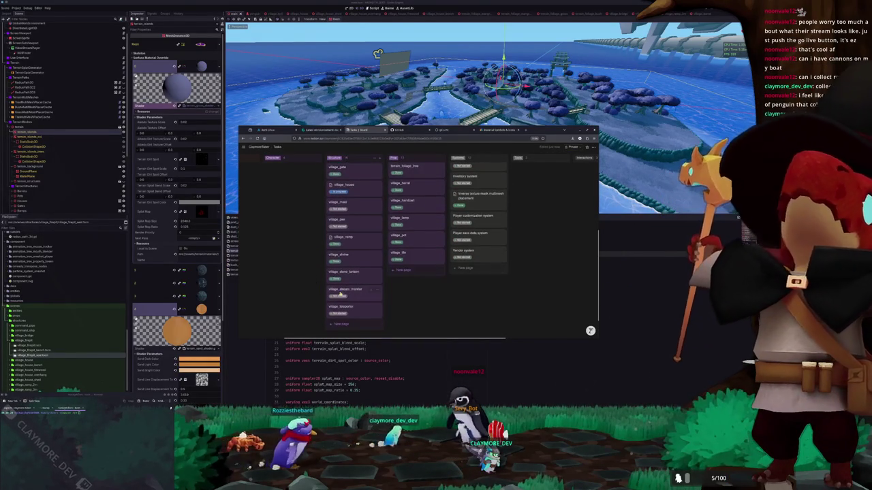
left_click(351, 292)
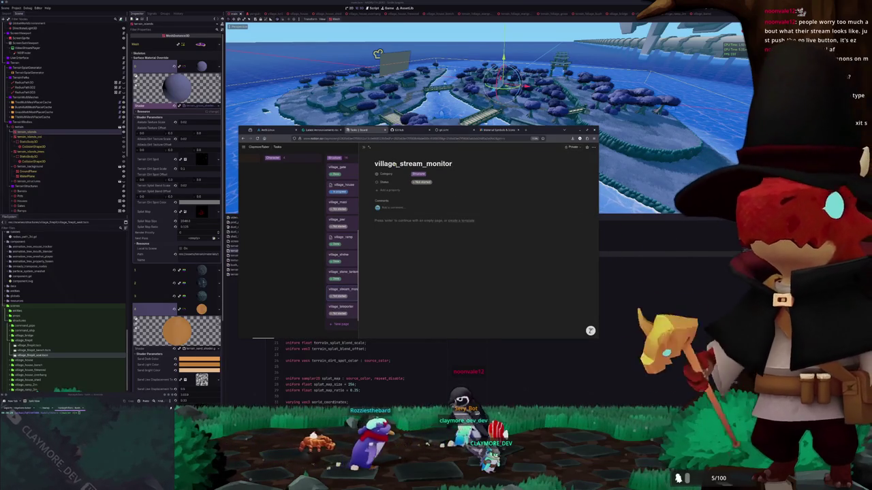
type("tech")
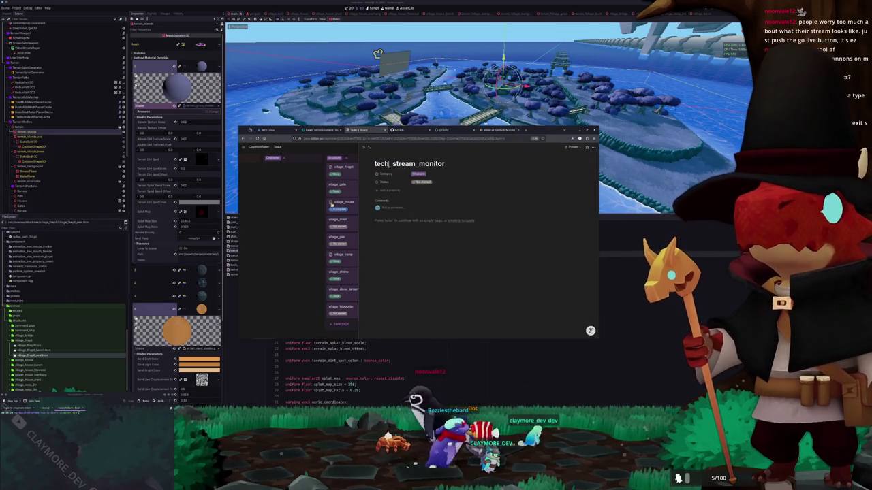
key("Escape")
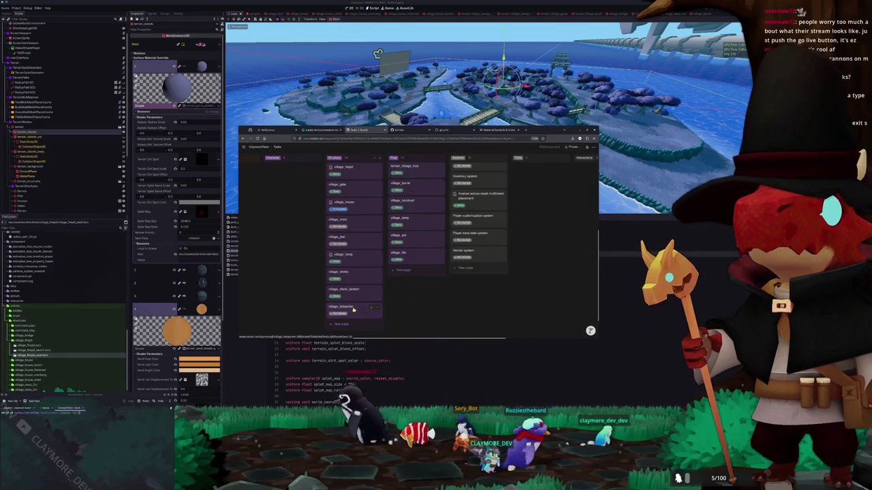
left_click(352, 309)
type("tech_teleporter")
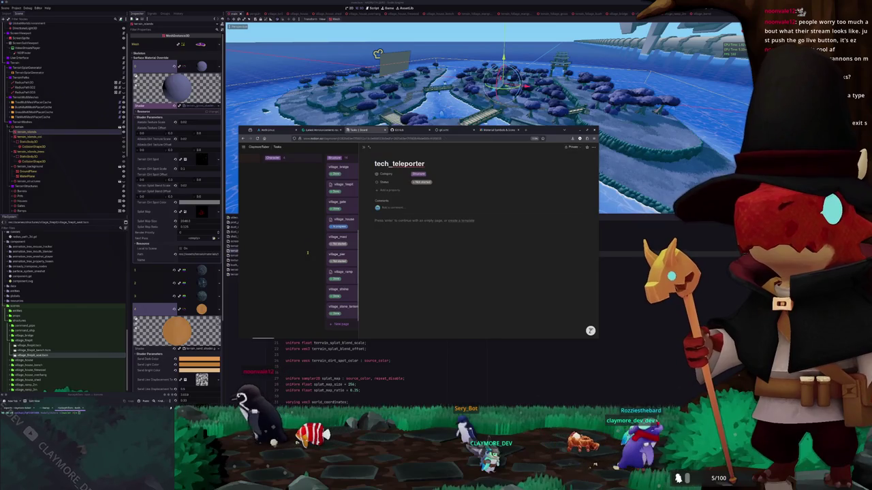
key("Escape")
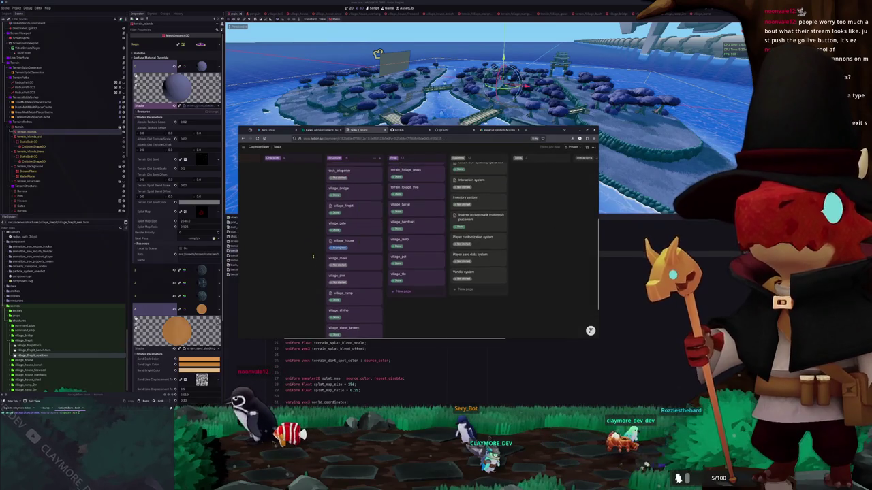
scroll(315, 277, "up", 5)
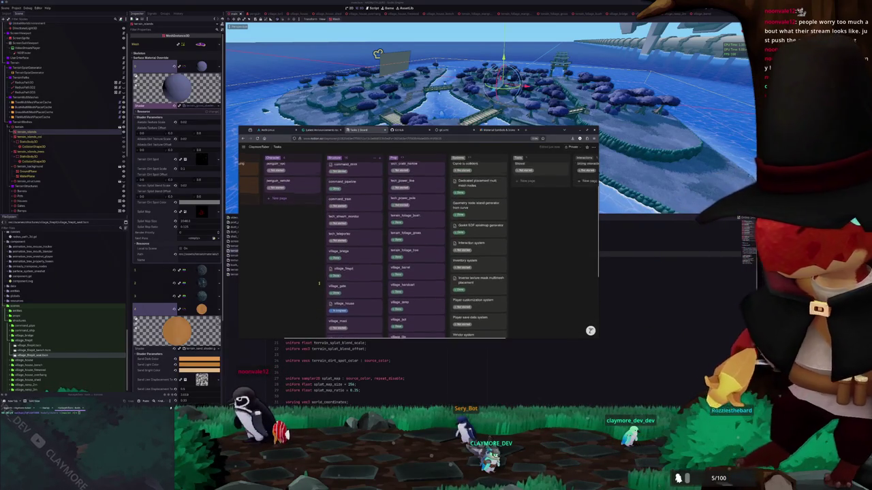
scroll(318, 282, "up", 3)
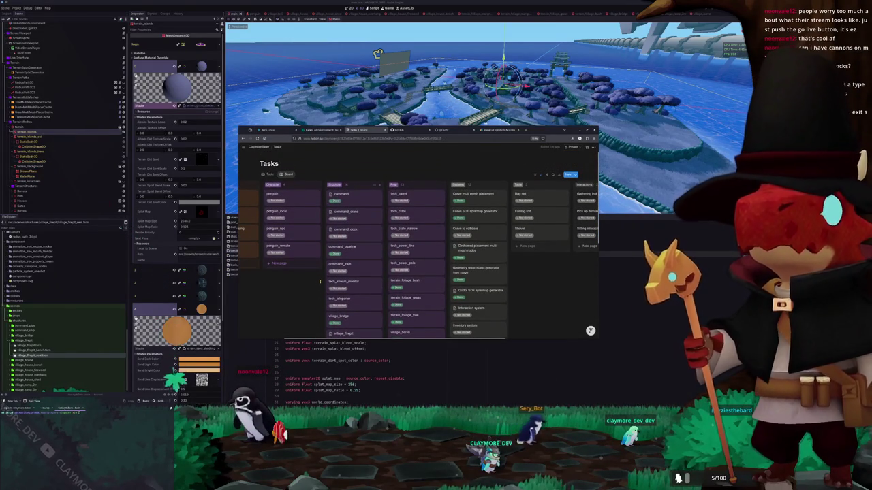
scroll(319, 283, "left", 3)
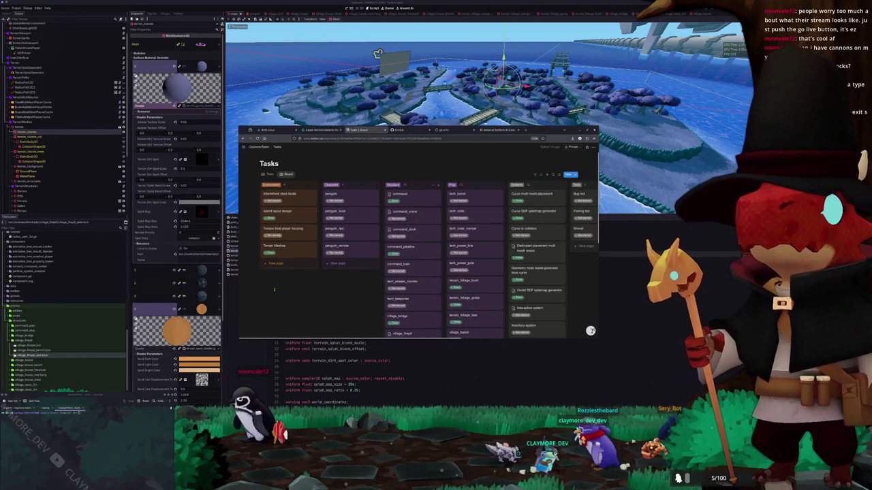
scroll(293, 294, "right", 2)
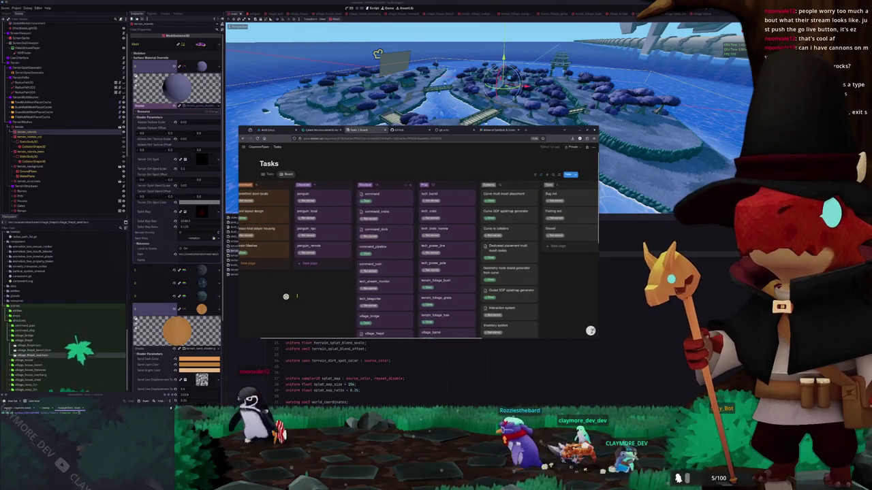
scroll(286, 296, "right", 3)
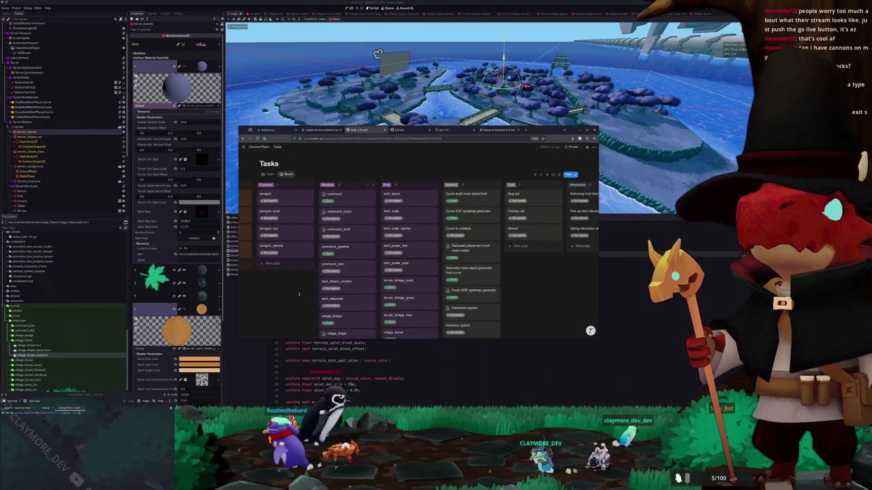
scroll(310, 294, "down", 3)
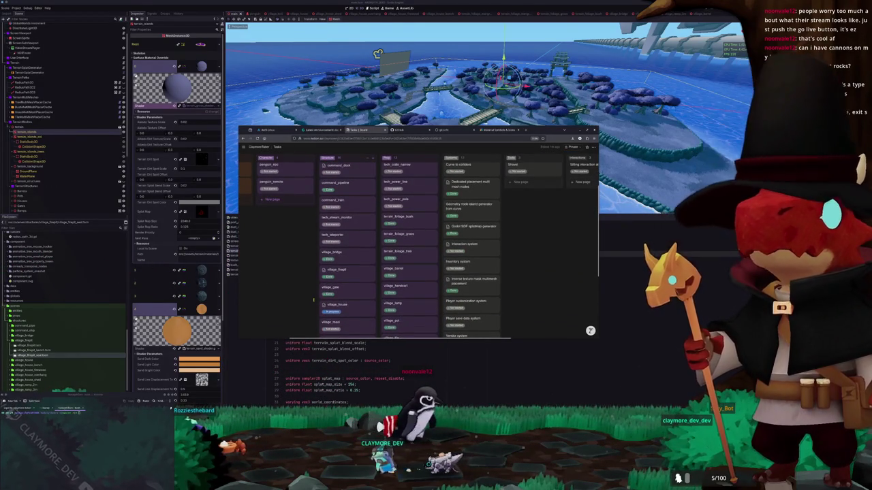
left_click(393, 402)
- Create a new General file in Blender and delete the default cube, camera and light
key("alt+Tab")
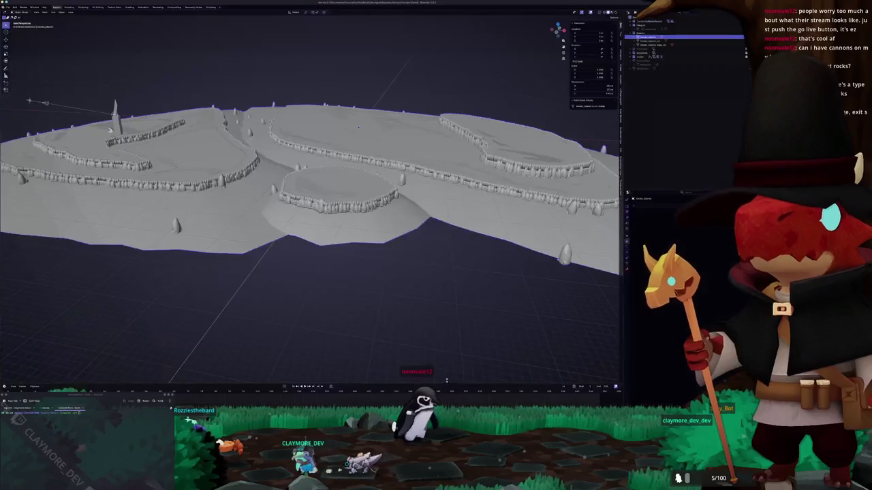
scroll(312, 205, "up", 3)
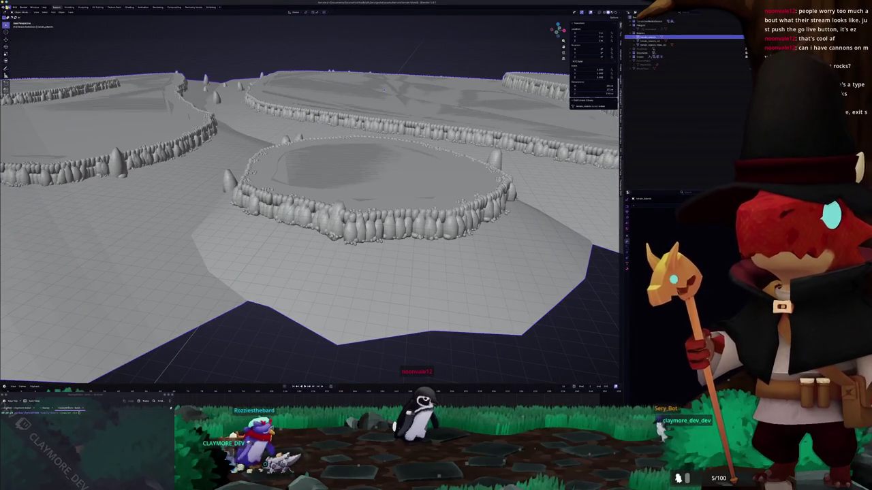
left_click(15, 7)
mouse_move(20, 14)
left_click(63, 16)
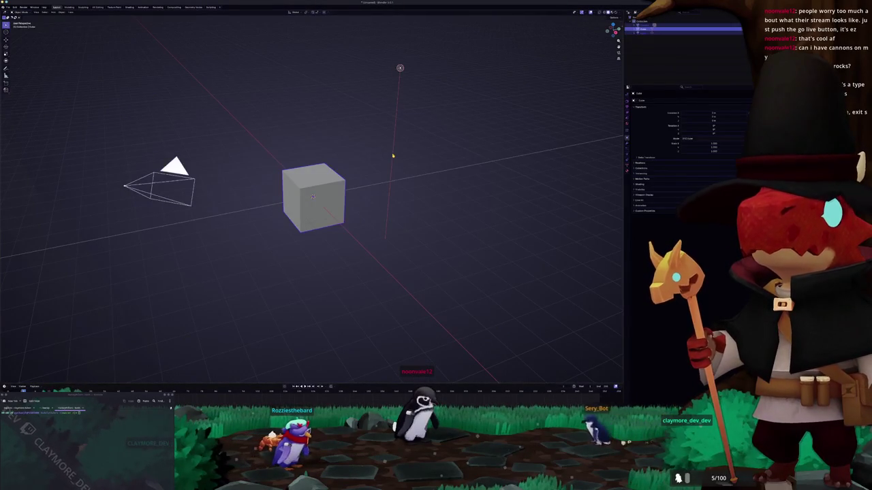
key("a")
key("Delete")
- Start saving the file and navigate into the empty project folder
key("ctrl+s")
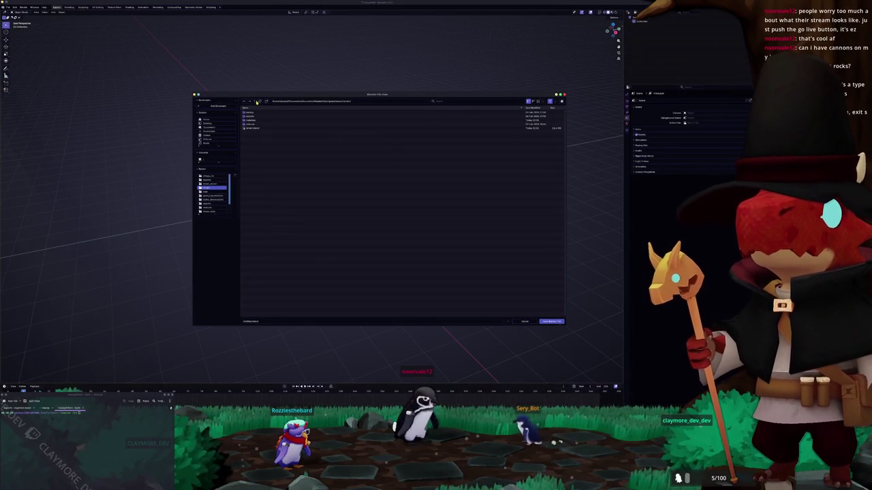
left_click(256, 101)
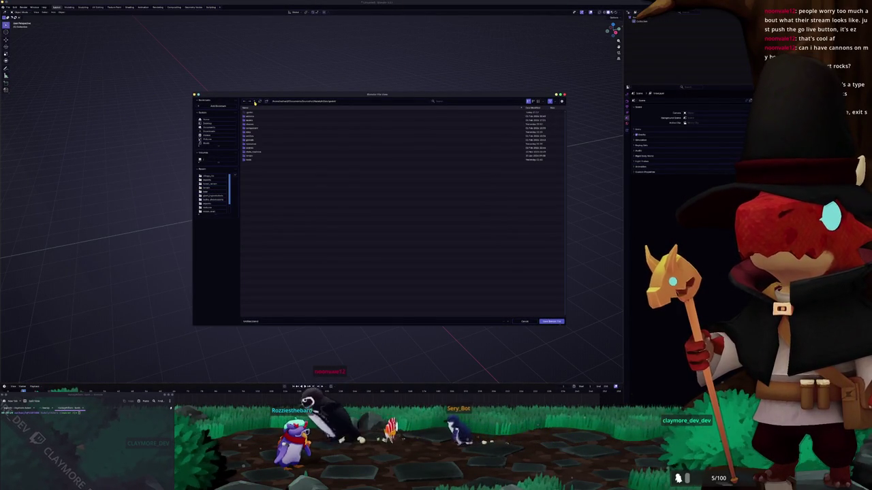
double_click(253, 121)
double_click(253, 126)
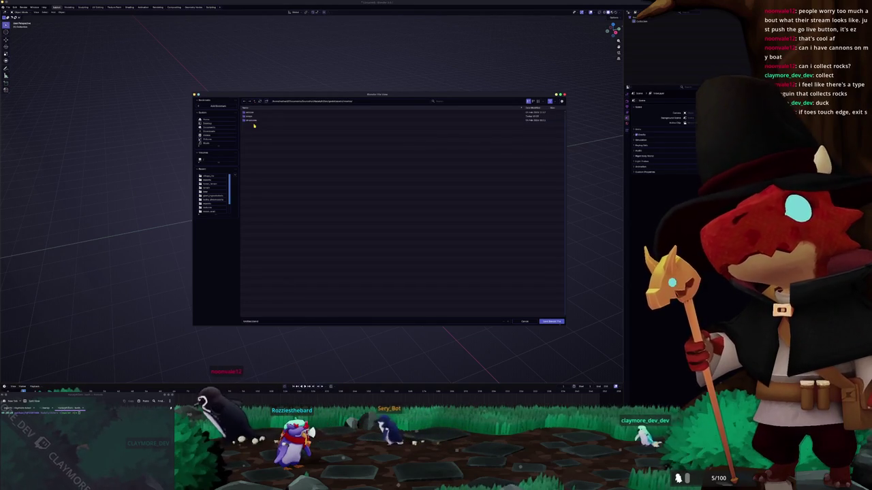
double_click(254, 121)
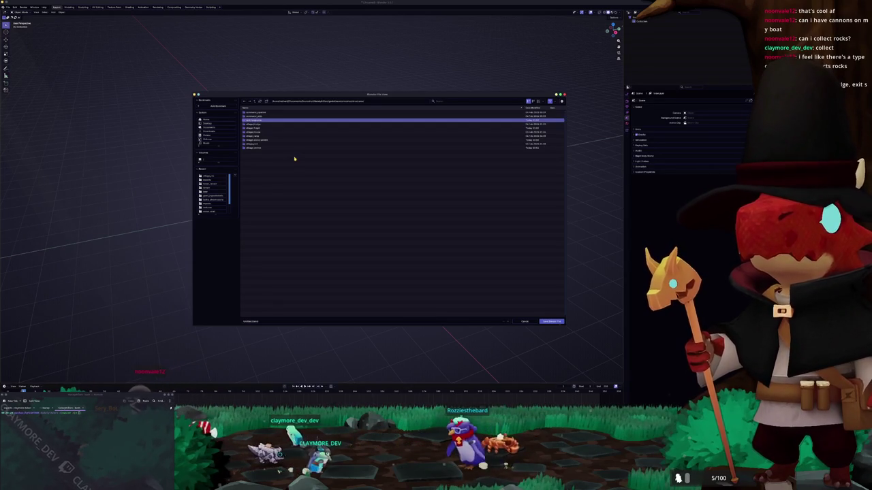
double_click(255, 123)
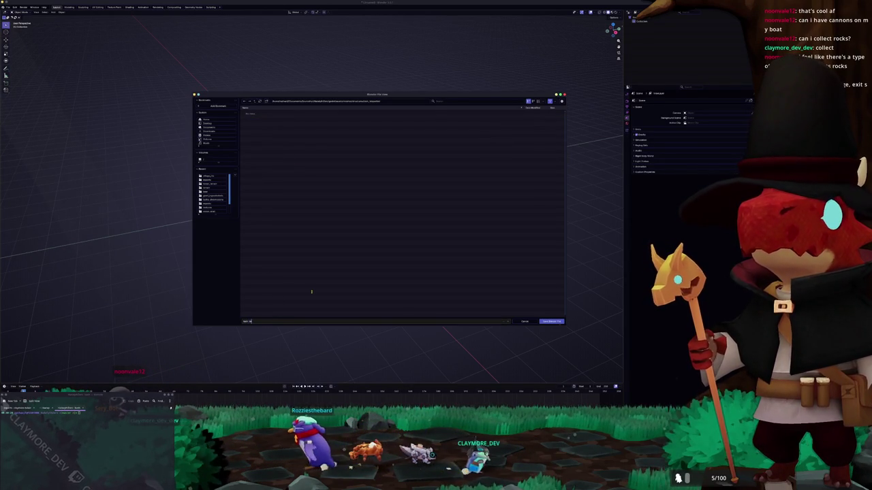
- Save the new file, then add a cylinder and flatten it along Z into a low disc
key("Return")
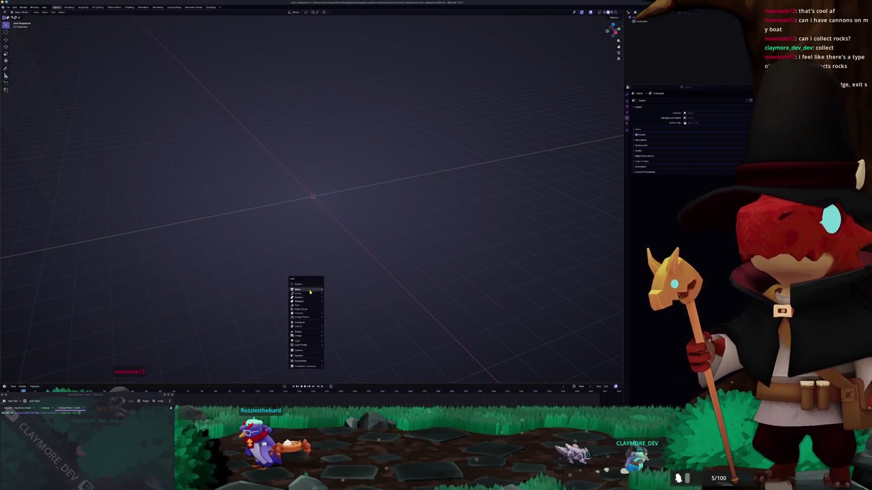
mouse_move(310, 291)
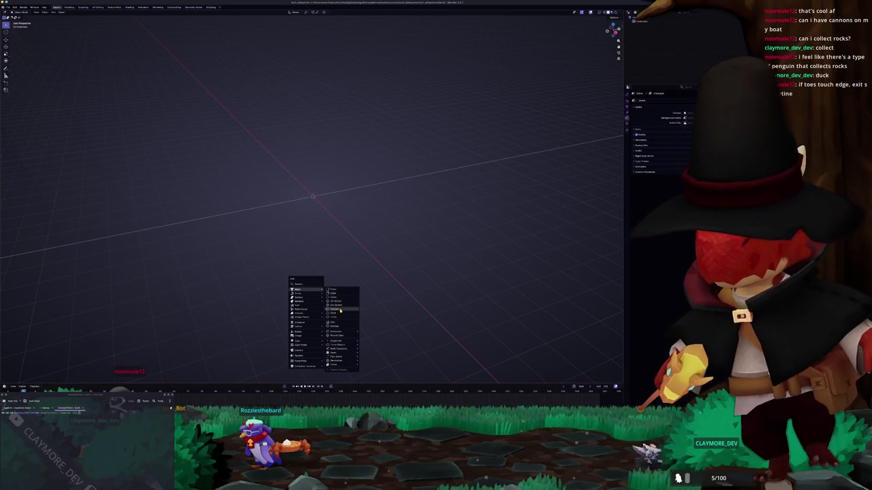
left_click(339, 310)
scroll(364, 253, "up", 5)
key("s")
key("z")
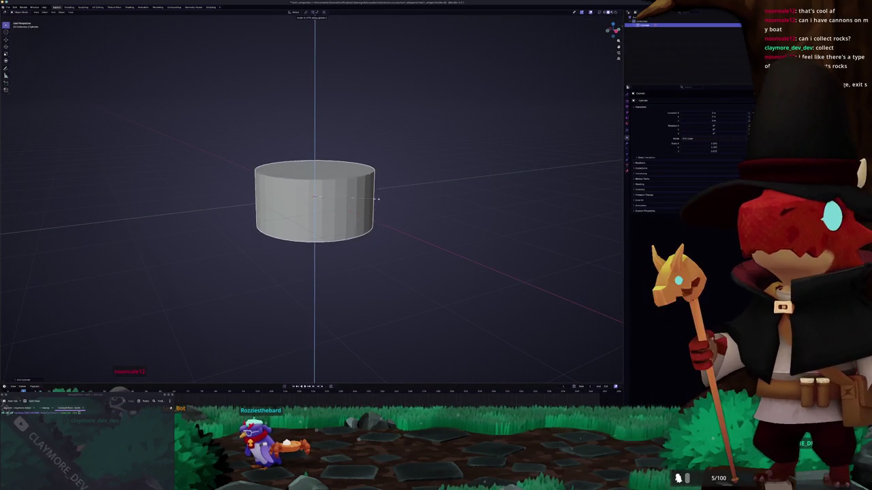
key("Return")
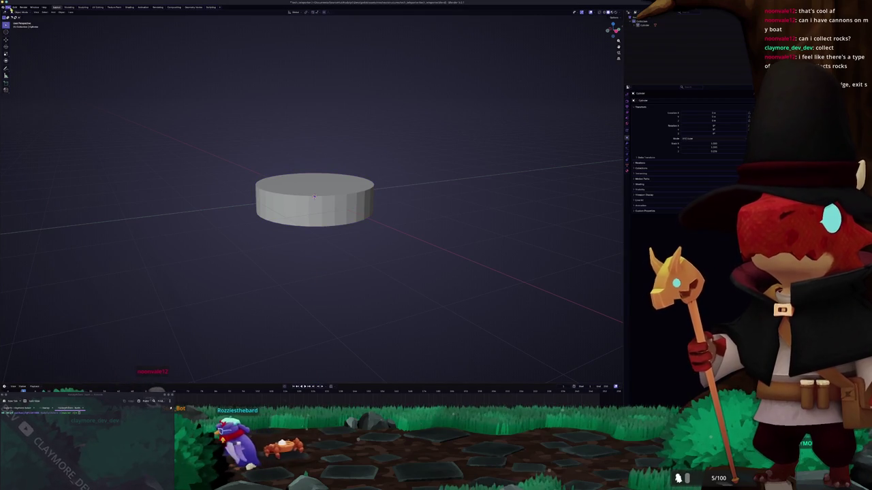
- Browse the Append file browser up one folder, then cancel it
left_click(14, 7)
left_click(19, 55)
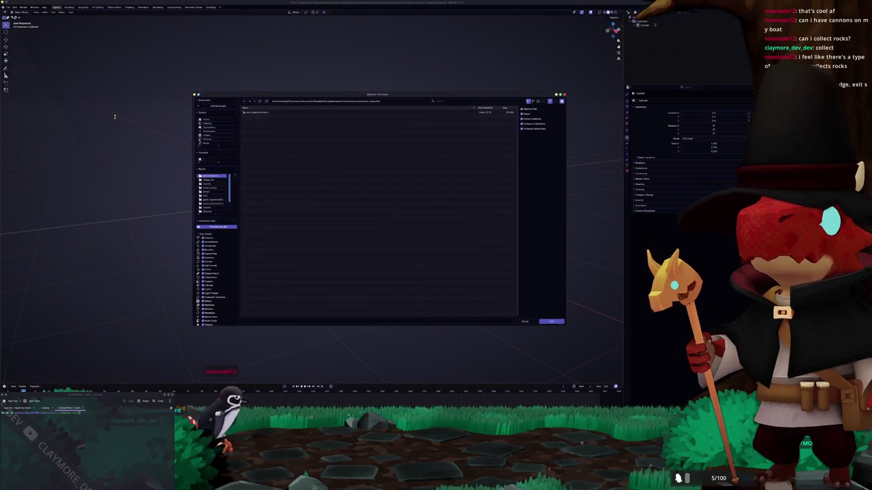
left_click(254, 102)
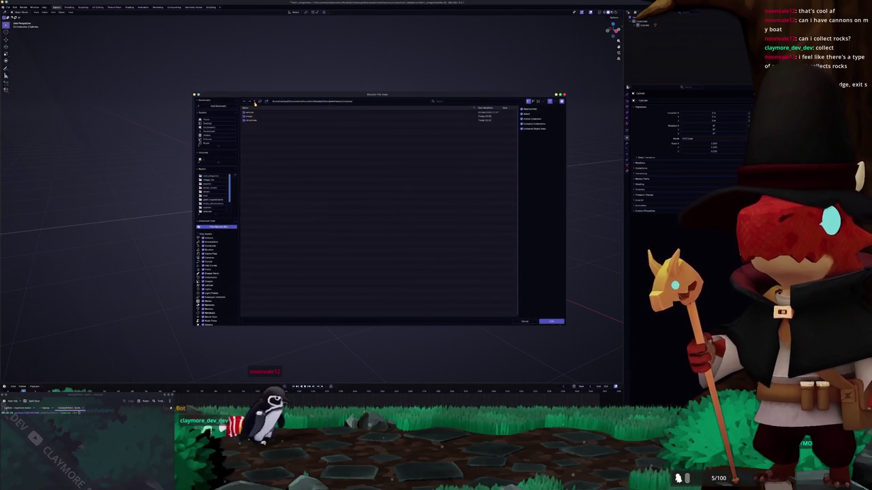
key("Escape")
left_click(8, 7)
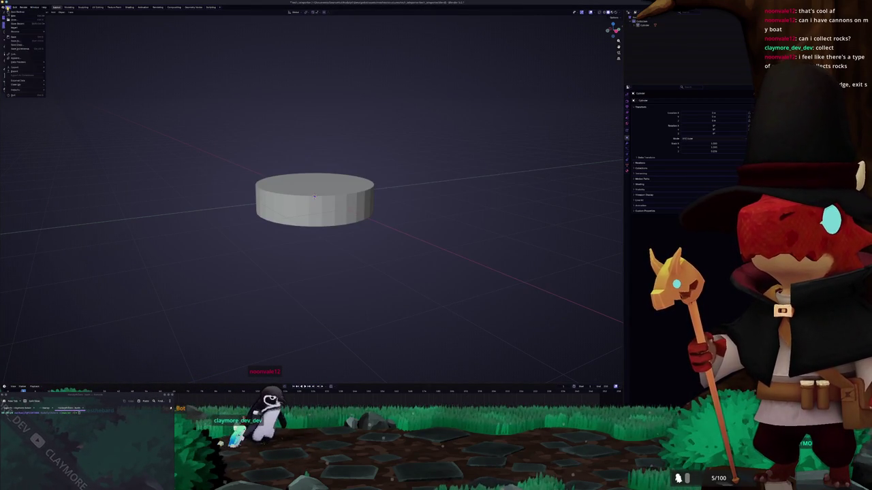
- Browse the Append browser into the project's animations, materials and textures folder, then cancel it
left_click(19, 59)
left_click(254, 101)
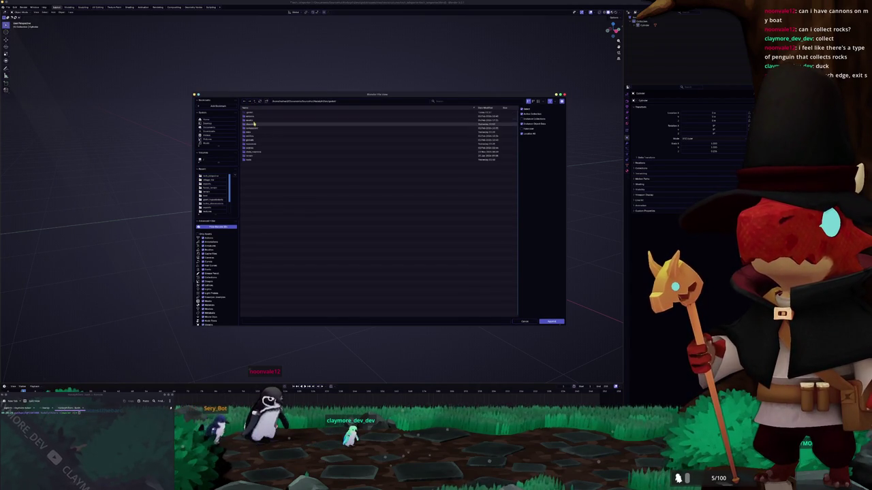
double_click(254, 123)
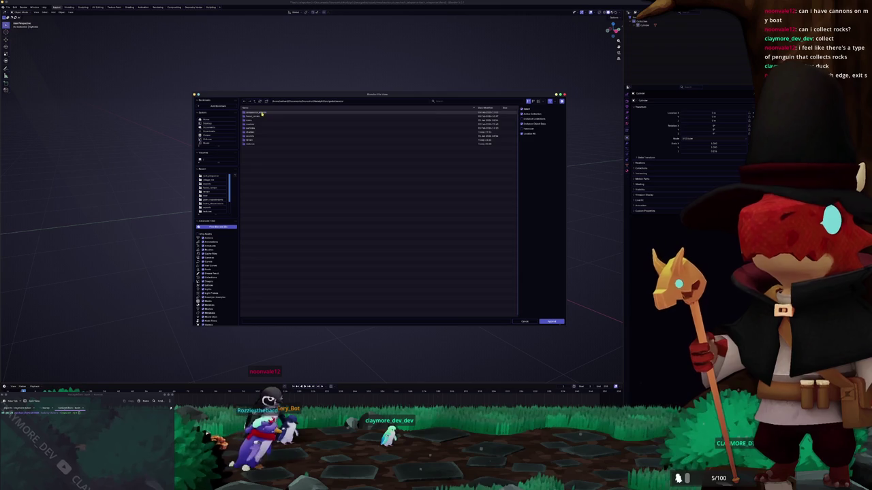
double_click(258, 128)
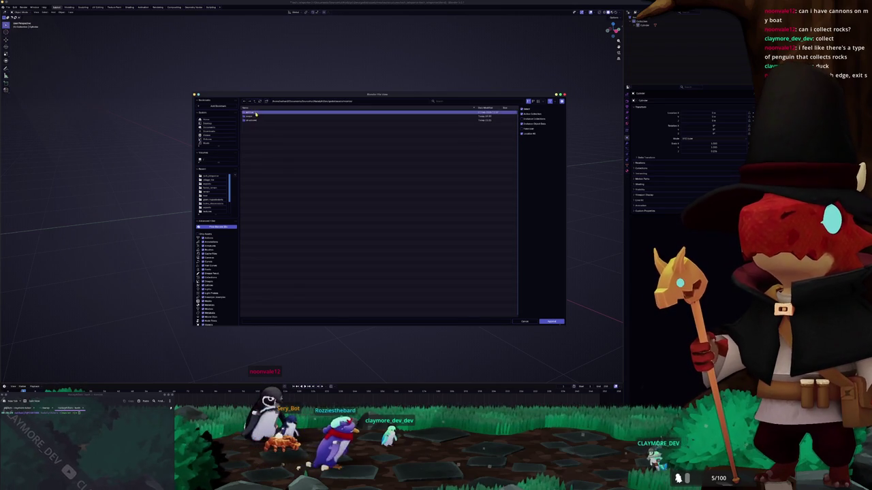
double_click(256, 121)
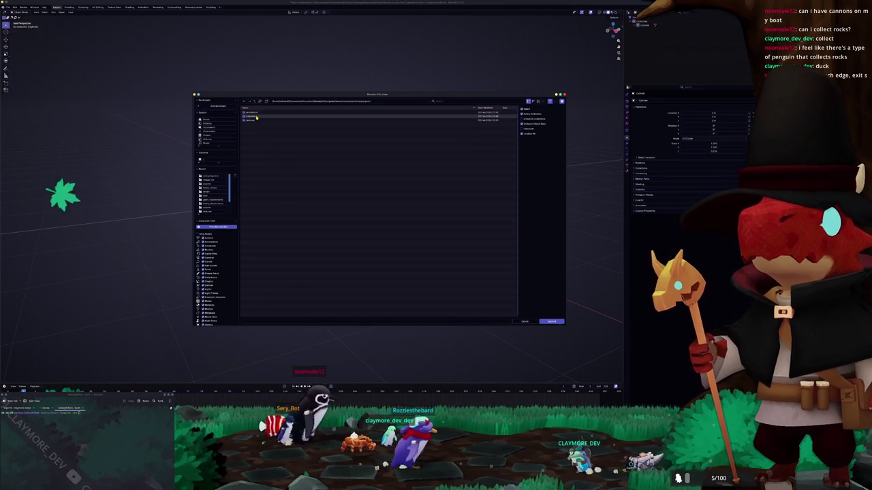
key("Escape")
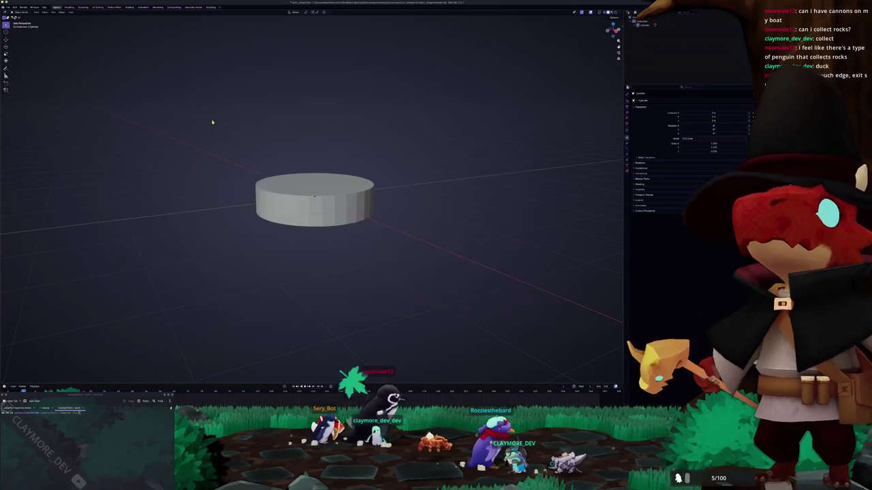
- Import the penguin model from its folder via File > Import > glTF 2.0
left_click(8, 7)
mouse_move(23, 69)
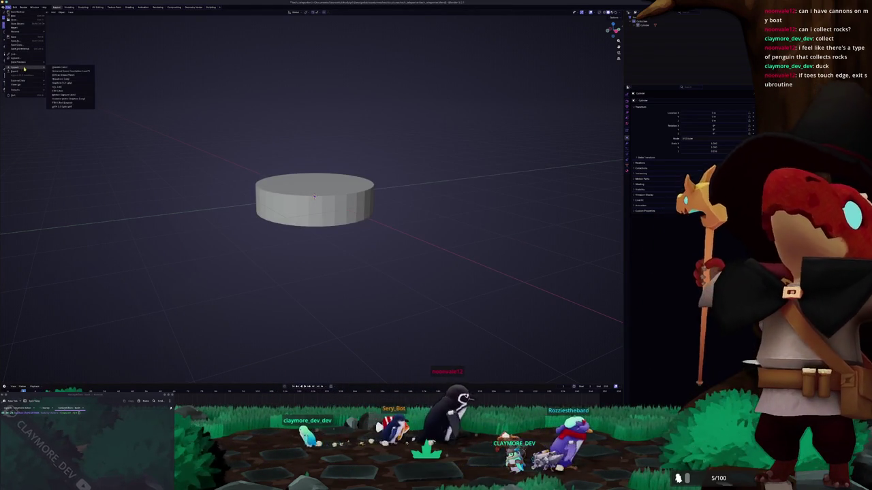
left_click(74, 108)
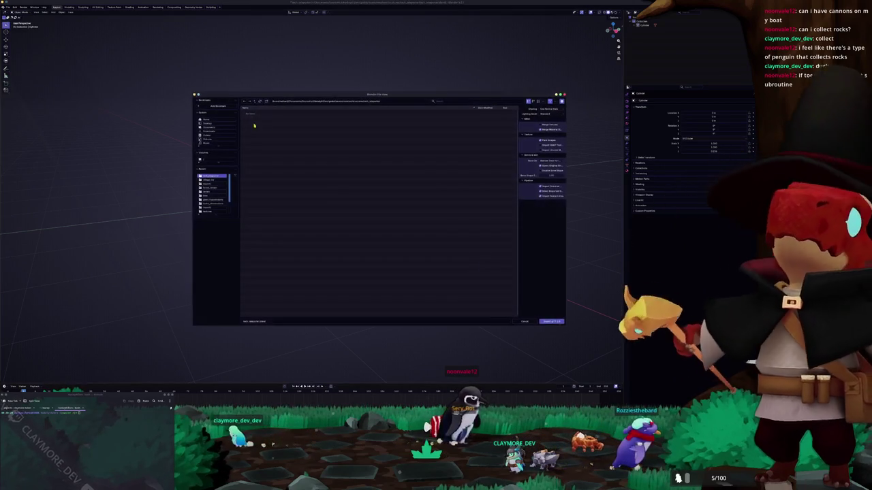
left_click(255, 102)
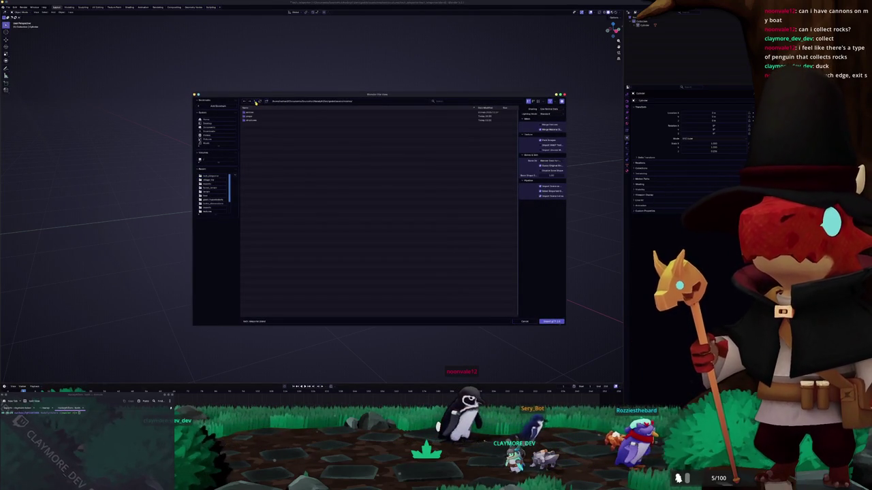
double_click(252, 119)
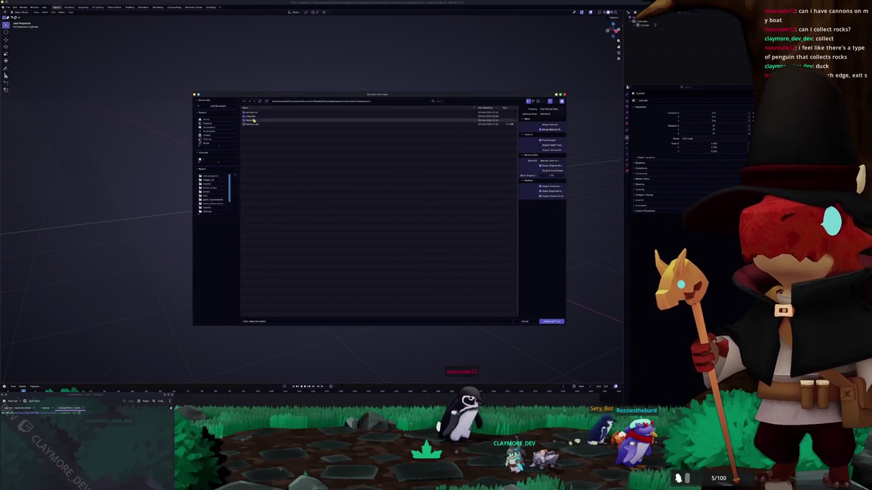
double_click(252, 124)
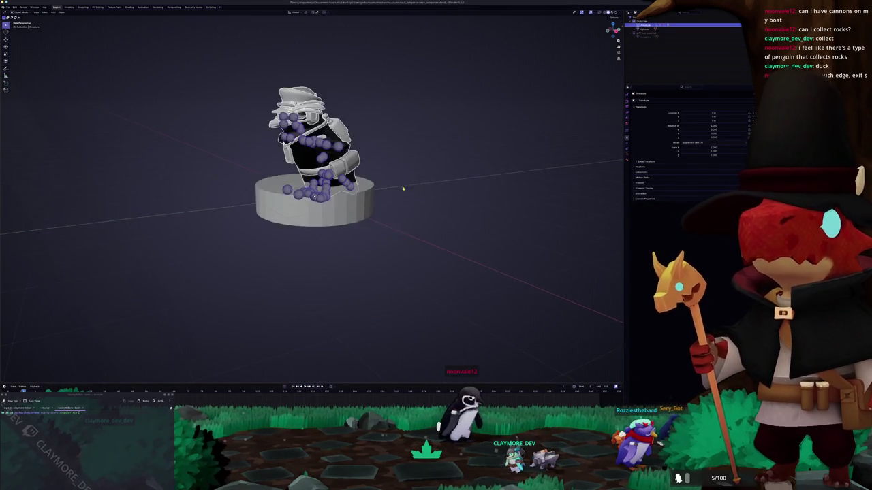
- Move the penguin armature along X so it stands off the platform beside the cylinder
key("g")
key("x")
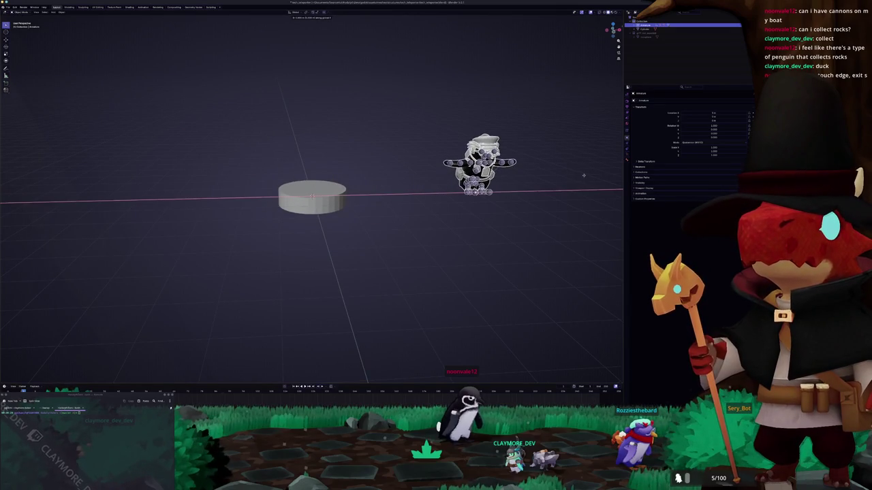
left_click(592, 177)
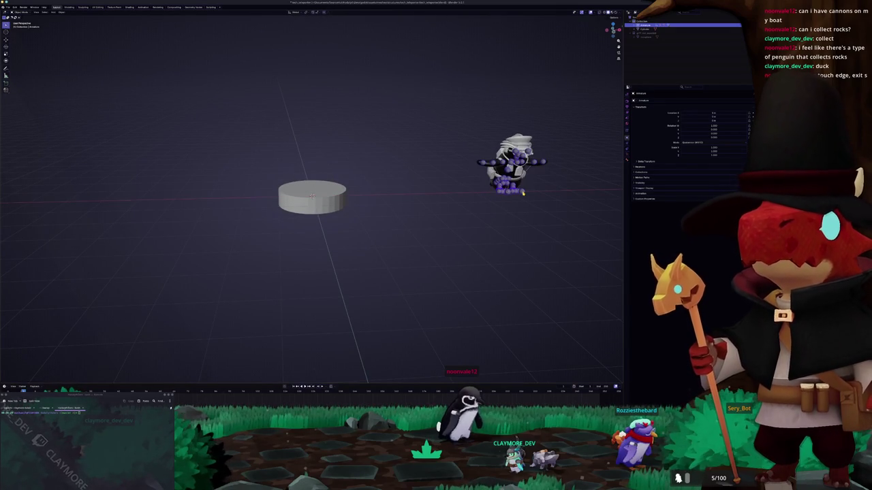
key("ctrl+z")
left_click(644, 25)
key("g")
left_click(514, 120)
left_click(501, 197)
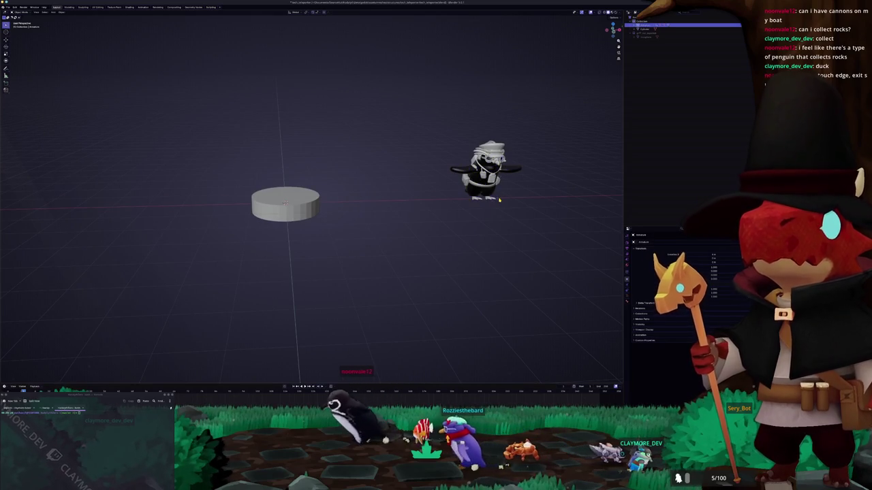
- Select the cylinder and scale it up into a wide platform disc
left_click_drag(447, 205, 403, 209)
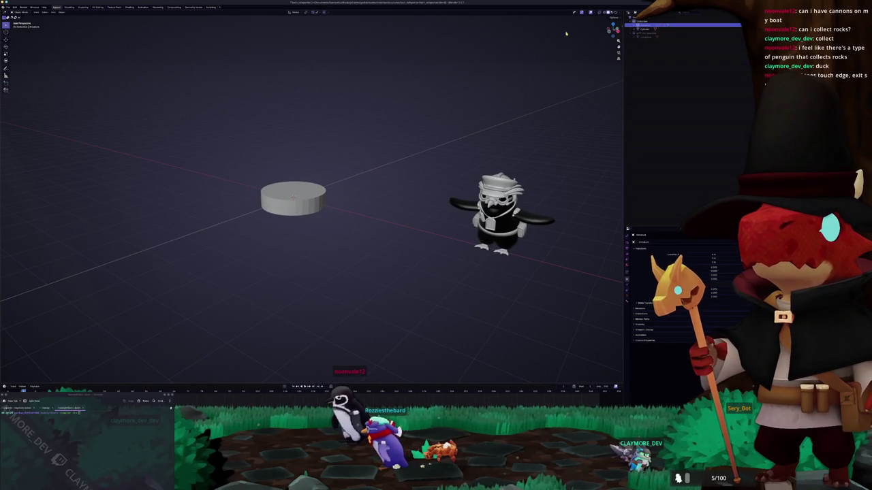
left_click(615, 12)
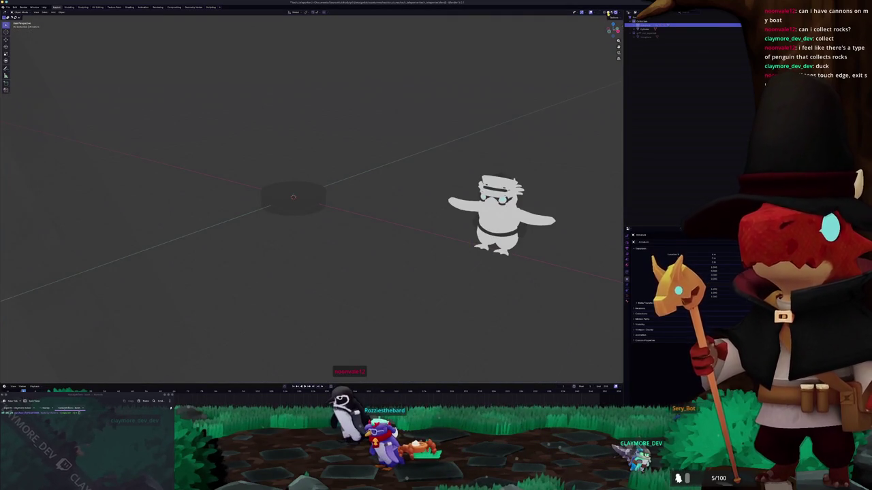
left_click(604, 12)
left_click(320, 203)
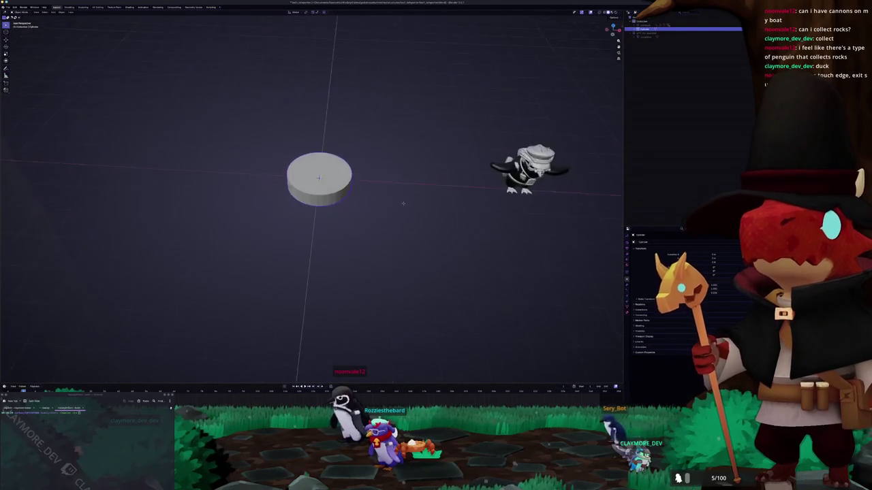
key("s")
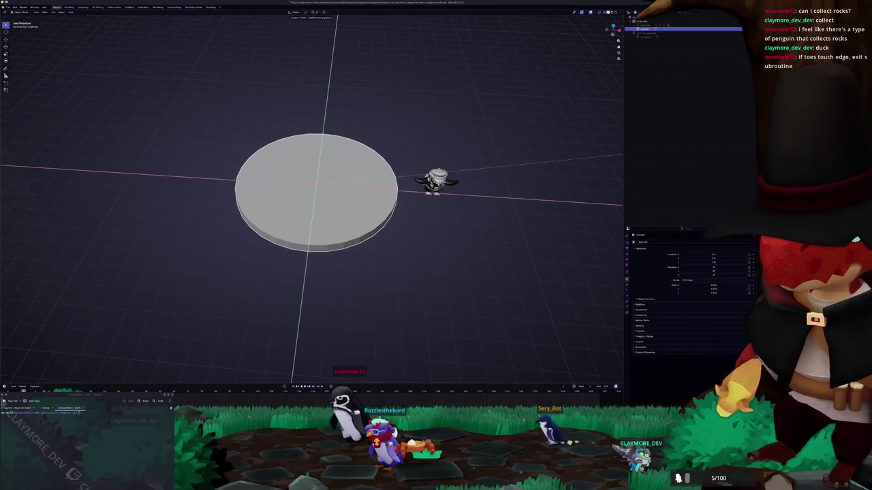
left_click(622, 155)
- Extrude the disc's top face upward in Edit Mode to make the platform thicker
mouse_move(170, 171)
left_mouse_down()
mouse_move(195, 168)
mouse_move(198, 148)
mouse_move(177, 144)
mouse_move(191, 149)
left_mouse_up()
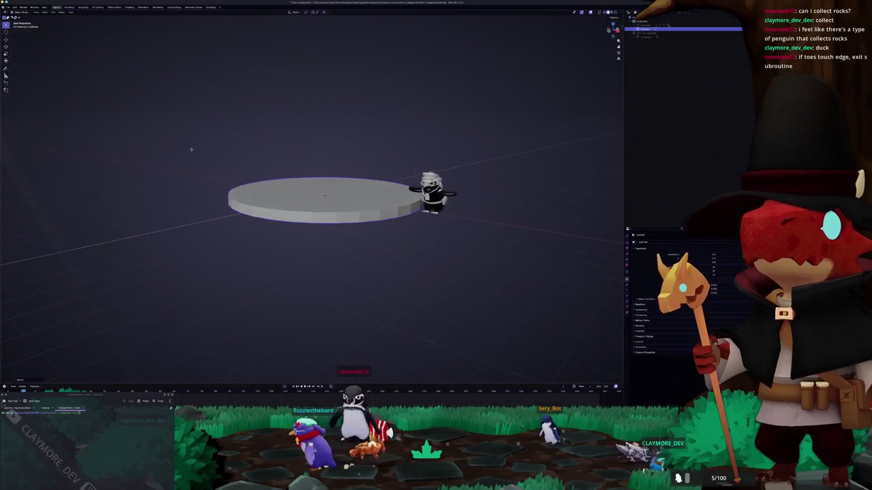
key("Tab")
key("e")
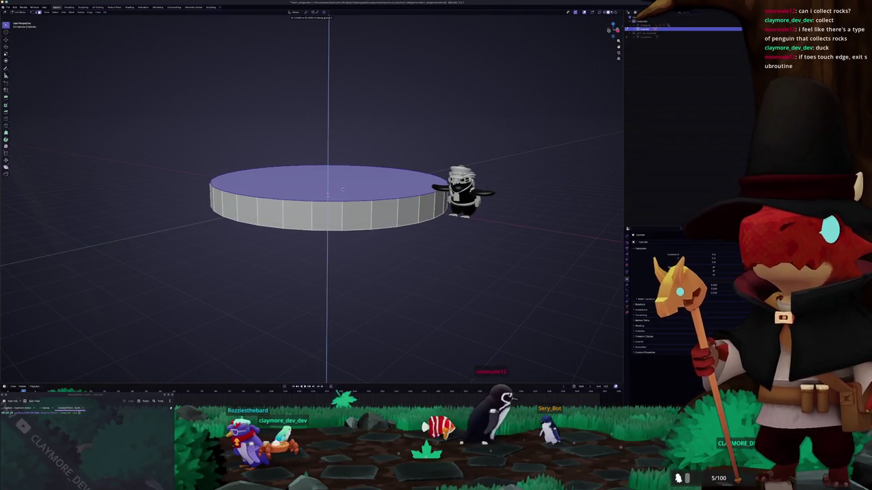
left_click(342, 199)
key("e")
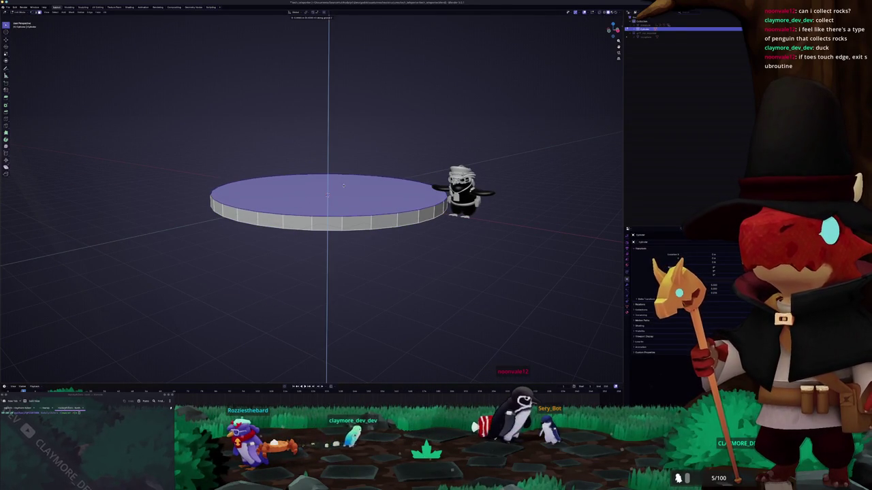
key("Escape")
left_click(360, 142)
scroll(358, 147, "down", 3)
scroll(358, 147, "up", 2)
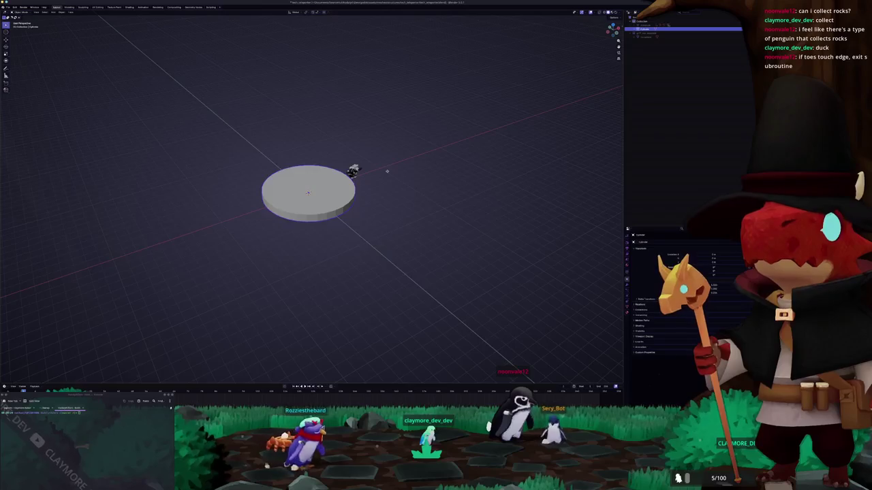
scroll(386, 171, "down", 3)
scroll(382, 171, "up", 2)
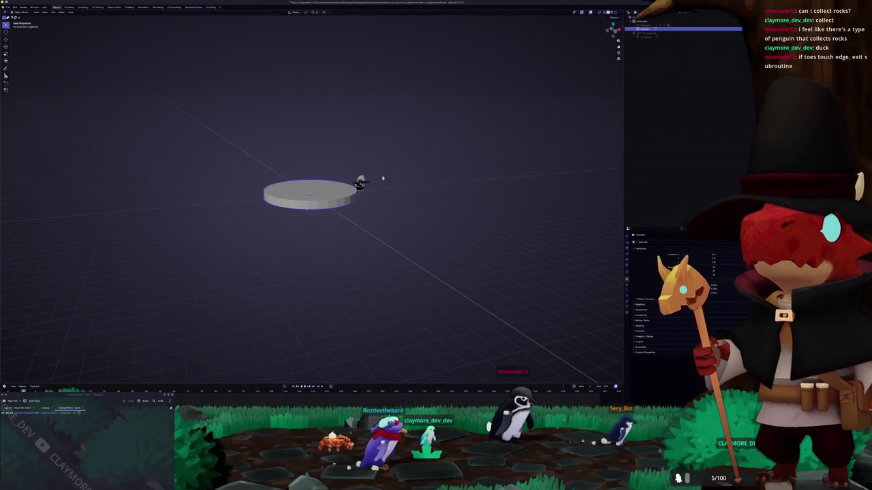
key("alt+Tab")
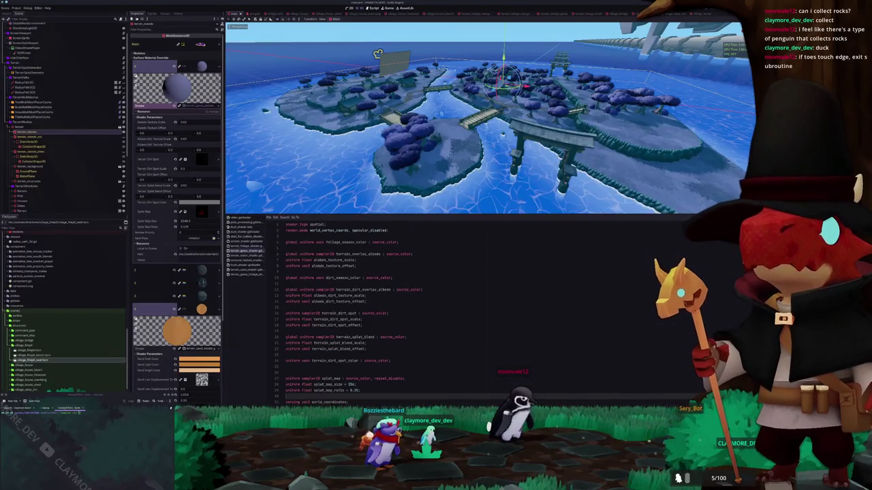
- Export the scene as glTF 2.0, expanding the Include, Data and Material options and setting Images
key("alt+Tab")
scroll(310, 195, "up", 2)
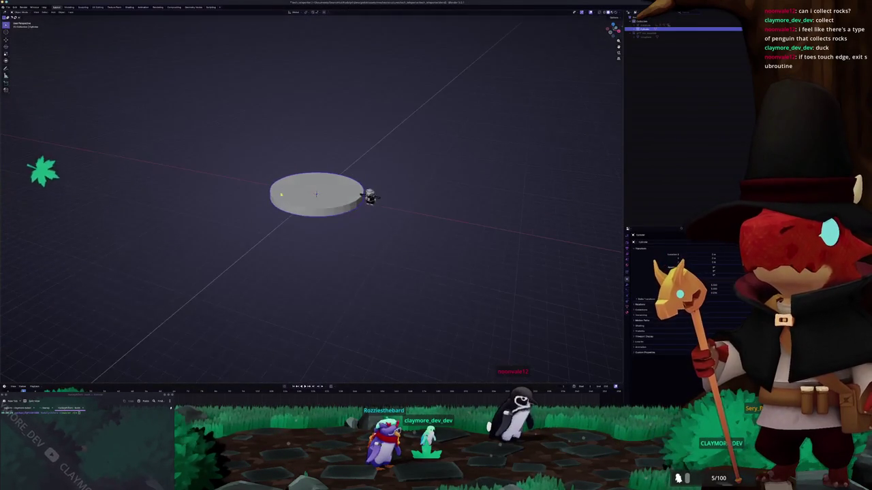
scroll(61, 184, "up", 3)
left_click(8, 7)
mouse_move(22, 71)
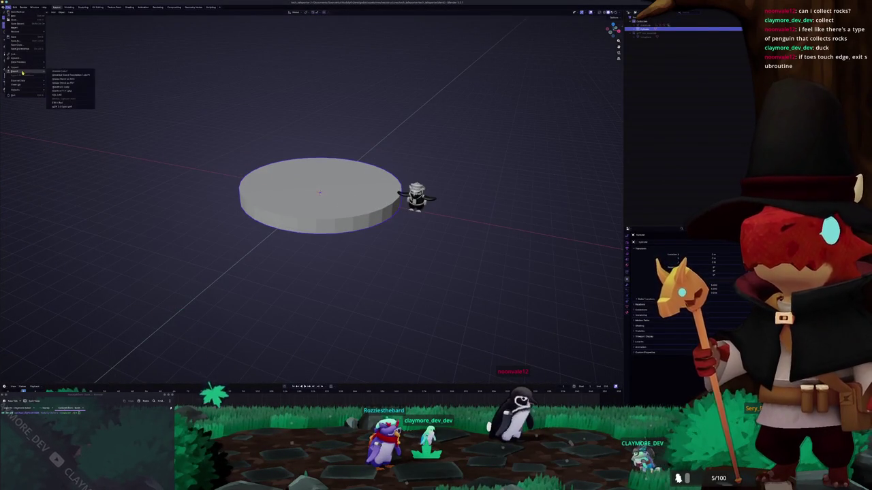
left_click(62, 107)
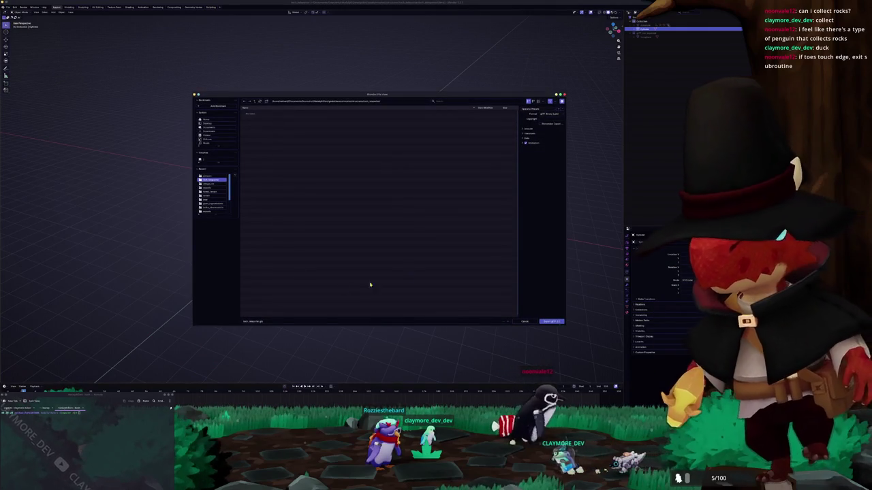
left_click(549, 130)
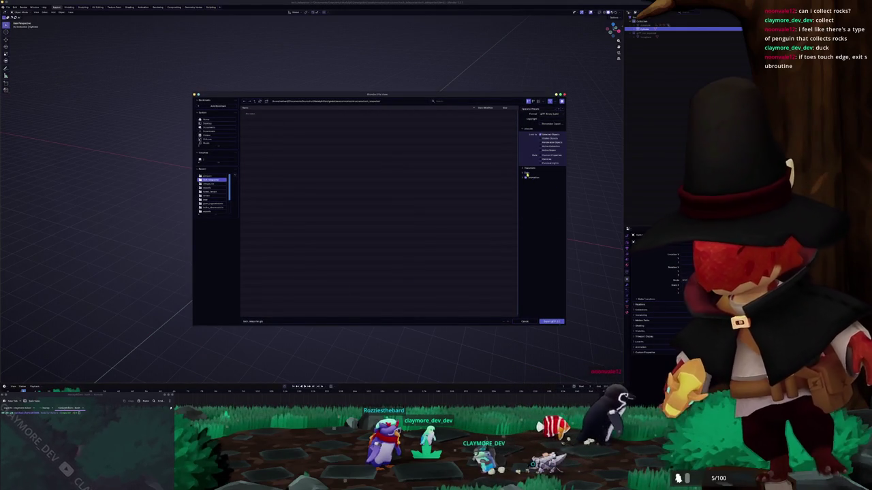
left_click(527, 173)
left_click(530, 188)
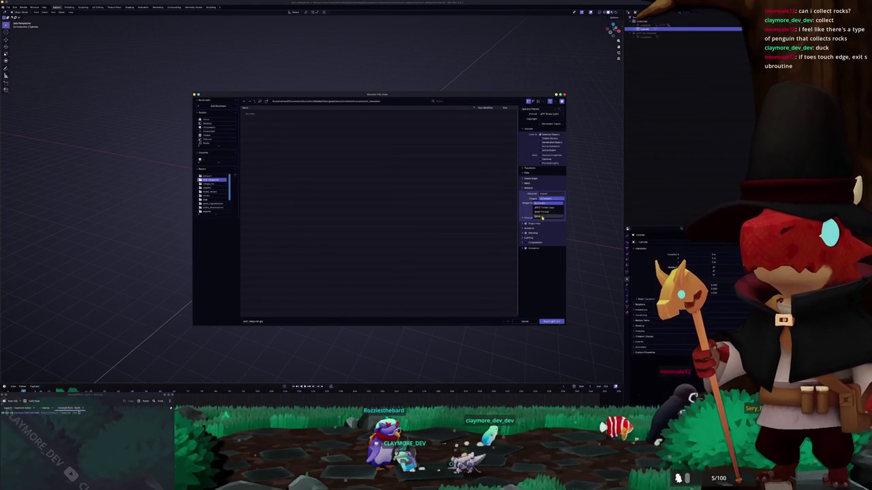
left_click(542, 217)
left_click(551, 322)
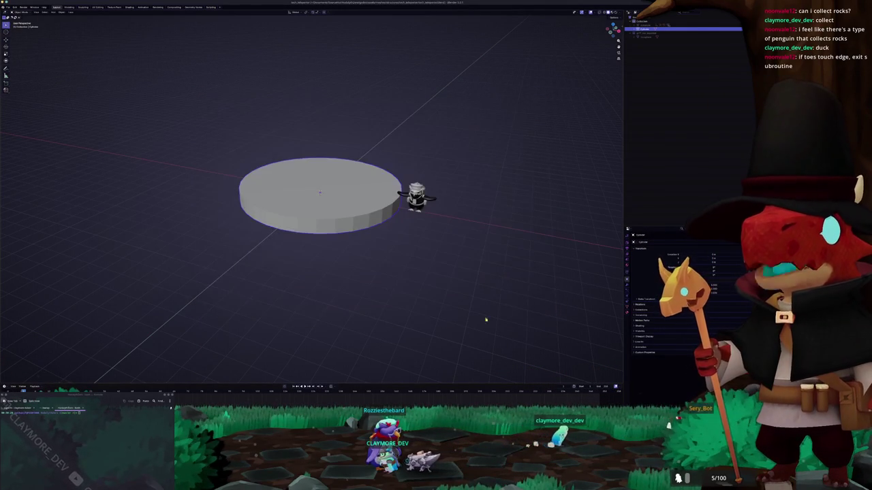
key("alt+Tab")
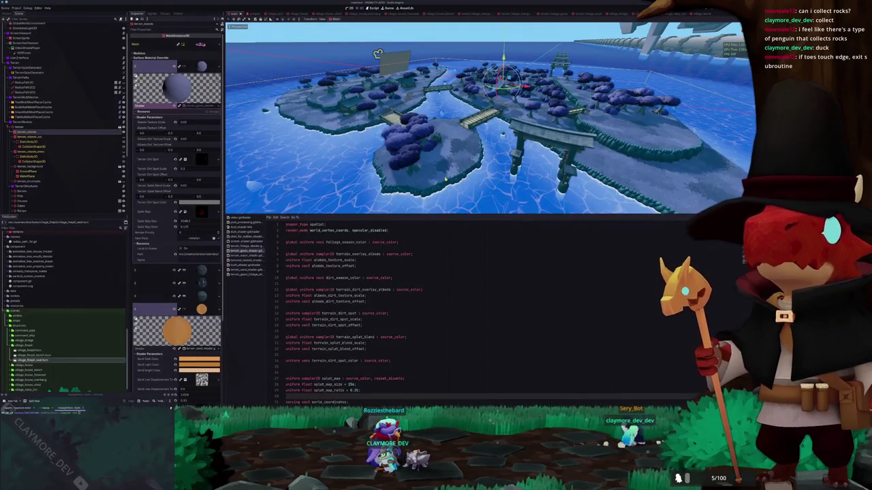
- Switch to top orthographic view, hide the shader panel, collapse StoneLanterns and select TerrainStructures
scroll(177, 307, "down", 4)
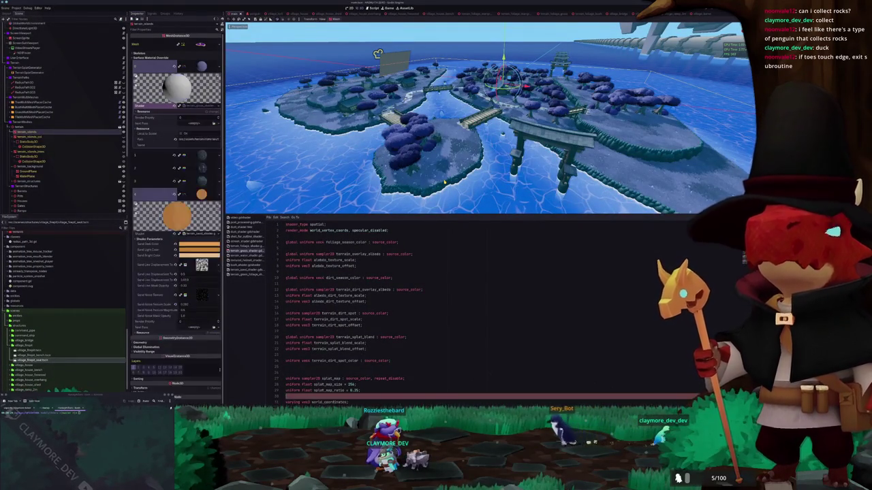
key("KP_7")
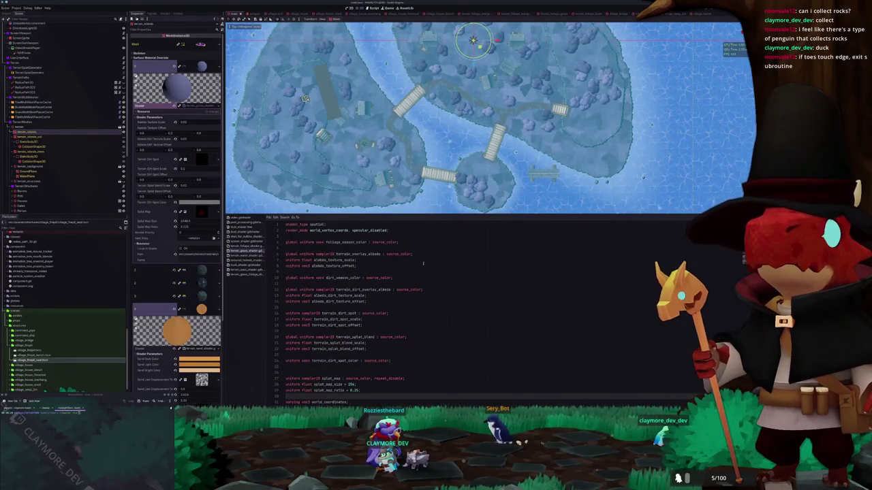
key("ctrl+j")
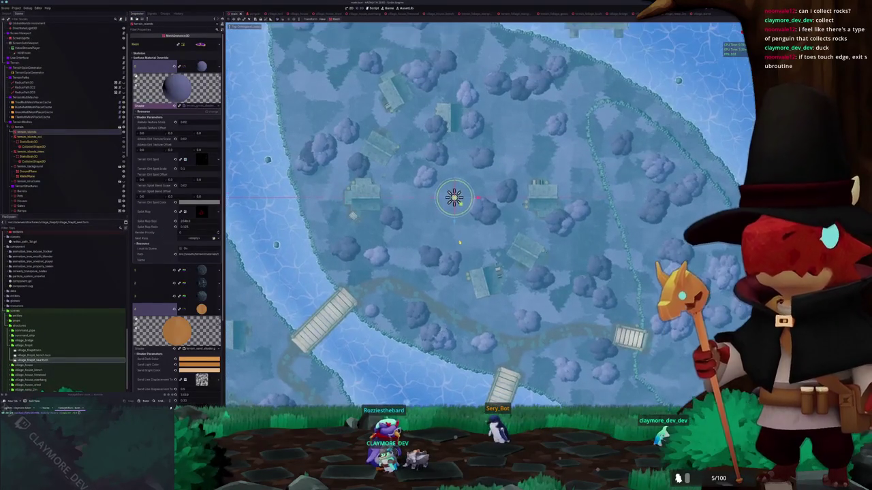
left_click(21, 173)
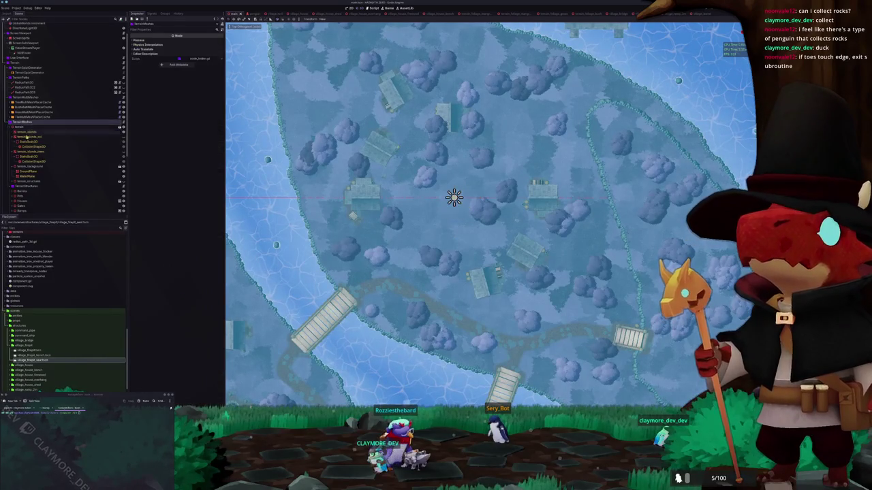
scroll(62, 136, "down", 2)
left_click(11, 165)
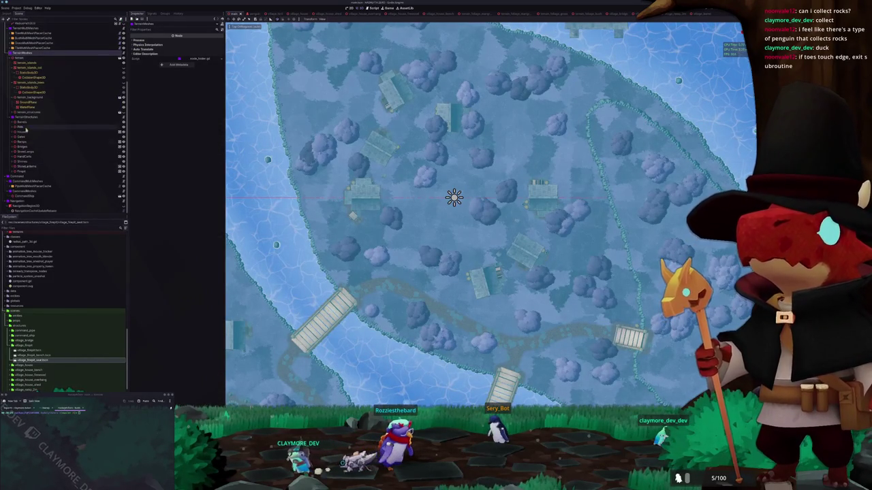
left_click(27, 117)
- Collapse the village_fireplt, village_street_lamp and village_pot folders in the FileSystem dock
scroll(38, 331, "up", 5)
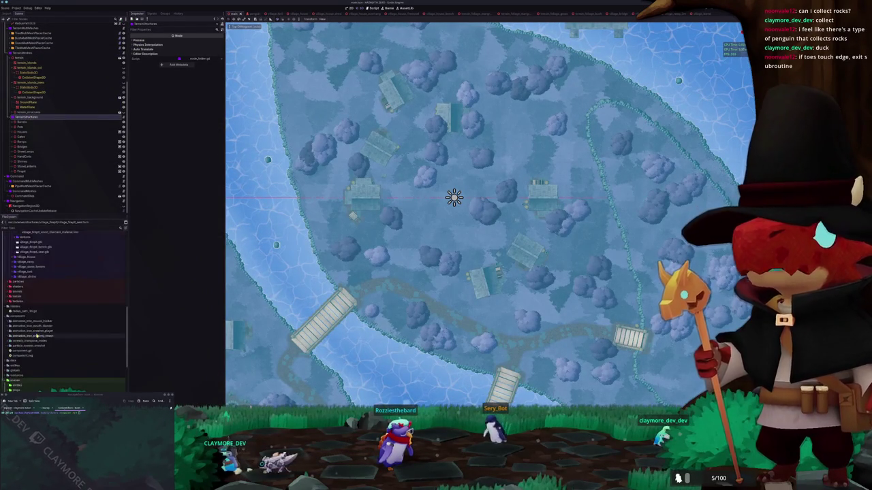
scroll(38, 331, "up", 3)
left_click(27, 300)
scroll(34, 299, "up", 2)
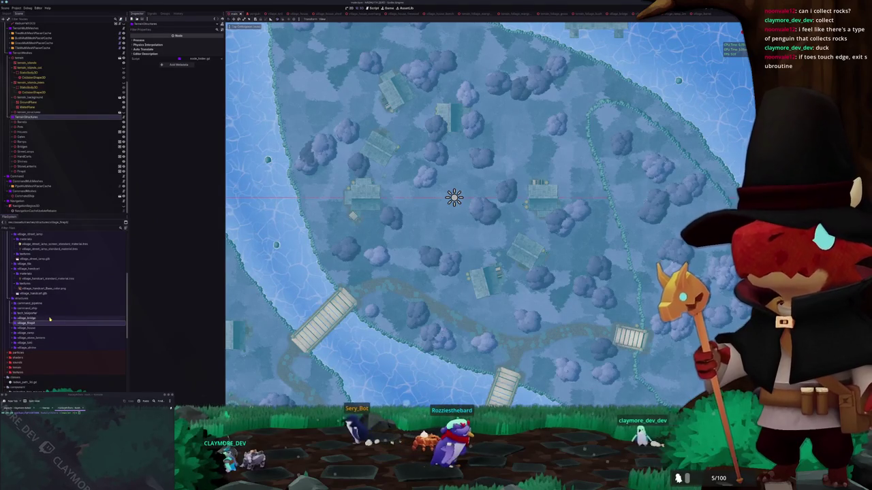
scroll(41, 314, "up", 4)
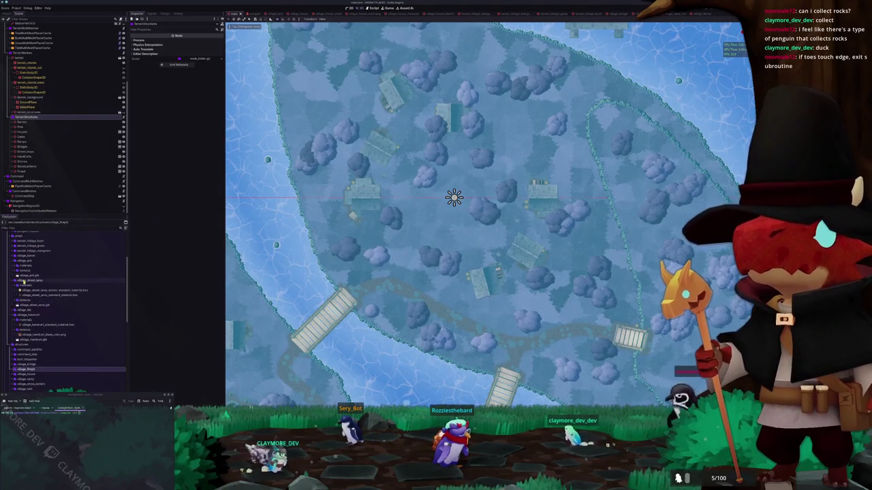
left_click(23, 280)
left_click(22, 261)
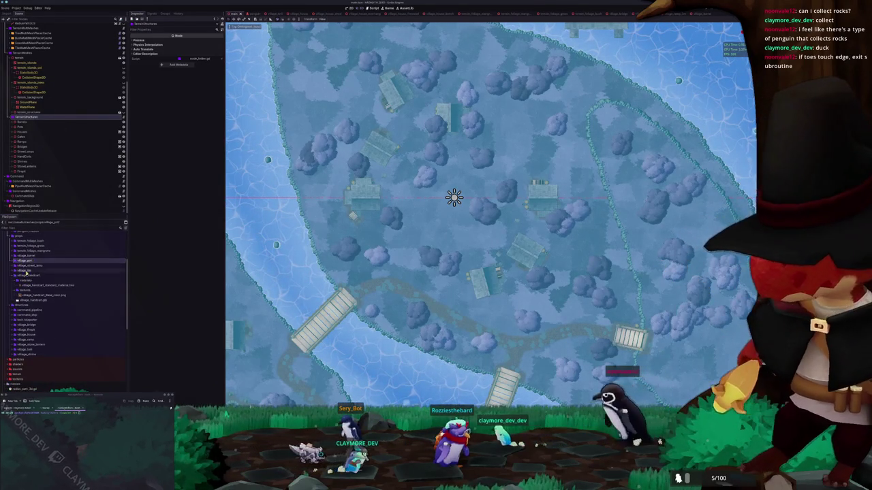